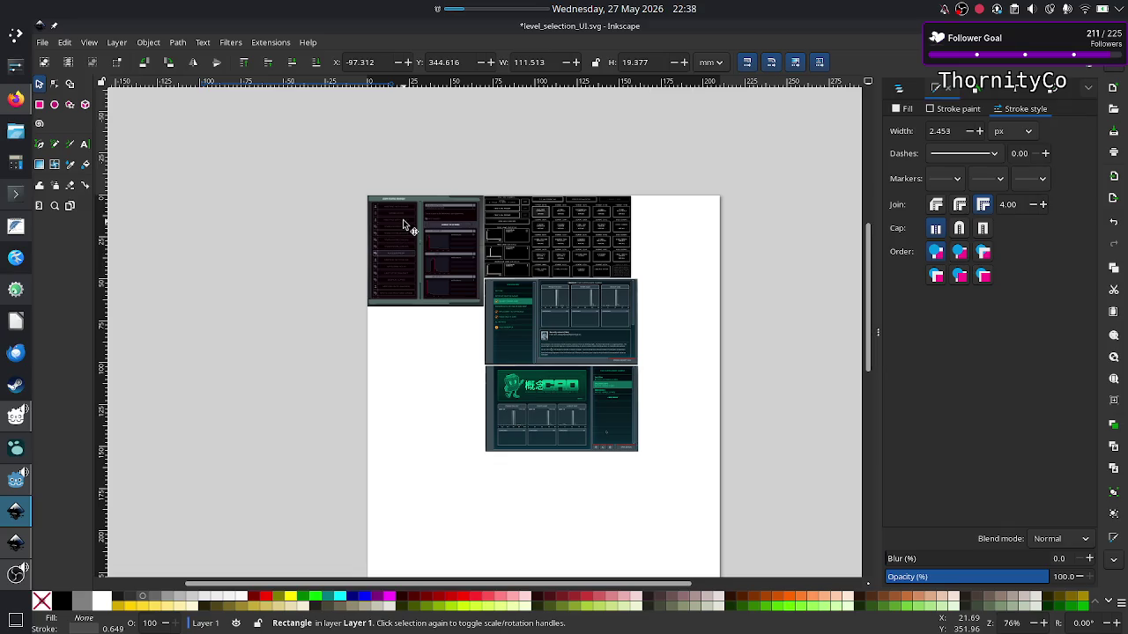
Move the thin 111.513 × 19.377 mm rectangle right and down toward the black panel's middle.
scroll(347, 201, "down", 15)
scroll(346, 201, "up", 2)
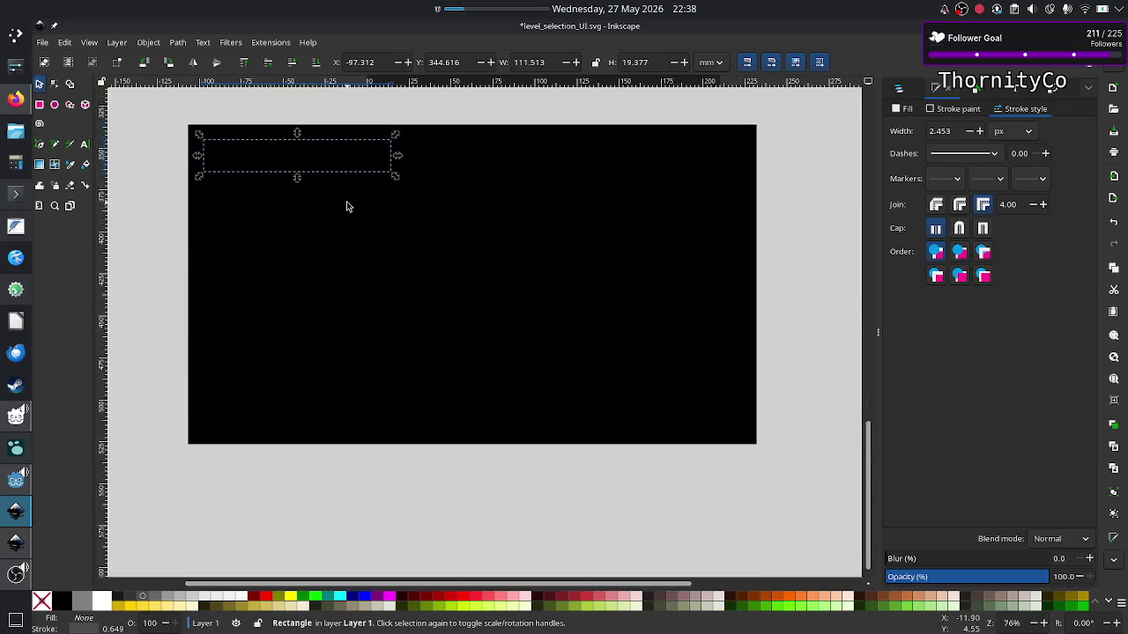
scroll(346, 206, "up", 2)
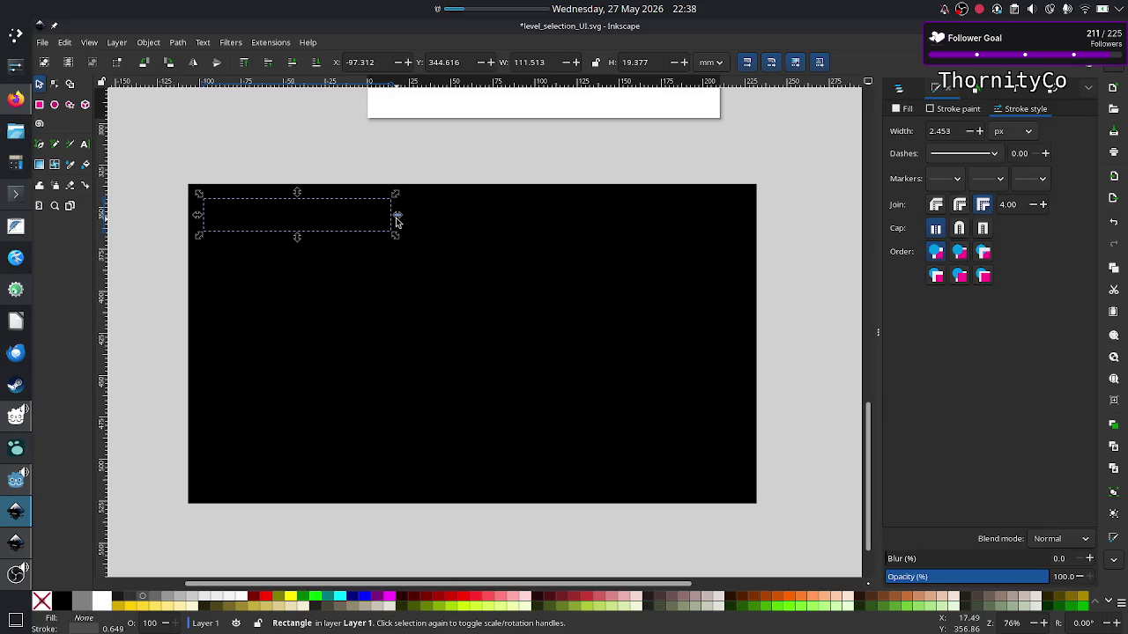
mouse_move(298, 217)
left_mouse_down()
mouse_move(397, 221)
mouse_move(477, 250)
left_mouse_up()
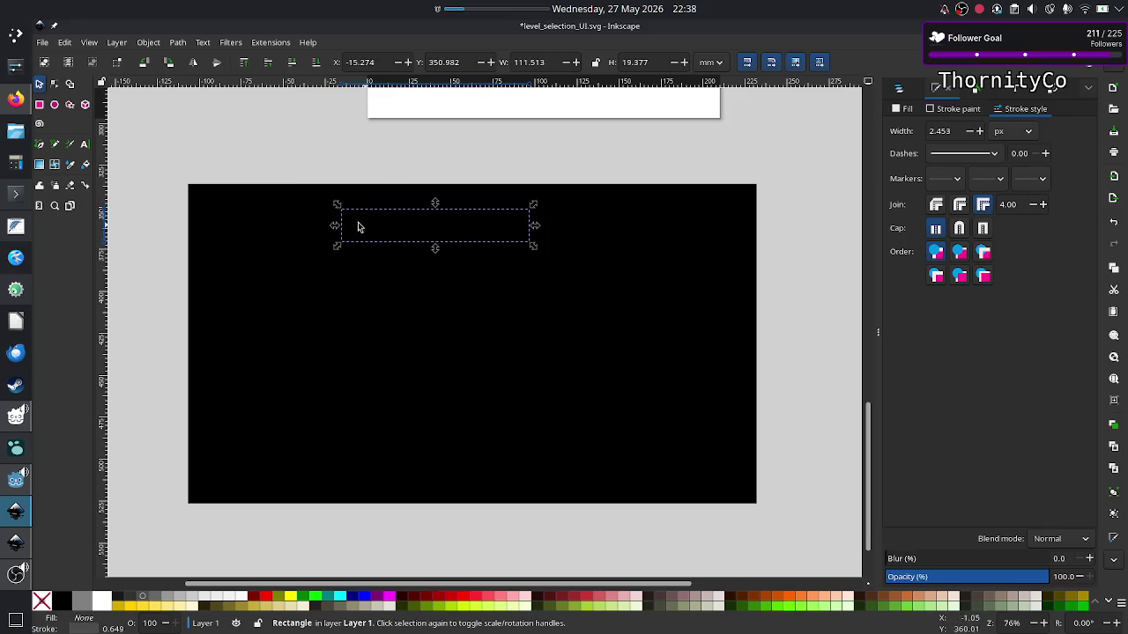
left_click(292, 226)
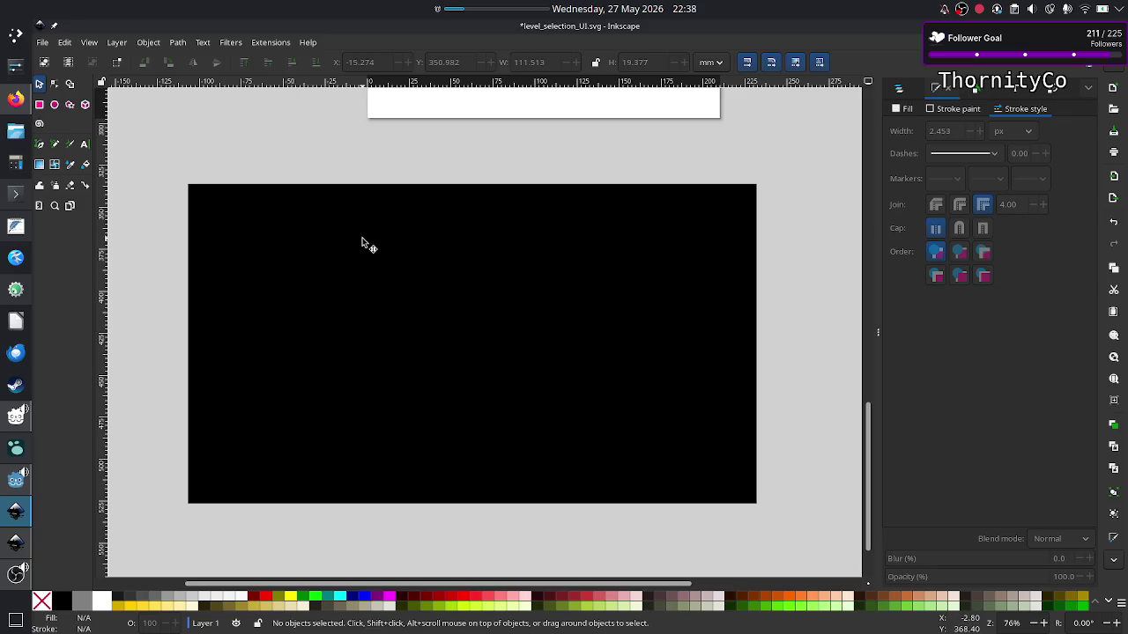
left_click_drag(363, 244, 379, 310)
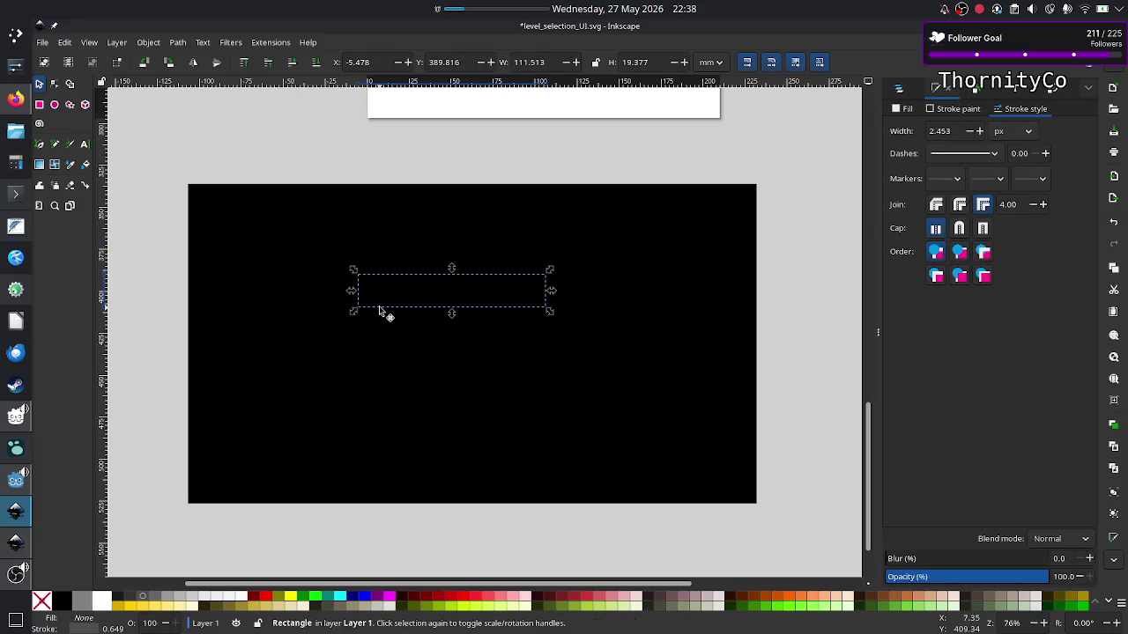
right_click(378, 305)
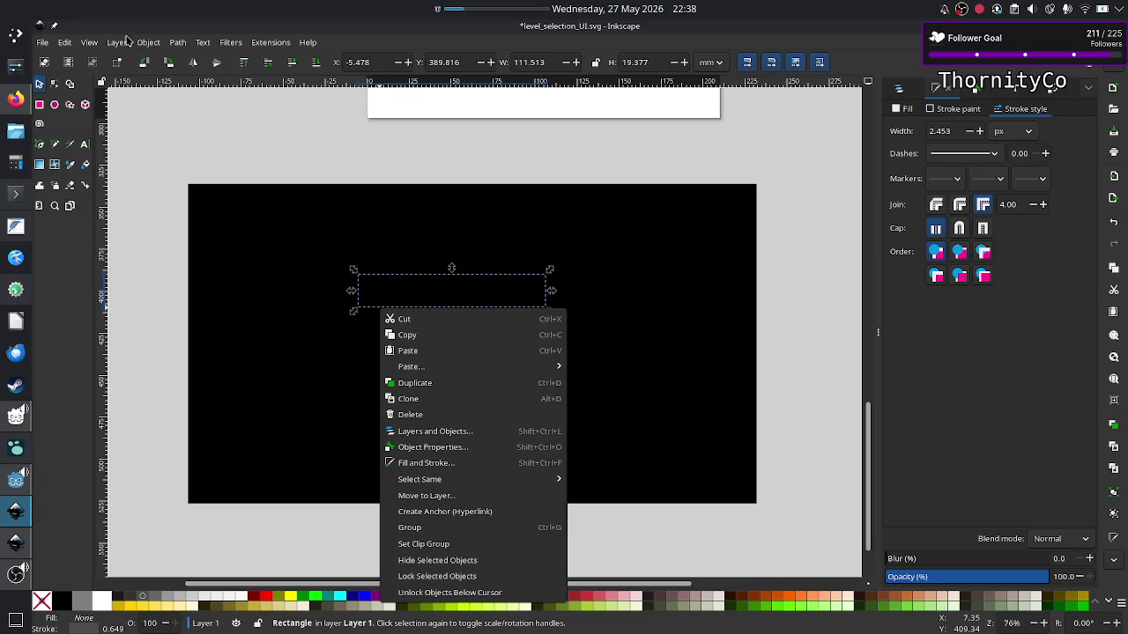
Raise the outlined rectangle to the top and move it right of centre on the black panel.
left_click(149, 42)
left_click(149, 42)
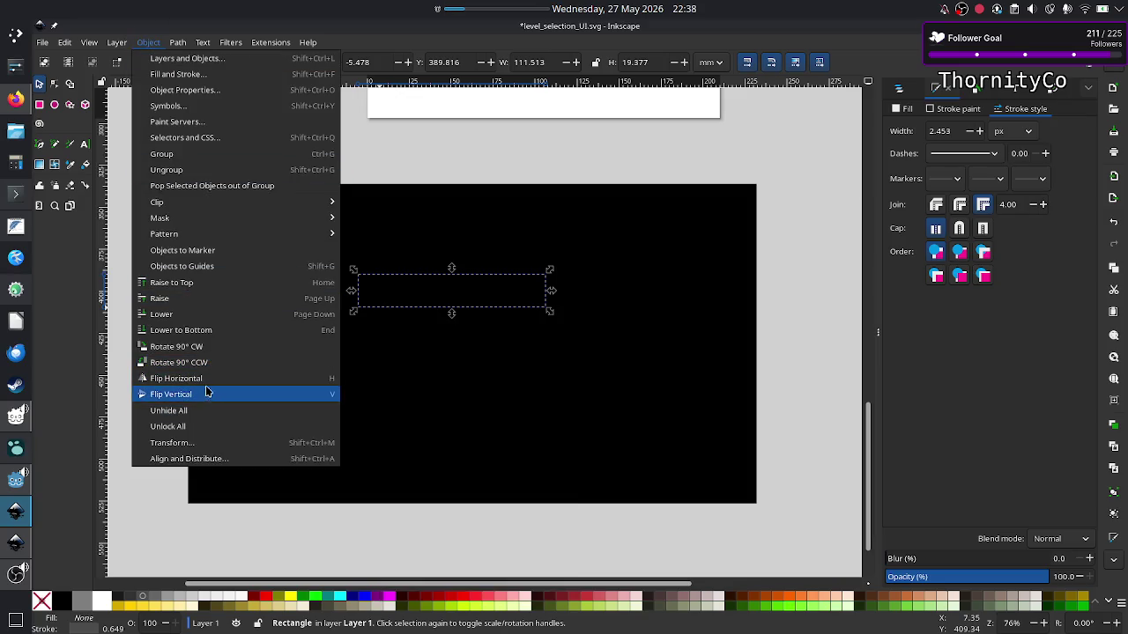
left_click(202, 283)
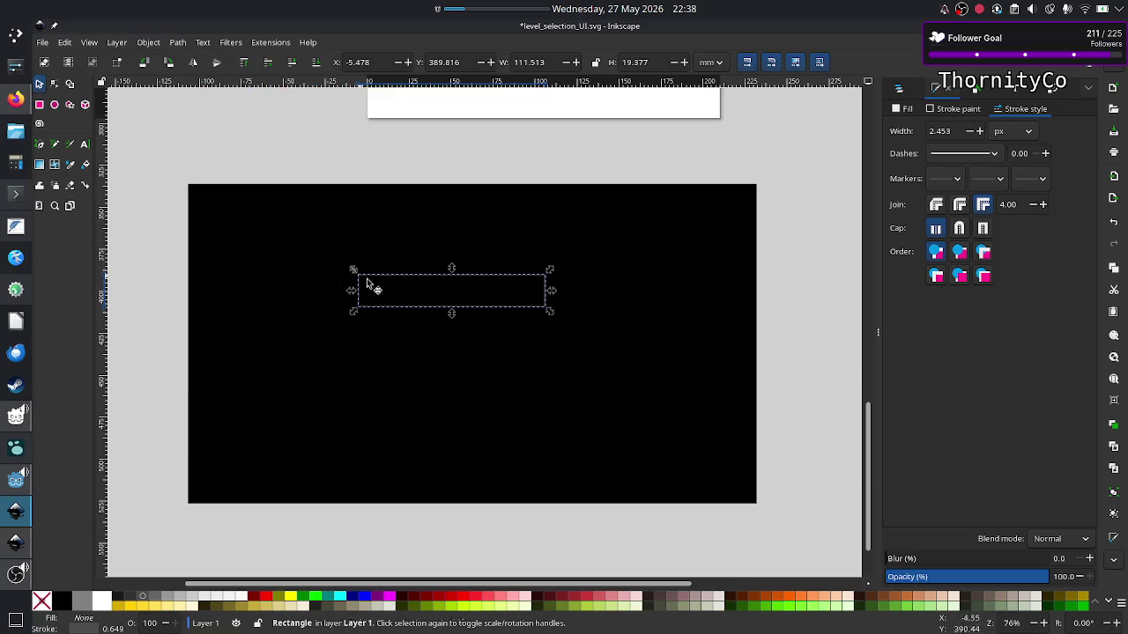
left_click(399, 153)
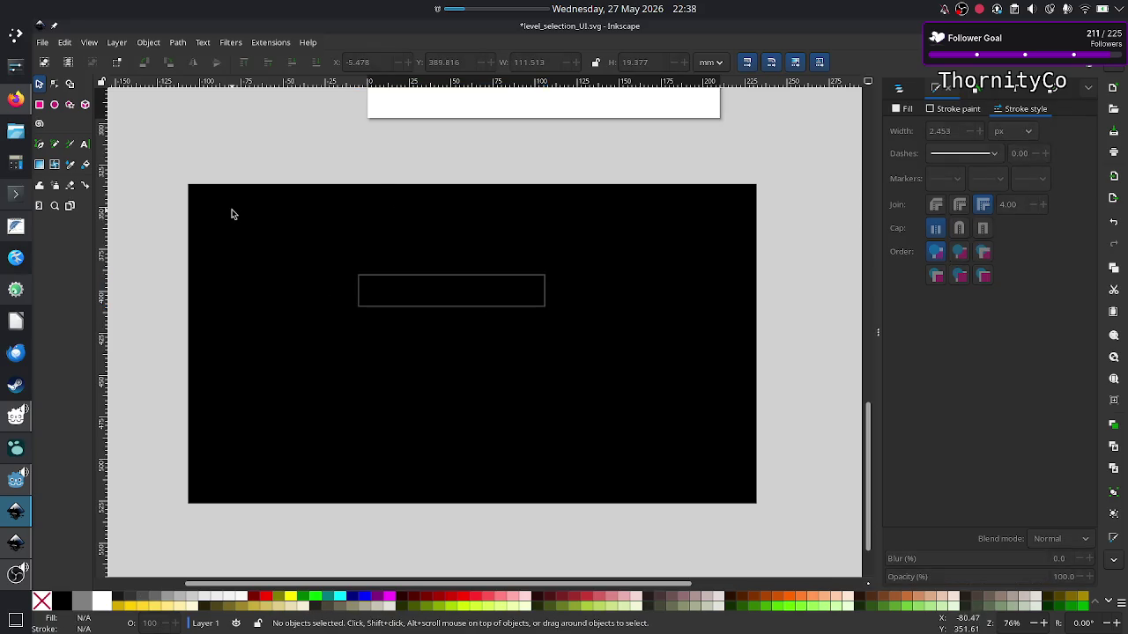
left_click_drag(232, 212, 384, 319)
left_click_drag(446, 285, 587, 277)
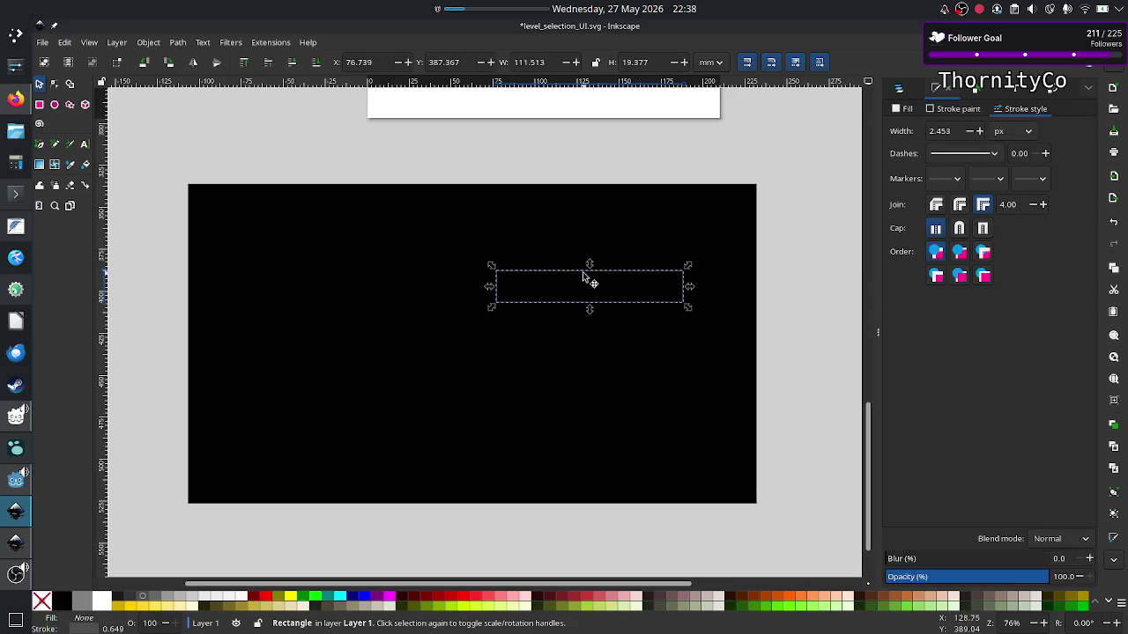
Select the hidden rectangle near the top-left and raise it to the top as well.
left_click(206, 176)
left_click_drag(161, 161, 491, 426)
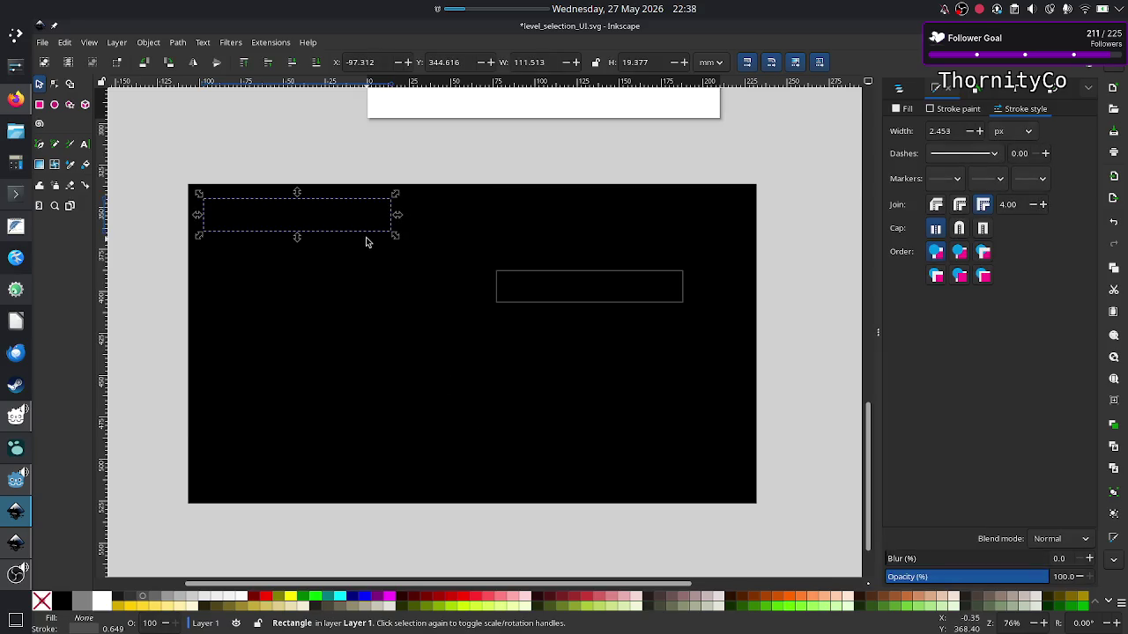
left_click(148, 42)
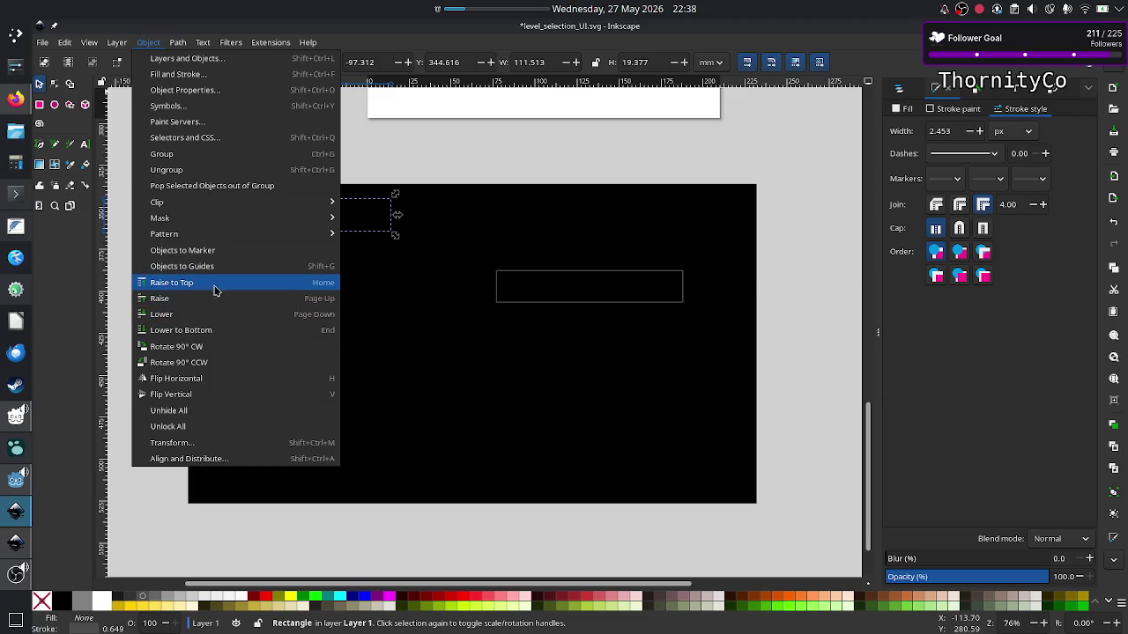
left_click(215, 287)
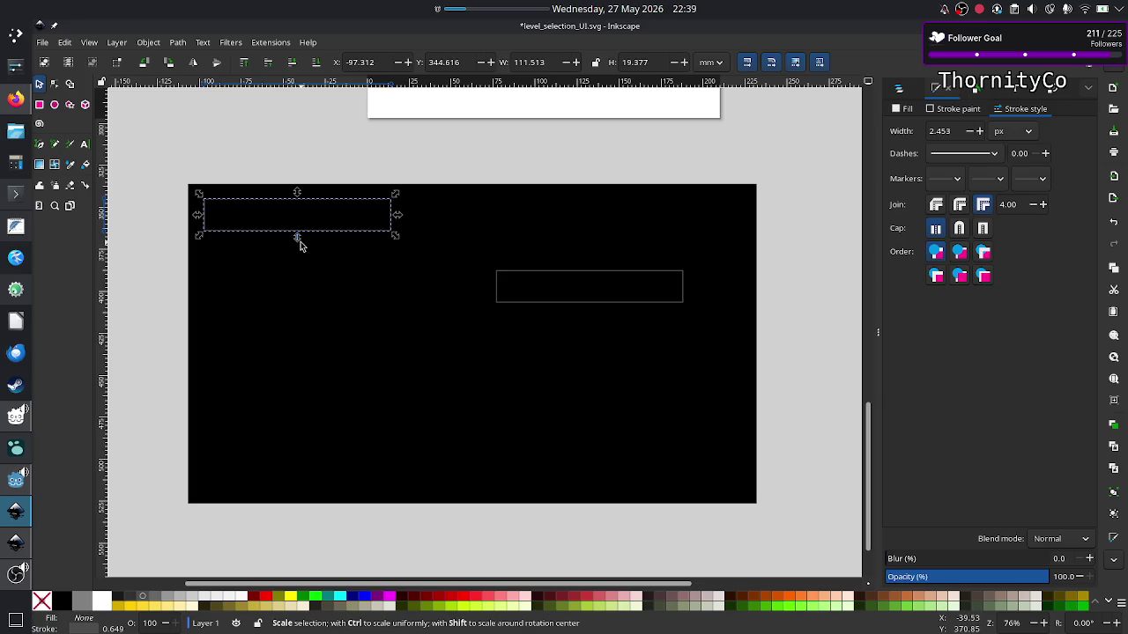
Make the top-left rectangle taller and stretch the right one across the panel beside it.
left_click_drag(299, 244, 302, 283)
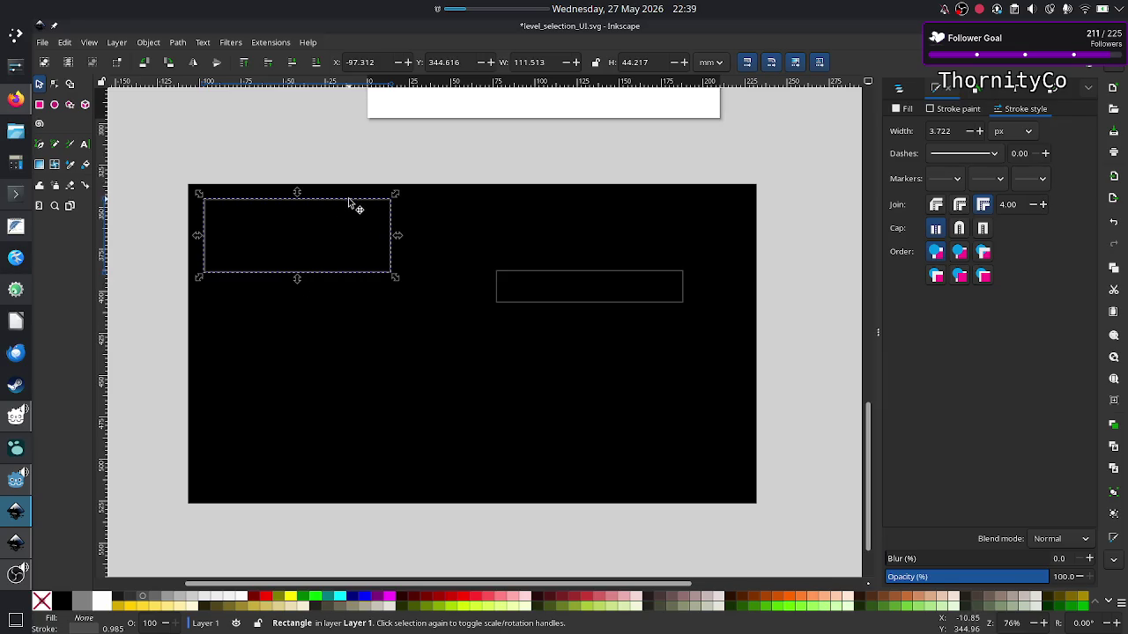
left_click_drag(348, 200, 335, 196)
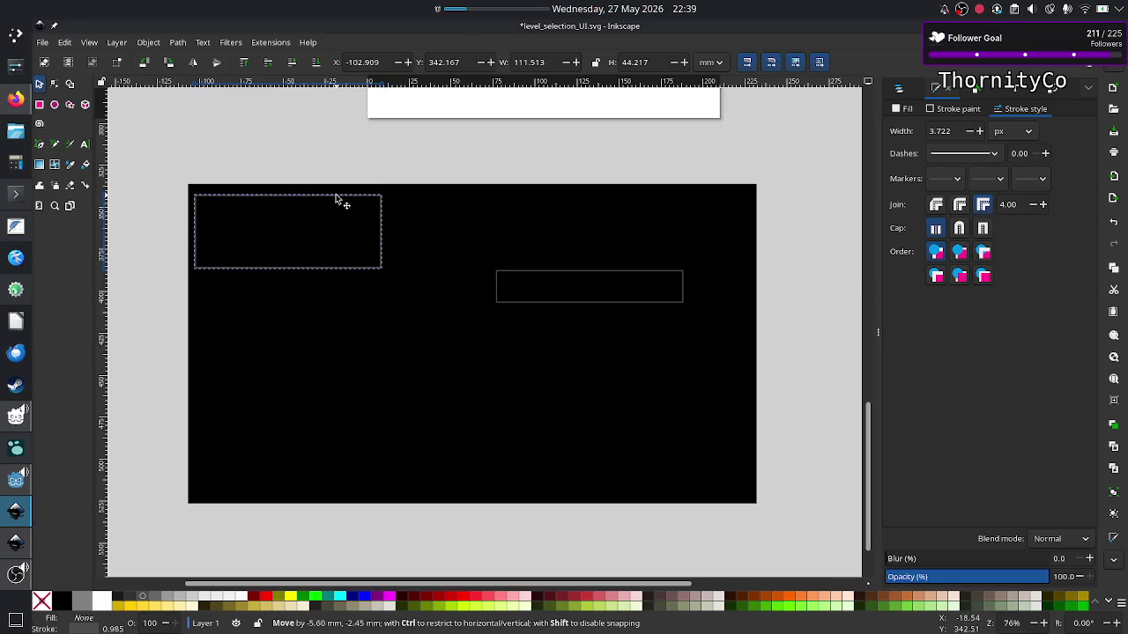
left_click(564, 279)
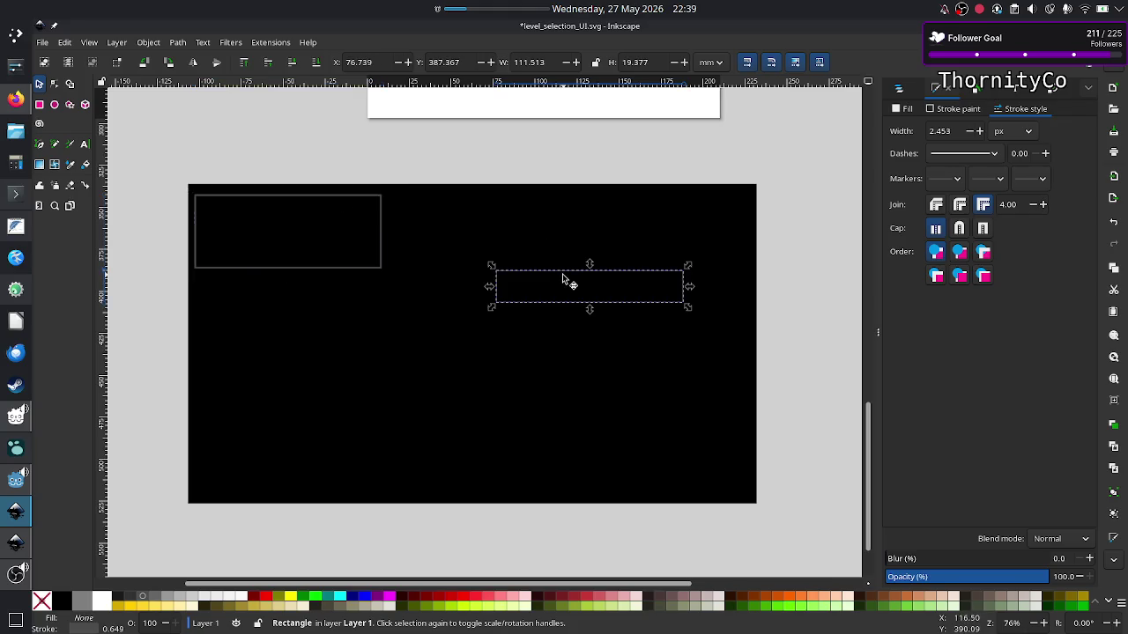
left_click_drag(564, 278, 444, 201)
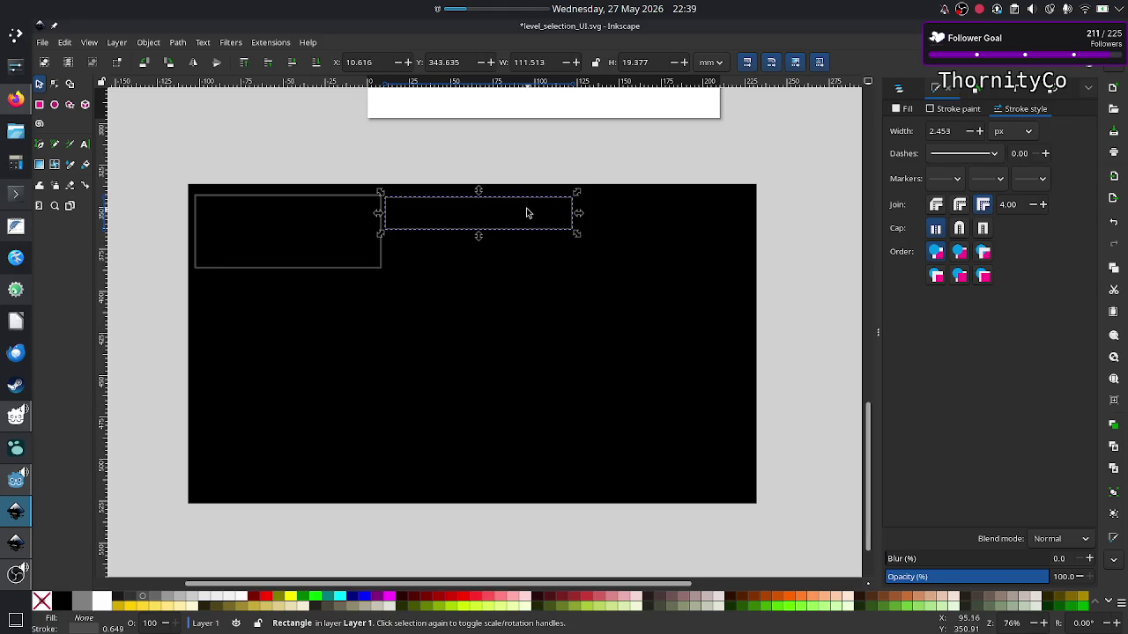
left_click_drag(578, 216, 756, 217)
left_click_drag(568, 237, 579, 280)
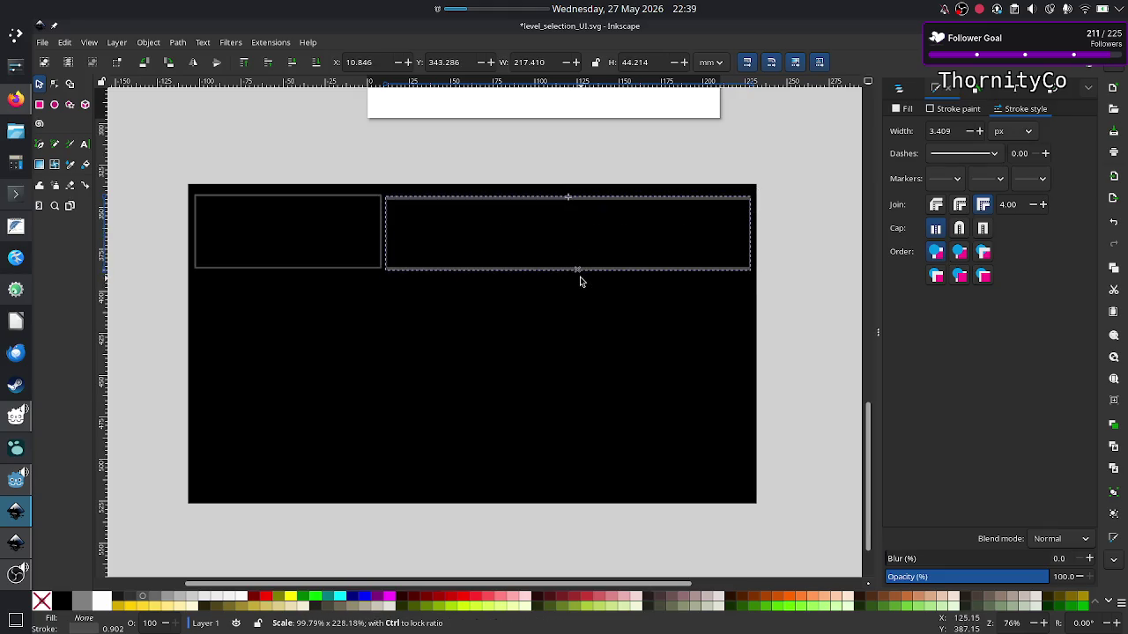
left_click_drag(580, 280, 583, 300)
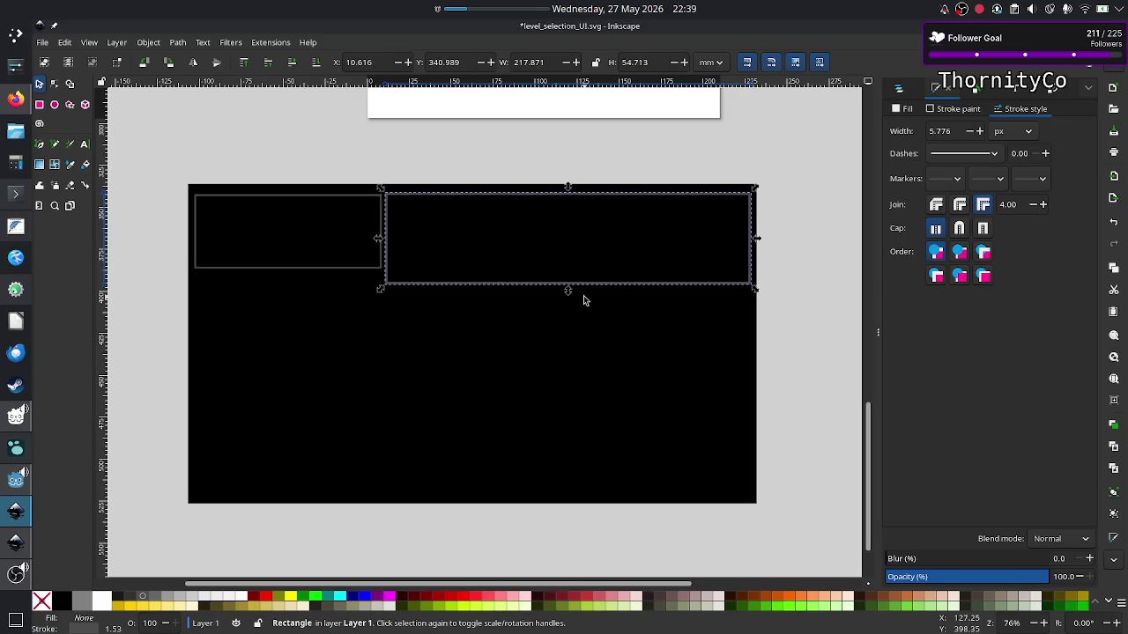
key("Up")
key("Up")
key("Right")
key("Right")
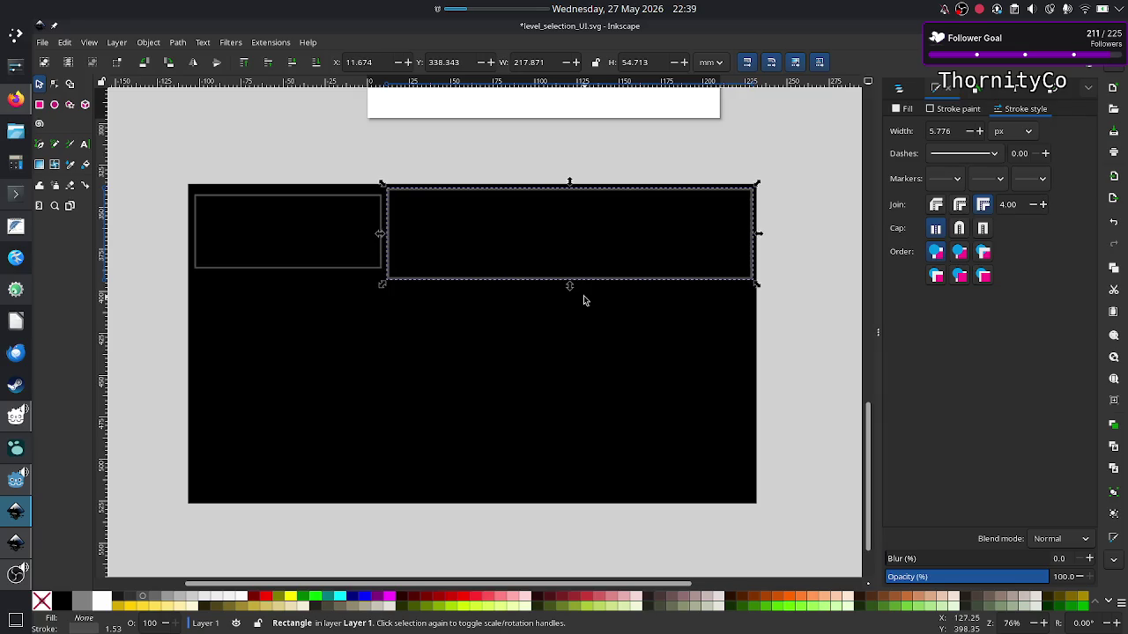
key("Right")
key("Right")
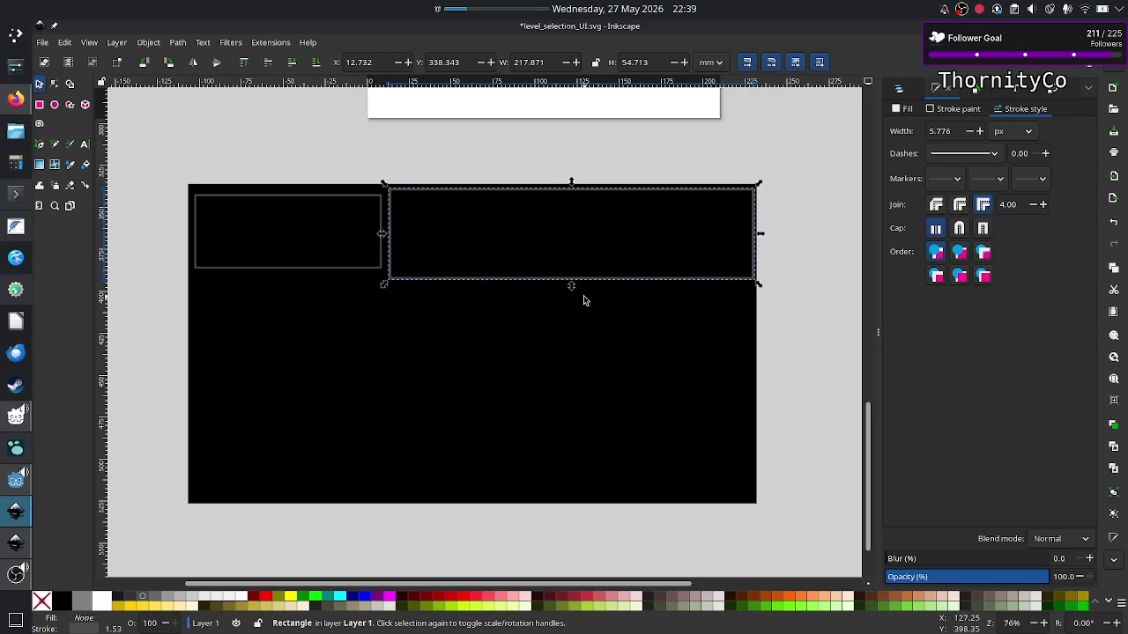
key("Up")
key("Up")
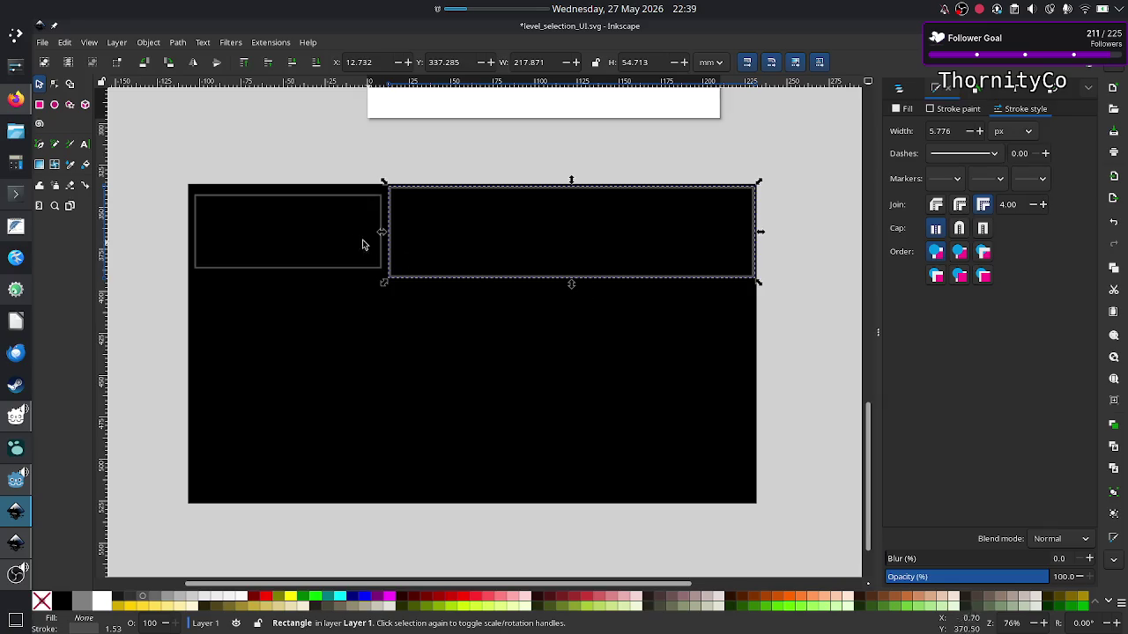
Nudge and resize the left box, then match the wide box's height at 217.871 × 71.156 mm.
left_click(344, 269)
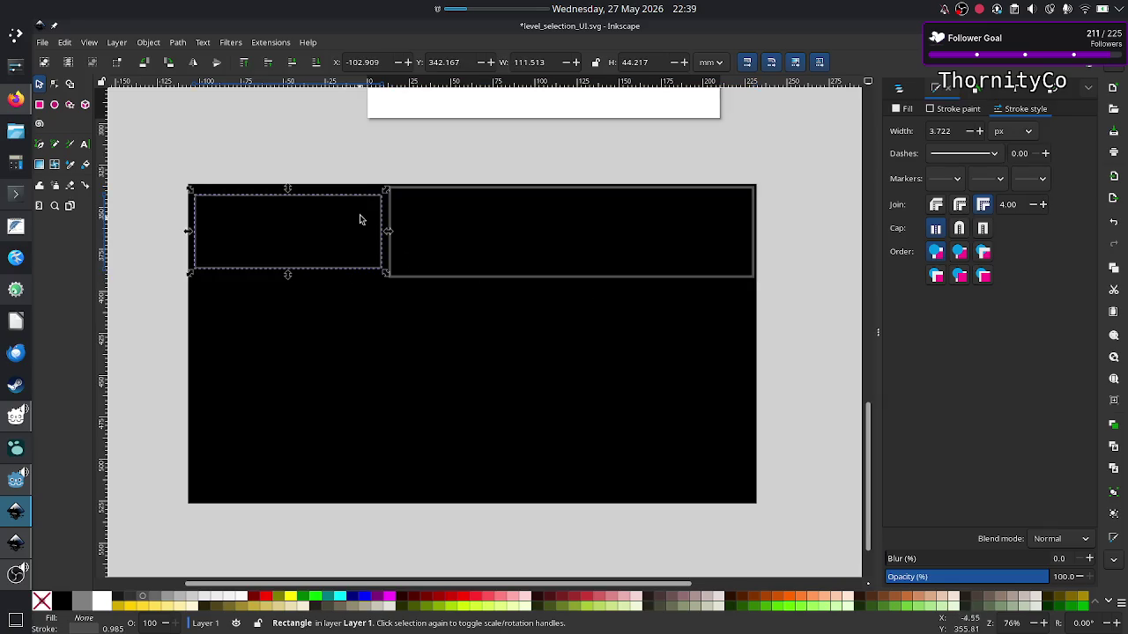
key("Up")
key("Up")
key("Up")
key("Right")
key("Right")
key("Right")
key("Right")
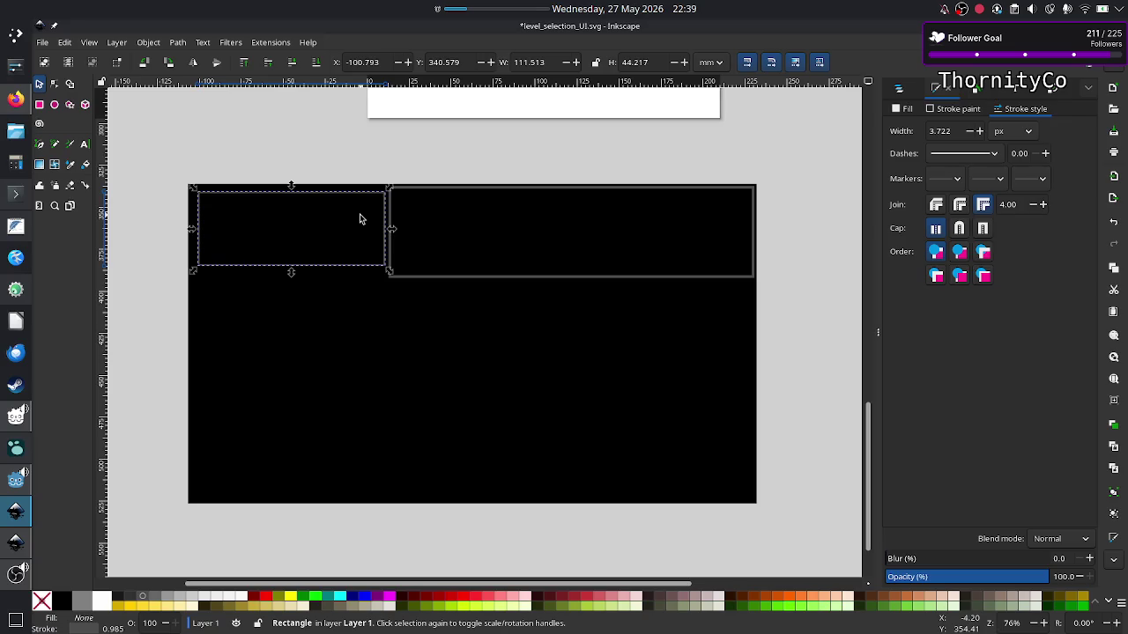
key("Up")
key("Up")
key("Up")
key("Up")
key("Up")
key("Up")
key("Down")
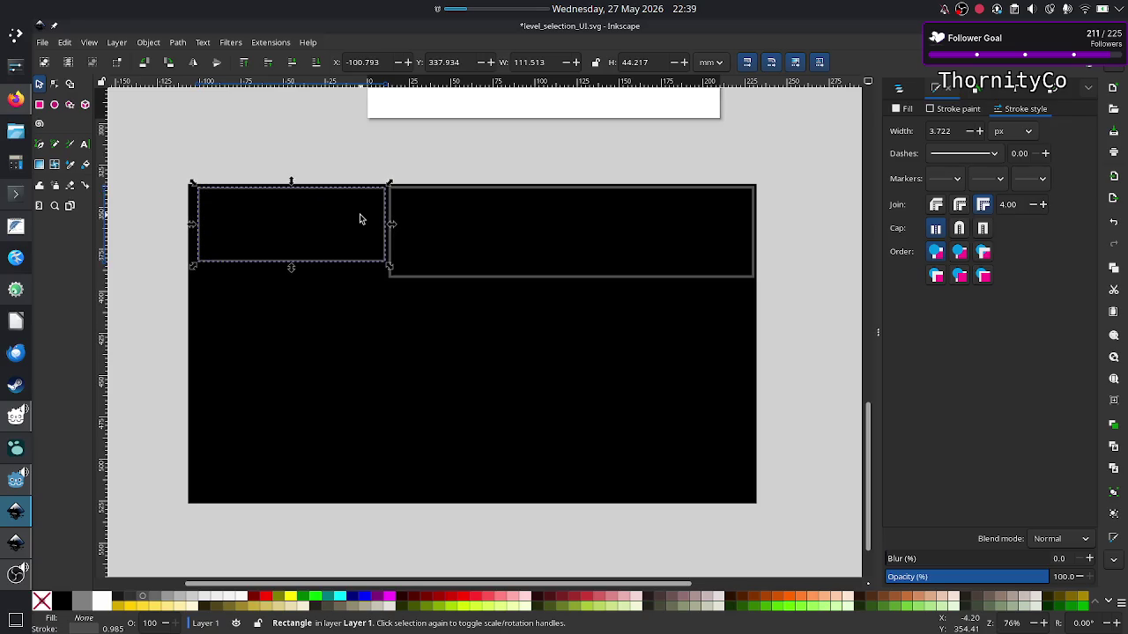
left_click_drag(195, 227, 190, 226)
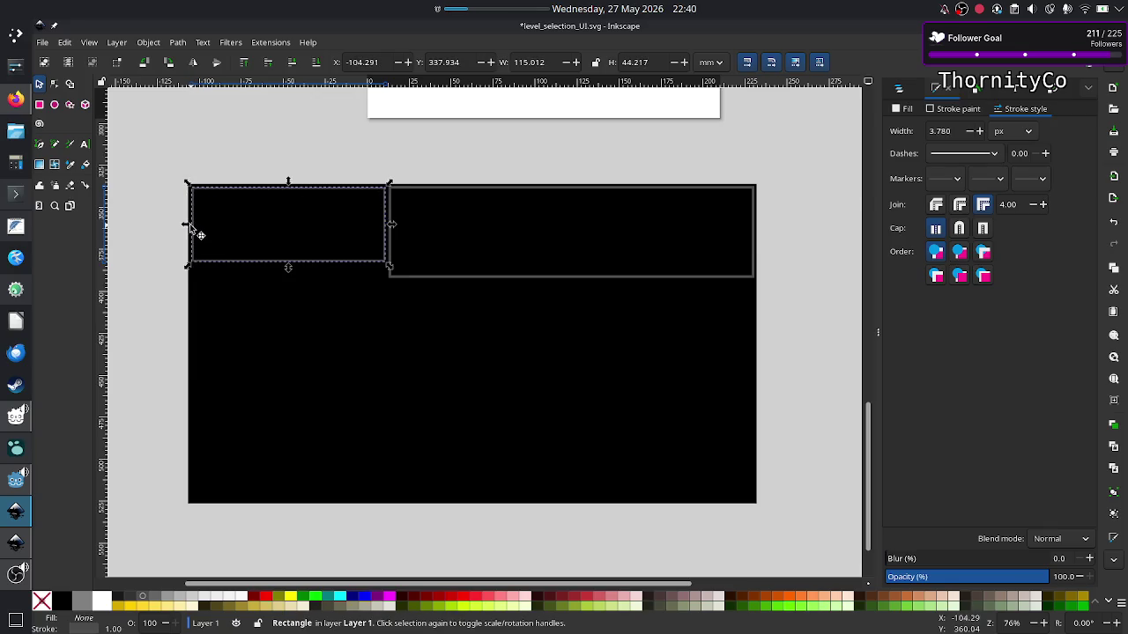
mouse_move(288, 263)
left_mouse_down()
mouse_move(288, 330)
mouse_move(287, 313)
left_mouse_up()
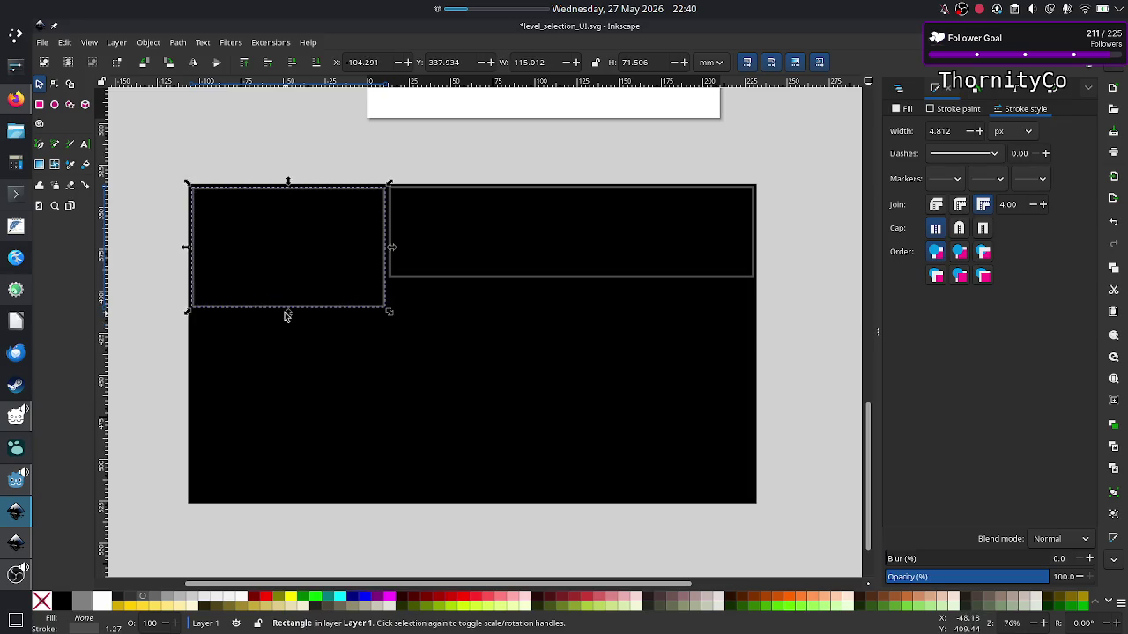
left_click(520, 278)
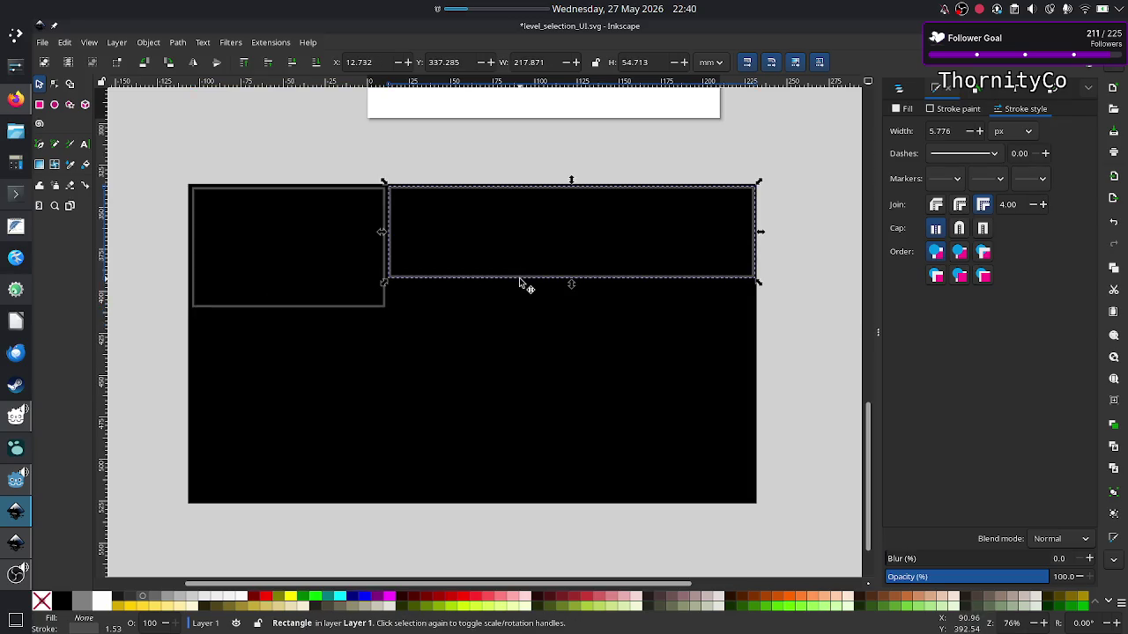
left_click_drag(571, 286, 575, 313)
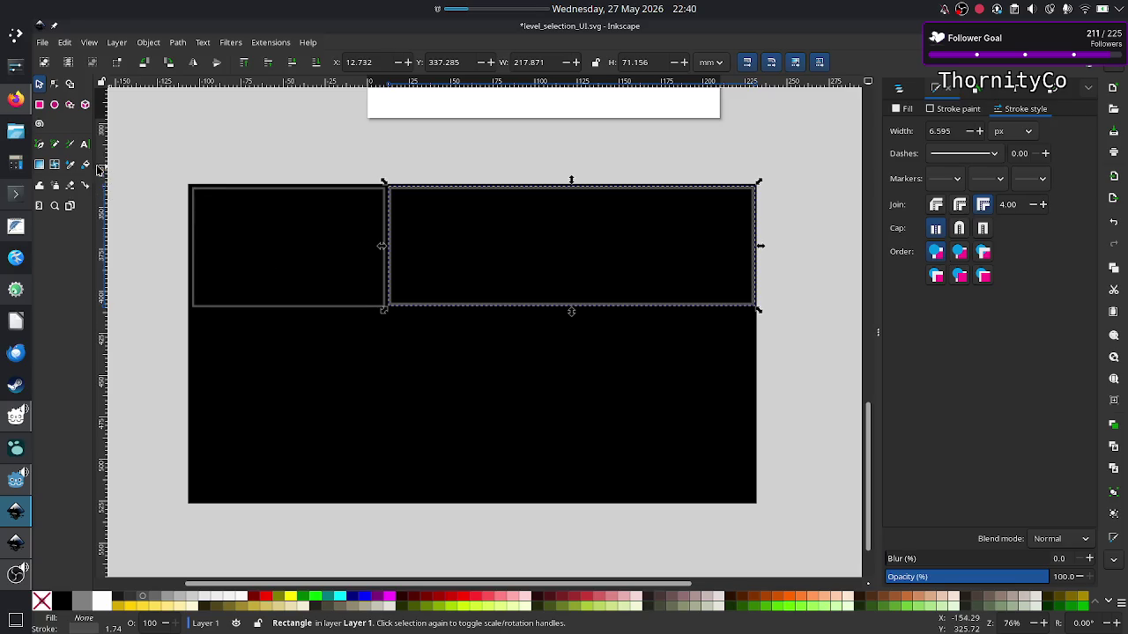
left_click(195, 159)
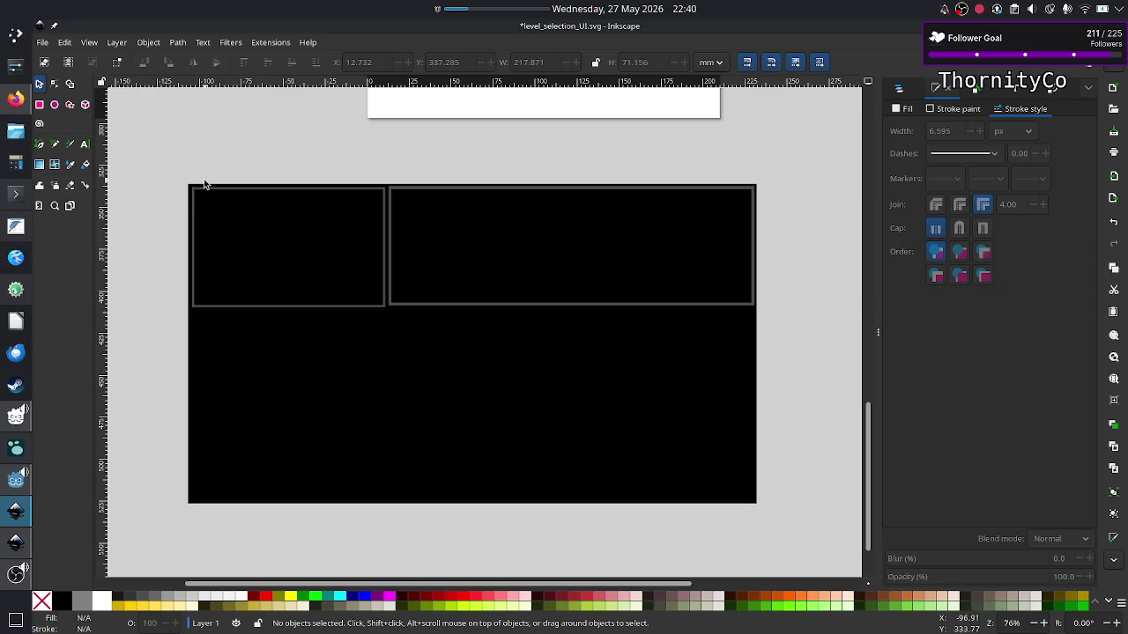
Add a white 'Modules' text label at the left panel's top-left corner.
left_click(85, 145)
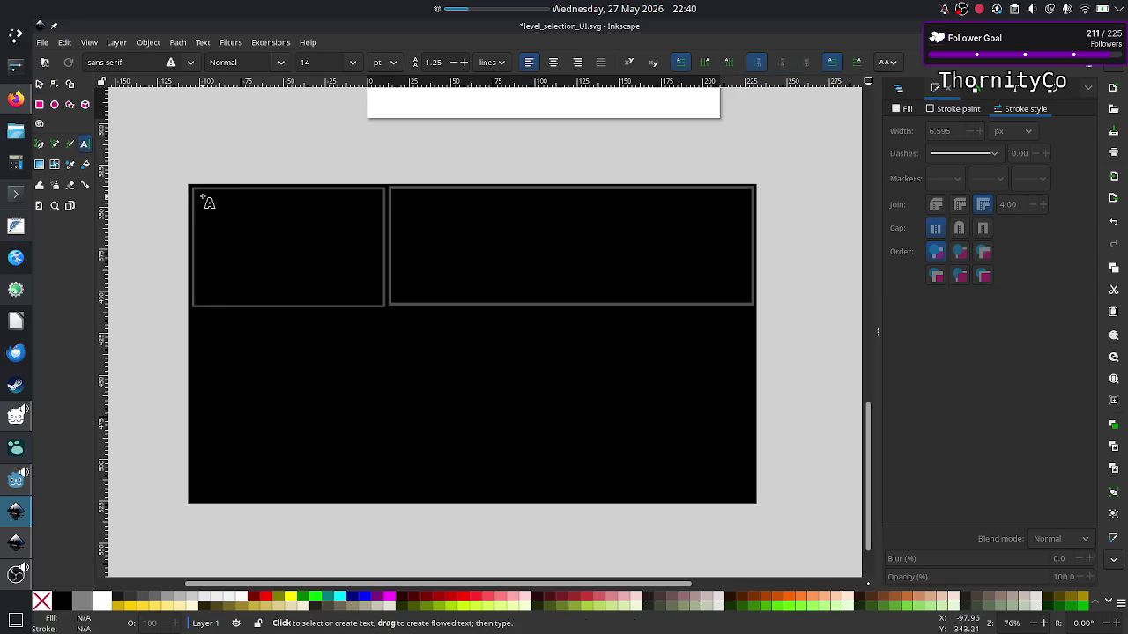
left_click_drag(202, 197, 360, 210)
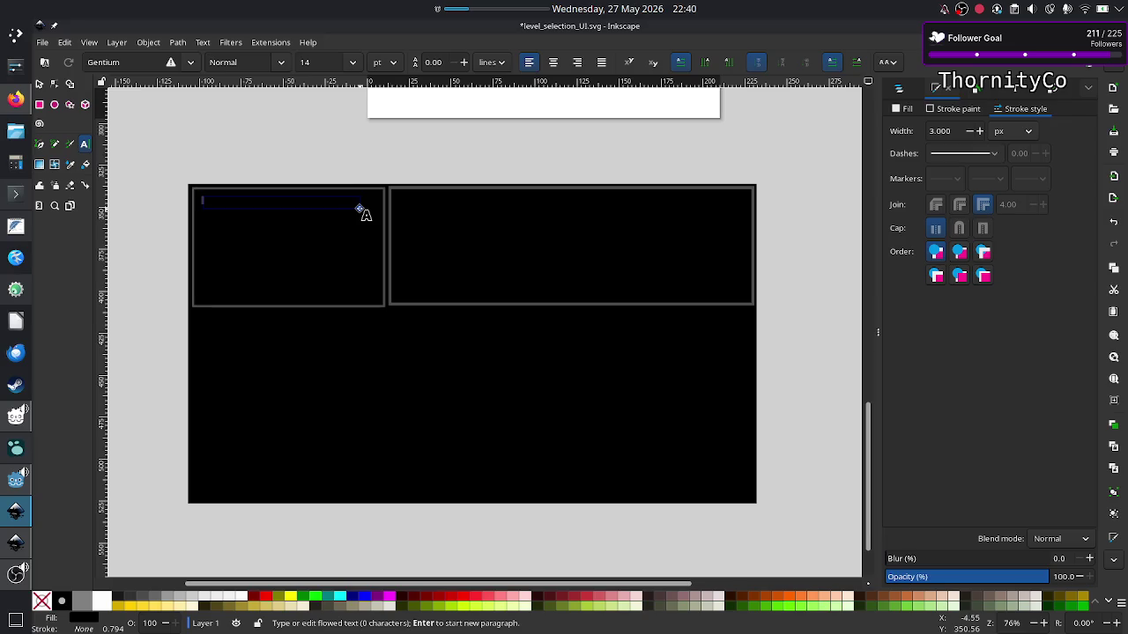
type("Lv 1")
type("0")
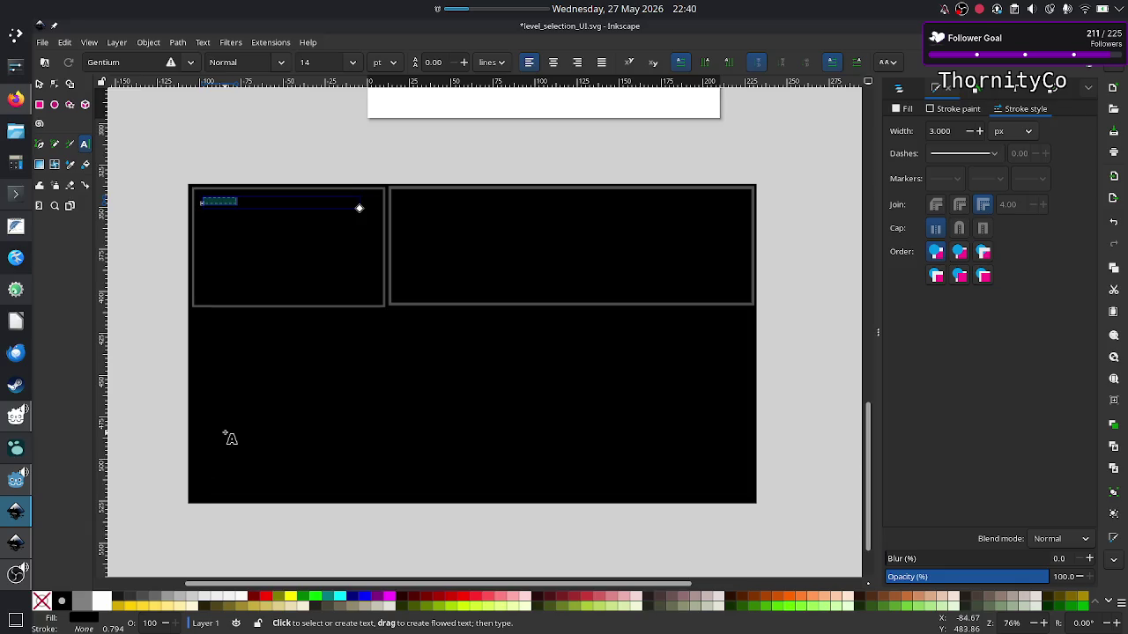
left_click(244, 600)
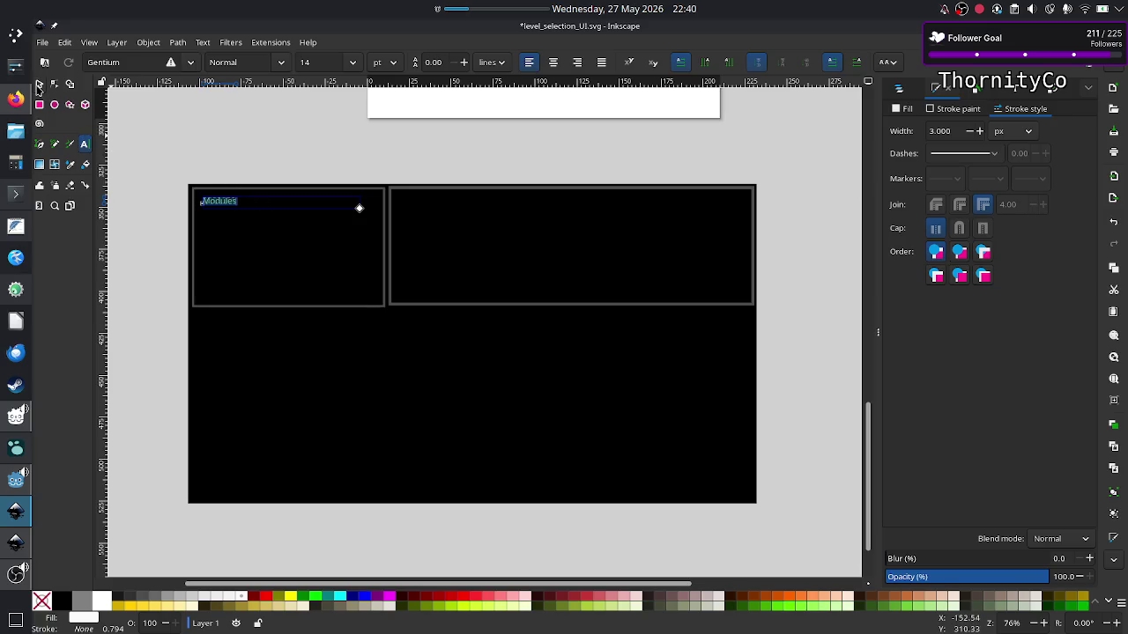
left_click(204, 141)
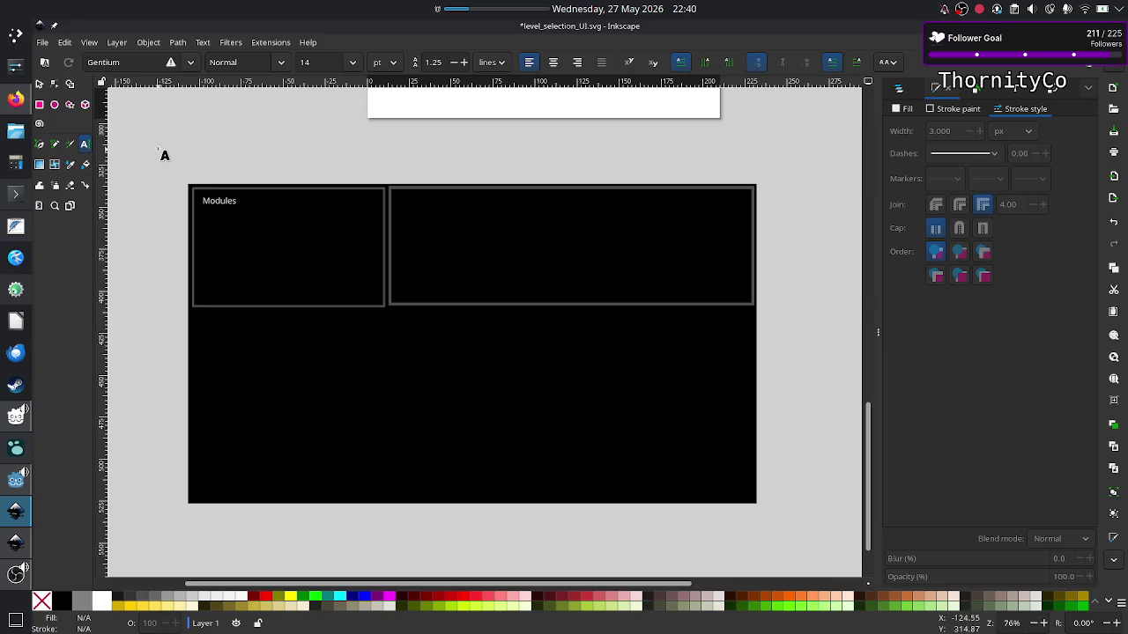
Add a 'Scenario' text label at the right panel's top-left corner.
left_click(403, 197)
key("ctrl+v")
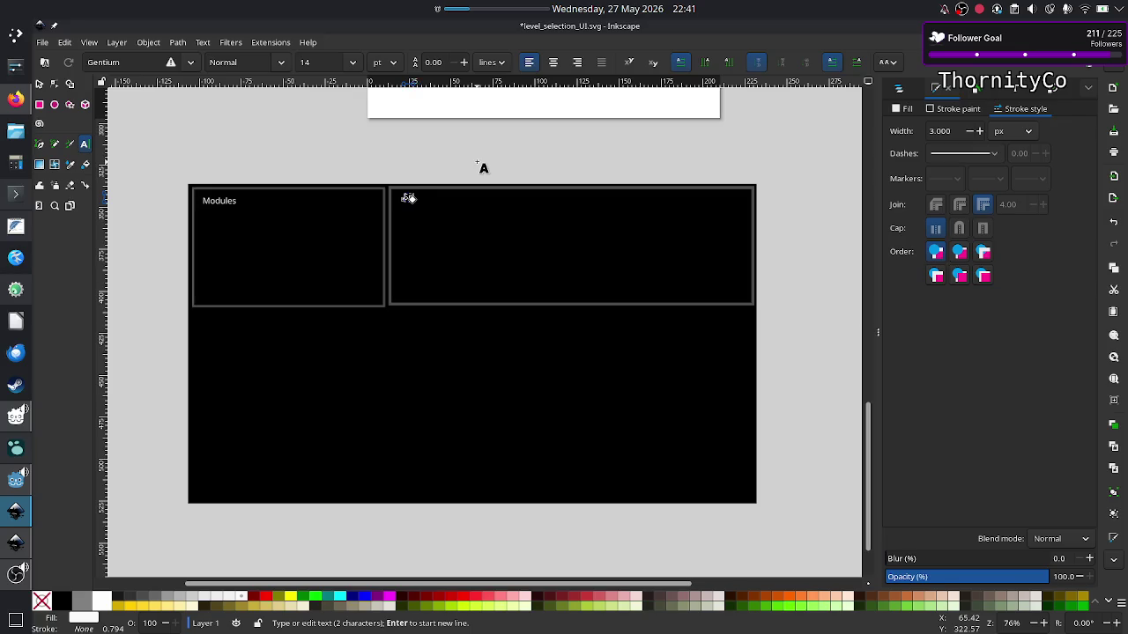
type("0")
type("nar")
type("io")
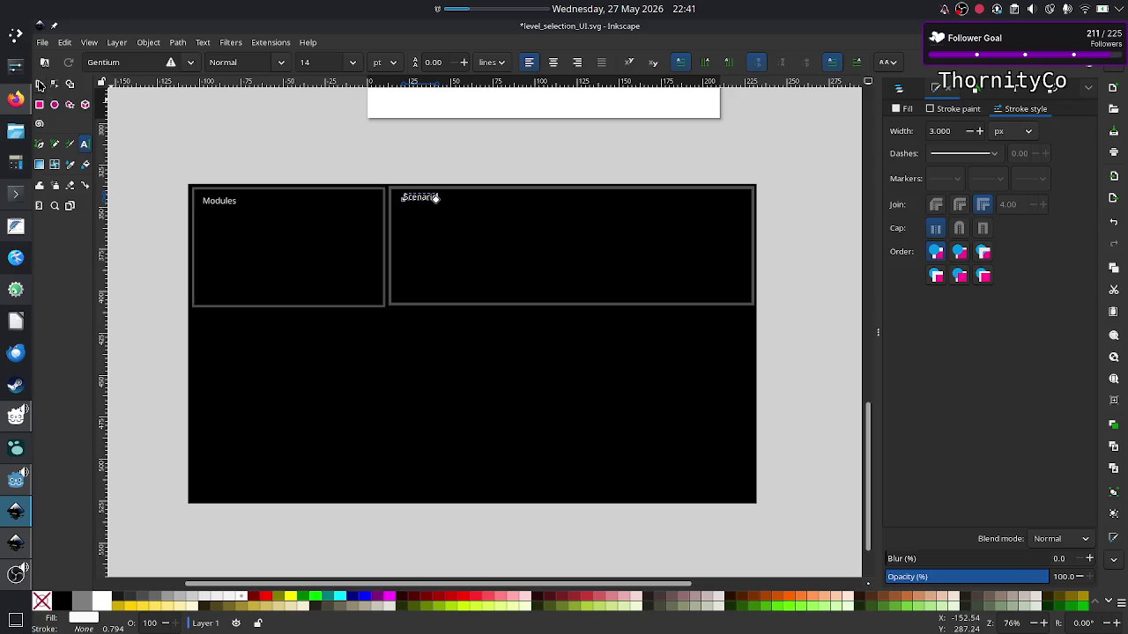
left_click(40, 85)
left_click(519, 158)
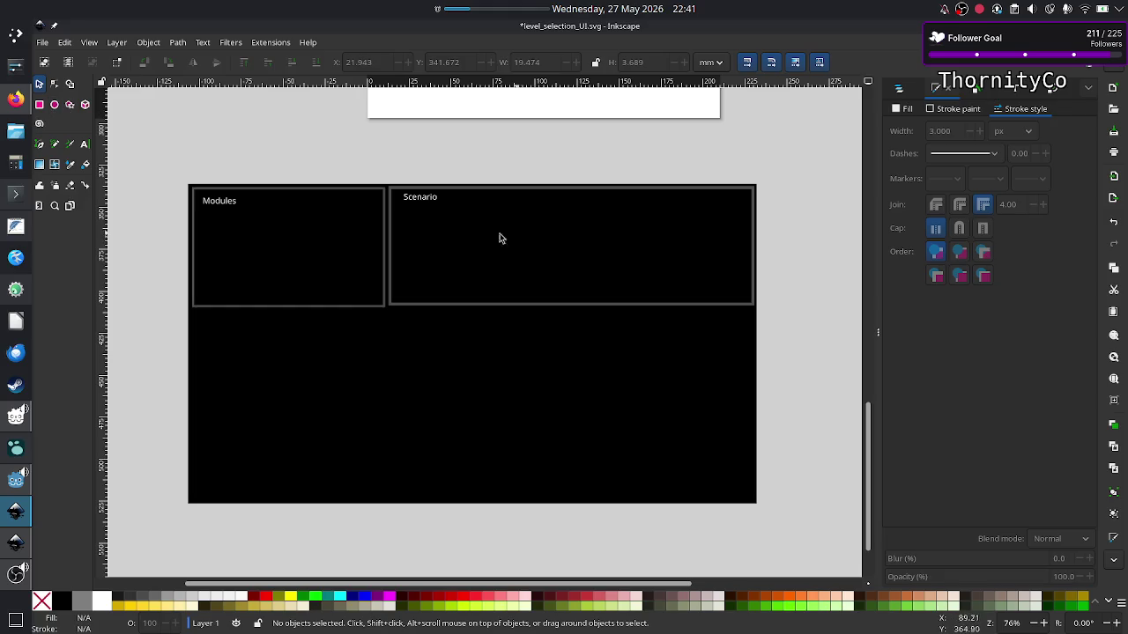
Draw a small white 128.264 × 89.917 px rectangle just below the Scenario label.
left_click(39, 104)
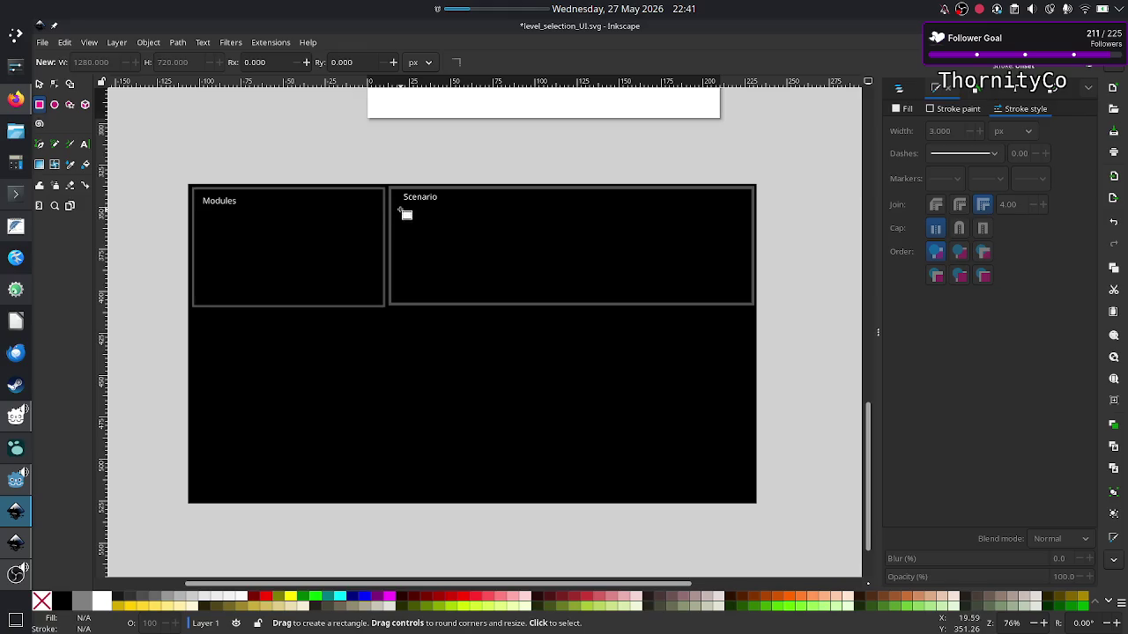
left_click_drag(395, 208, 455, 248)
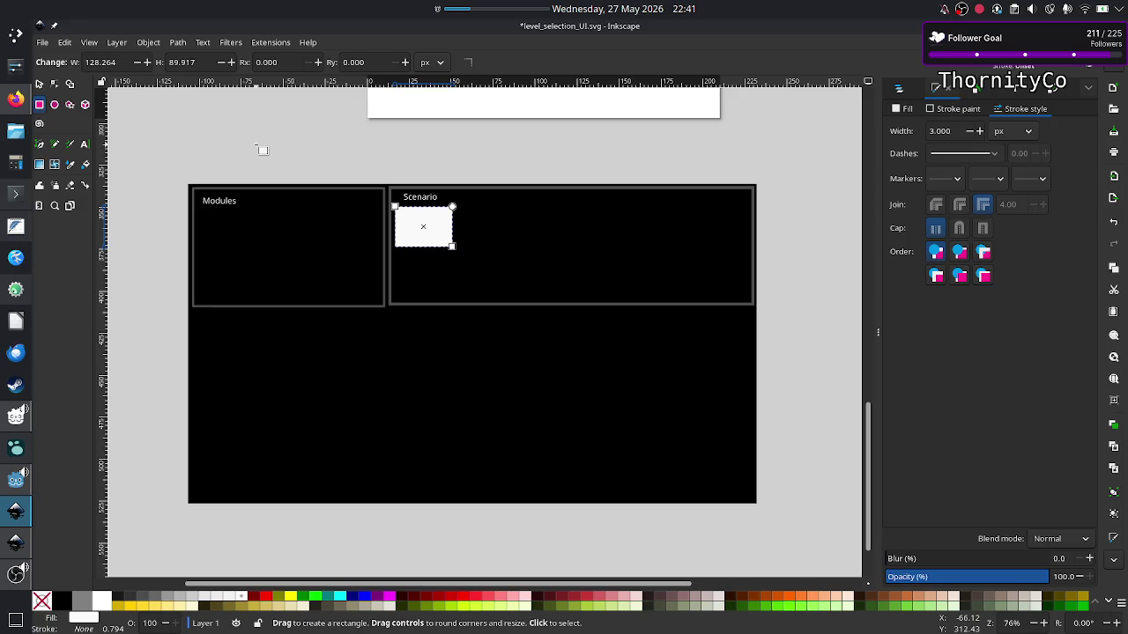
scroll(263, 149, "up", 8)
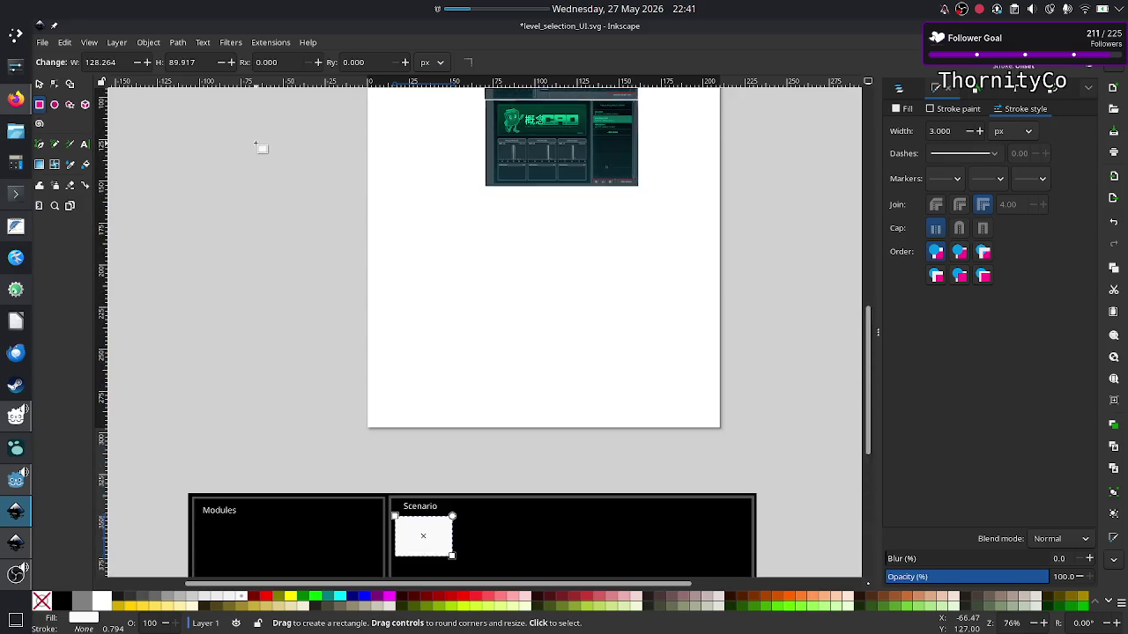
Scroll around the canvas to bring the black Modules and Scenario mockup back into view.
scroll(263, 149, "up", 4)
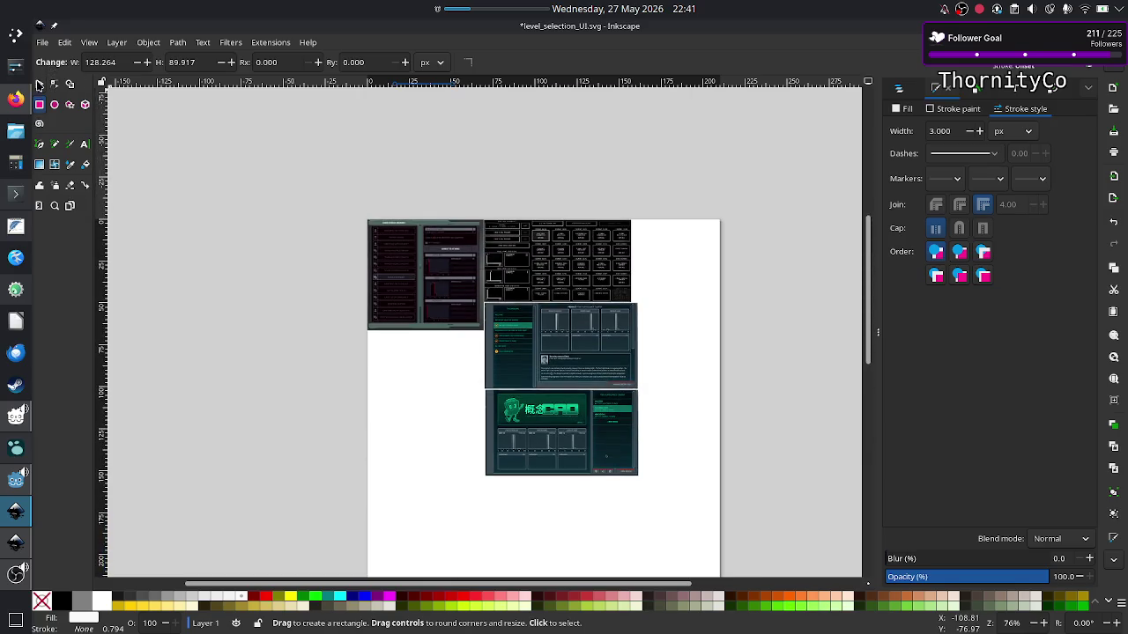
left_click(38, 85)
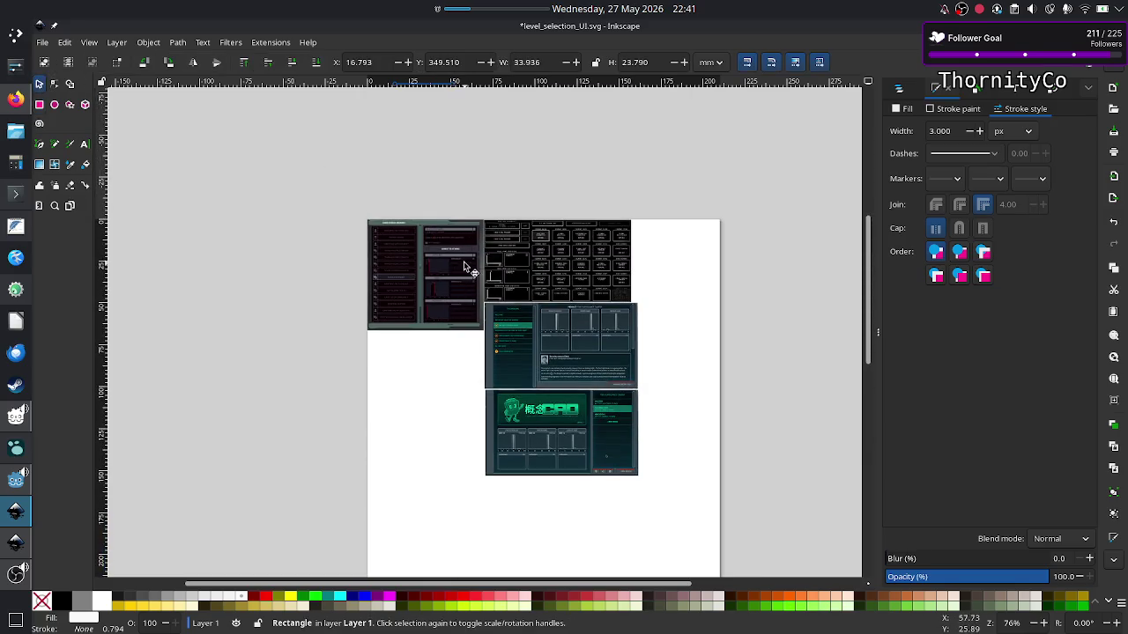
scroll(474, 257, "up", 9)
scroll(475, 257, "down", 3)
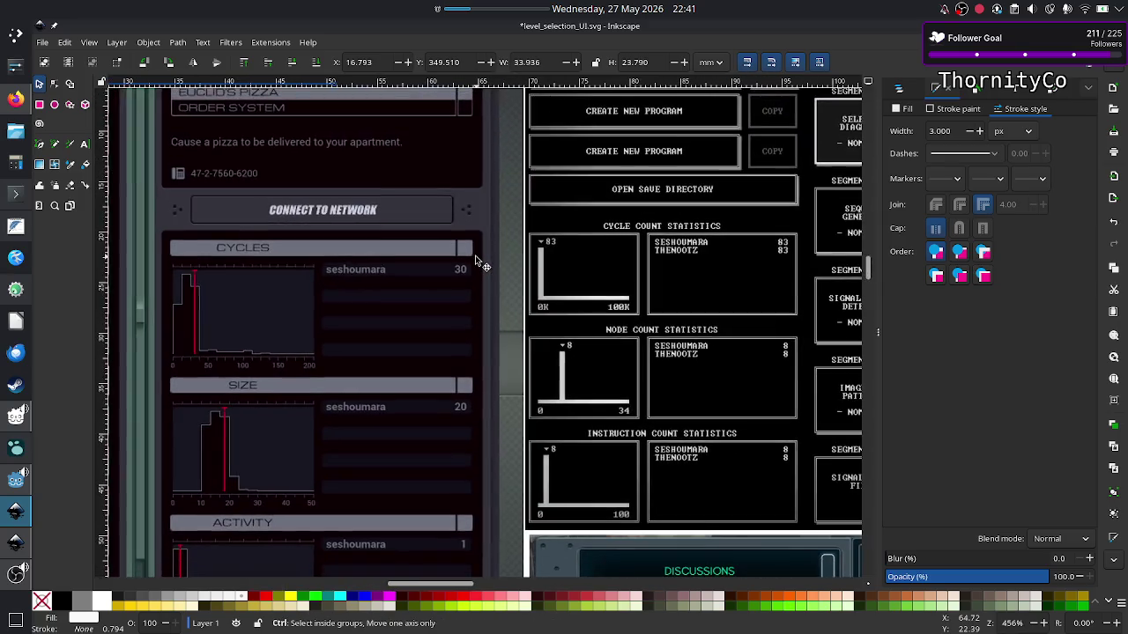
scroll(475, 257, "down", 1)
scroll(475, 257, "down", 2)
scroll(475, 256, "left", 6)
scroll(474, 257, "left", 1)
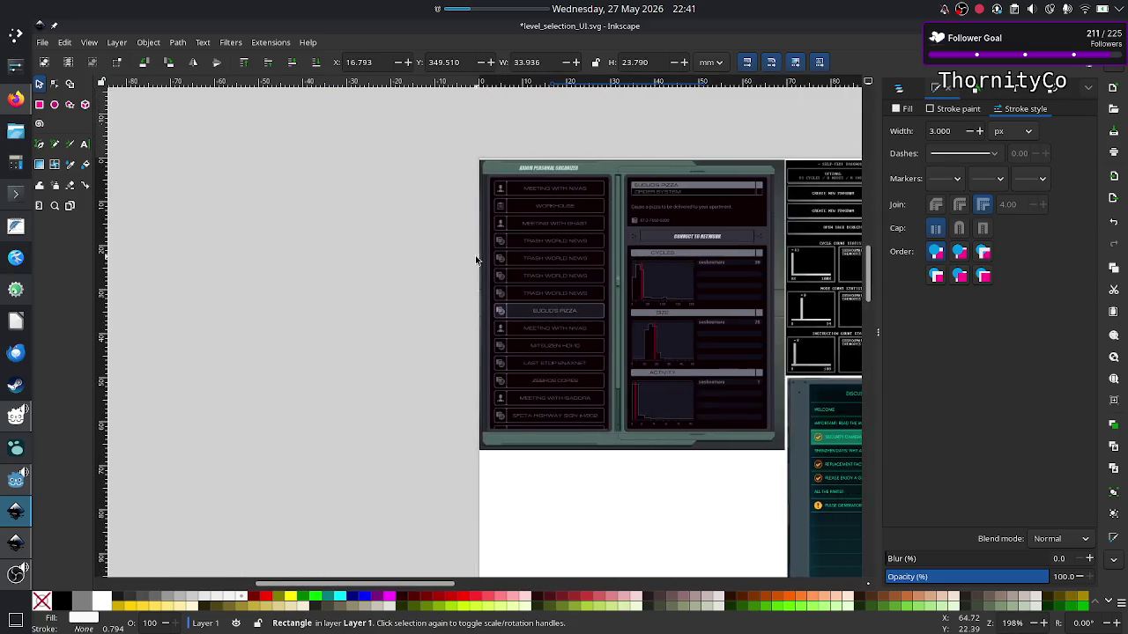
scroll(475, 256, "right", 5)
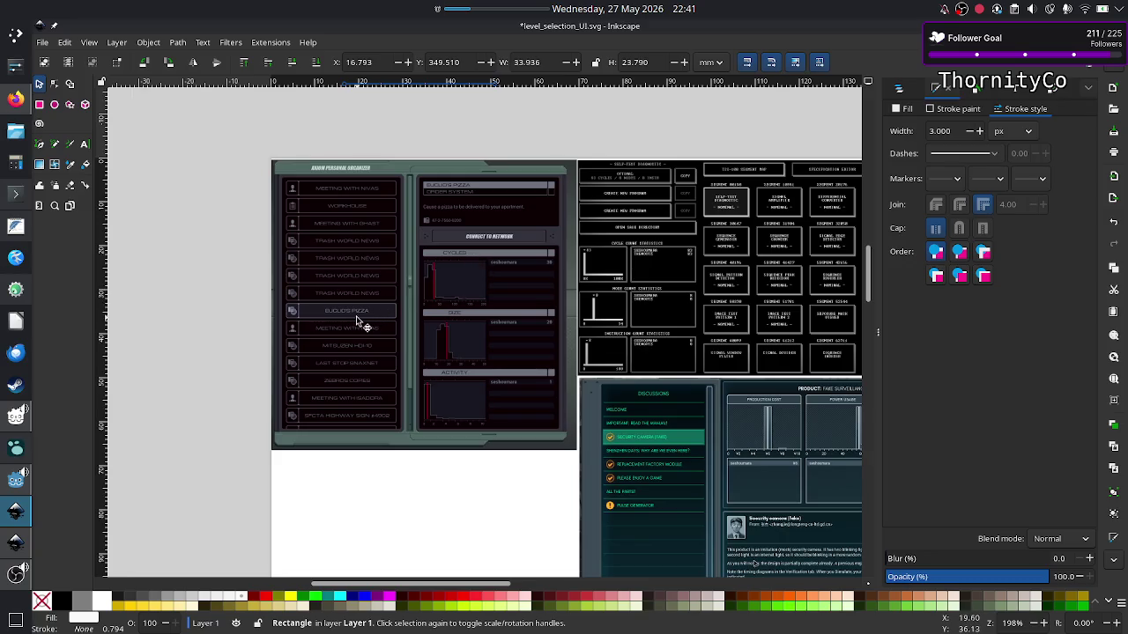
scroll(499, 298, "right", 4)
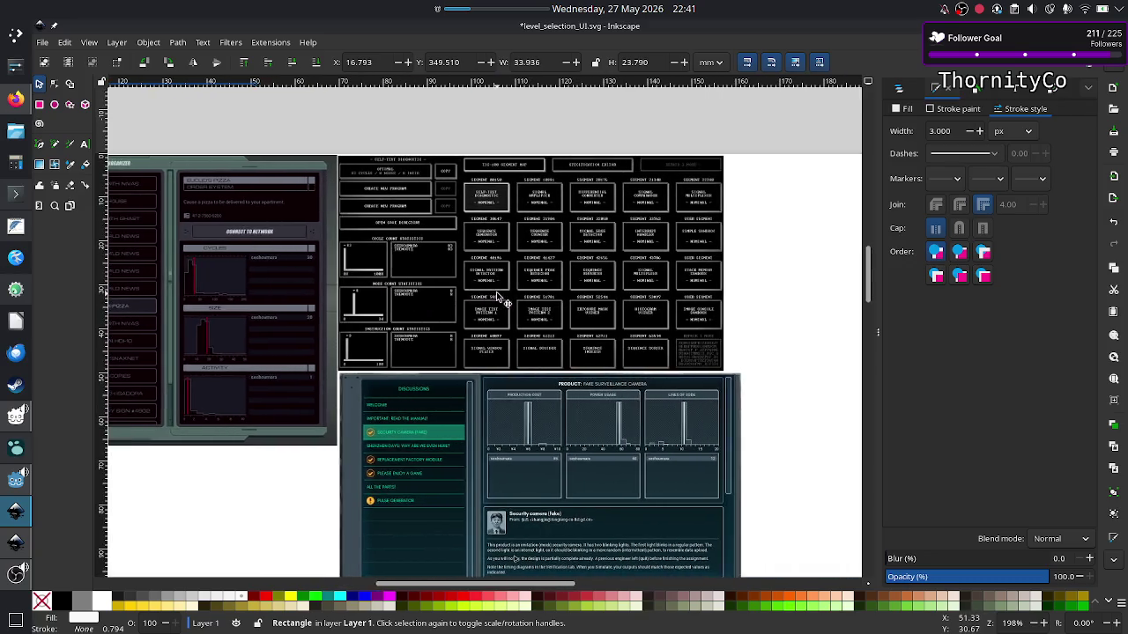
scroll(499, 298, "right", 3)
scroll(496, 292, "up", 3)
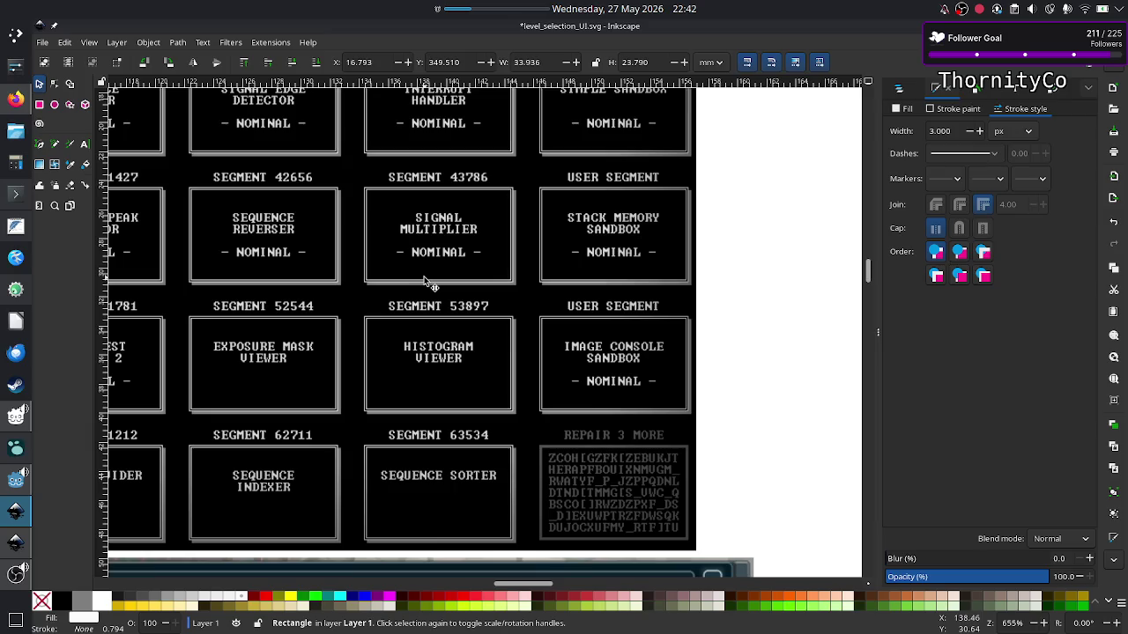
scroll(424, 280, "down", 1)
scroll(424, 280, "down", 1)
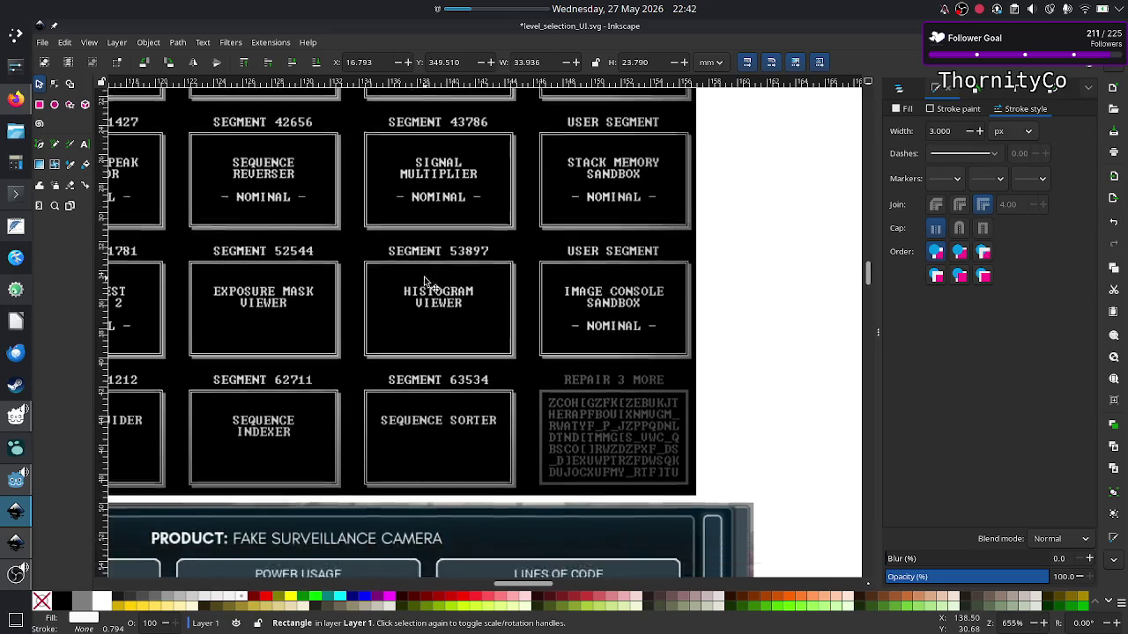
scroll(423, 280, "down", 6)
scroll(427, 284, "down", 5)
scroll(428, 284, "down", 5)
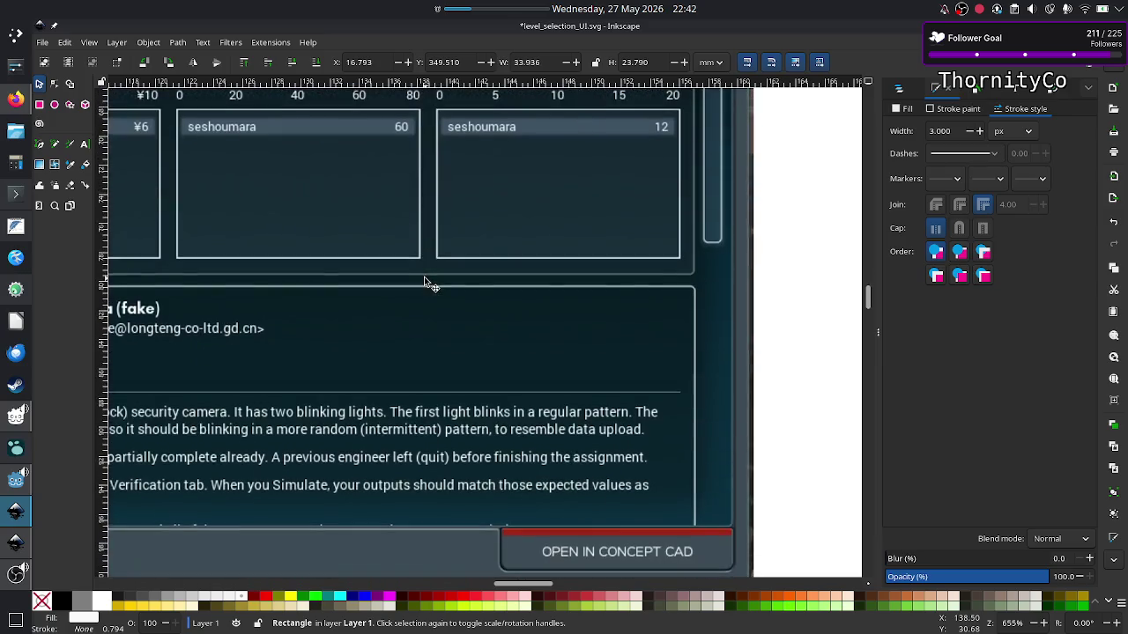
scroll(427, 283, "up", 3)
scroll(428, 283, "left", 5)
scroll(427, 284, "left", 12)
scroll(428, 283, "up", 4)
scroll(428, 284, "left", 2)
scroll(427, 284, "down", 2)
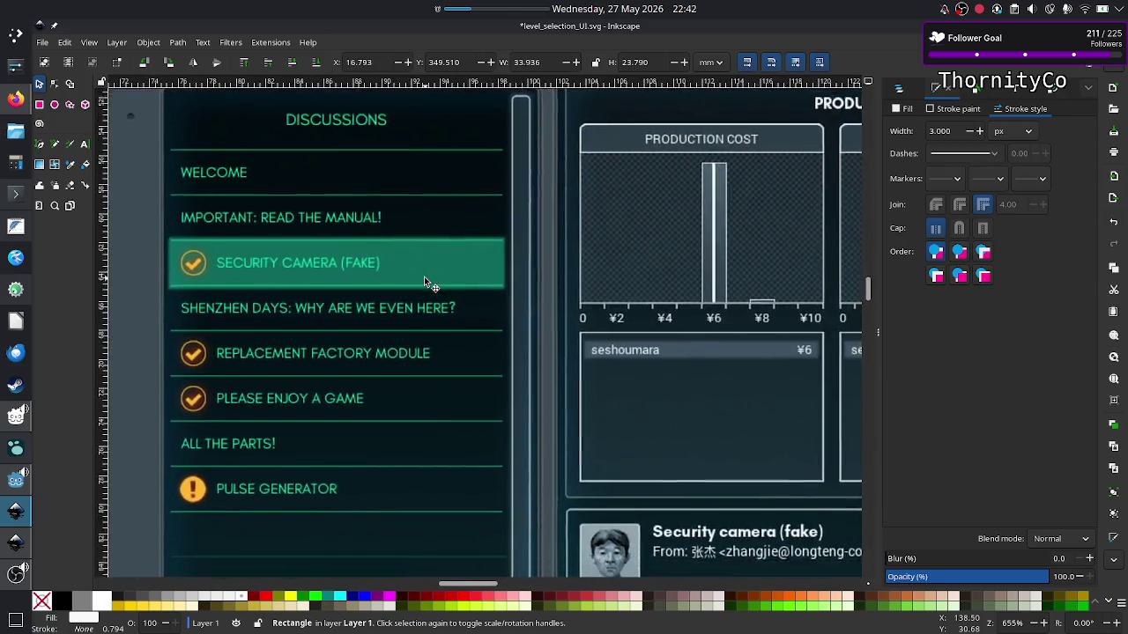
scroll(427, 284, "down", 12)
scroll(424, 278, "up", 9)
scroll(424, 278, "left", 1)
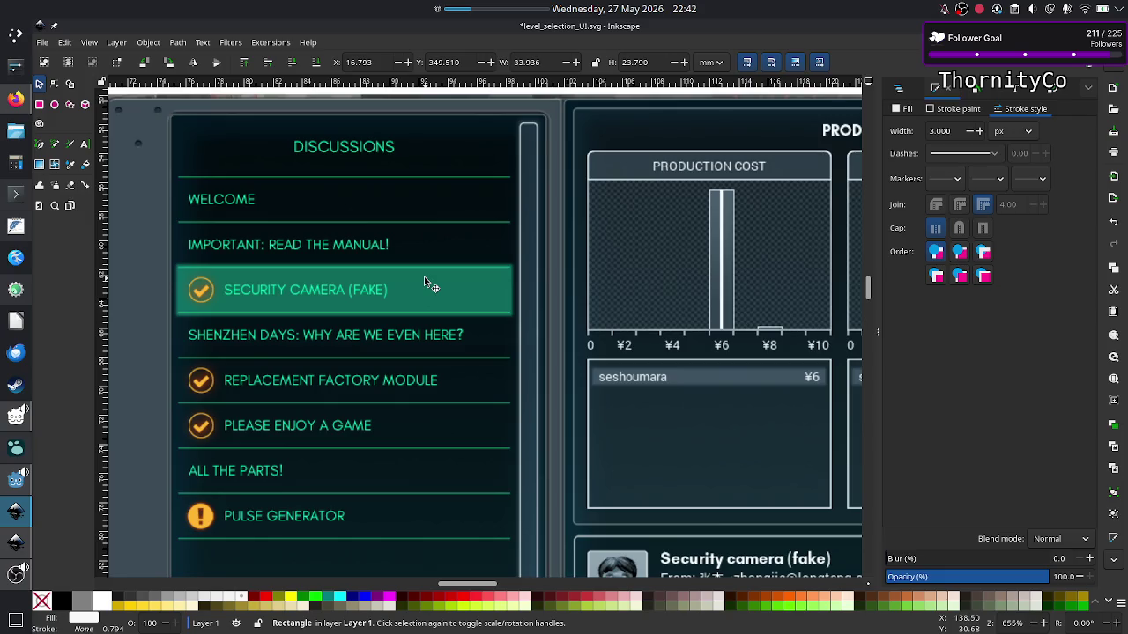
scroll(424, 279, "down", 10)
scroll(424, 282, "down", 5)
scroll(424, 282, "down", 5)
scroll(423, 282, "down", 3)
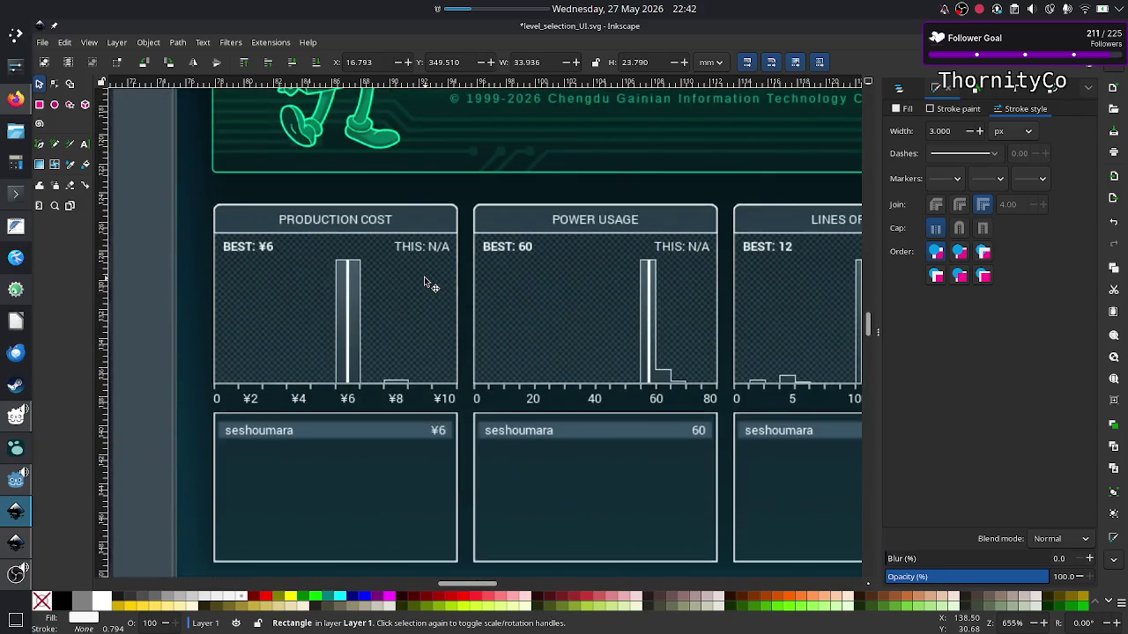
scroll(424, 282, "right", 5)
scroll(424, 282, "down", 7)
scroll(424, 282, "right", 1)
scroll(424, 282, "down", 2)
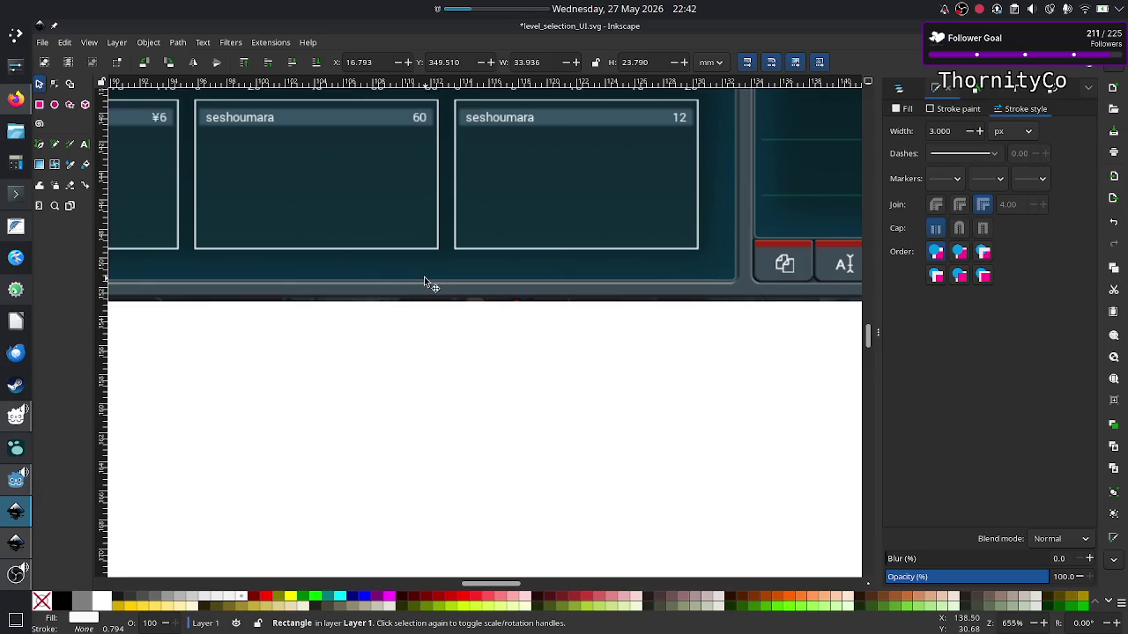
scroll(423, 280, "up", 10)
scroll(424, 280, "up", 10)
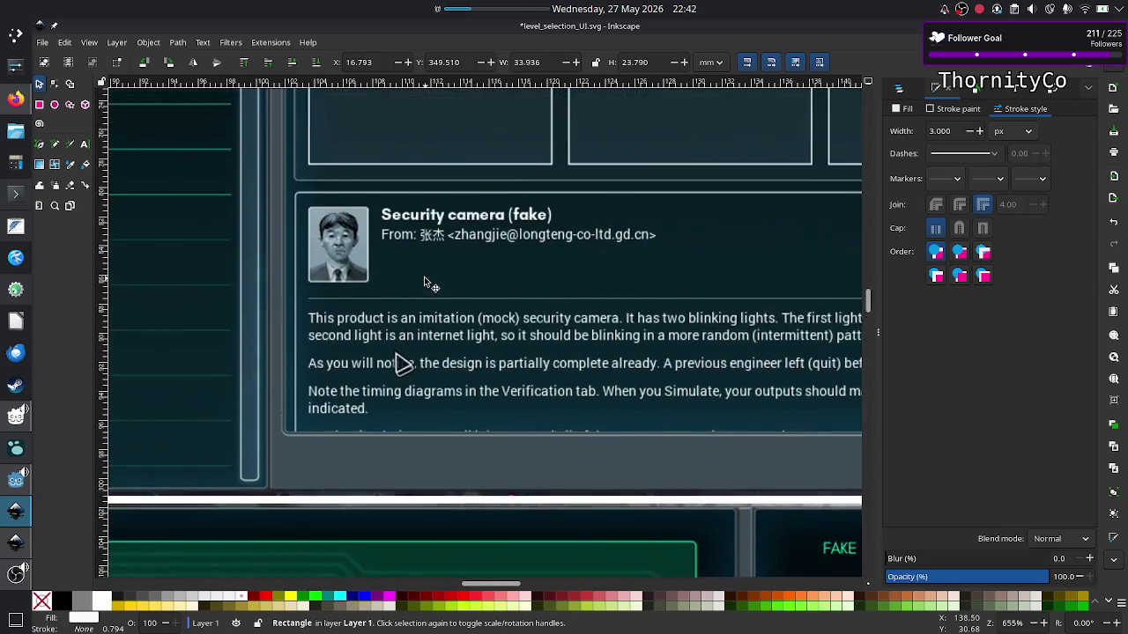
scroll(423, 281, "up", 3)
scroll(424, 281, "up", 10)
scroll(424, 281, "up", 5)
scroll(424, 280, "right", 6)
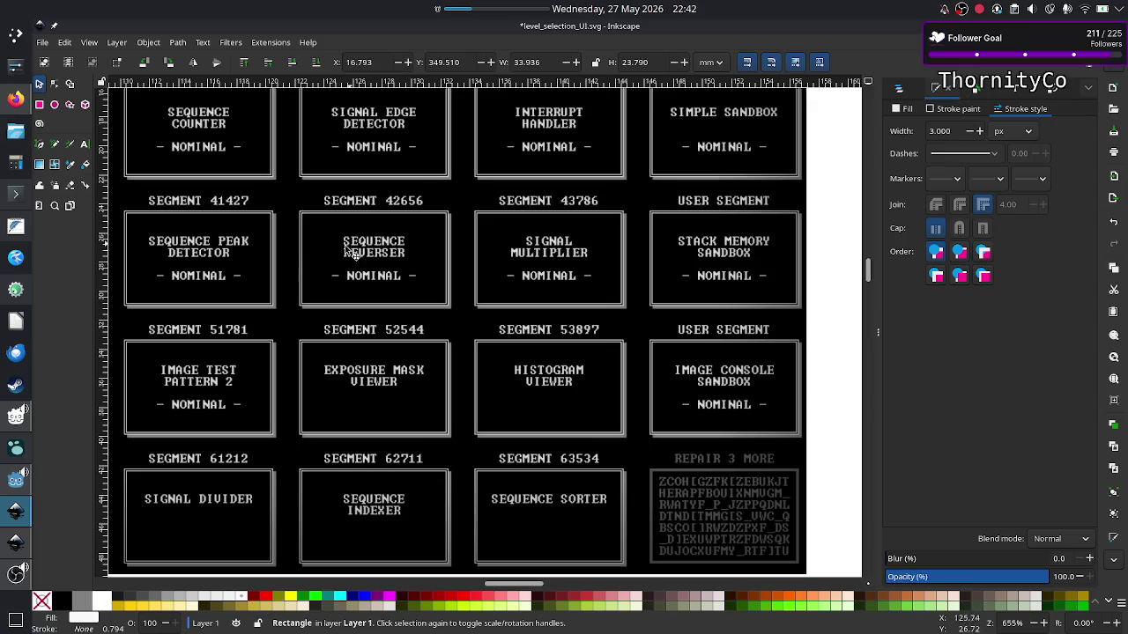
key("alt+Tab")
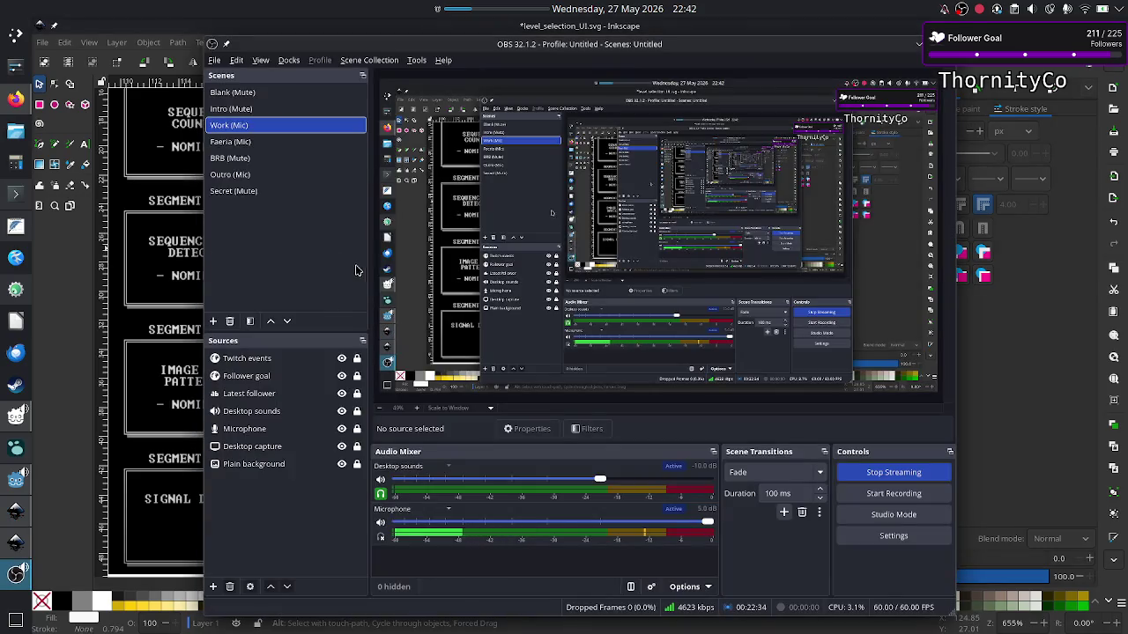
key("alt+Tab")
scroll(167, 355, "down", 5)
scroll(187, 430, "down", 10)
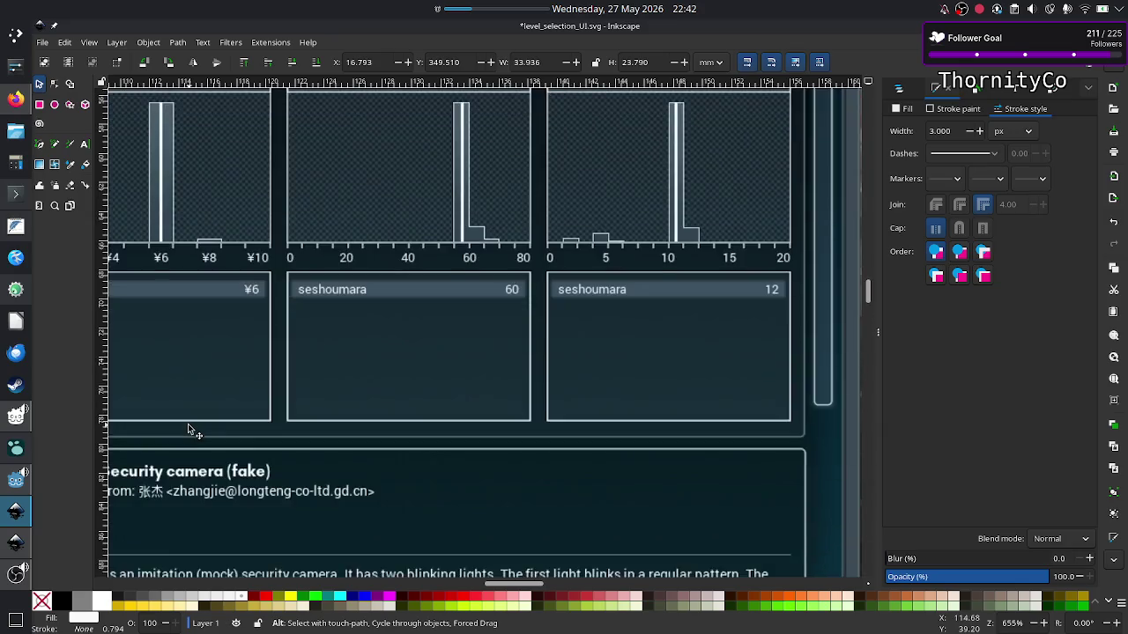
scroll(188, 430, "down", 10)
scroll(187, 430, "down", 10)
scroll(188, 430, "down", 5)
scroll(188, 429, "down", 5)
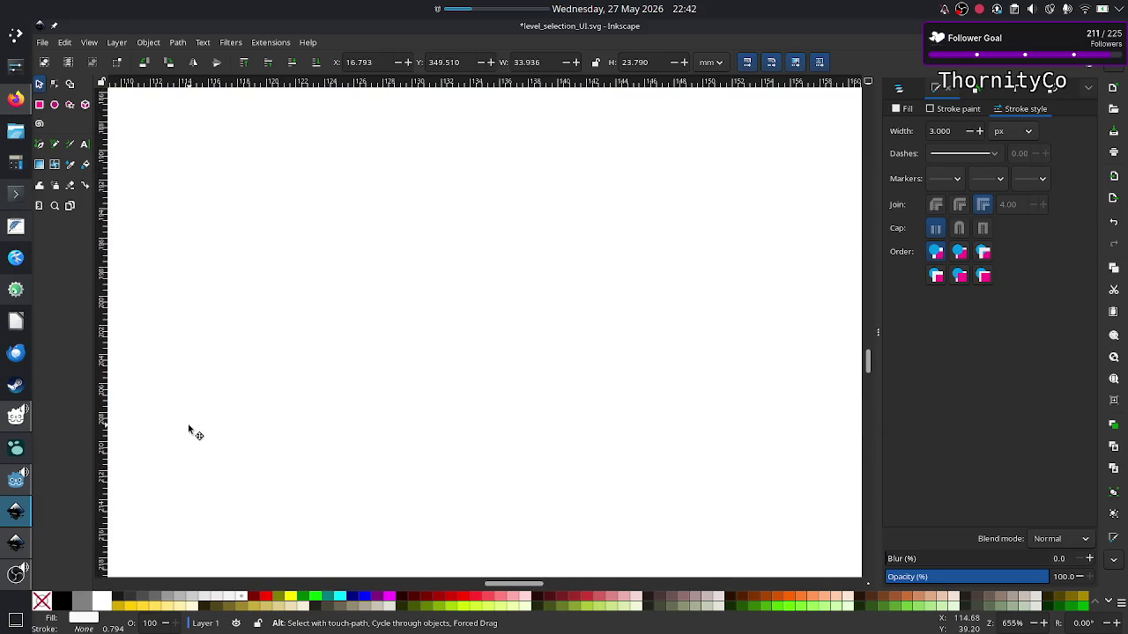
scroll(187, 430, "down", 7, "ctrl")
scroll(188, 426, "down", 2)
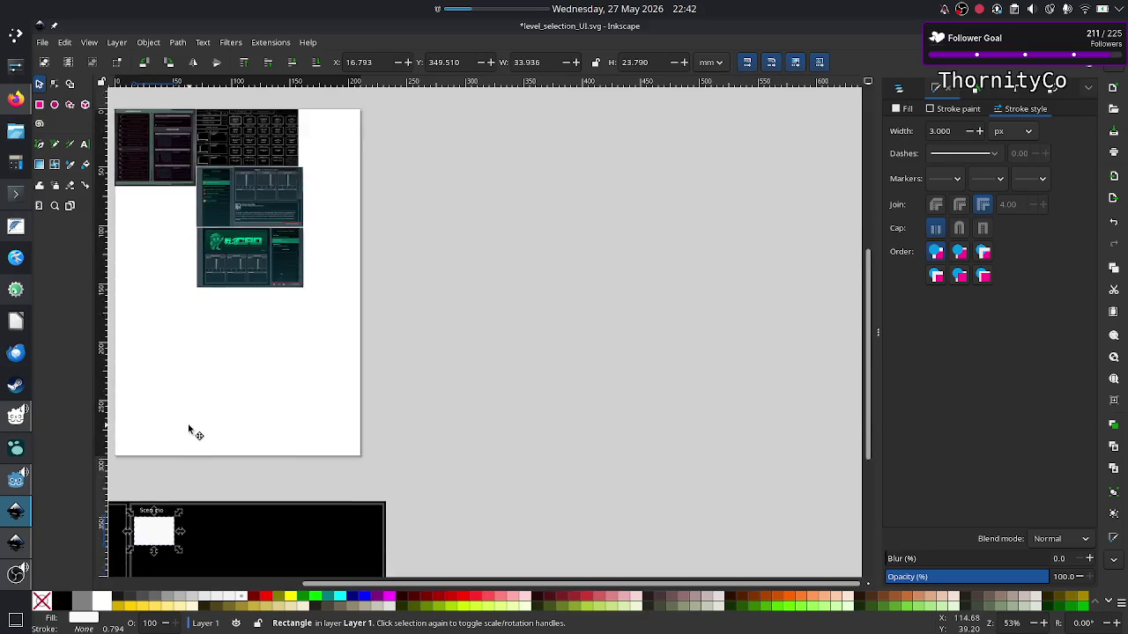
scroll(188, 425, "down", 7)
scroll(188, 430, "up", 2)
scroll(188, 430, "left", 2)
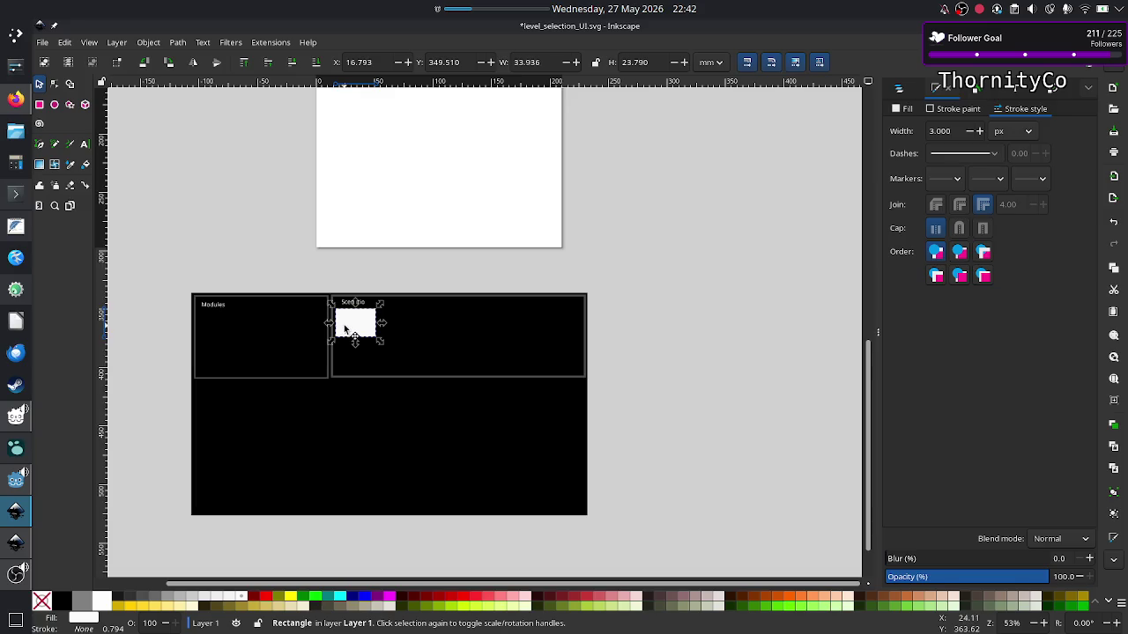
Delete the stray white rectangle and select the Modules outline, keeping stroke units in px.
key("Delete")
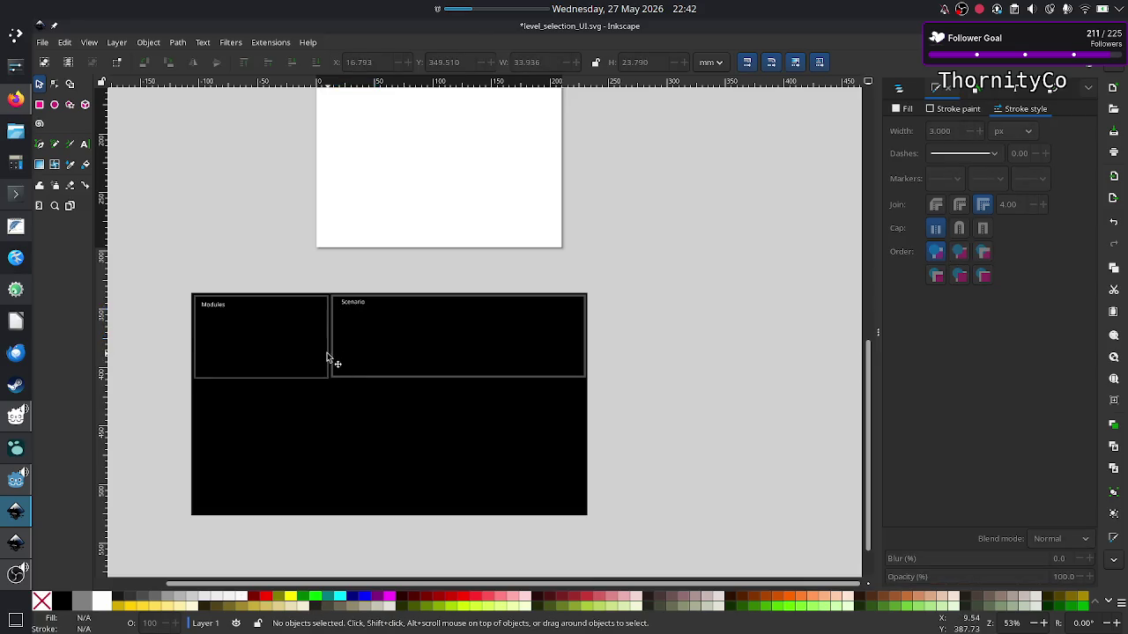
left_click(327, 356)
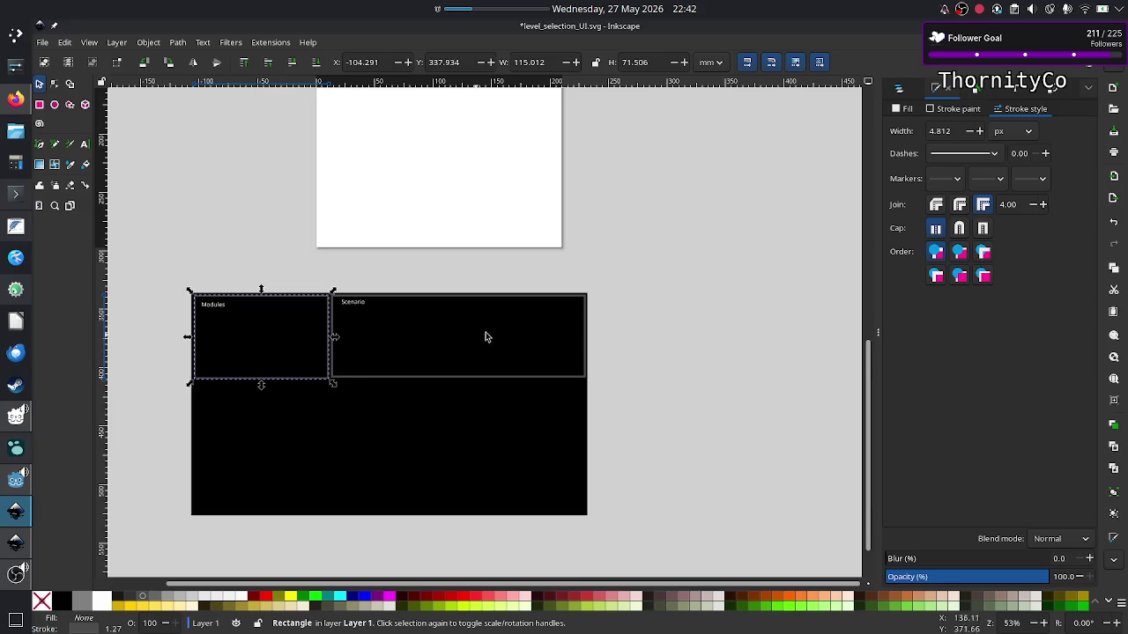
left_click(664, 329)
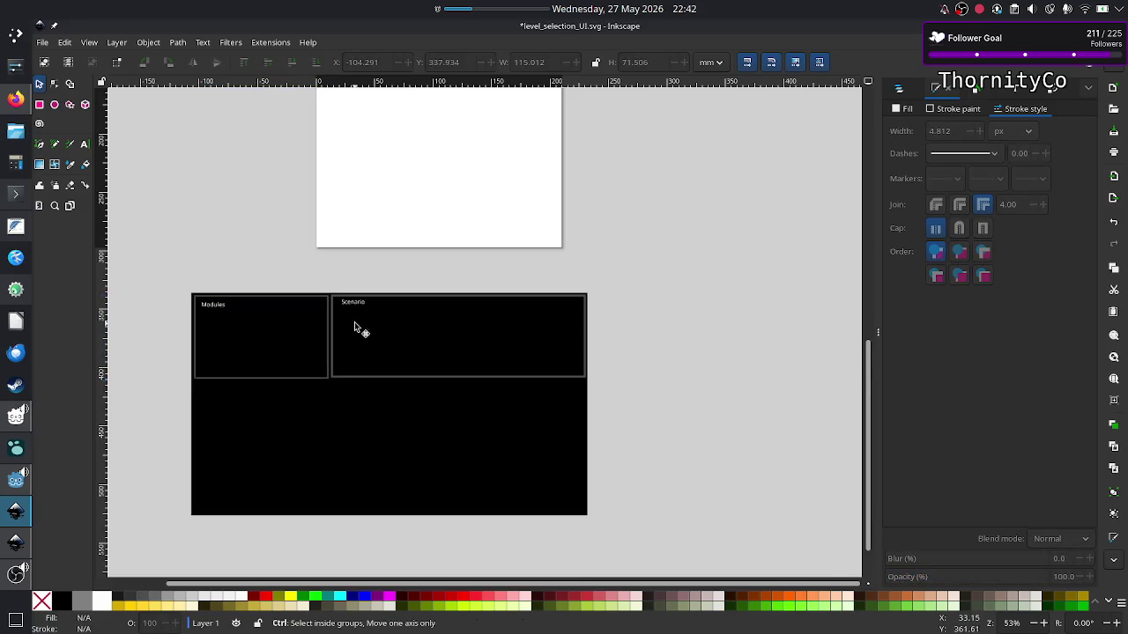
scroll(355, 327, "up", 2)
scroll(354, 327, "up", 1)
scroll(354, 326, "up", 1)
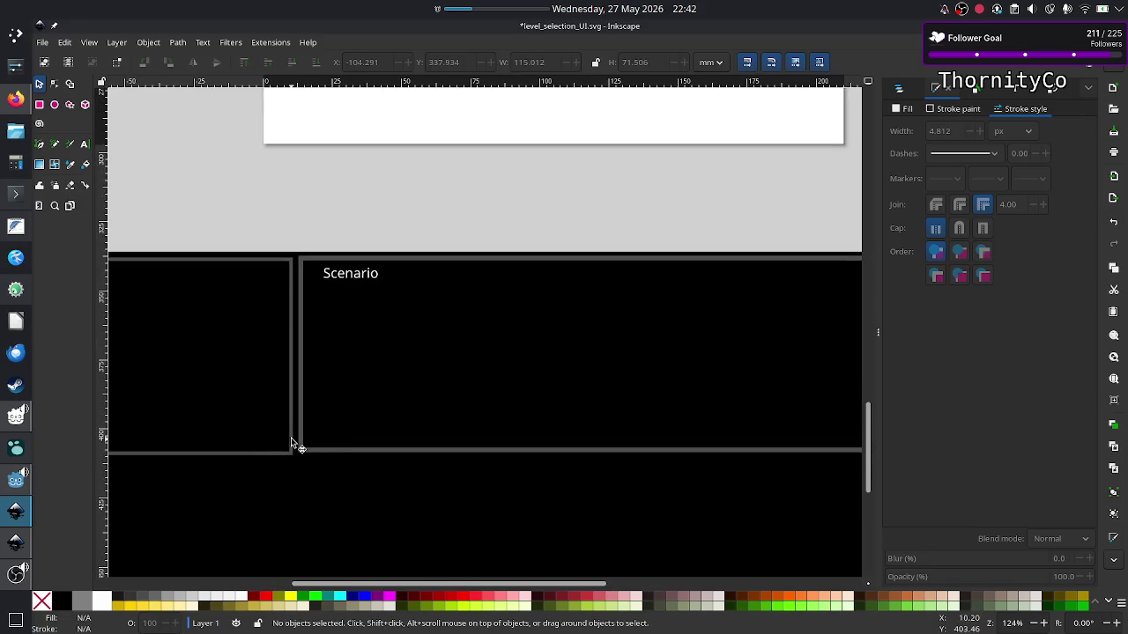
left_click(295, 387)
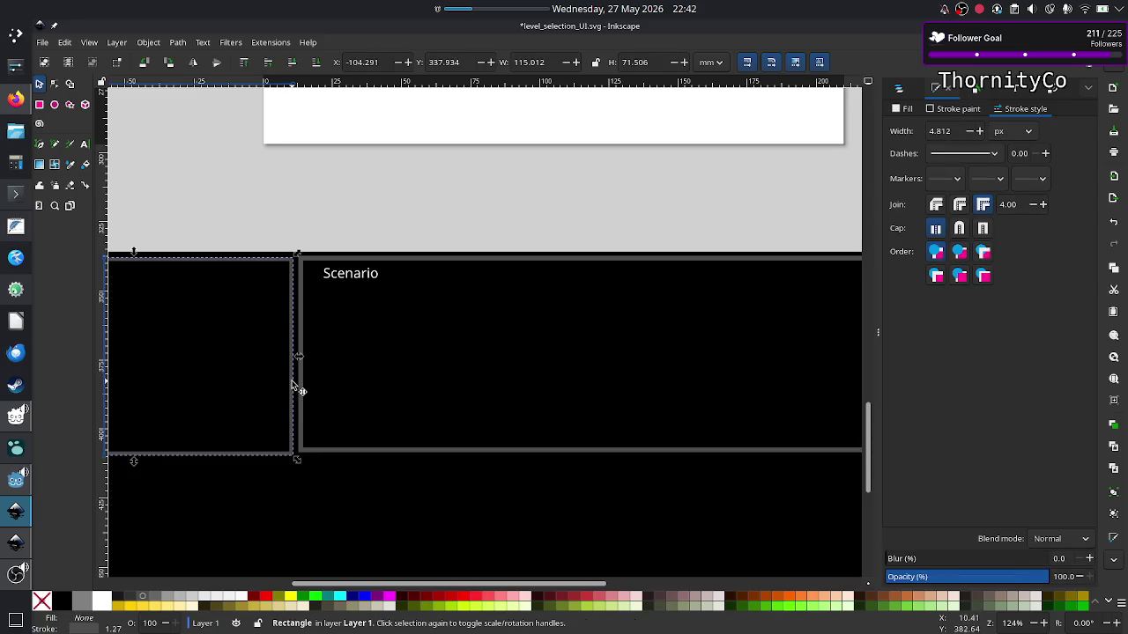
left_click(1027, 130)
left_click(1012, 135)
Set both the Scenario and Modules panel outlines to a 5 px stroke width.
left_click(624, 257)
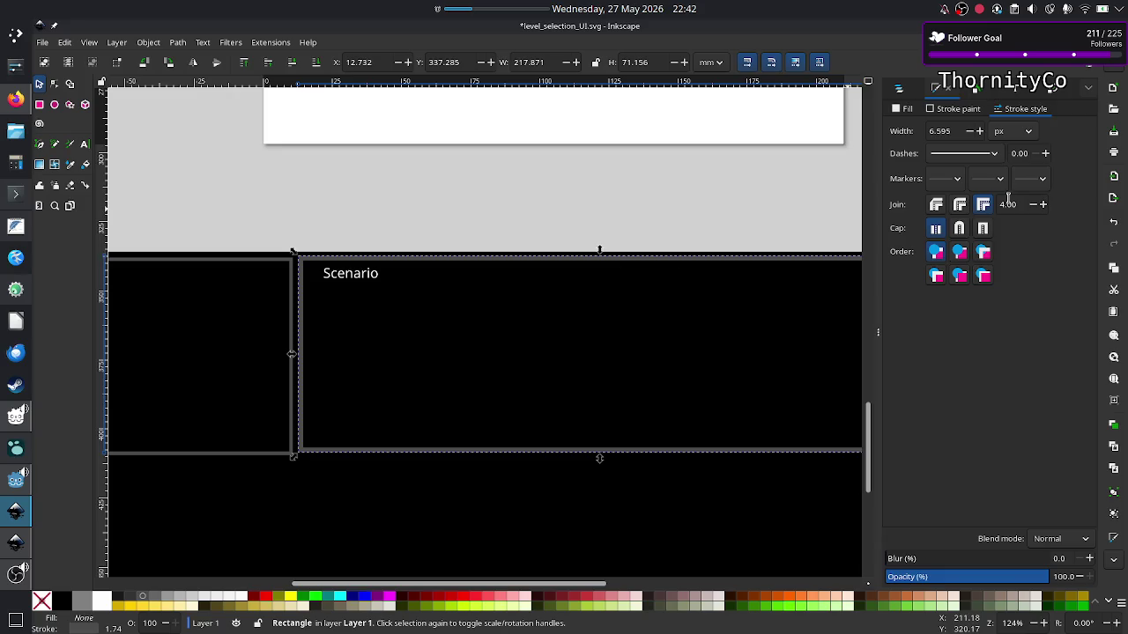
double_click(943, 132)
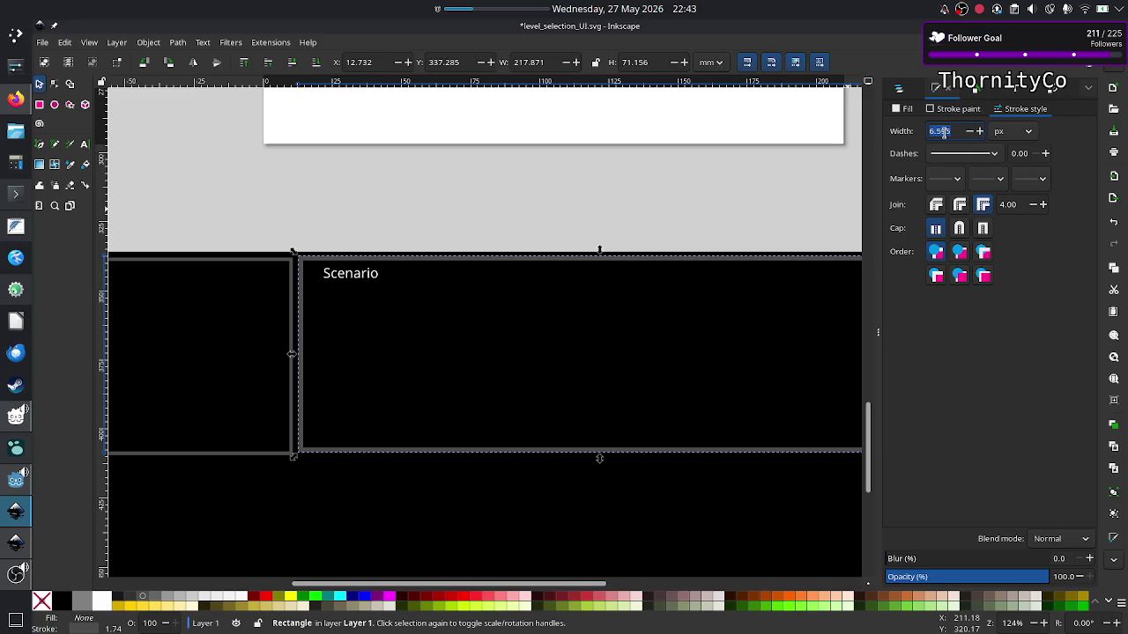
type("5")
key("Return")
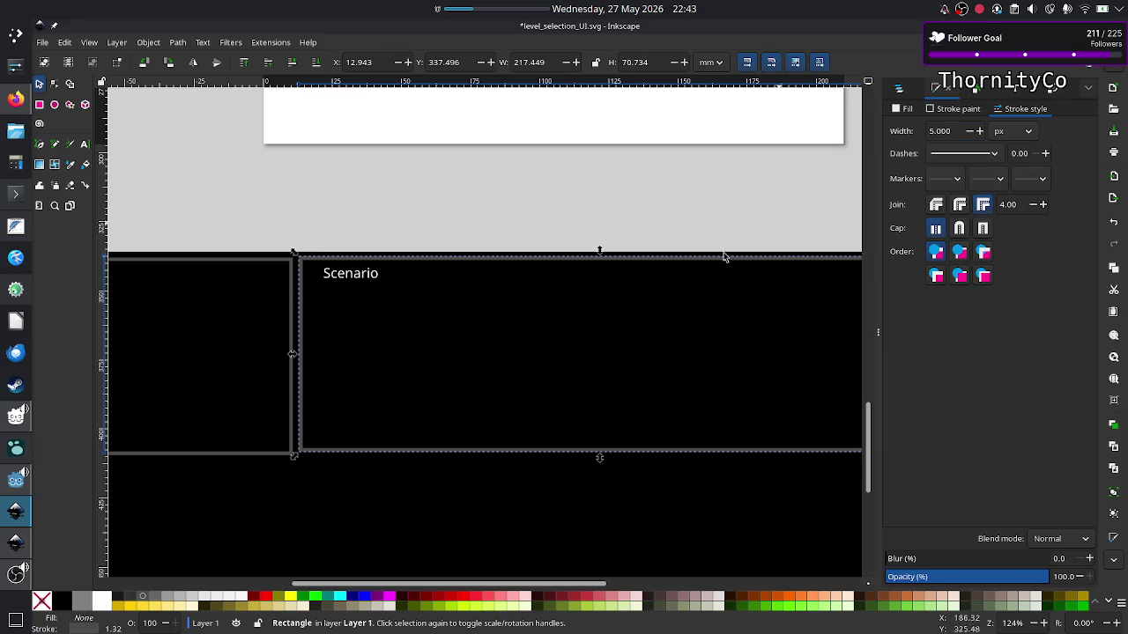
left_click(273, 265)
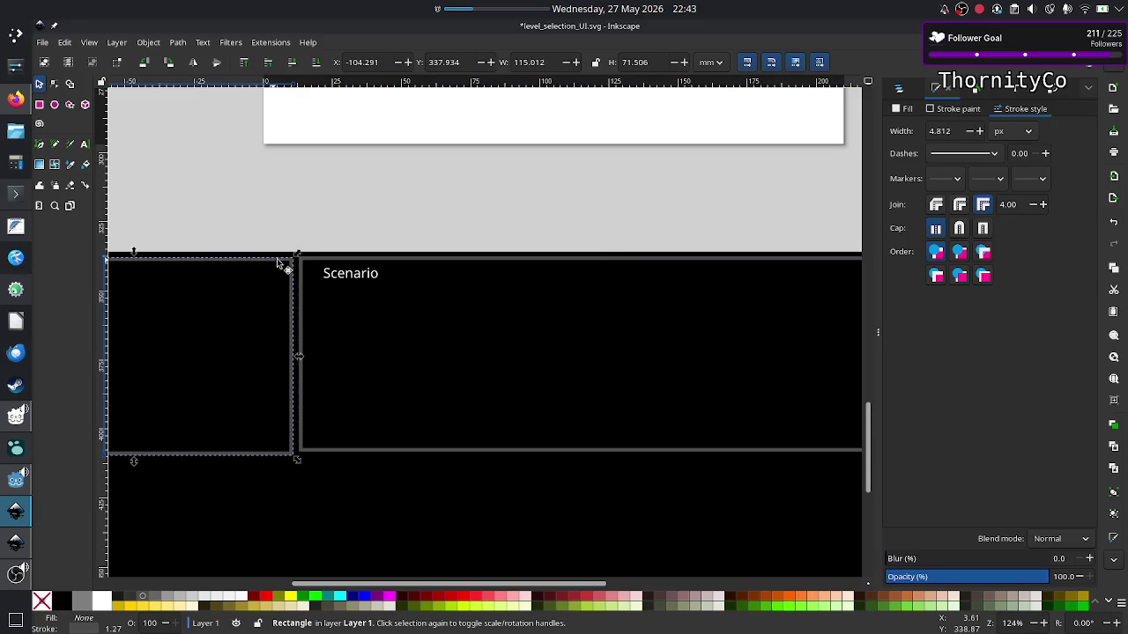
triple_click(949, 130)
type("5")
left_click(293, 153)
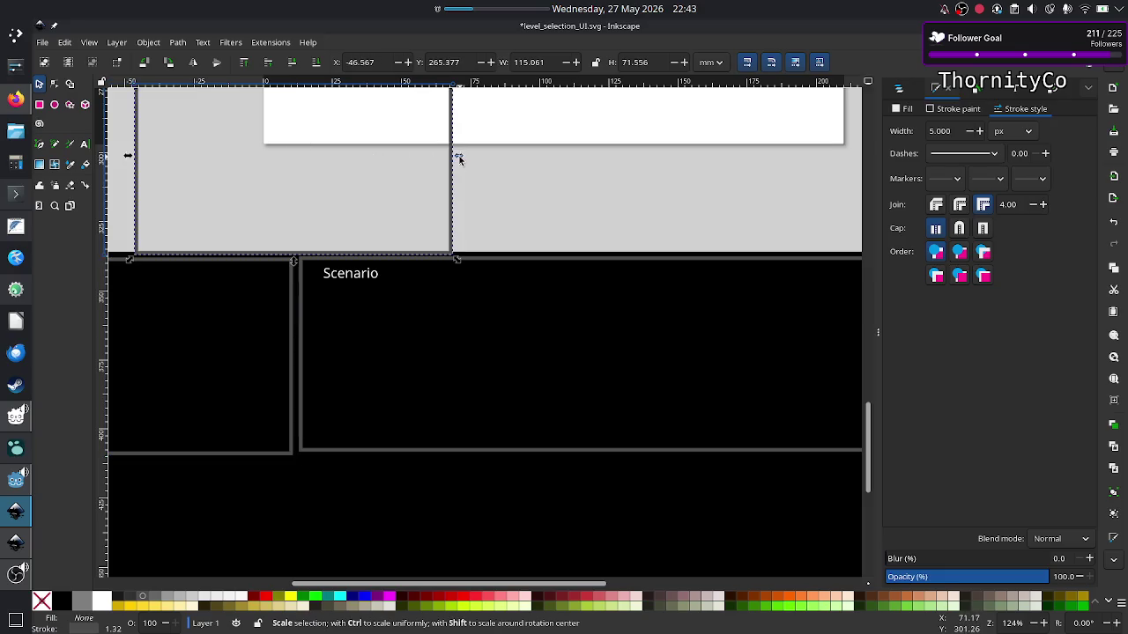
Shrink the large outlined frame above the panels to a 37.727 × 28.002 mm box.
left_click_drag(459, 159, 319, 166)
scroll(225, 170, "up", 5)
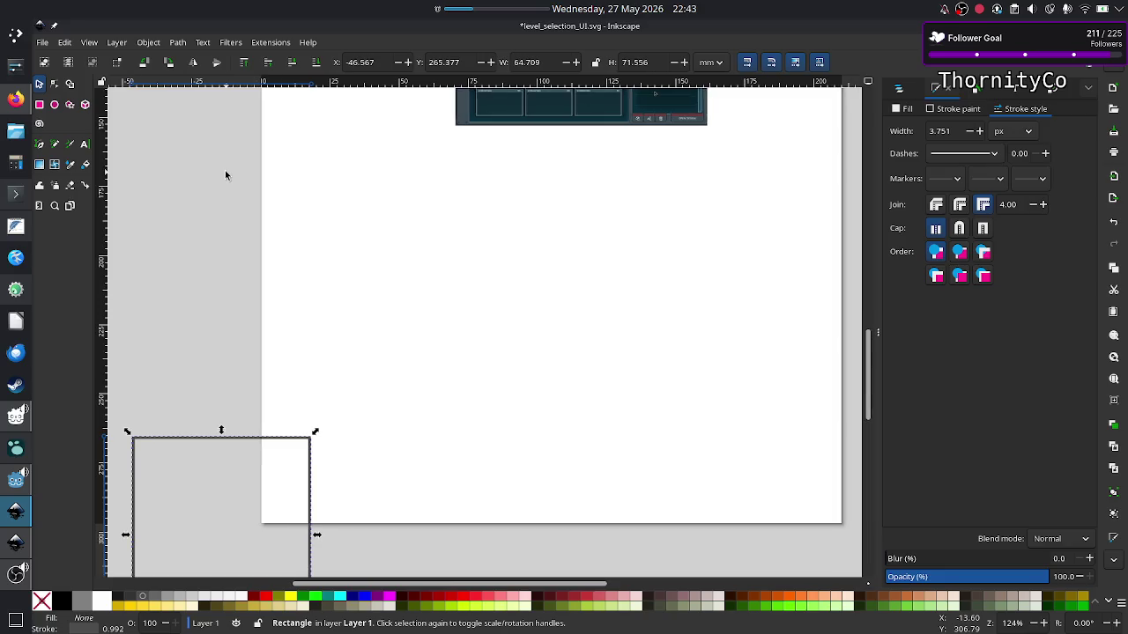
left_click(225, 170)
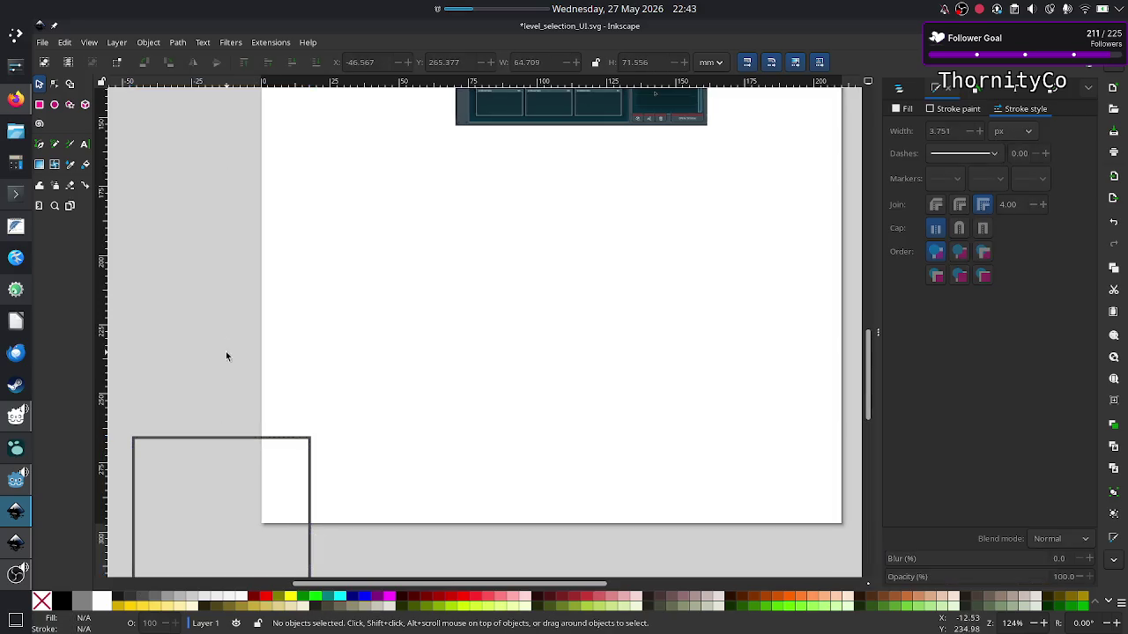
left_click(218, 438)
left_click_drag(221, 432, 226, 503)
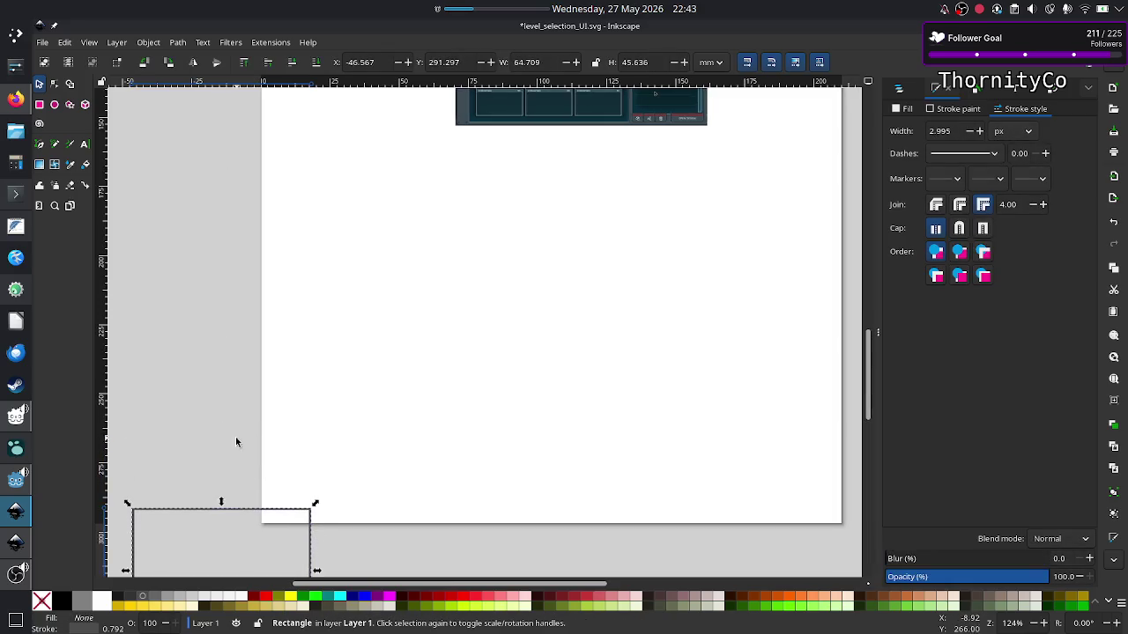
scroll(236, 442, "down", 5)
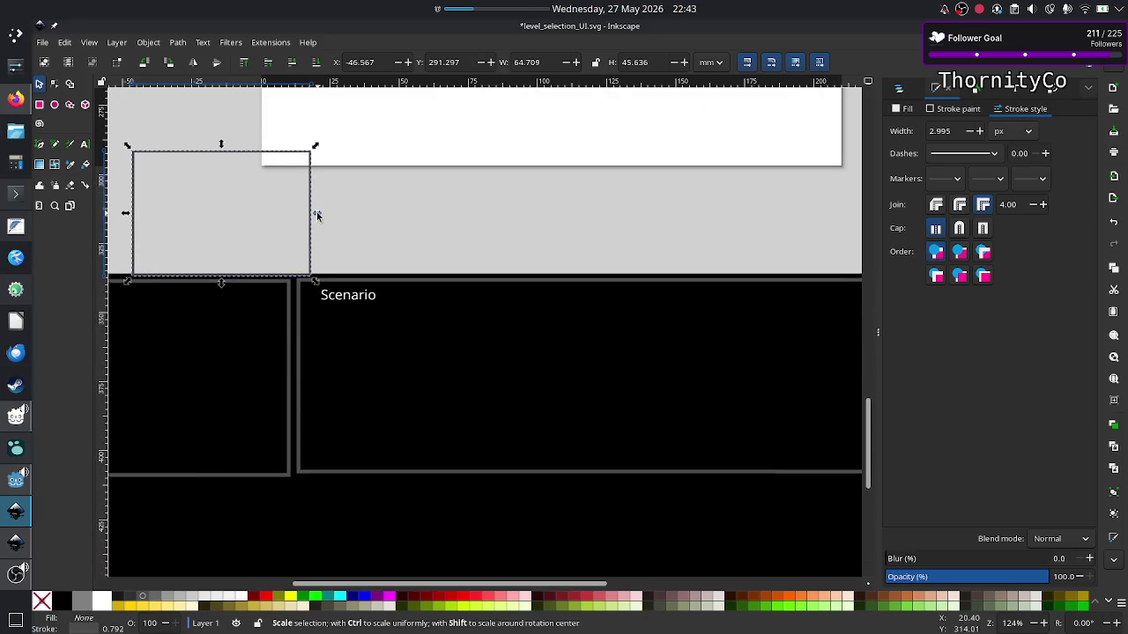
left_click_drag(317, 214, 243, 229)
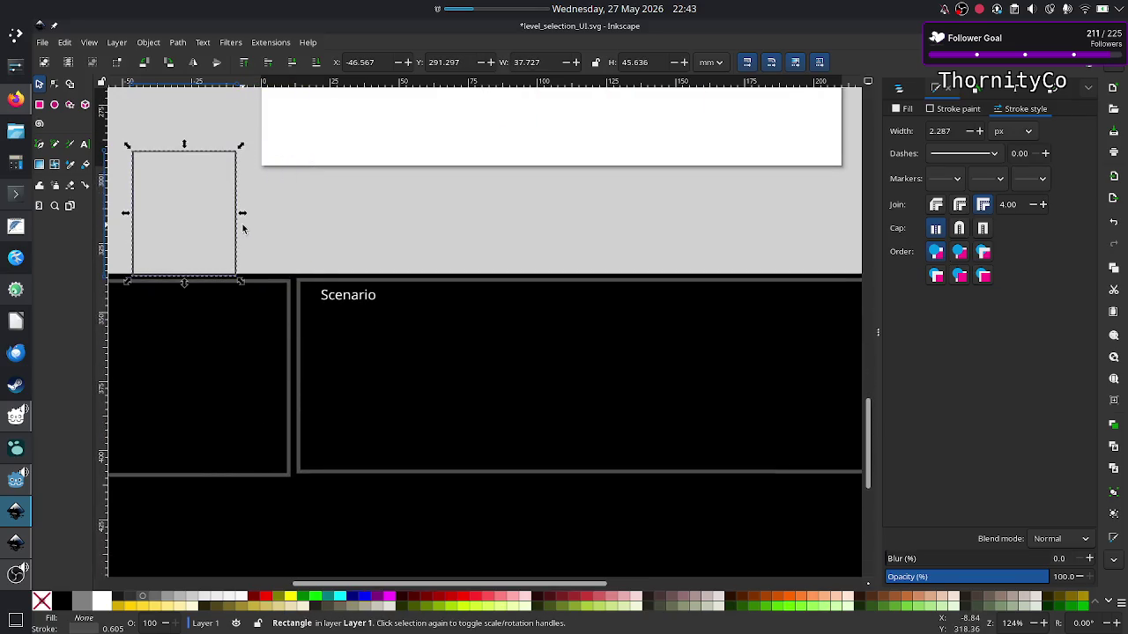
mouse_move(184, 144)
left_mouse_down()
mouse_move(184, 199)
mouse_move(185, 167)
left_mouse_up()
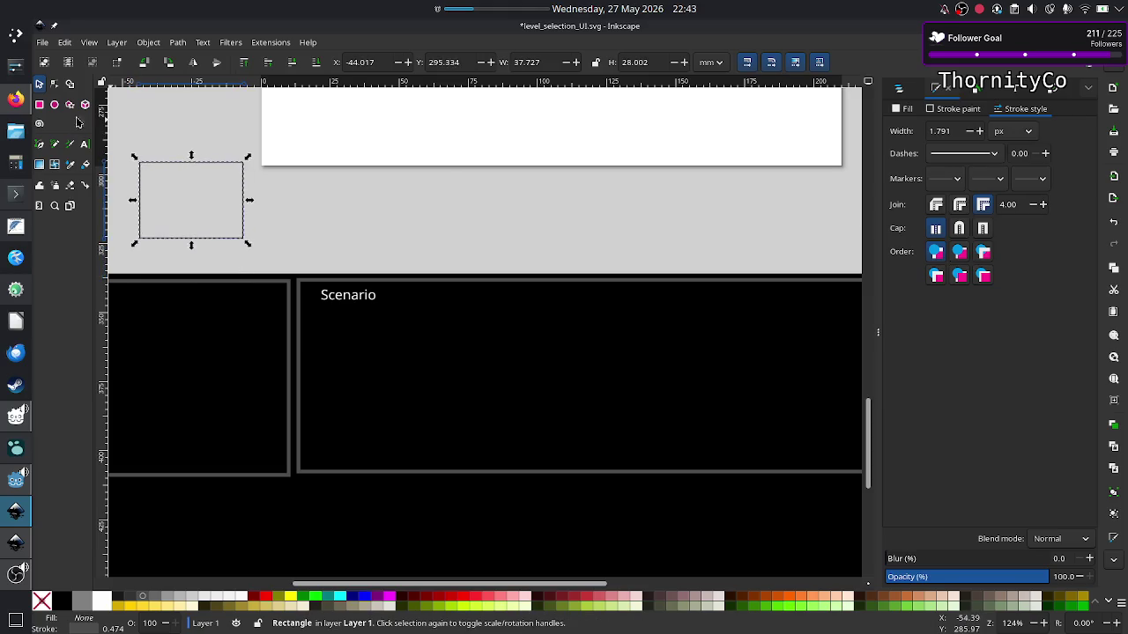
left_click(84, 144)
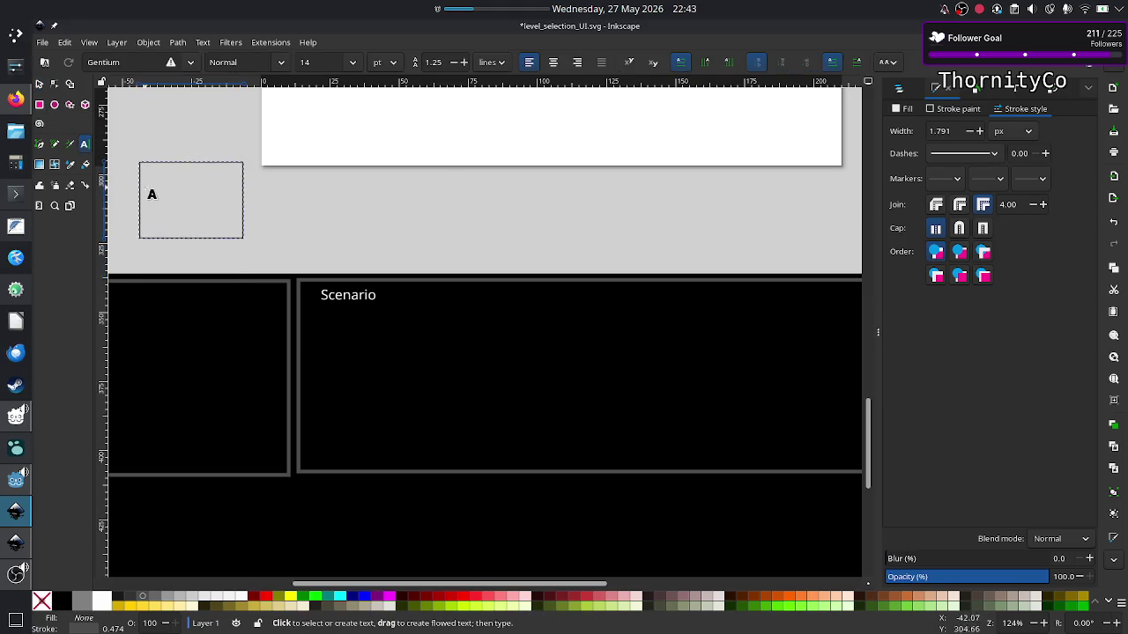
Add a two-line 'Increment binary' label inside the small box and nudge it right and up.
left_click_drag(145, 183, 232, 213)
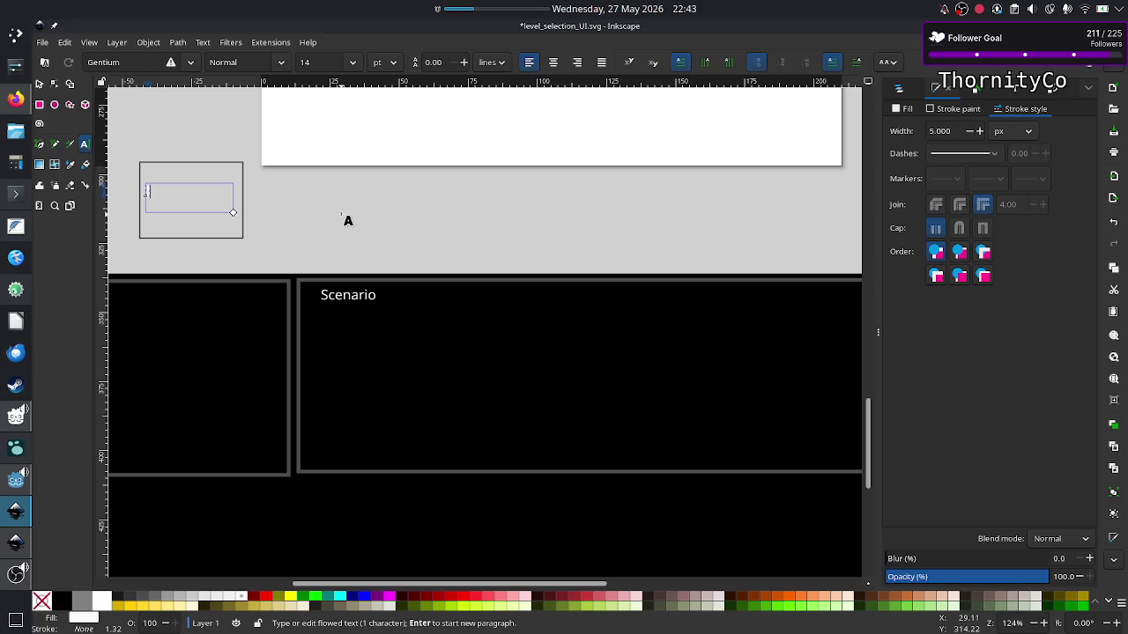
type("Increment")
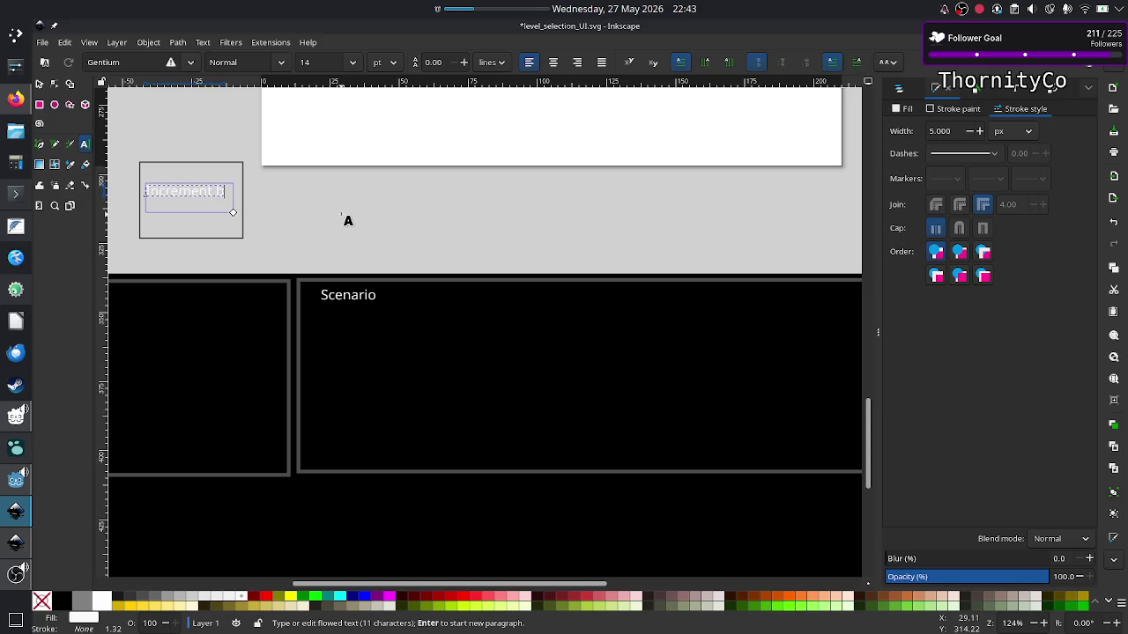
key("Return")
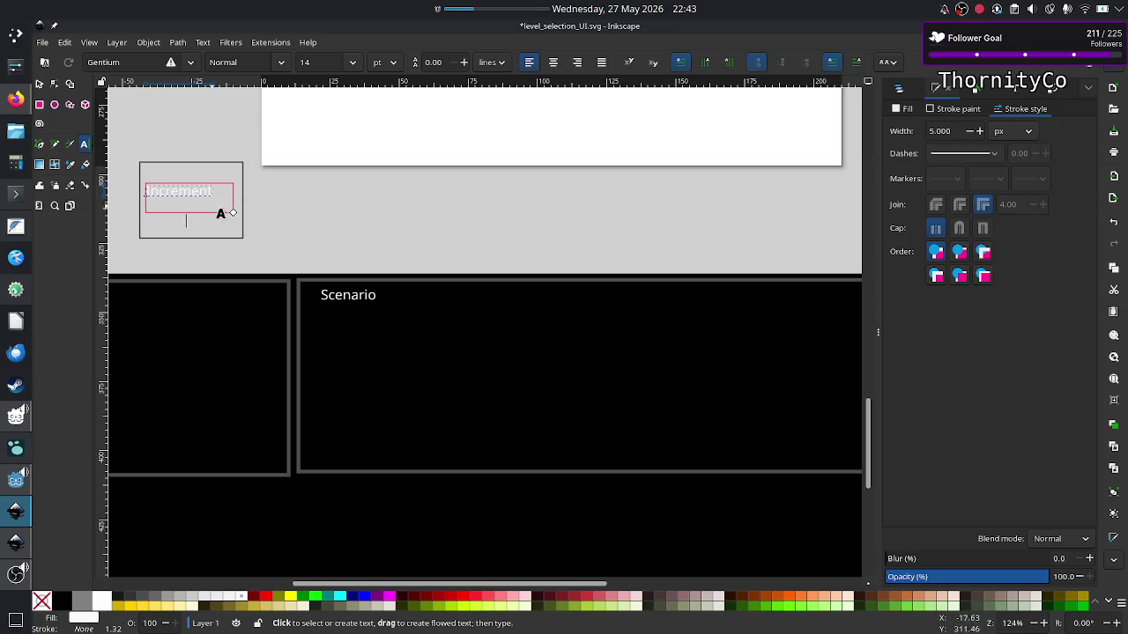
left_click_drag(232, 211, 232, 227)
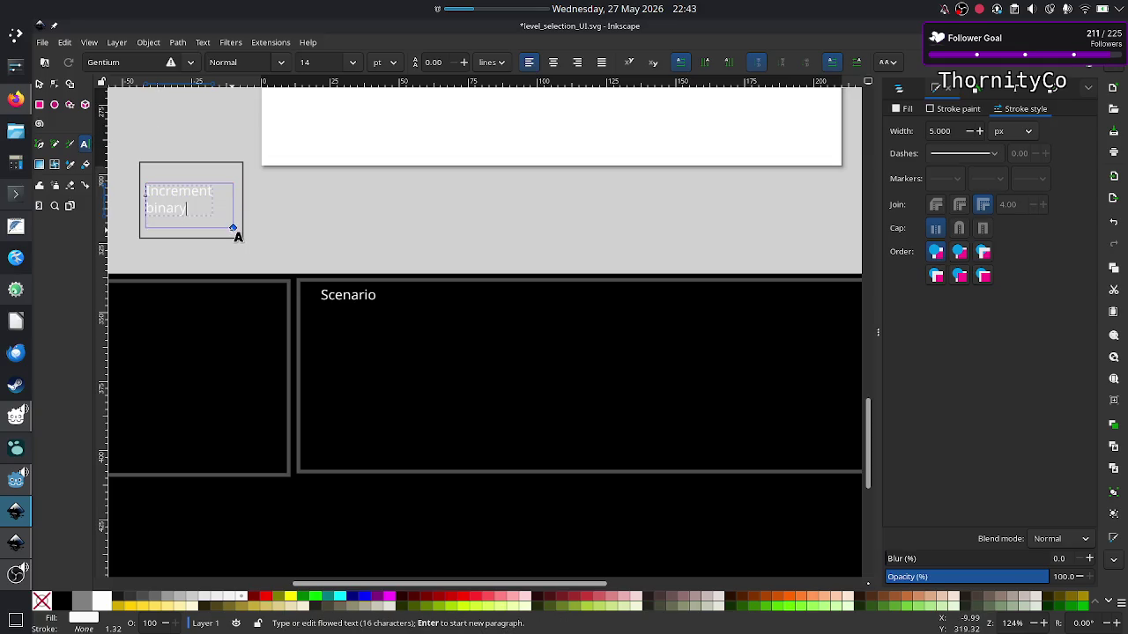
left_click(40, 84)
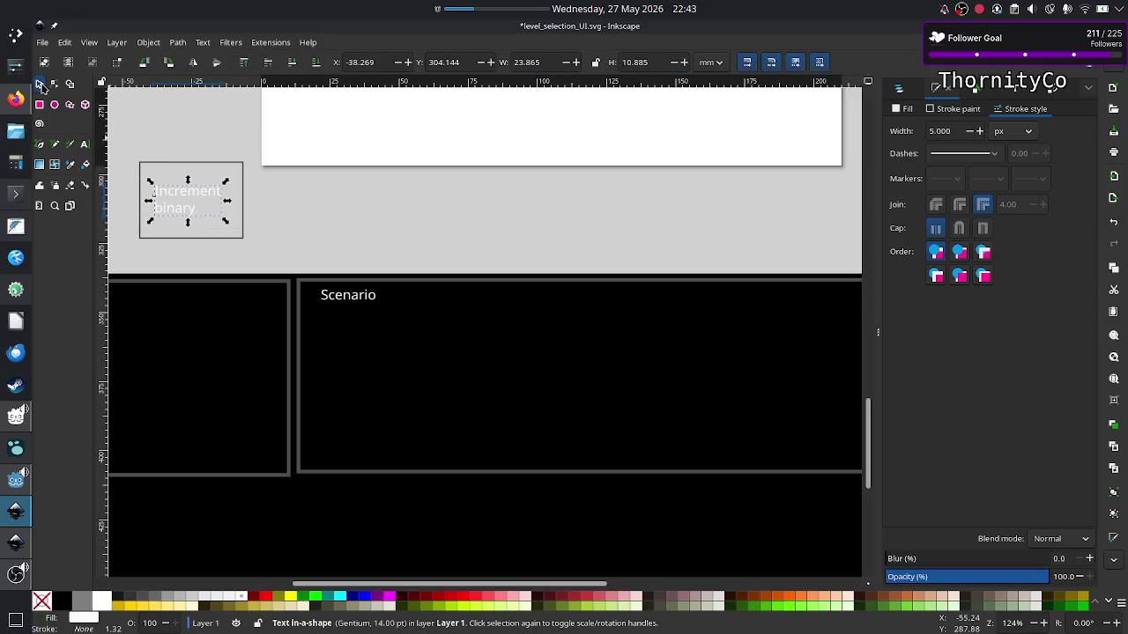
key("Right")
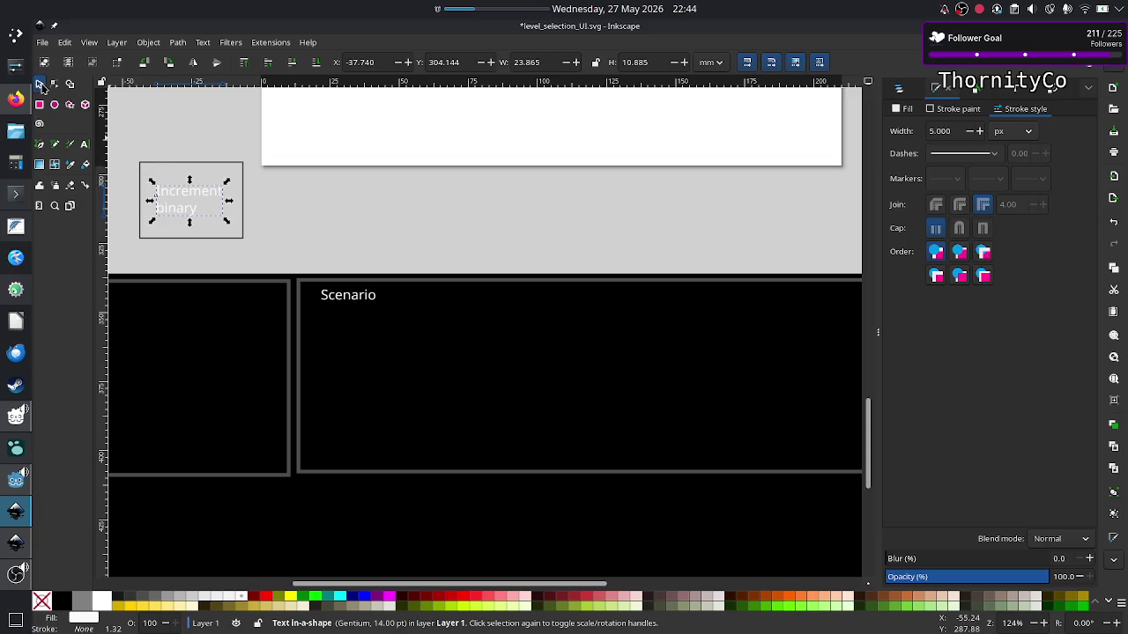
key("Up")
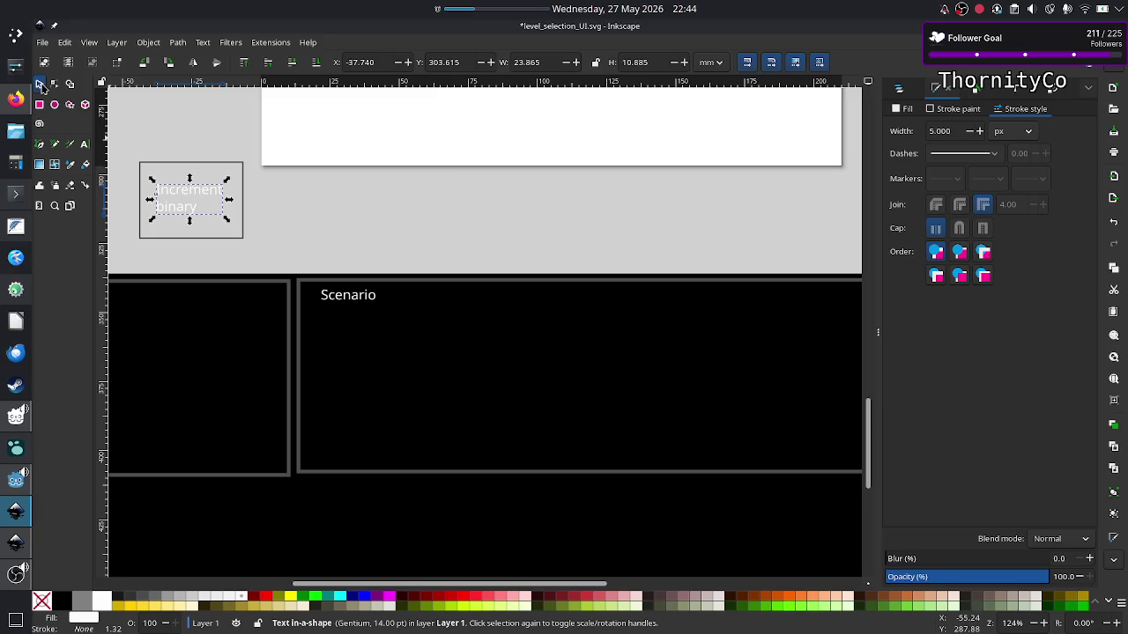
key("Right")
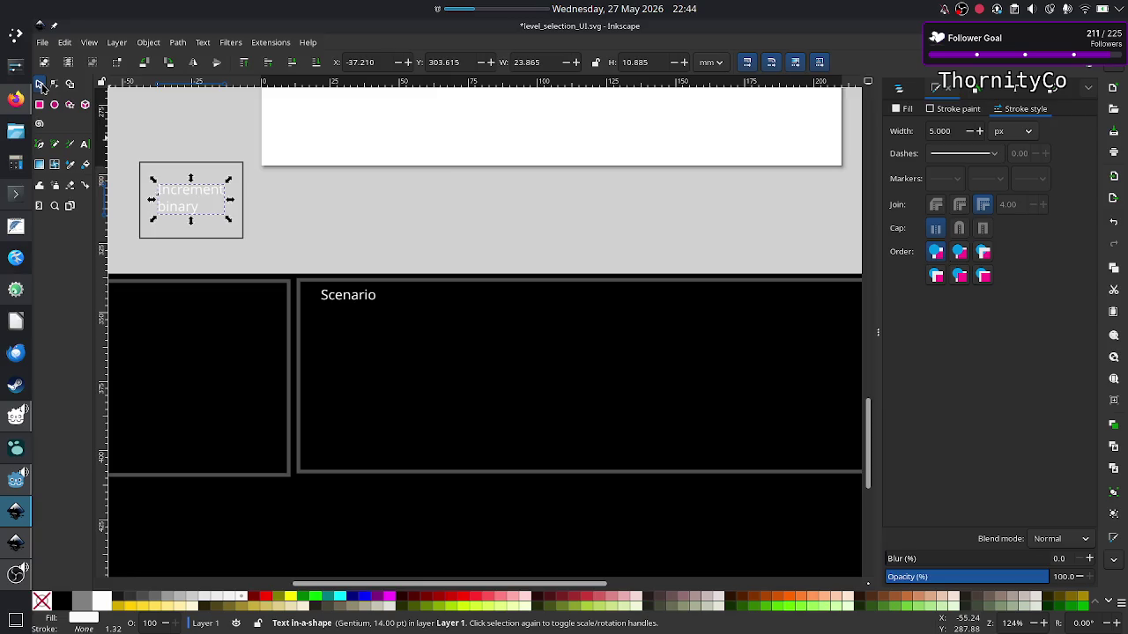
left_click(214, 168, "ctrl")
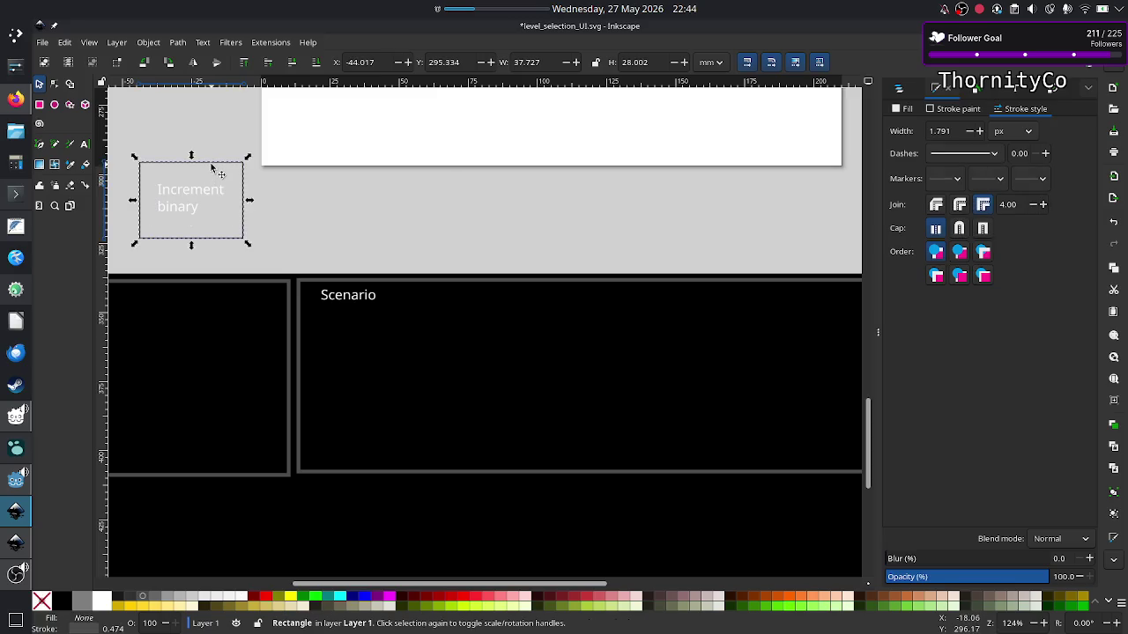
Group the outlined box and move the 'Increment binary' label to the right.
right_click(212, 164)
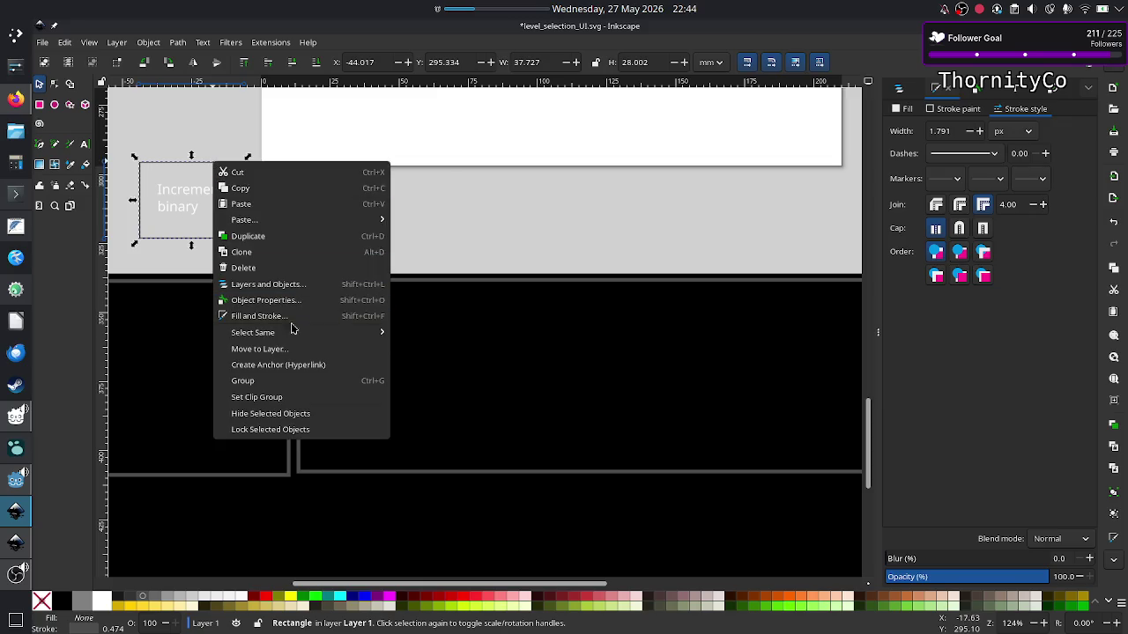
left_click(284, 379)
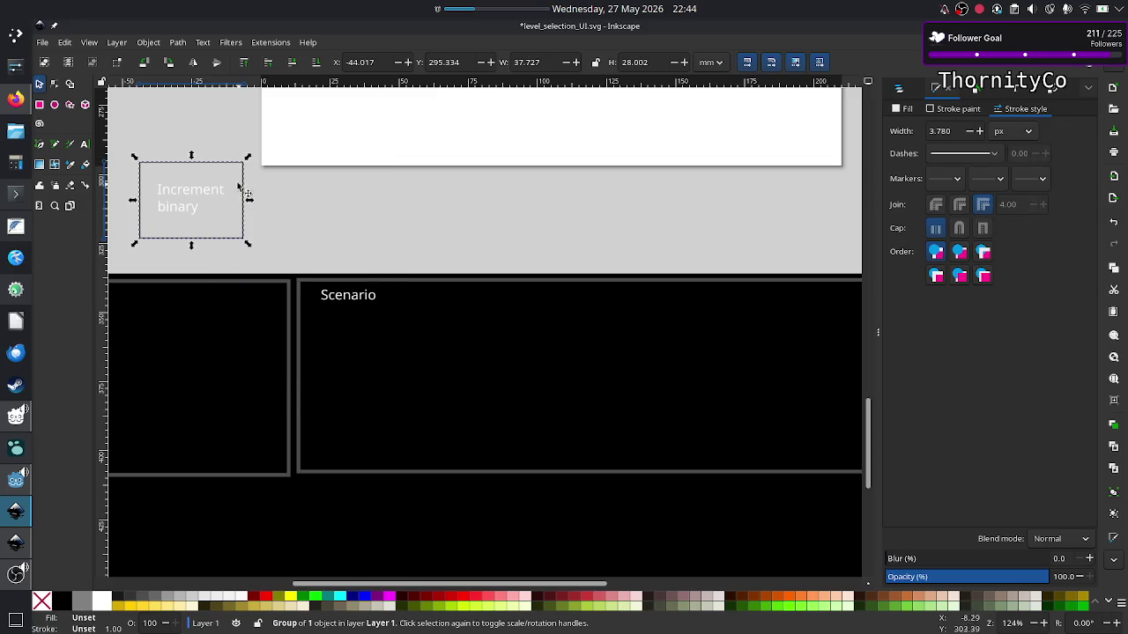
left_click(303, 216)
left_click_drag(191, 190, 275, 227)
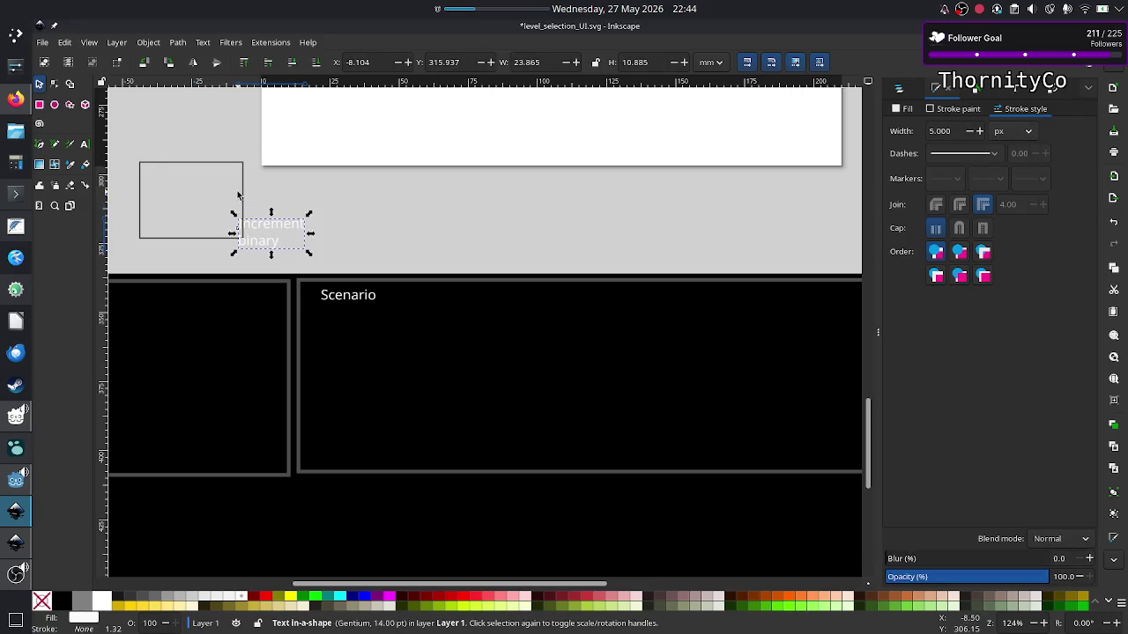
left_click(240, 196)
left_click(241, 195)
Ungroup the box and place the 'Increment binary' text inside the rectangle, nudged down.
right_click(241, 194)
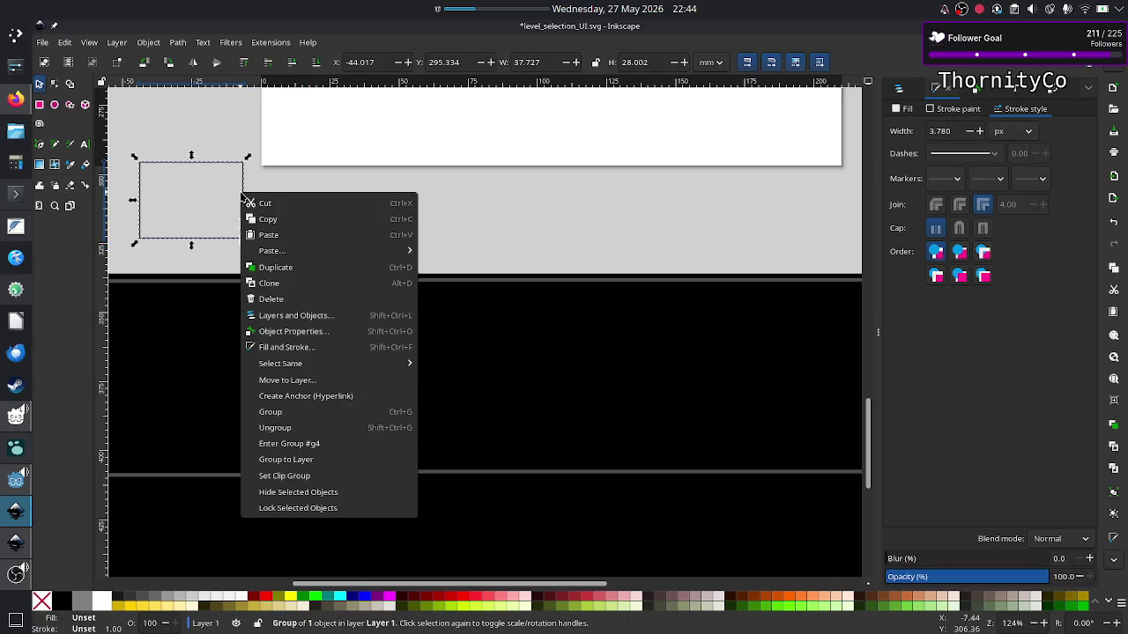
left_click(310, 431)
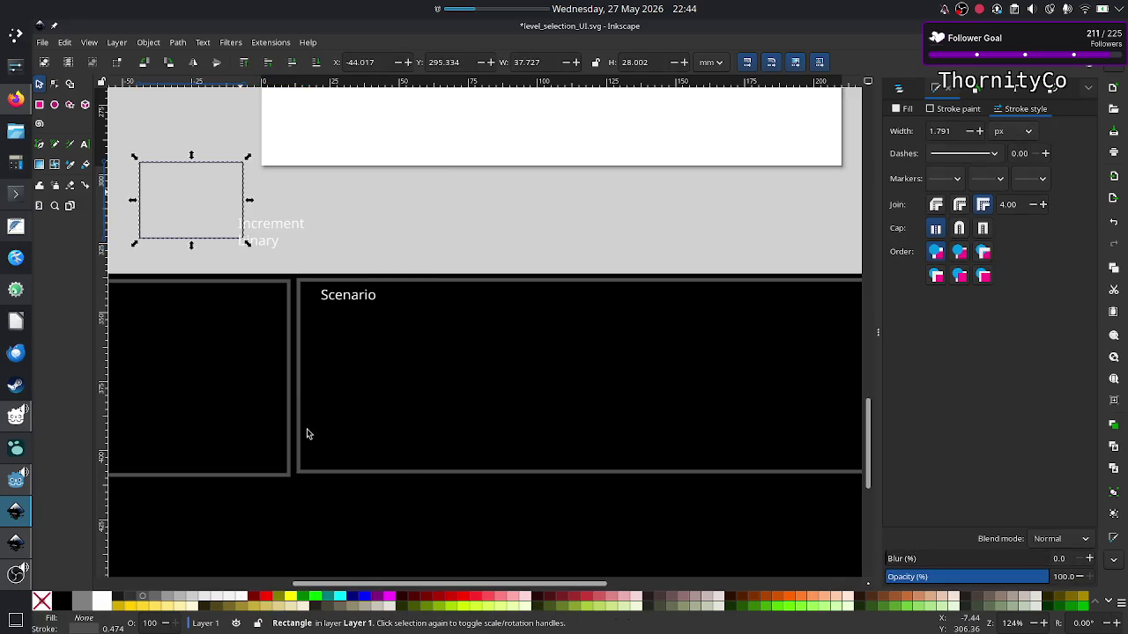
left_click(344, 222)
left_click_drag(261, 226, 193, 193)
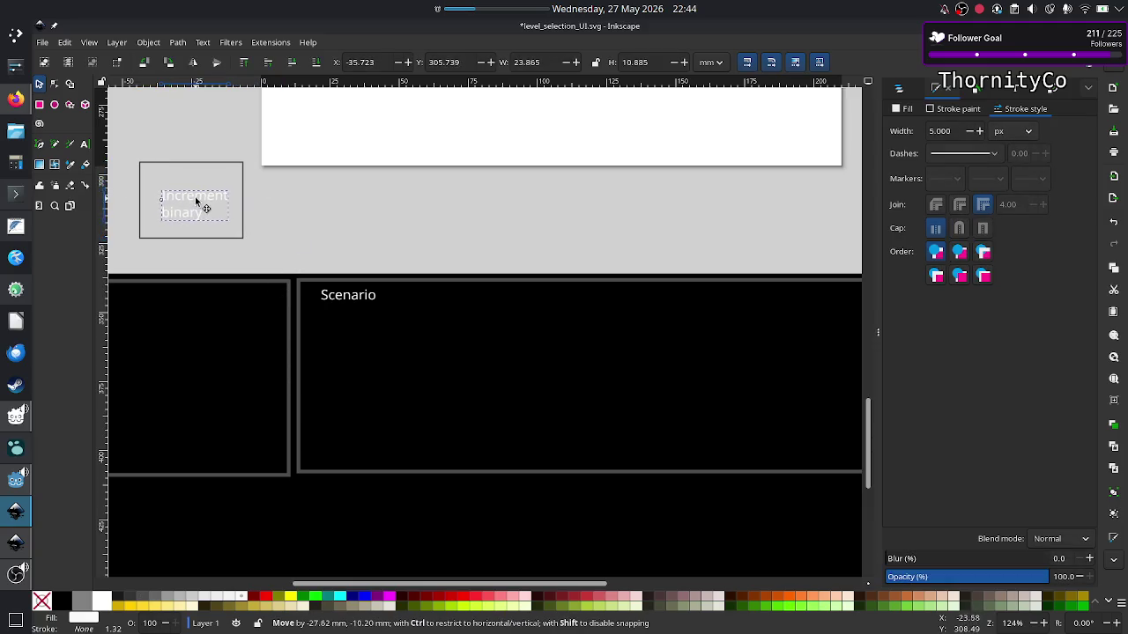
key("Down")
key("Down")
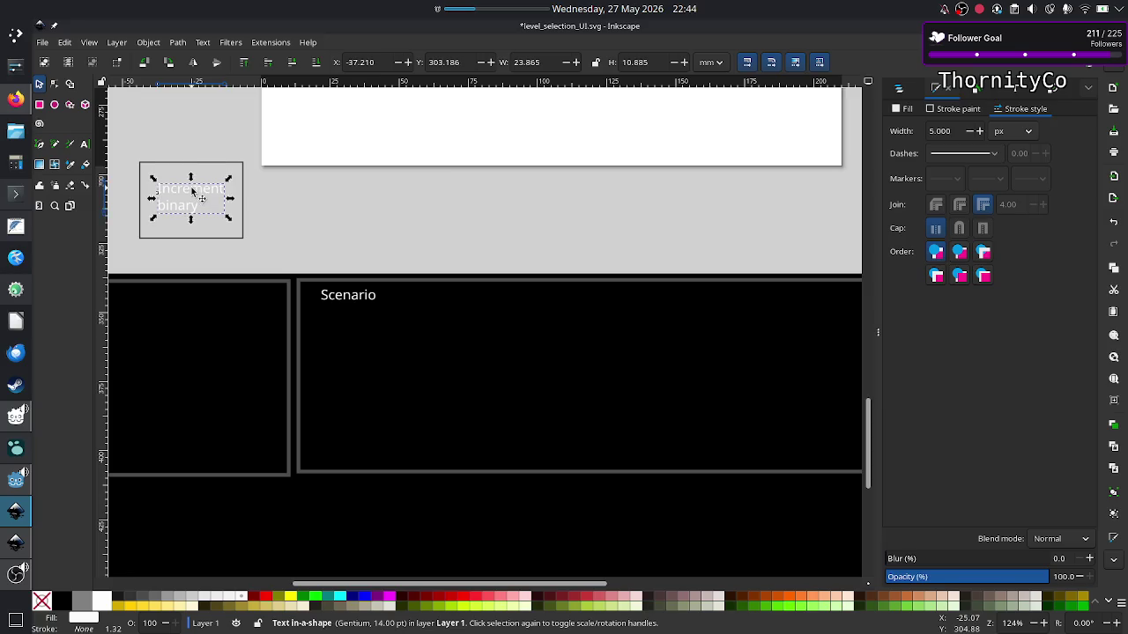
key("Down")
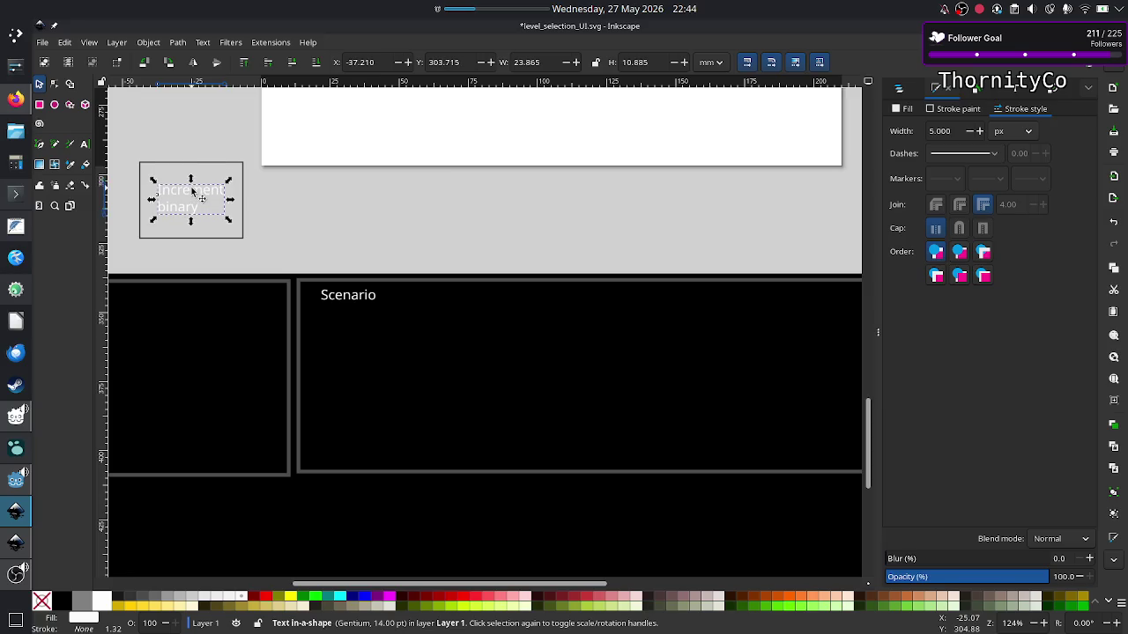
Group the rectangle and its label into a single object.
left_click(227, 165)
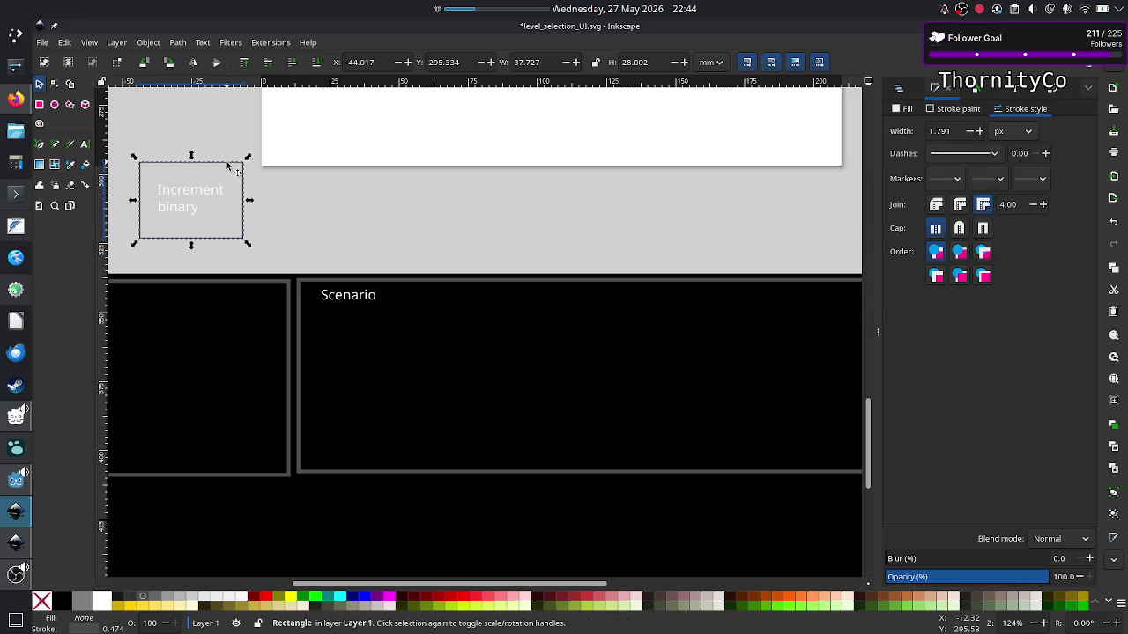
key("ctrl")
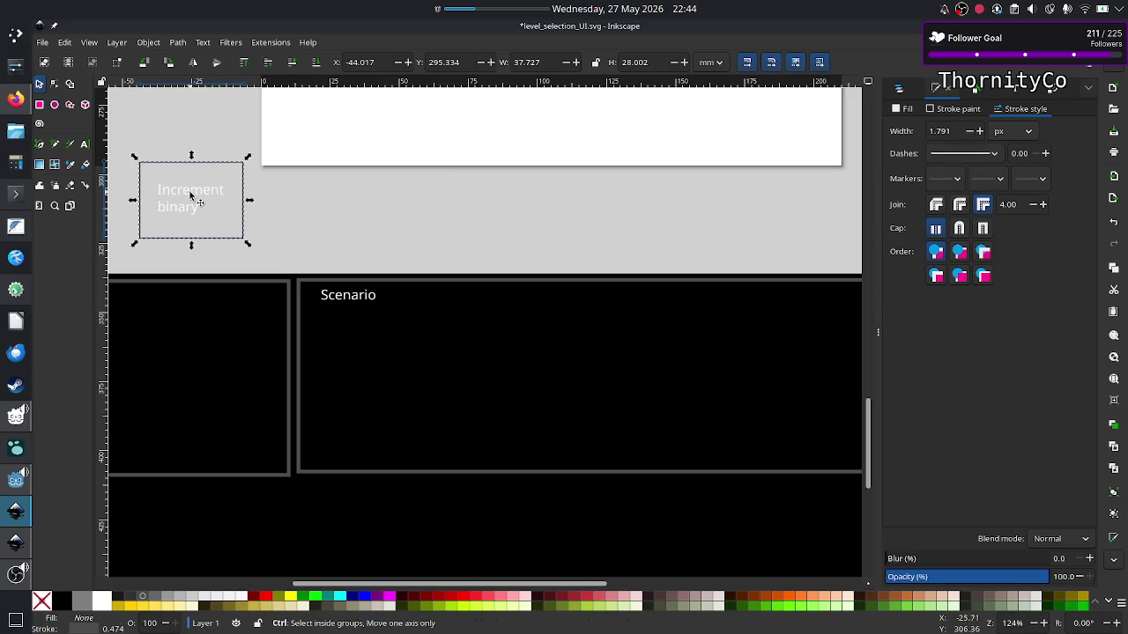
left_click(191, 196, "shift")
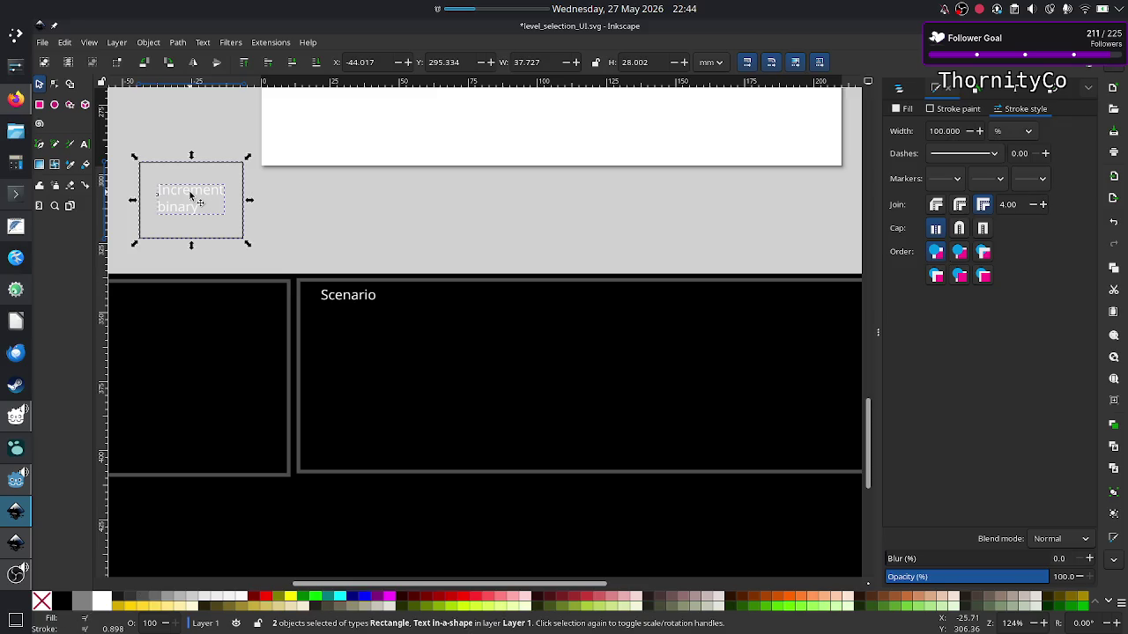
right_click(189, 195)
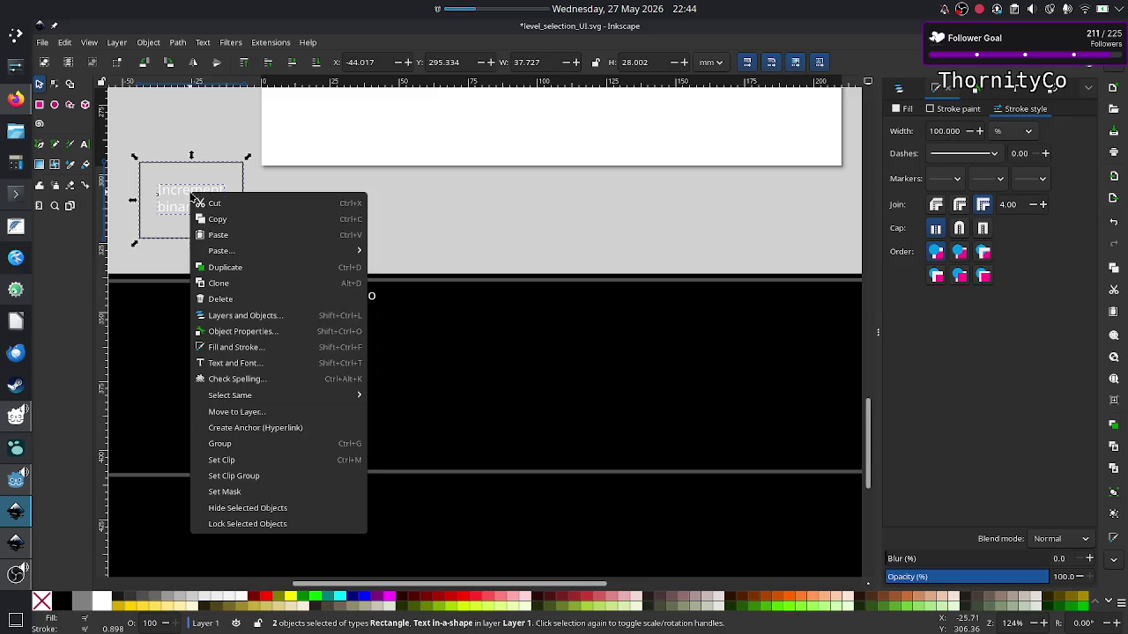
left_click(271, 443)
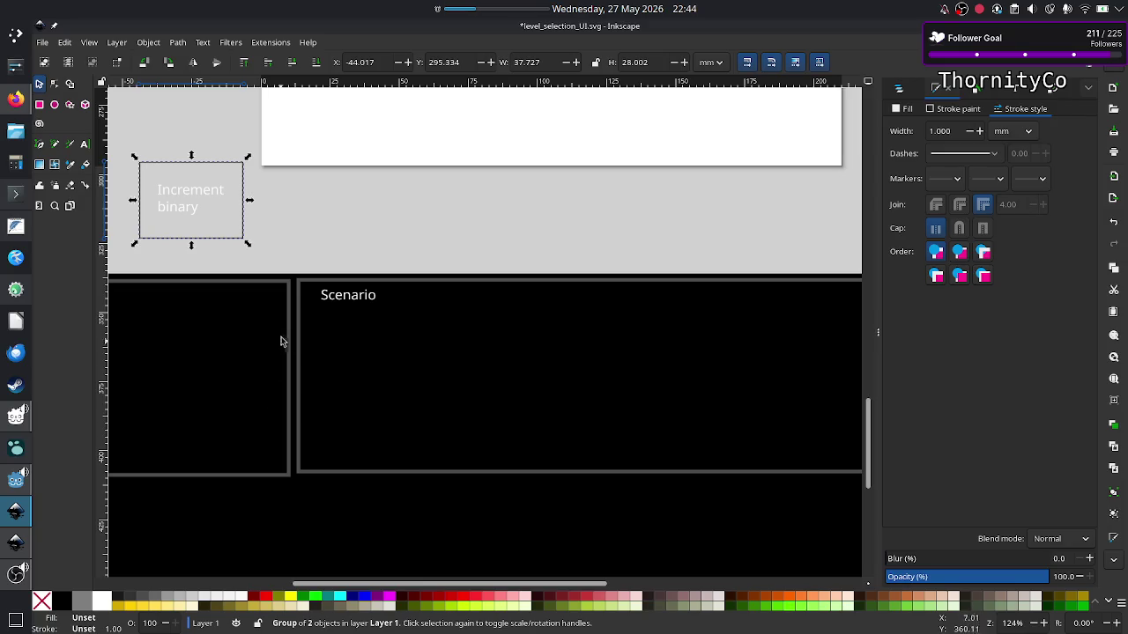
Move the labelled box into the Scenario panel and paste a first copy in line.
left_click(321, 208)
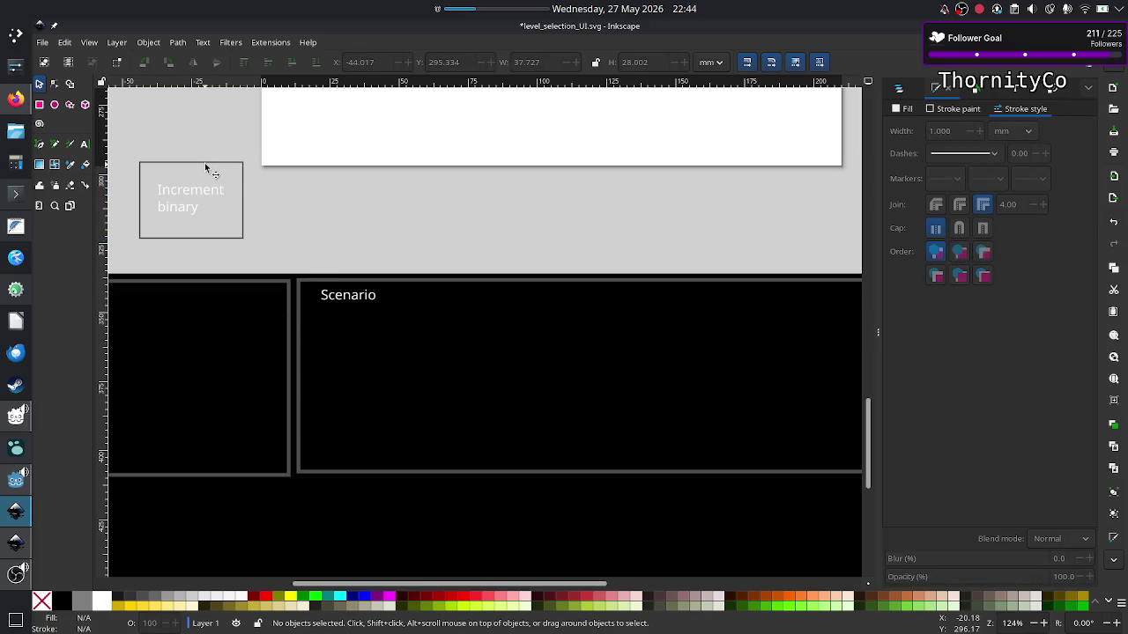
left_click_drag(205, 168, 379, 317)
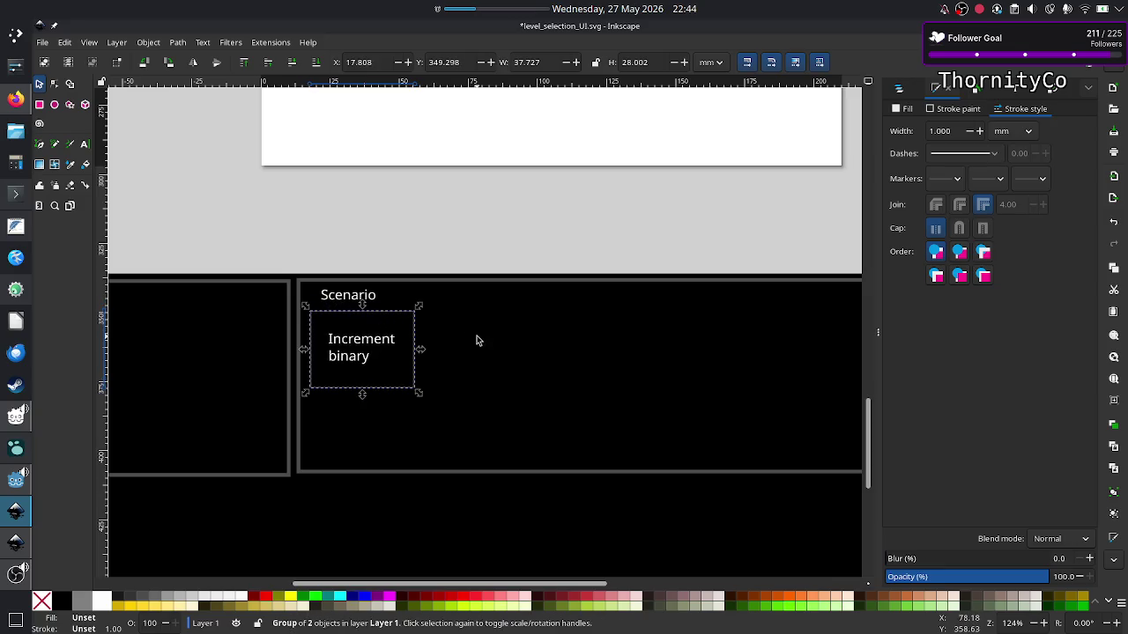
key("ctrl+v")
key("Down")
key("Down")
key("Down")
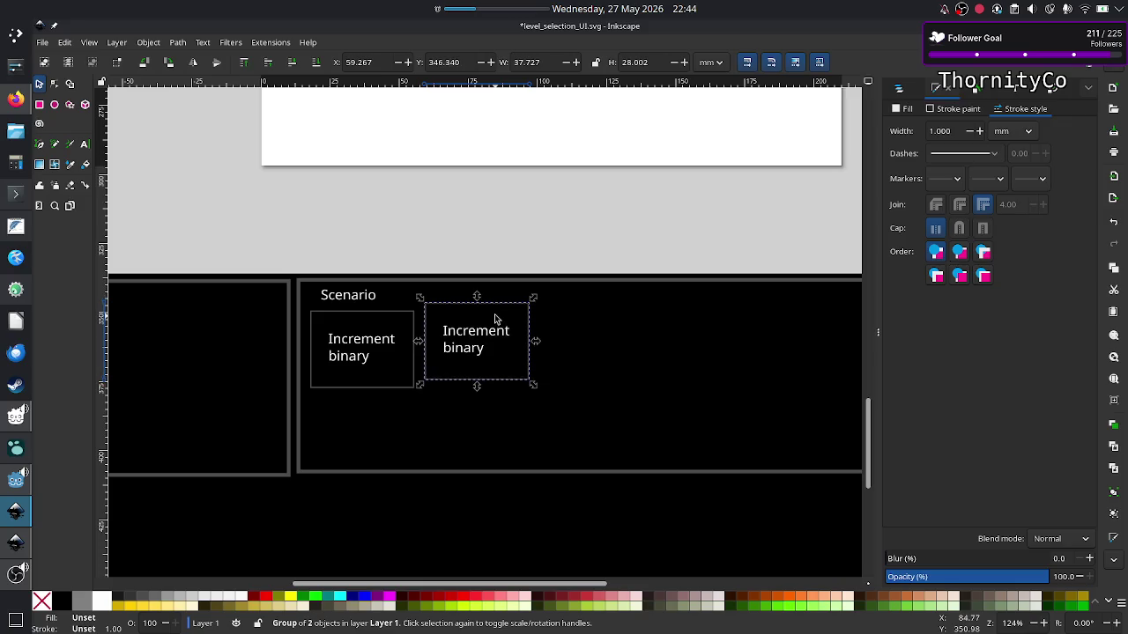
key("Down")
key("Down")
key("Down")
key("Down")
key("Down")
key("Left")
key("Left")
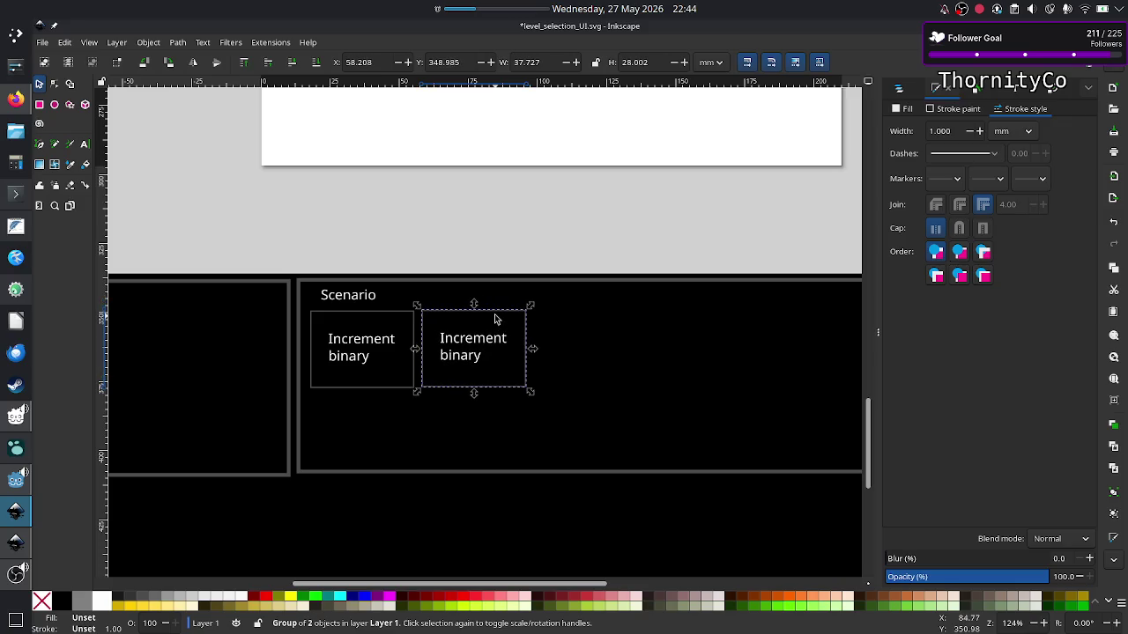
Paste another copy and align it further right along the row.
key("ctrl+v")
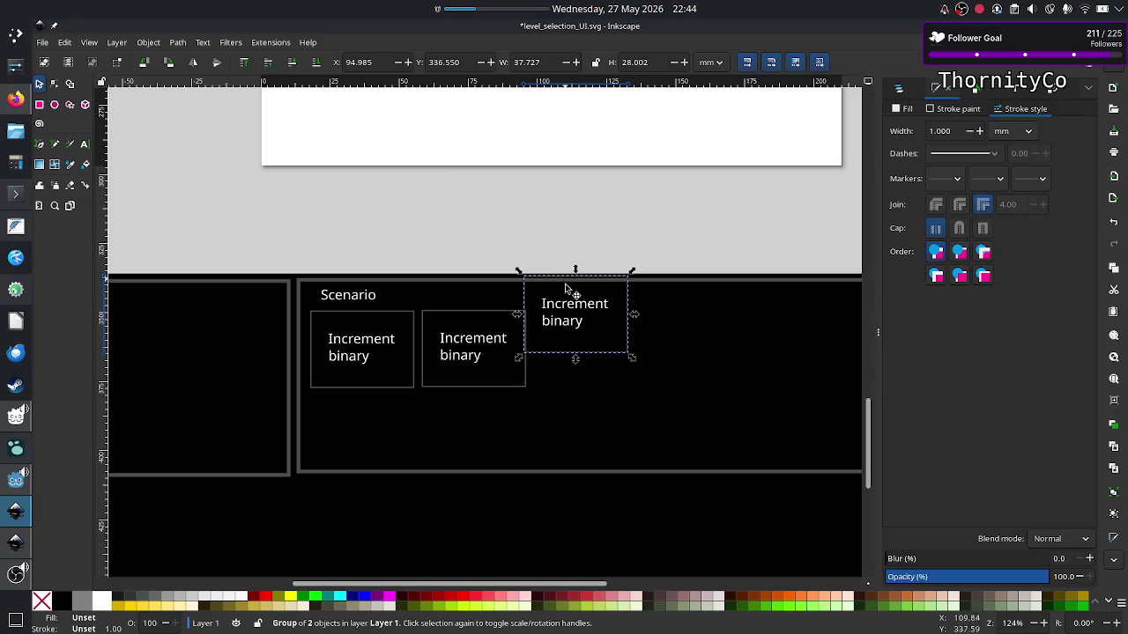
key("Down")
key("Down")
key("Down")
key("Down")
key("Down")
key("Down")
key("Down")
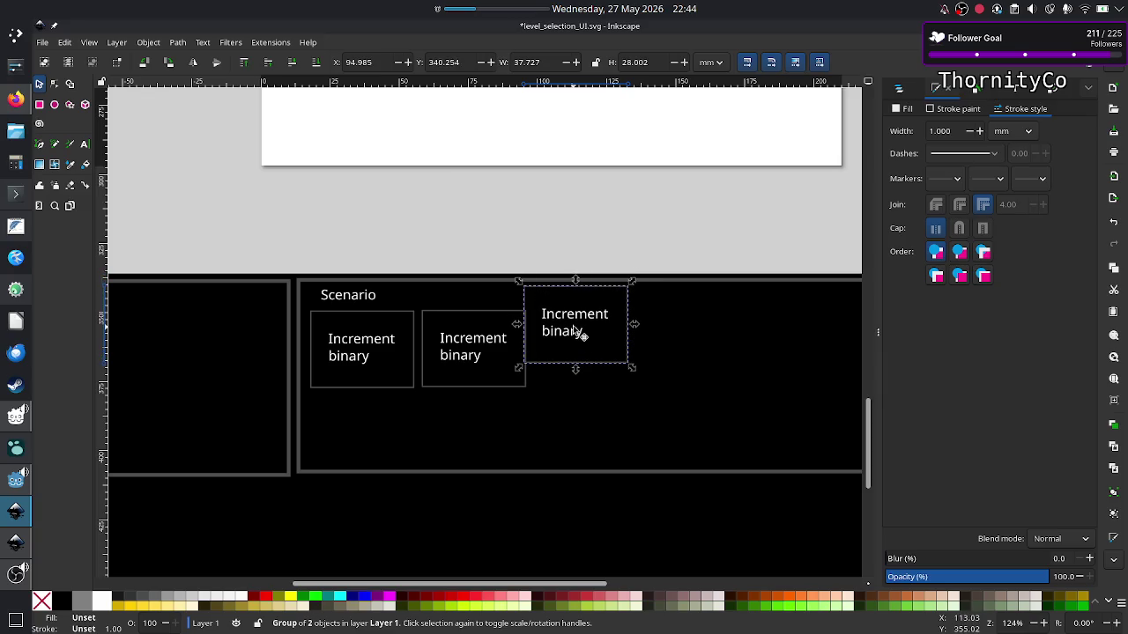
key("Down")
key("Down")
key("Down")
key("Down")
key("Down")
key("Down")
key("Down")
key("Down")
key("Down")
key("Right")
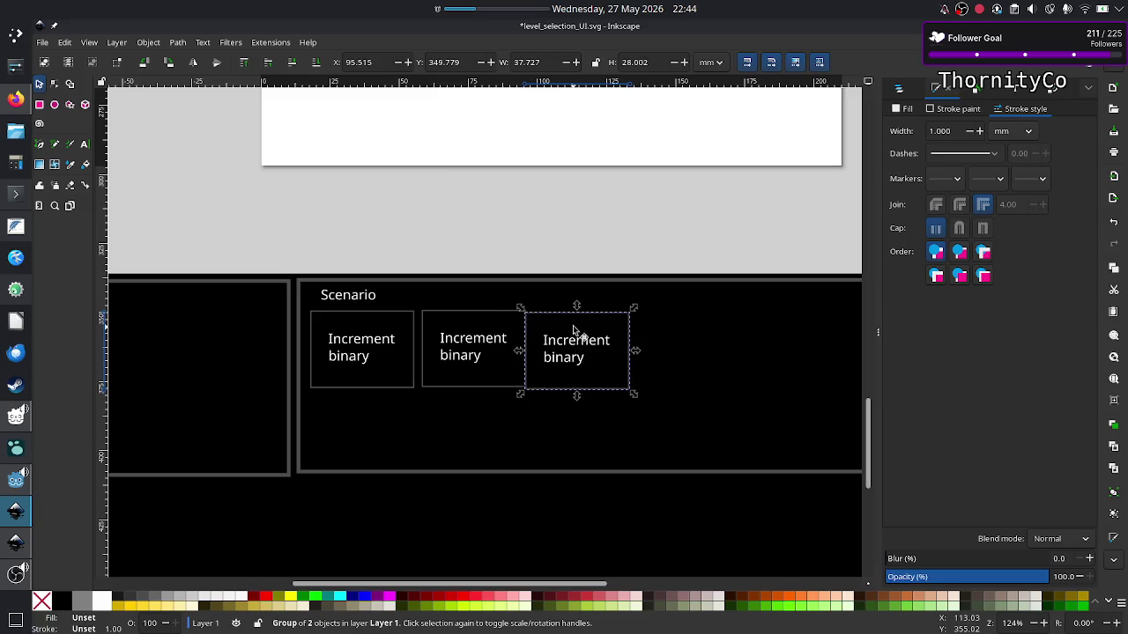
key("Right")
key("Right")
key("Up")
key("Right")
key("Up")
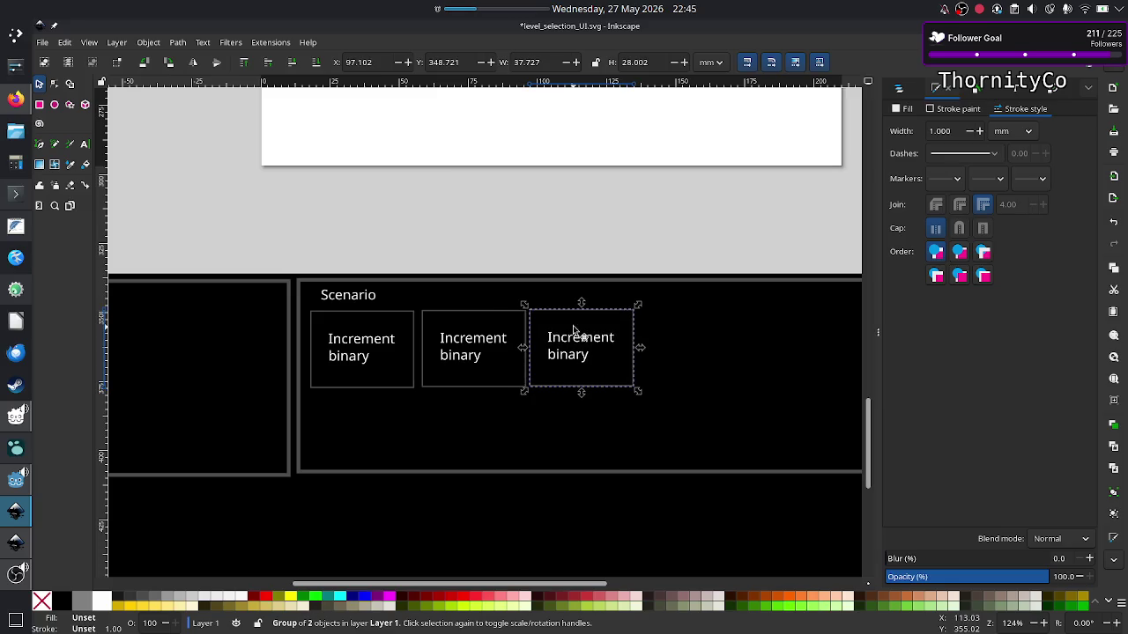
left_click_drag(572, 313, 686, 313)
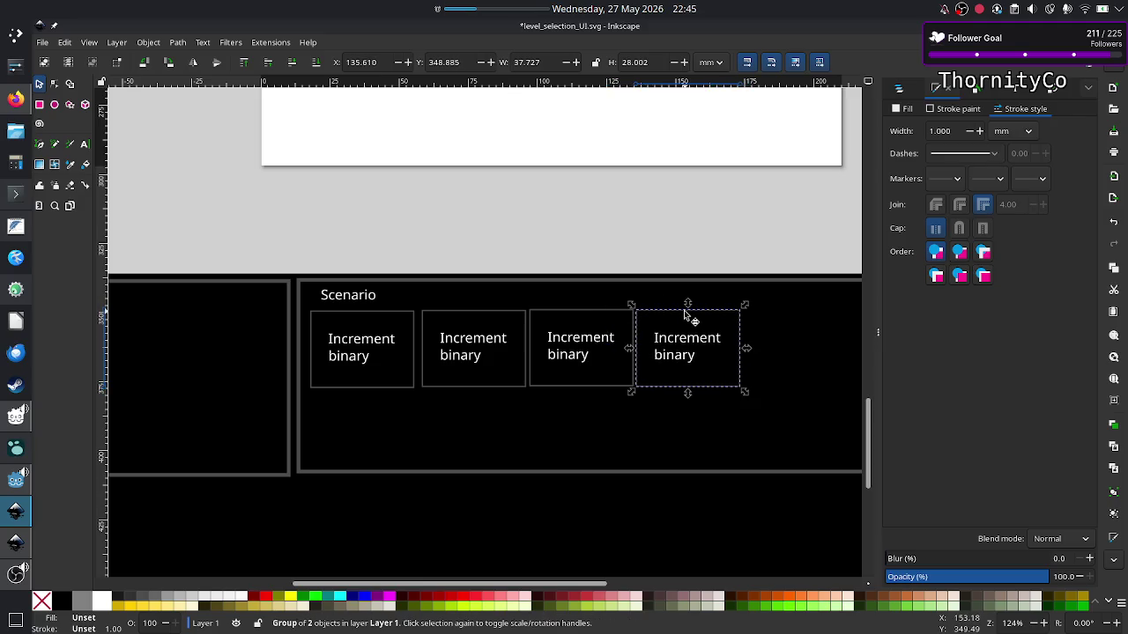
Paste the fifth box and settle it at the end of the row.
scroll(657, 356, "right", 5)
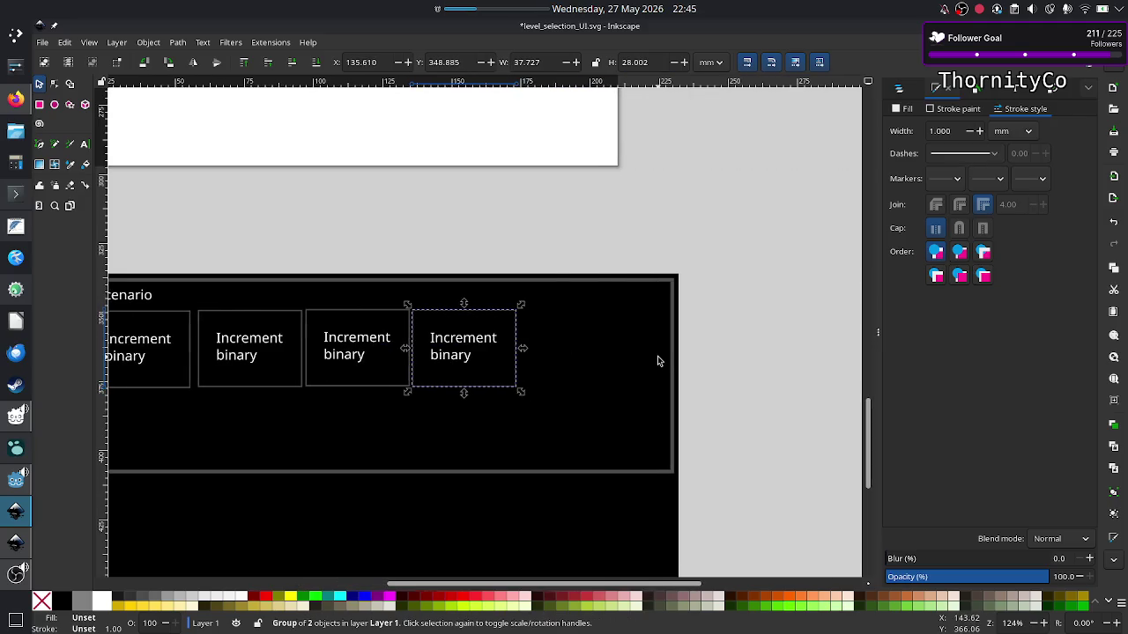
key("ctrl+v")
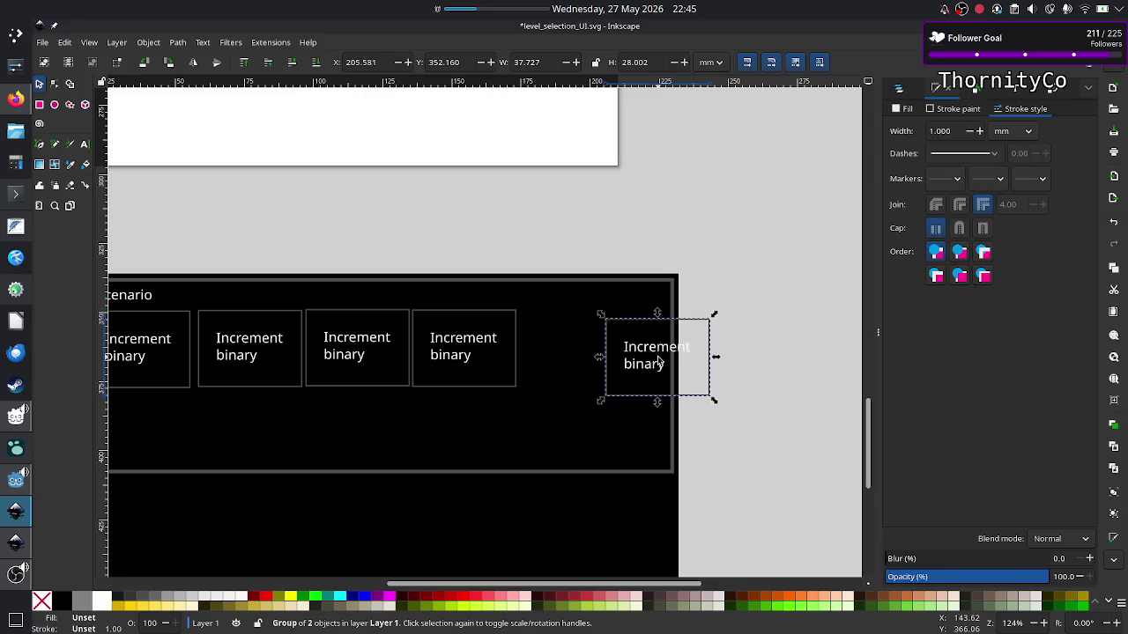
left_click_drag(669, 320, 578, 313)
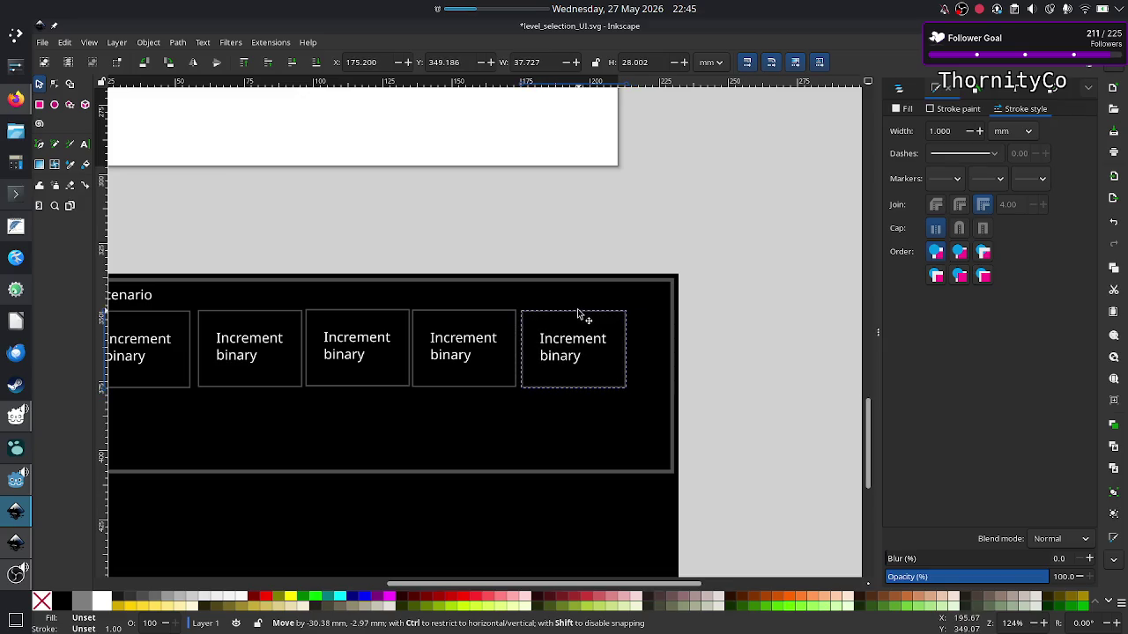
left_click(712, 343)
scroll(712, 343, "left", 6)
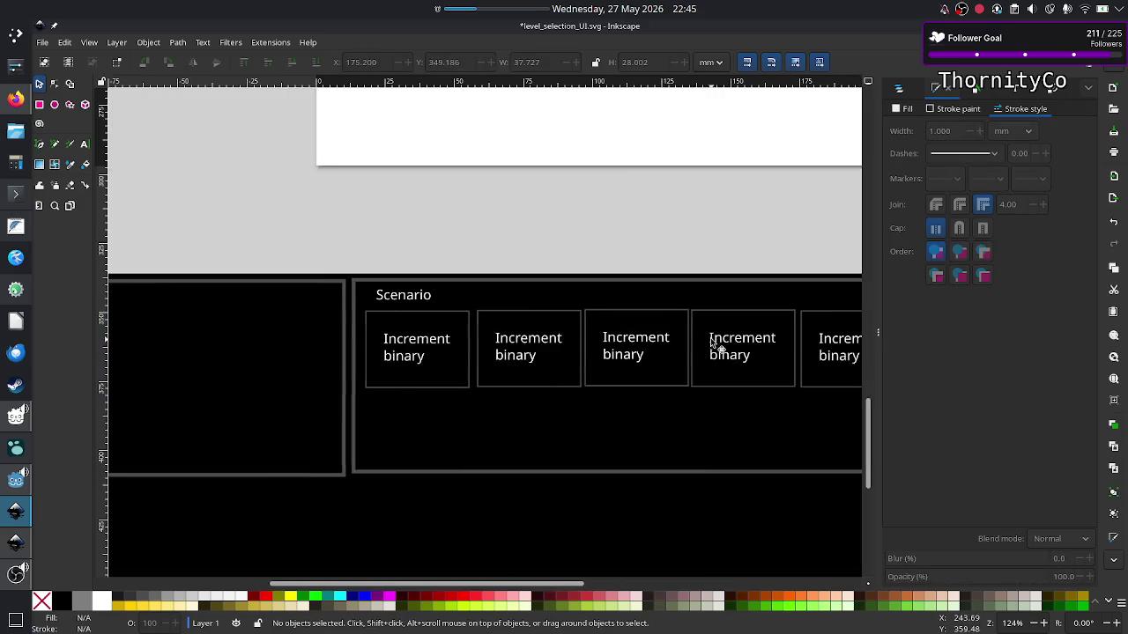
scroll(712, 342, "left", 10)
scroll(712, 342, "right", 3)
scroll(712, 343, "right", 1)
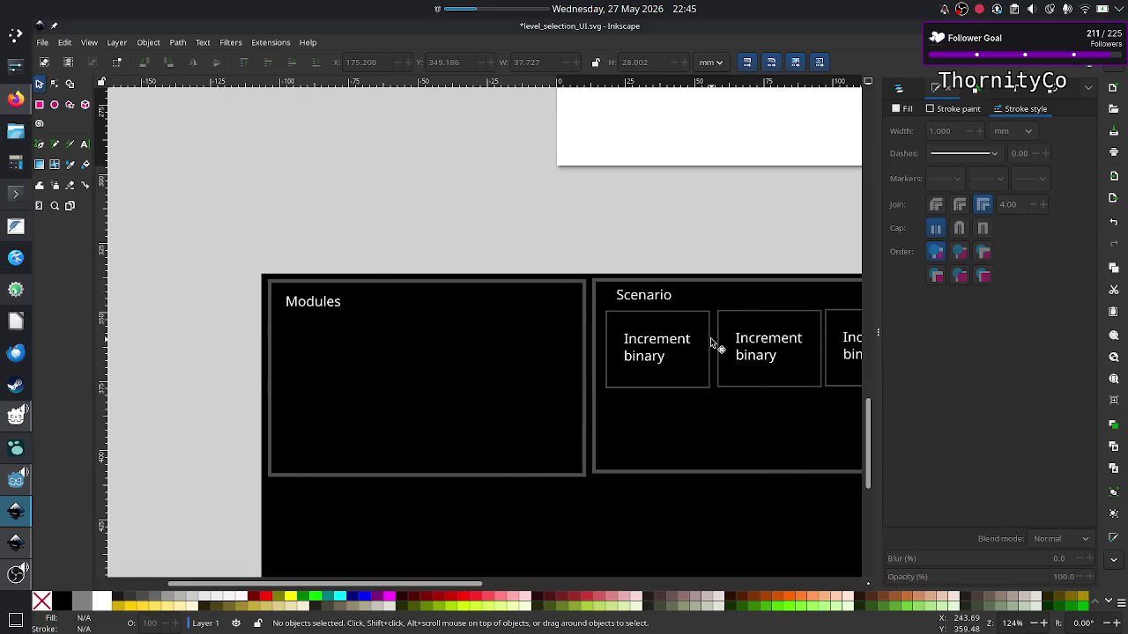
scroll(712, 343, "right", 4)
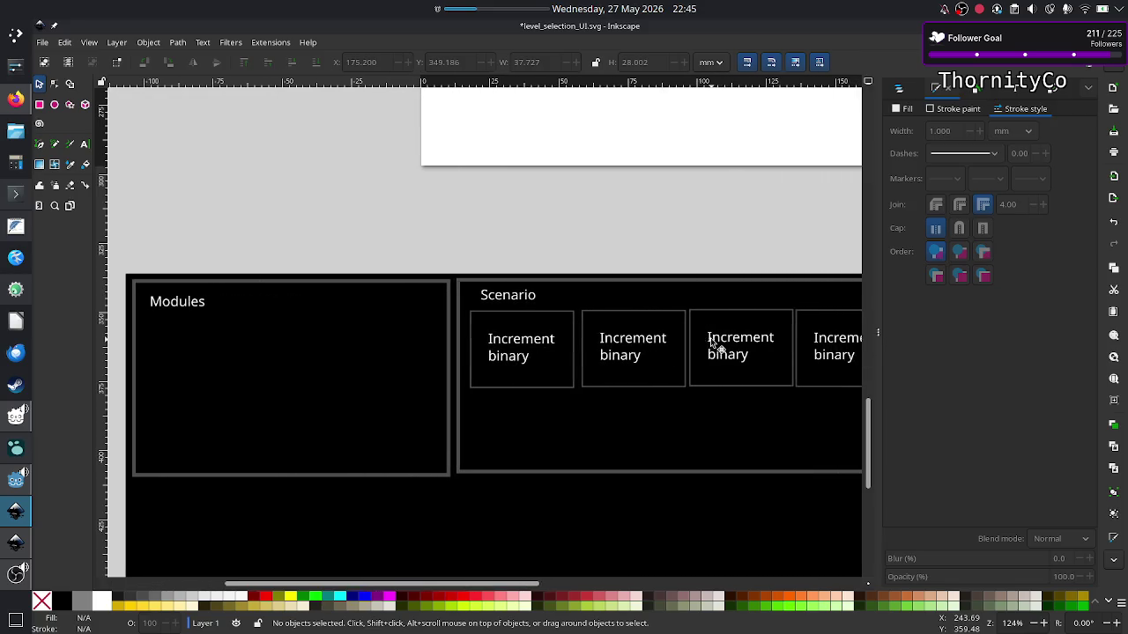
scroll(711, 343, "left", 4)
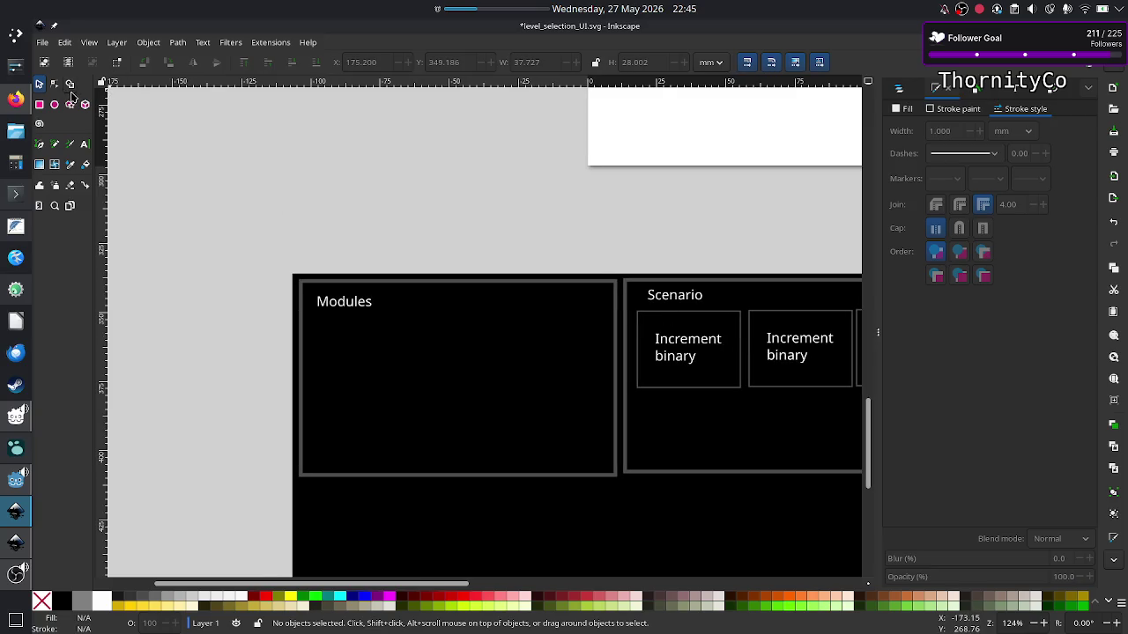
left_click(85, 143)
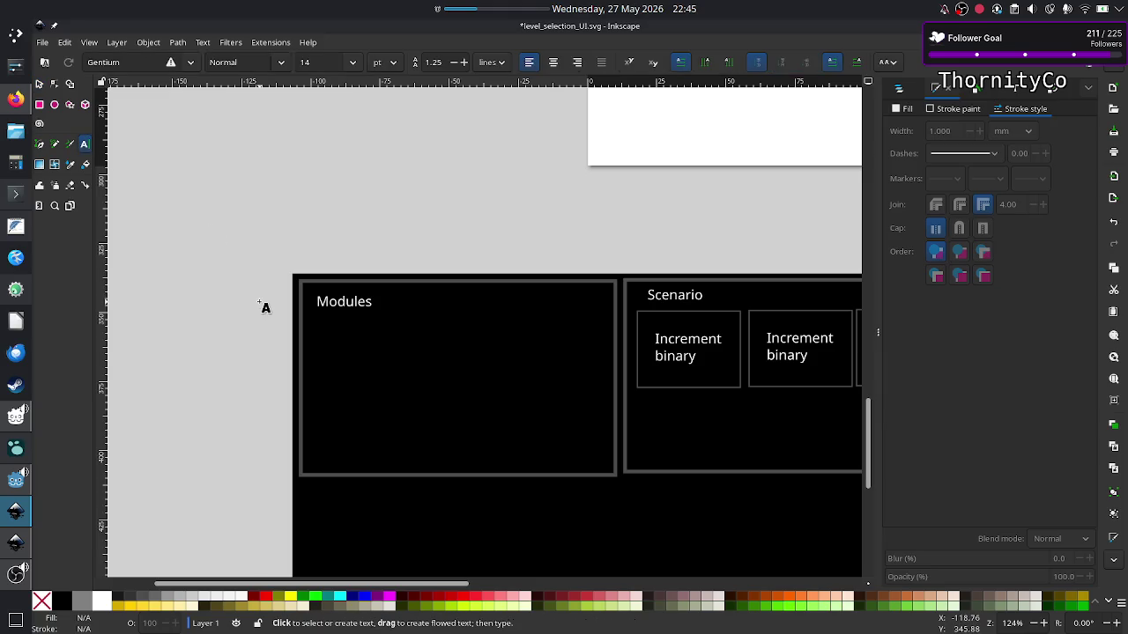
Draw a text frame in the Modules panel listing Unary, Binary and Decimal manipulation.
left_click_drag(307, 318, 604, 464)
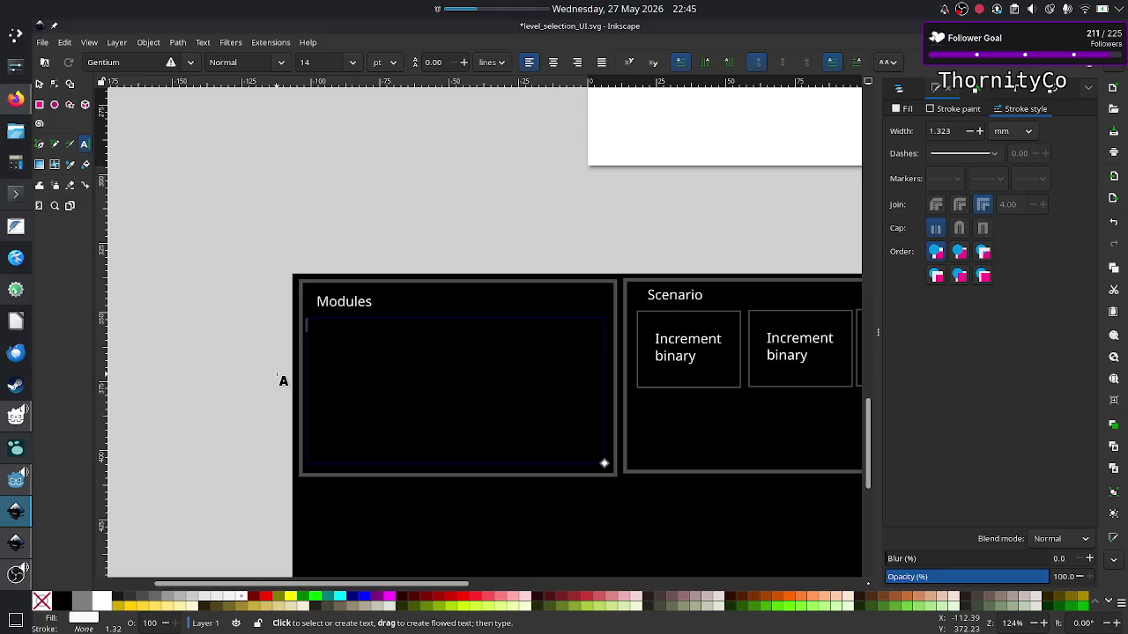
type("a")
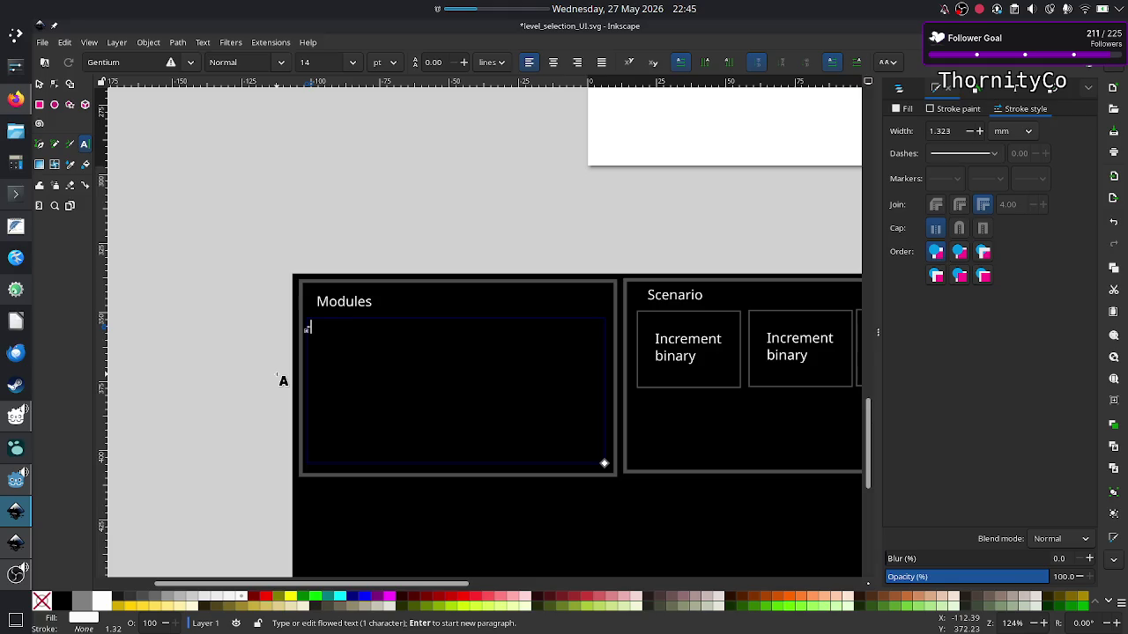
type("s")
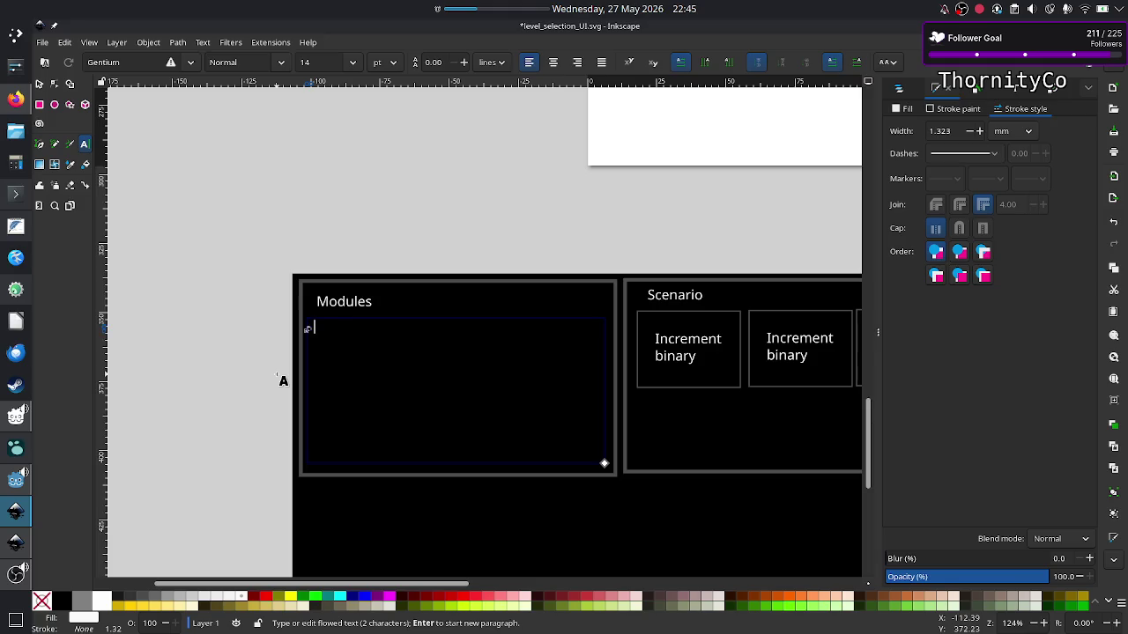
type("Unary")
type("manipul")
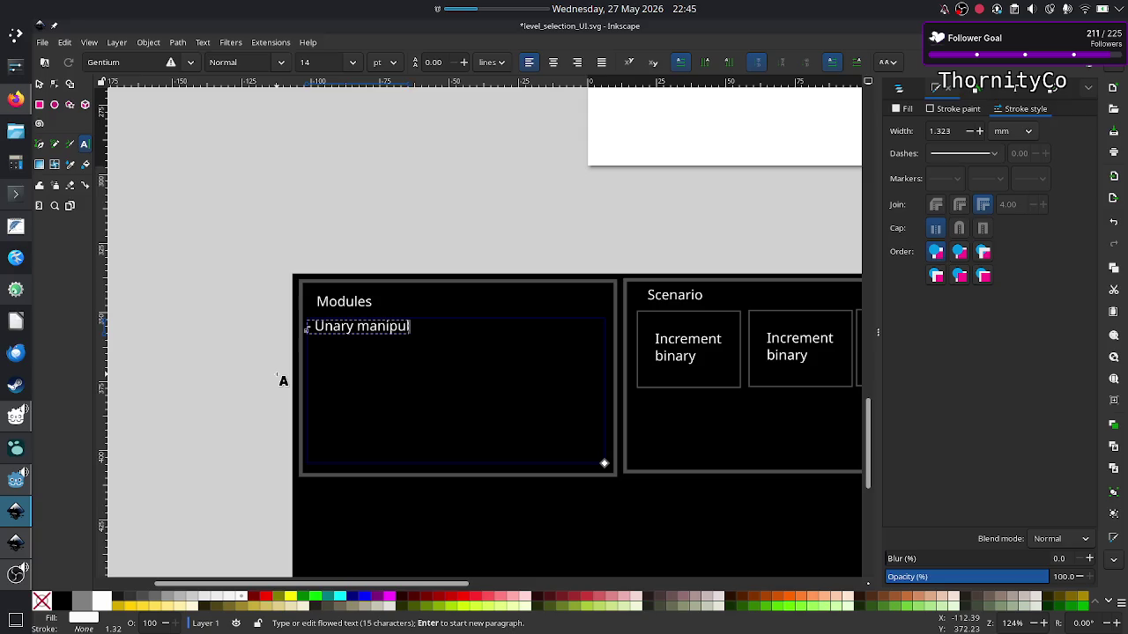
type("ation")
key("Return")
type("- Binar")
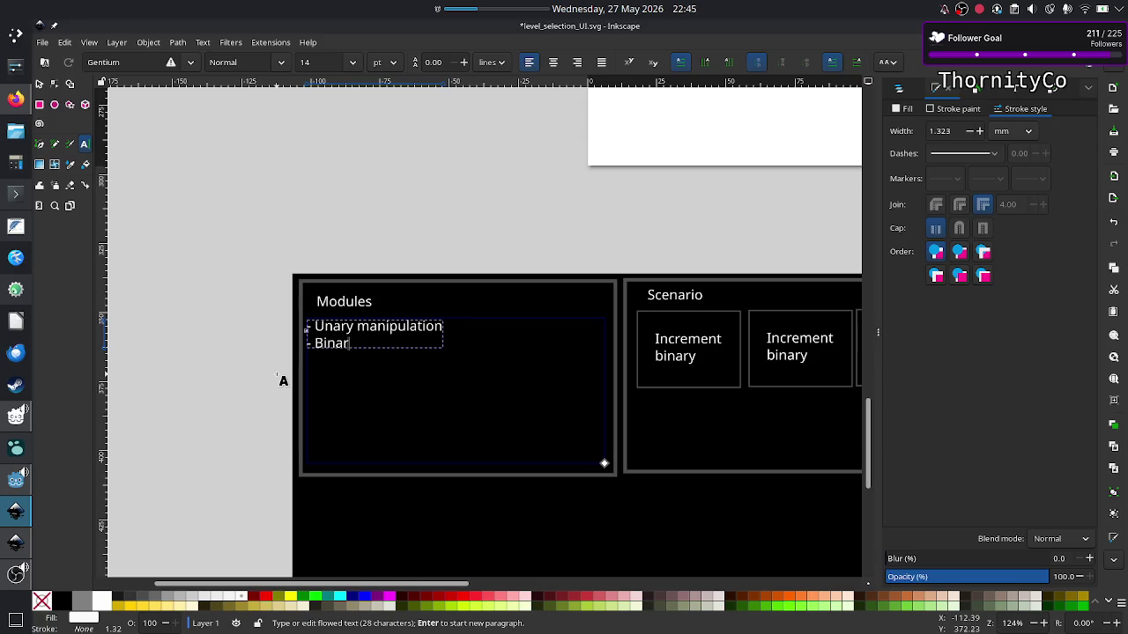
type("y manipulati")
type("on")
key("Return")
type("- ")
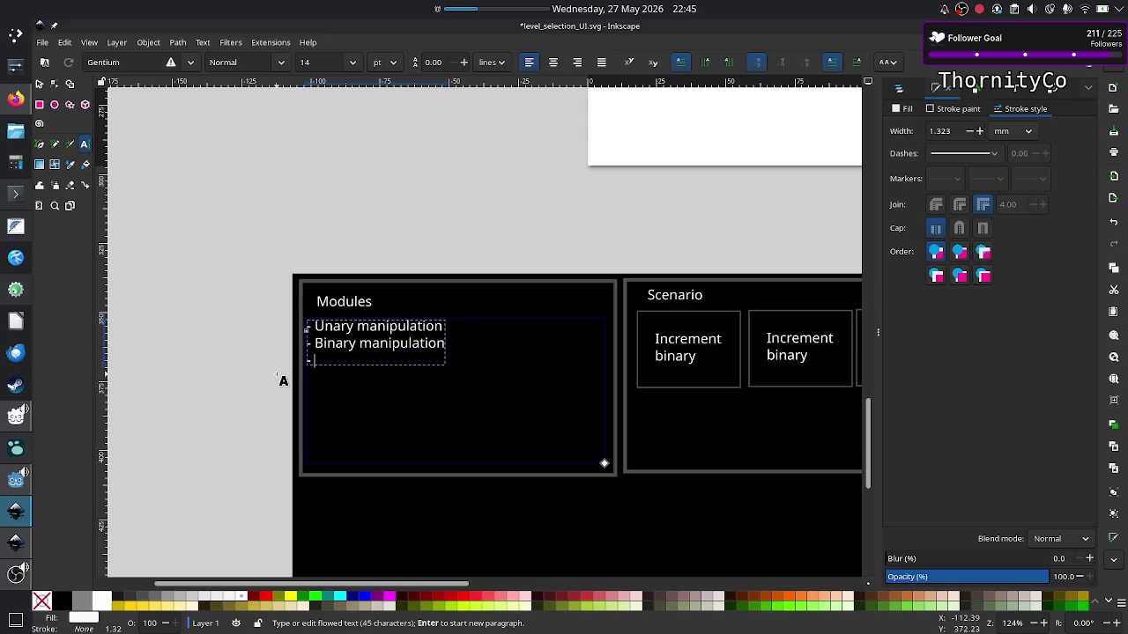
type("Decimal ")
type("manipulation")
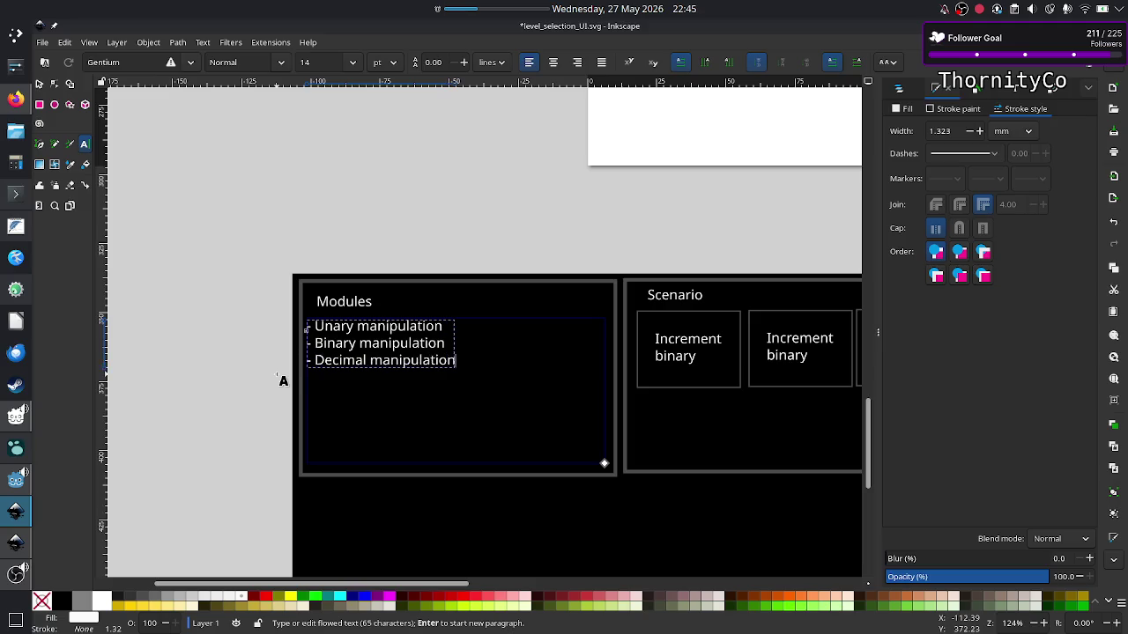
Insert a 'Tape' line at the top of the list, then start erasing it.
key("Left")
key("Left")
key("Left")
key("Left")
key("Left")
key("Left")
key("Left")
key("Return")
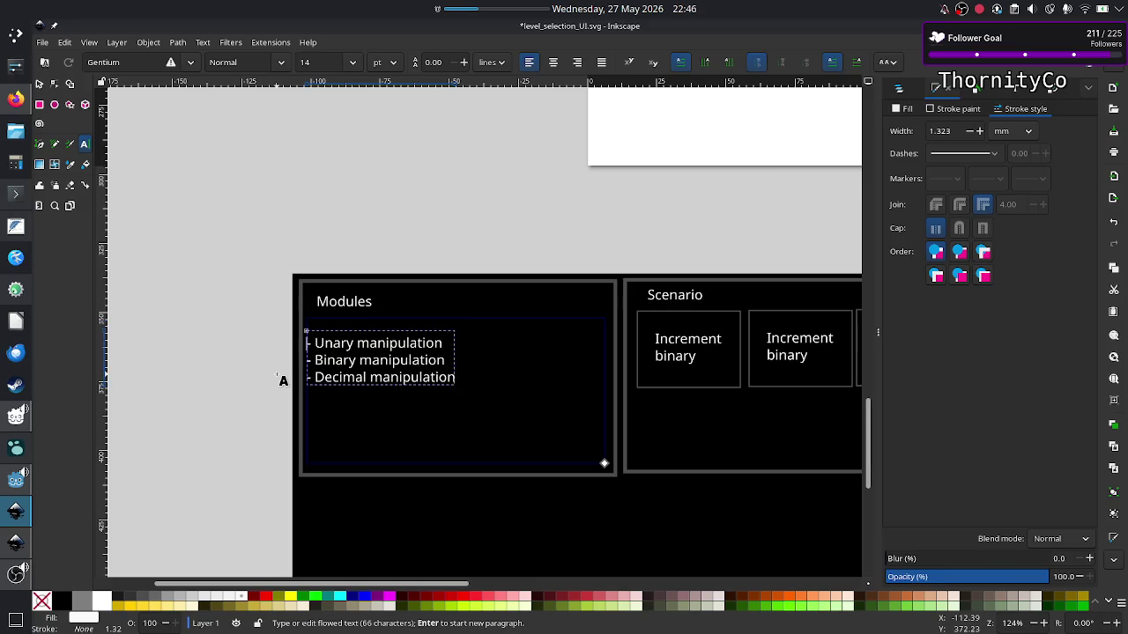
type("a")
type(" T")
type("ape")
key("Down")
key("BackSpace")
key("BackSpace")
key("BackSpace")
key("BackSpace")
Retype the first entry as 'Basic tape operations' and add a line below it.
type("Basic")
type(" tape opera")
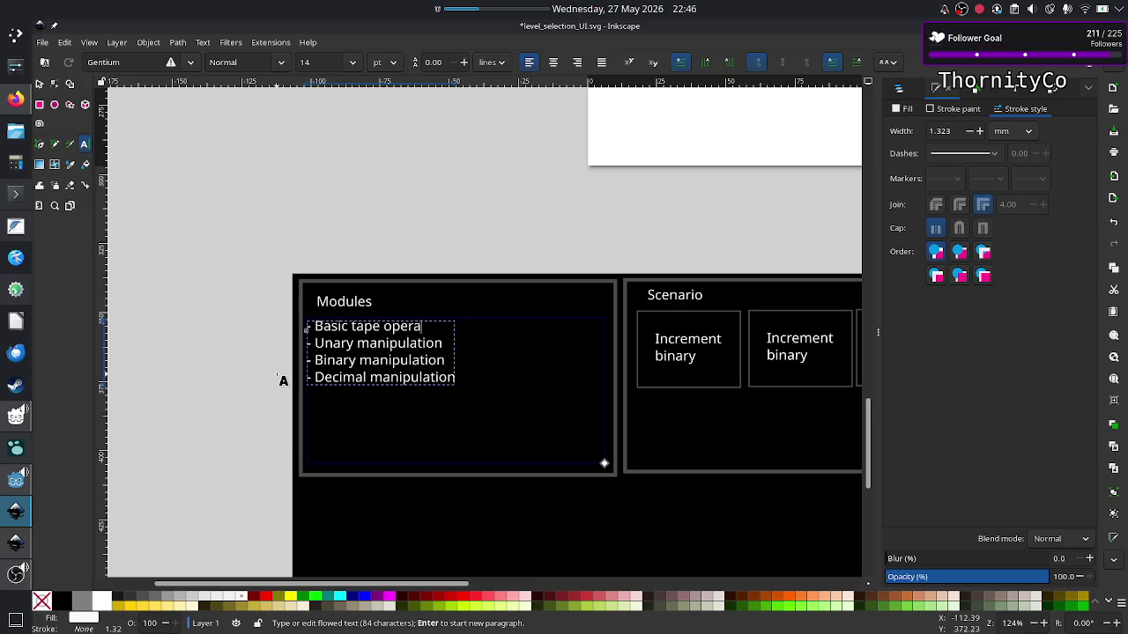
type("tions")
key("Down")
key("Up")
key("Return")
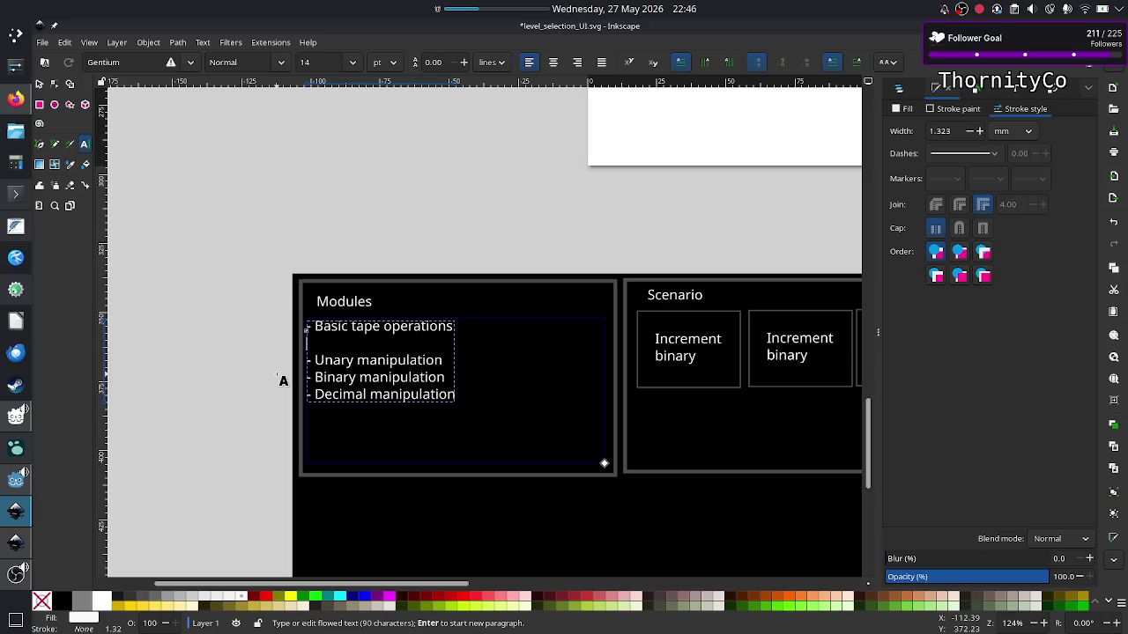
Add sub-lines '--- navigate' and an empty '---' under Basic tape operations.
type("-")
type(" ---")
type("move")
key("BackSpace")
key("BackSpace")
key("BackSpace")
key("BackSpace")
type("navigate")
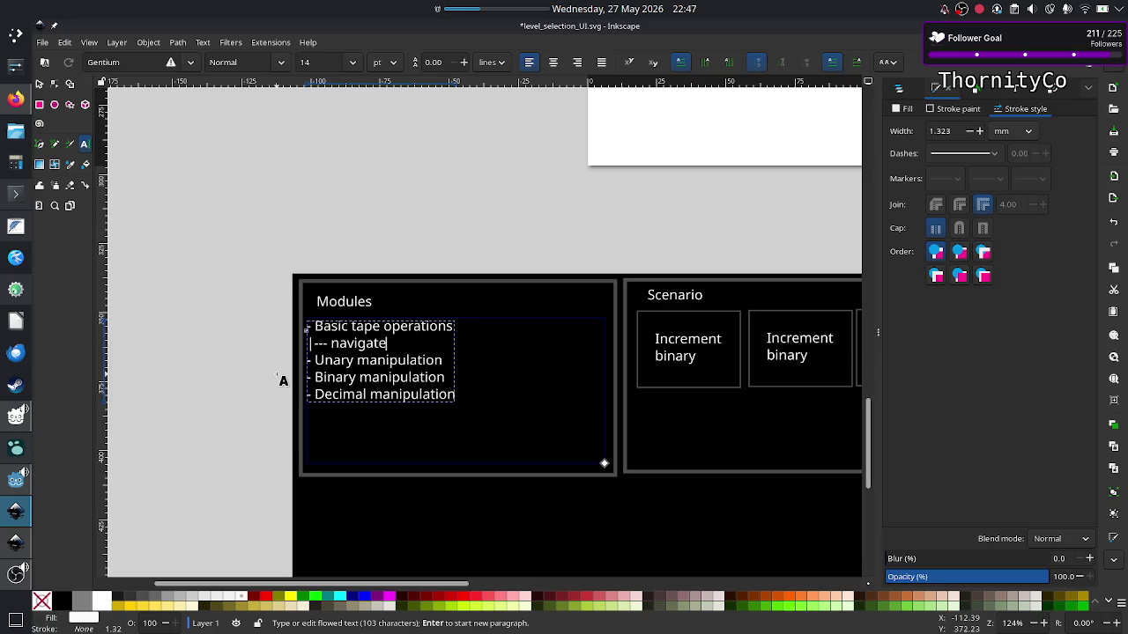
key("Return")
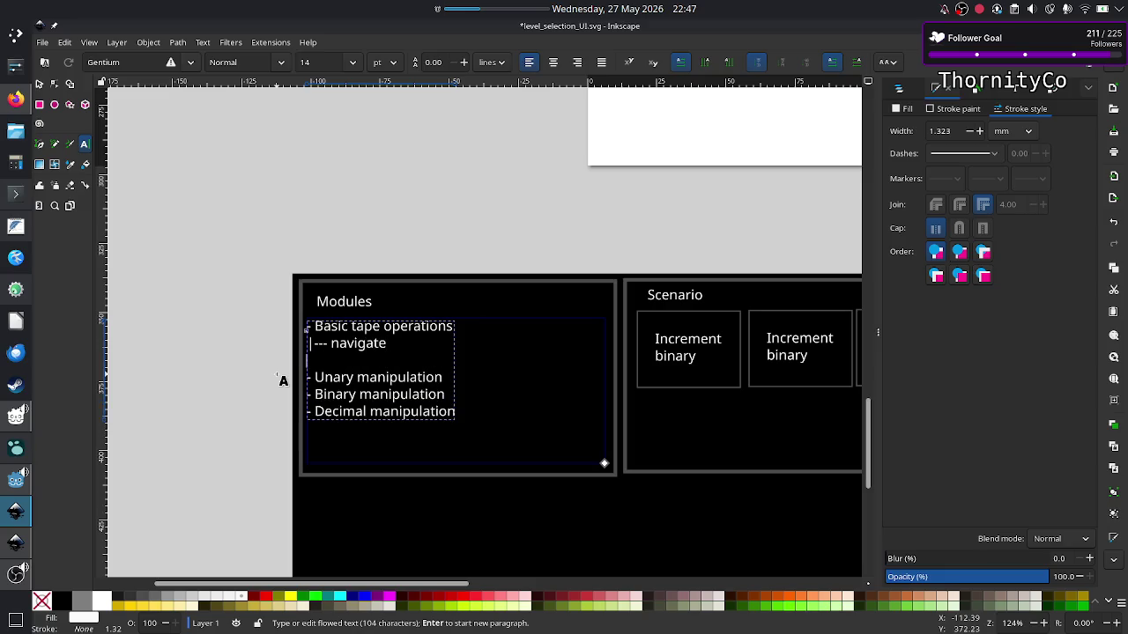
type("|--")
type("-|")
left_click(314, 378)
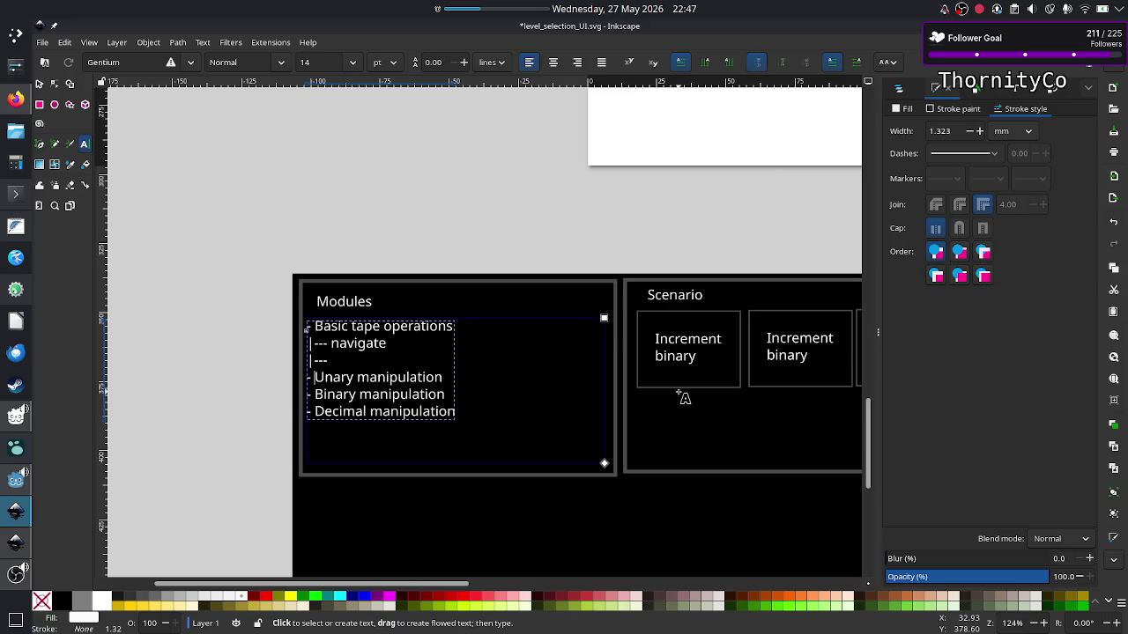
Add 'copy' to the empty sub-line, '?' to Unary manipulation, and a '--- increment' sub-line.
key("Left")
key("Left")
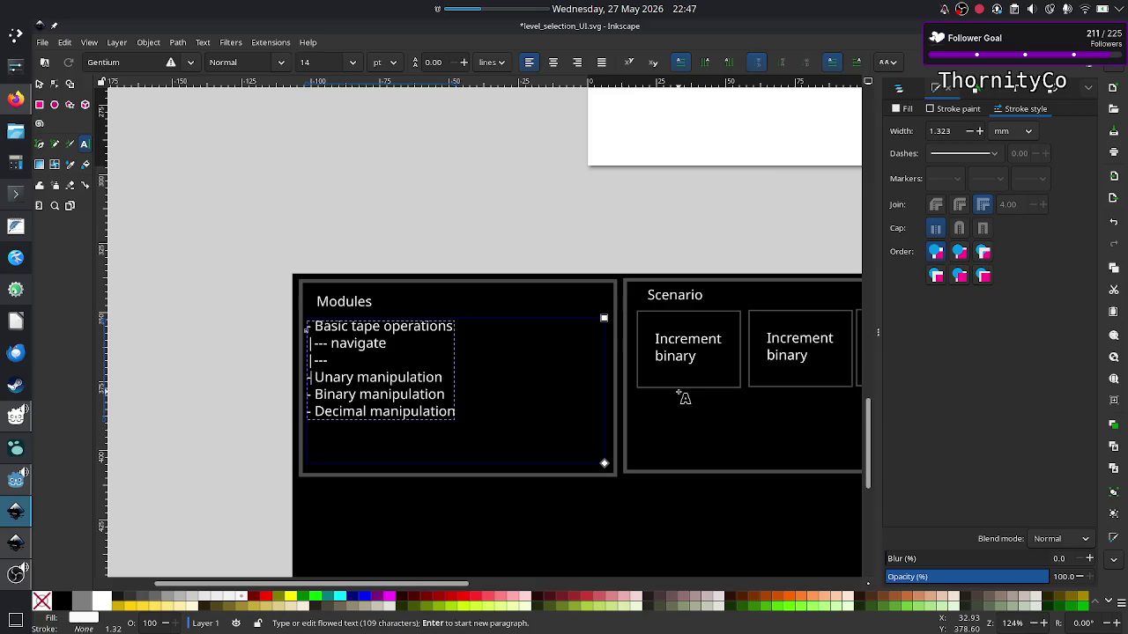
key("Left")
type("copy")
key("Down")
key("Right")
key("Right")
key("Right")
key("Right")
type("?")
key("Return")
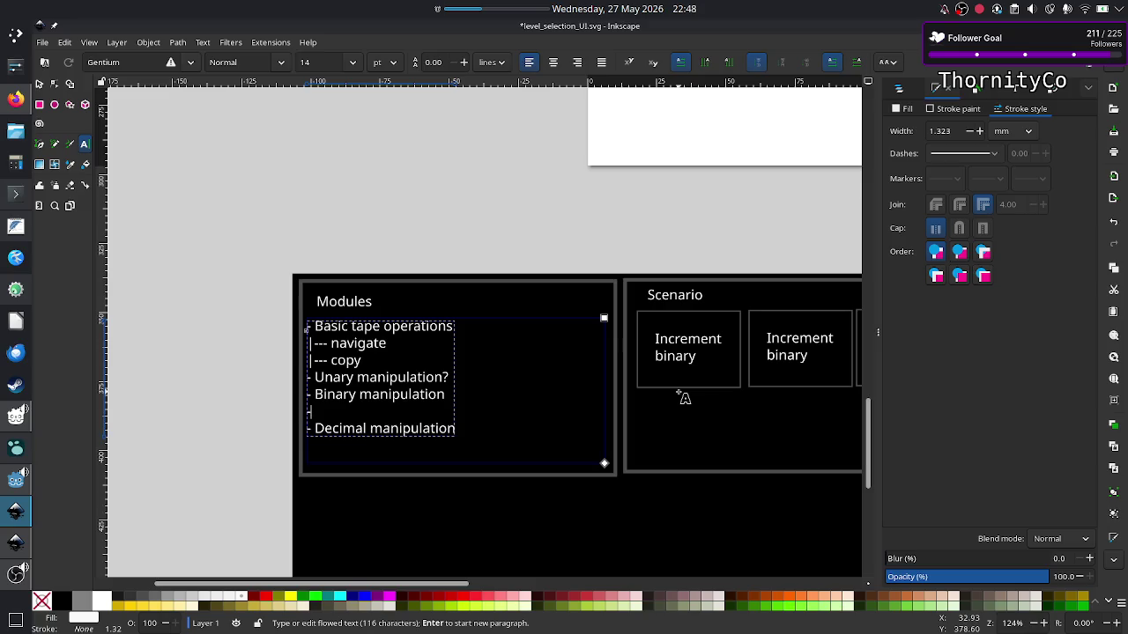
type("|---")
type(" incremen")
type("t")
Change navigate to navigation and replace copy with 'delete/copy/move?'.
key("Up")
key("Up")
key("Up")
key("Down")
key("Down")
key("Down")
key("Up")
key("Up")
key("Up")
key("Up")
key("BackSpace")
type("io")
type("n")
key("Down")
key("BackSpace")
key("BackSpace")
key("BackSpace")
key("BackSpace")
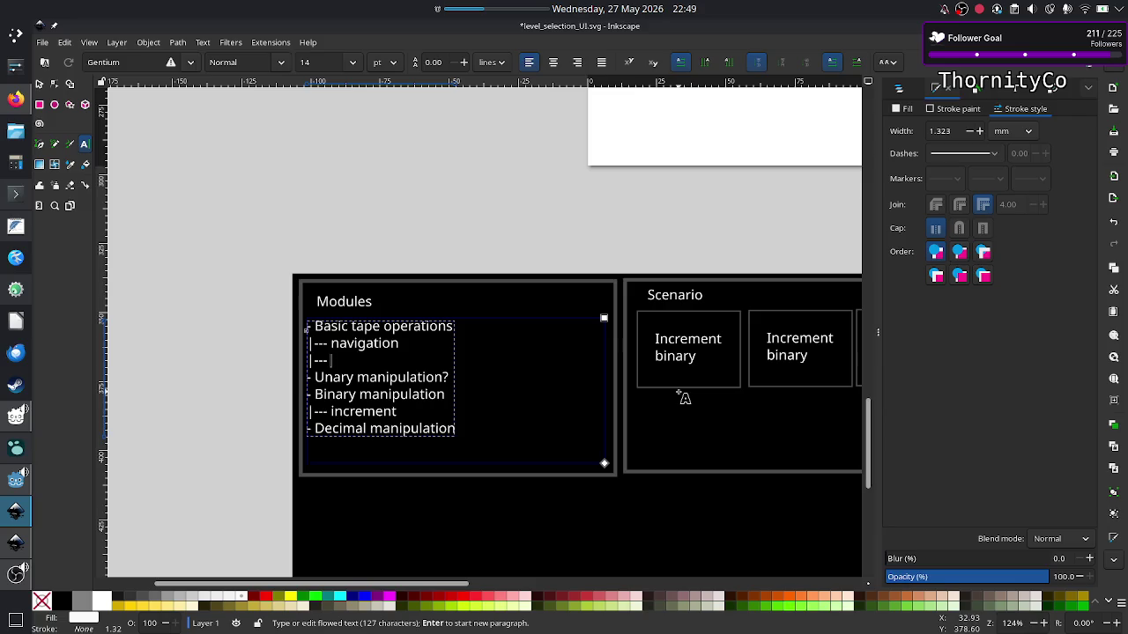
type("delete/")
type("copy/move")
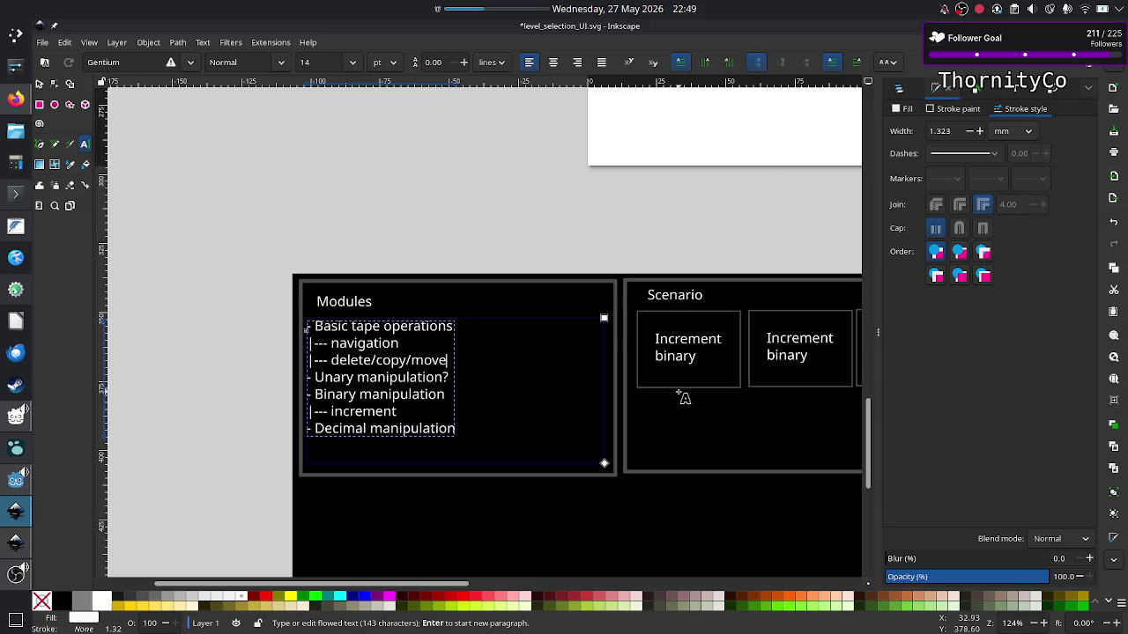
type("?")
Replace the increment sub-line text with 'basic math'.
key("Down")
key("Left")
key("Right")
key("Down")
key("Down")
key("BackSpace")
key("BackSpace")
key("BackSpace")
key("BackSpace")
type("basic mat")
type("h")
Add a '--- divisibility checks' sub-line under basic math.
key("Return")
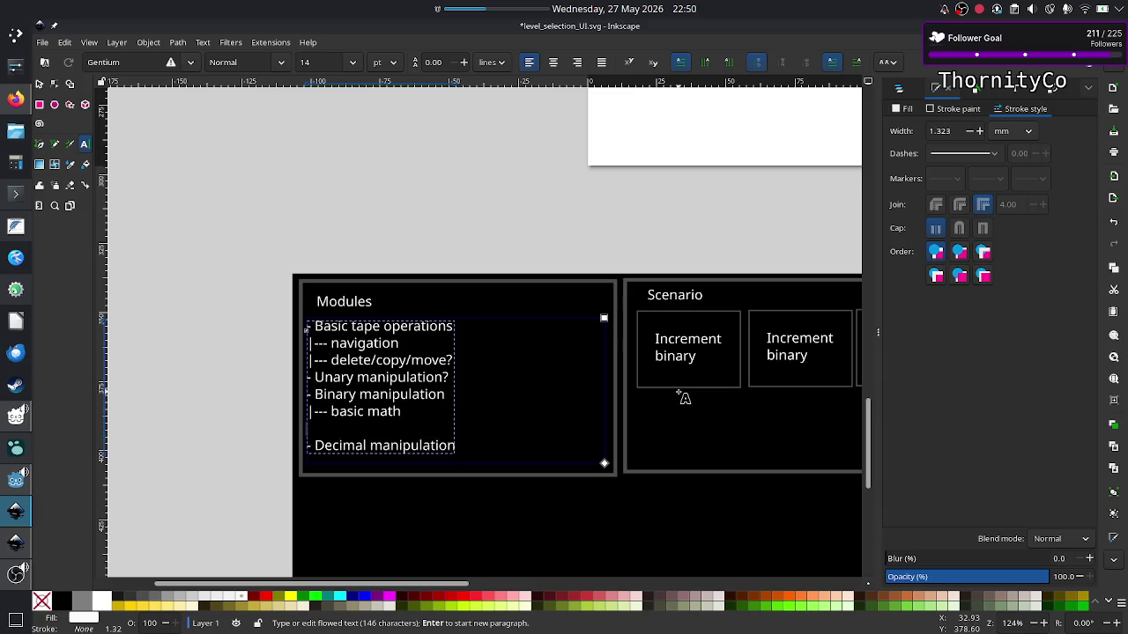
type("|-")
type("-- di")
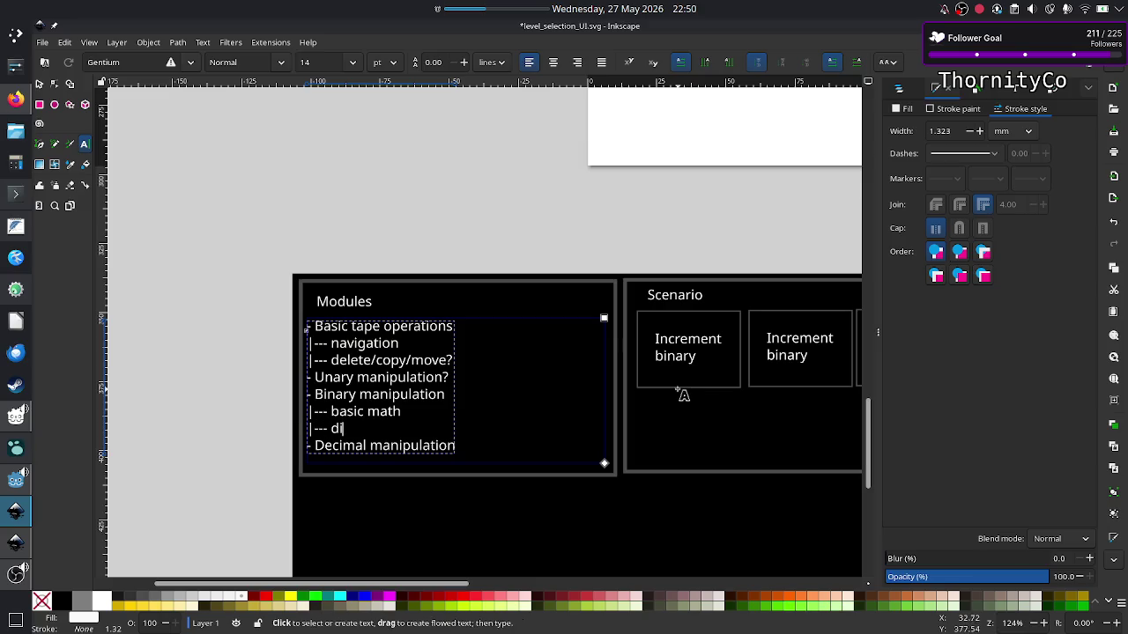
type("visibili")
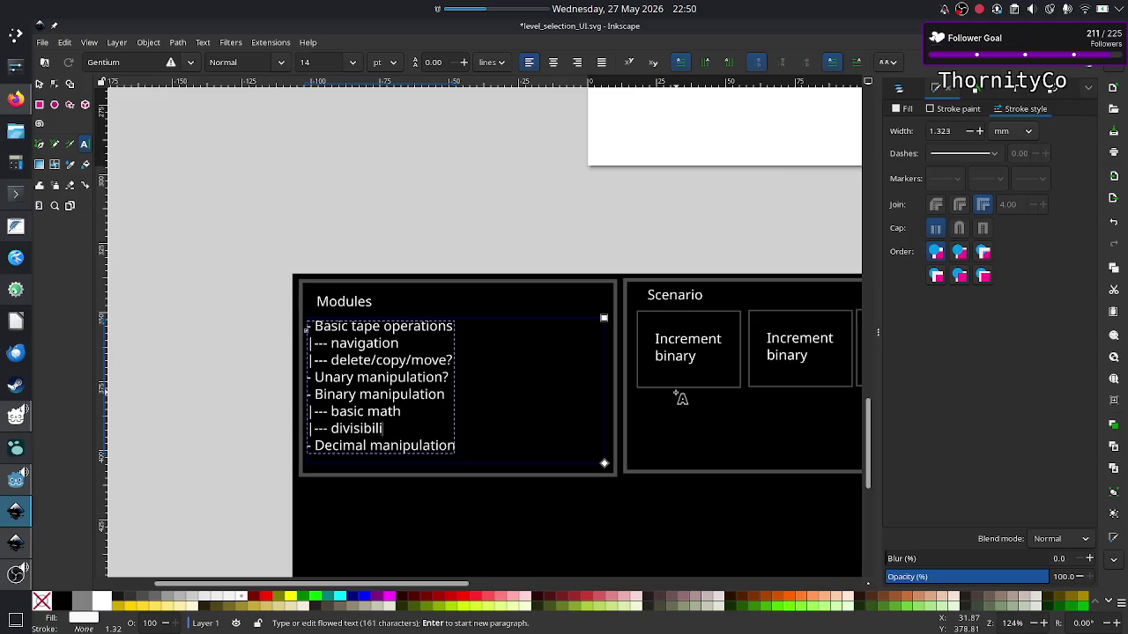
type("ty")
type(" rules")
key("BackSpace")
key("BackSpace")
key("BackSpace")
key("BackSpace")
key("BackSpace")
type("checks")
Start a new line after Decimal manipulation and trim the overflowing text.
key("Down")
key("End")
key("Return")
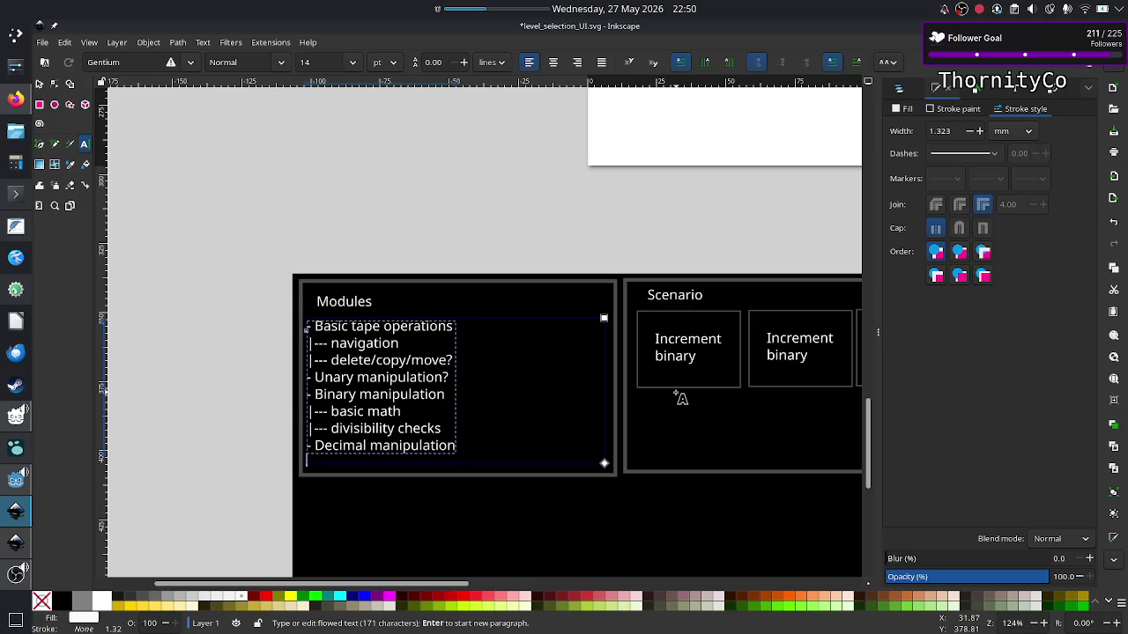
type("-")
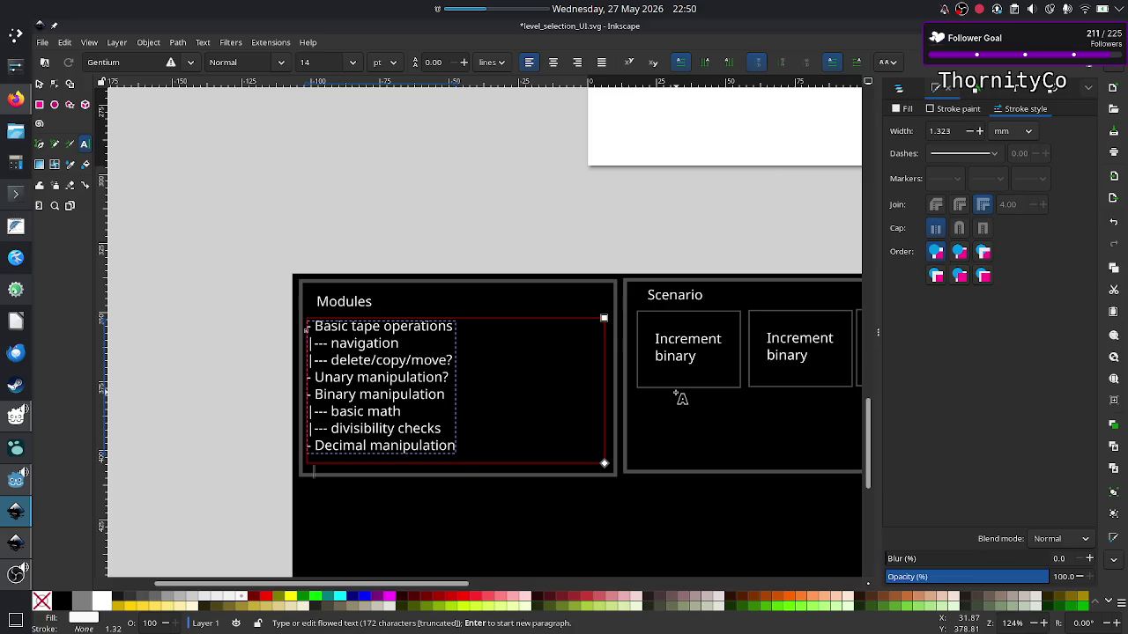
type(" Binar")
type("y")
key("BackSpace")
key("BackSpace")
key("BackSpace")
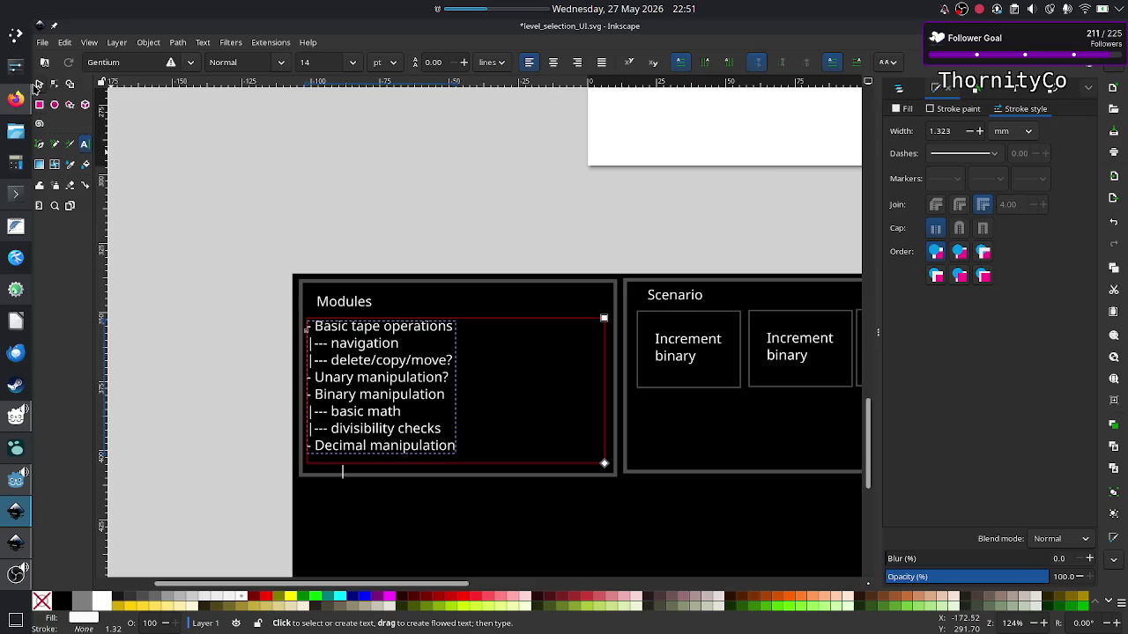
Nudge the module list up and the Modules heading up and to the left.
left_click(38, 83)
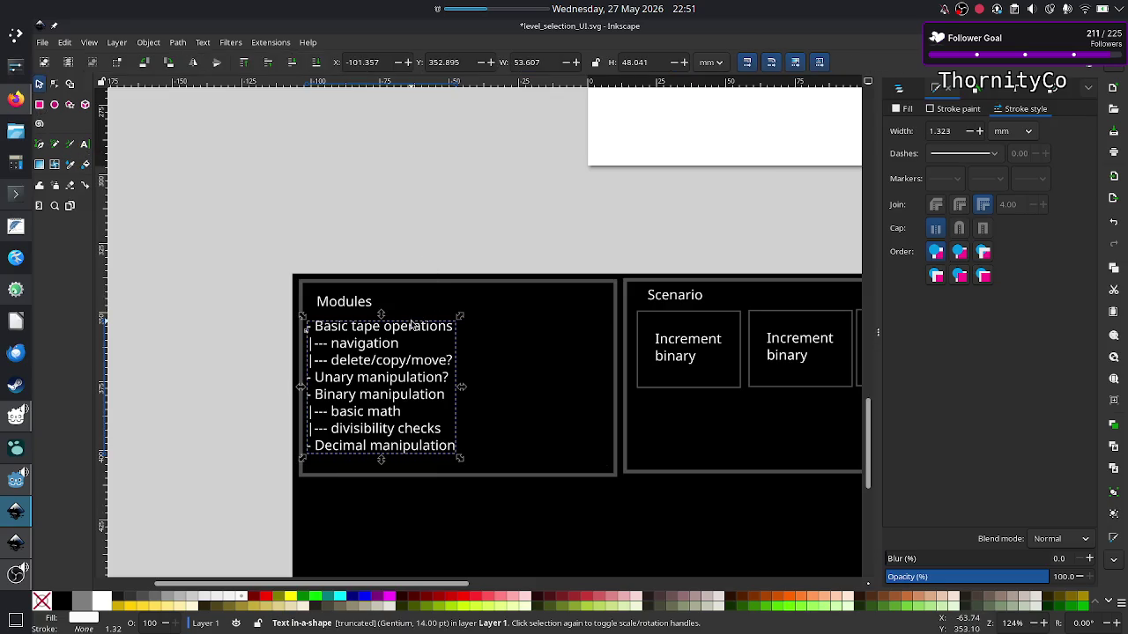
left_click_drag(411, 326, 412, 319)
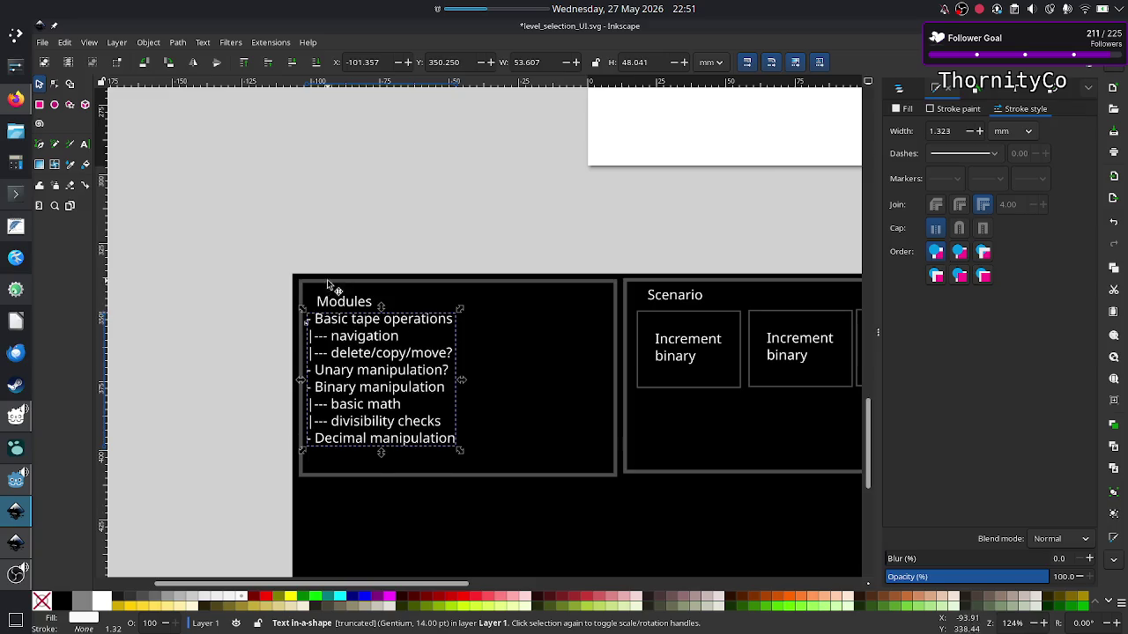
key("Escape")
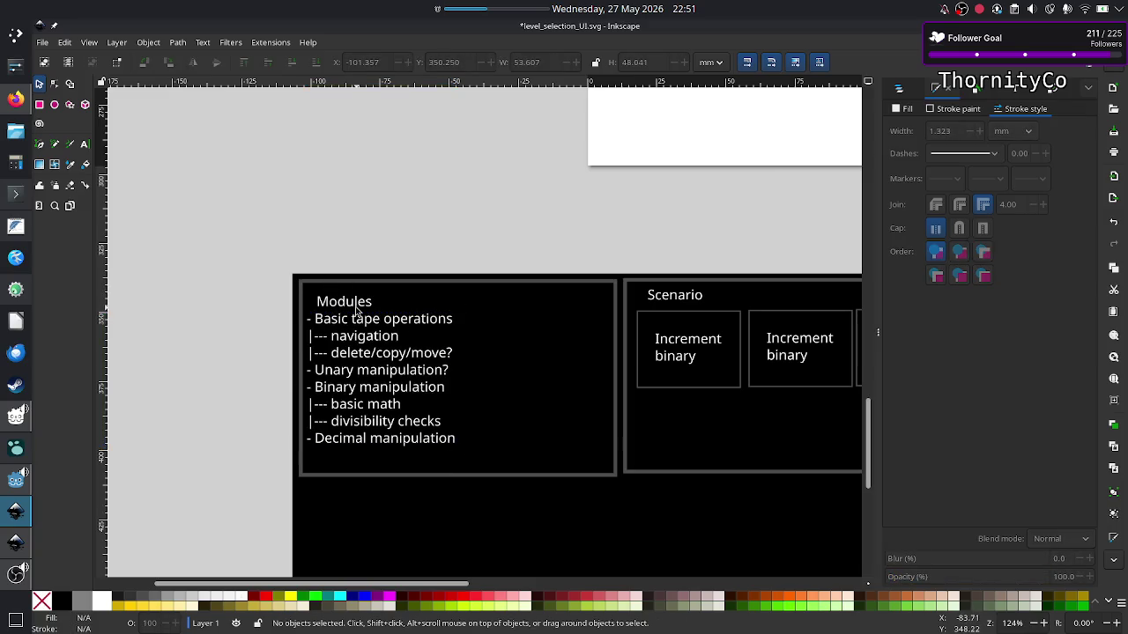
left_click_drag(360, 310, 357, 305)
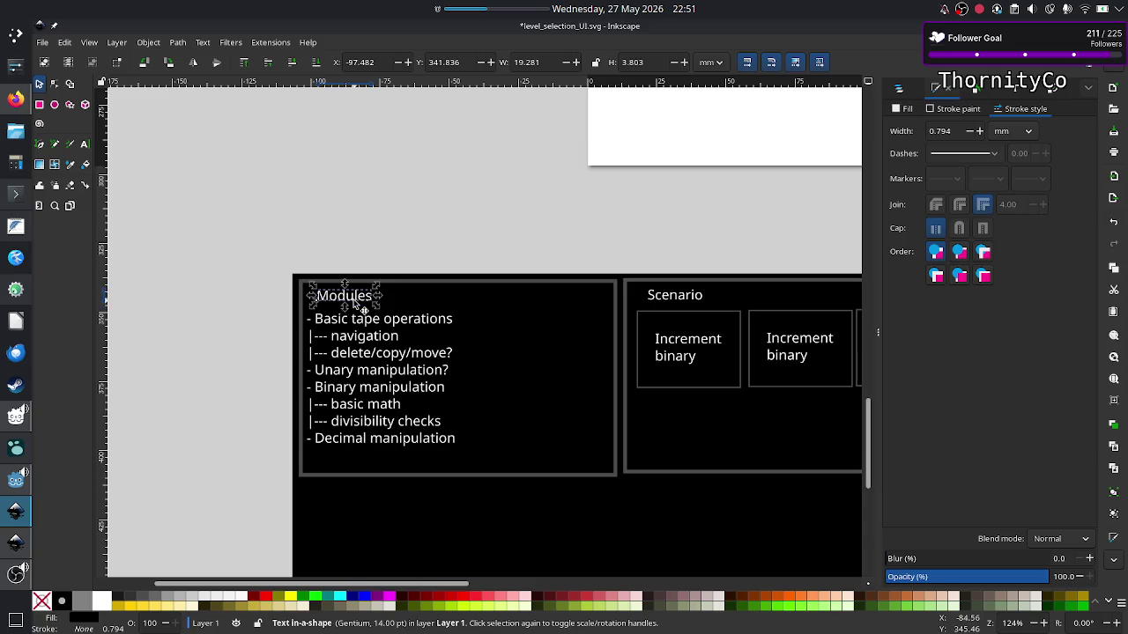
key("Left")
key("Left")
key("Left")
key("Up")
key("Up")
key("Up")
key("Left")
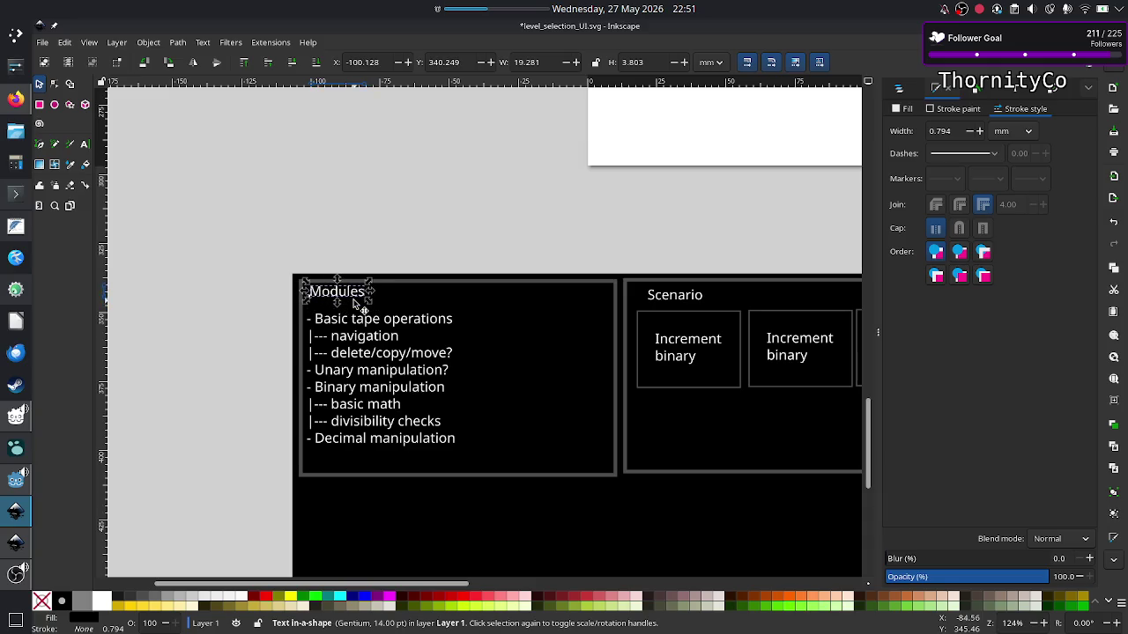
key("Left")
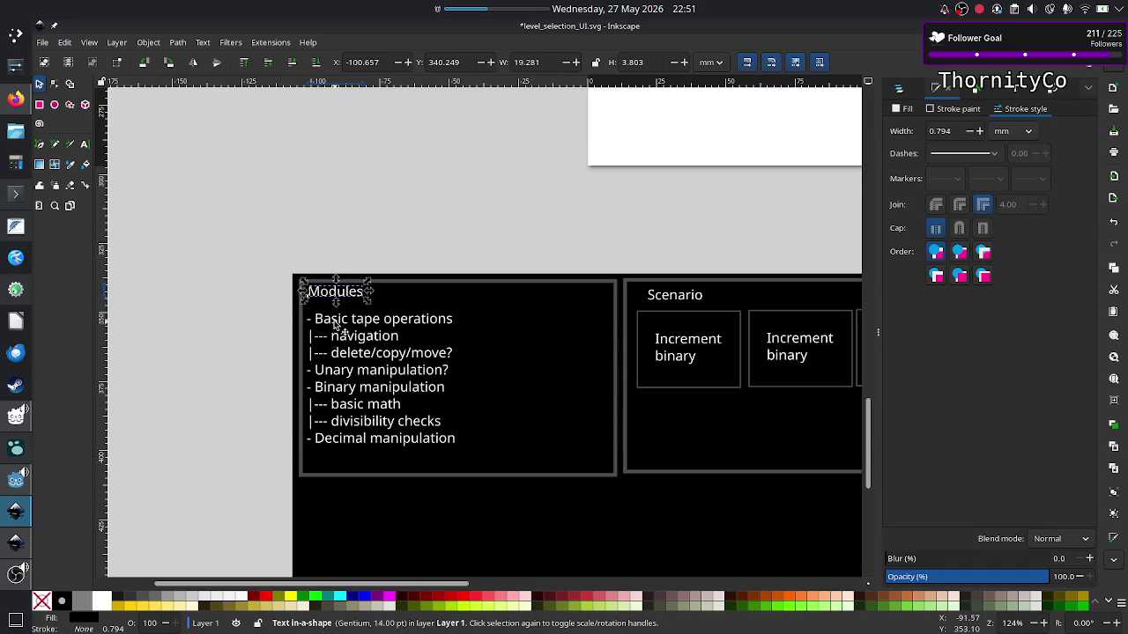
left_click(334, 323)
key("Up")
key("Up")
key("Up")
key("Up")
key("Up")
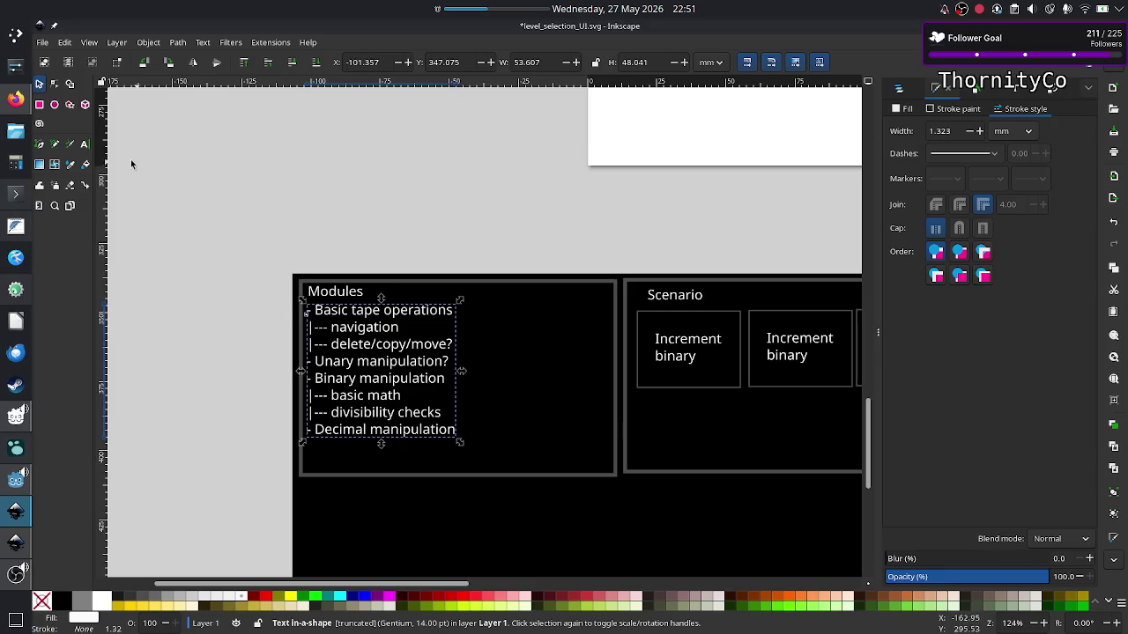
Stretch the Modules text frame downward to reveal the hidden last line.
left_click(85, 147)
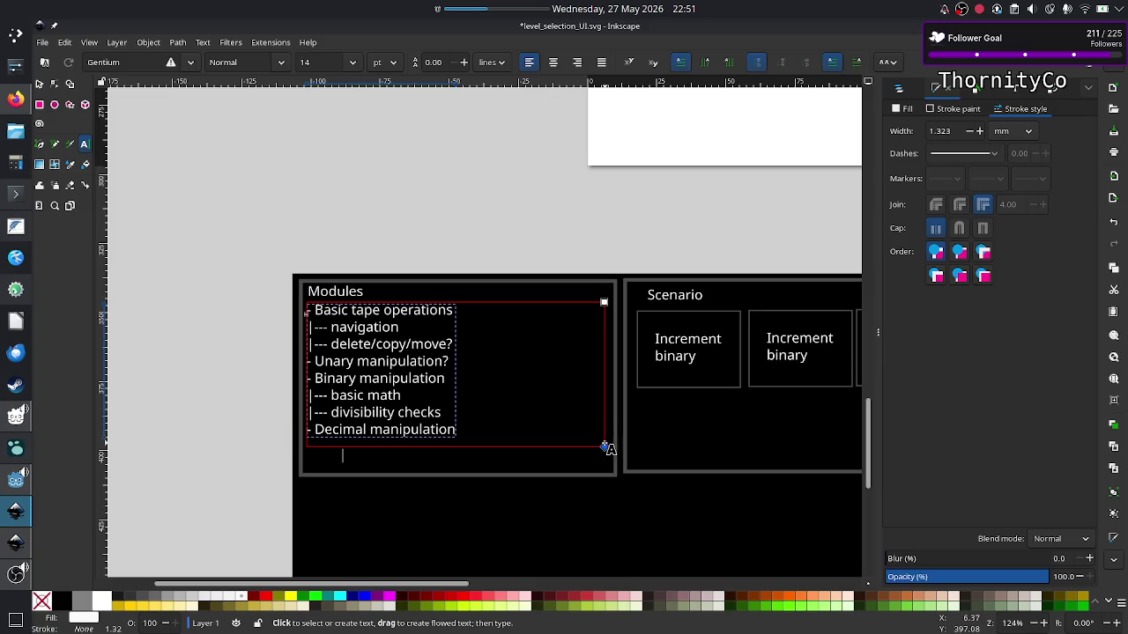
key("Escape")
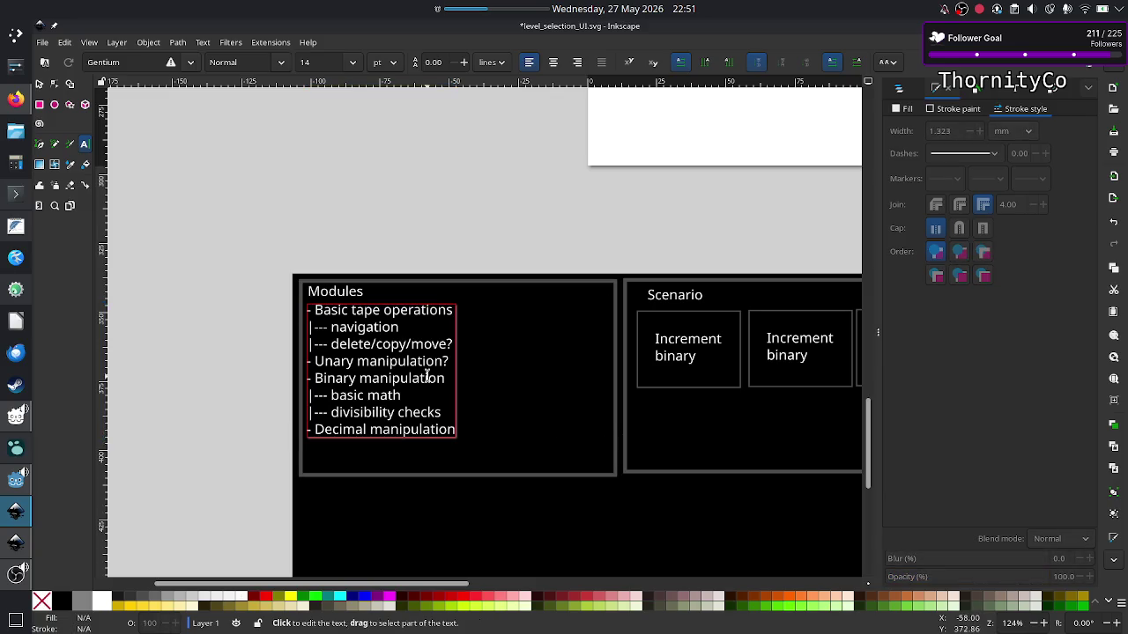
left_click(429, 377)
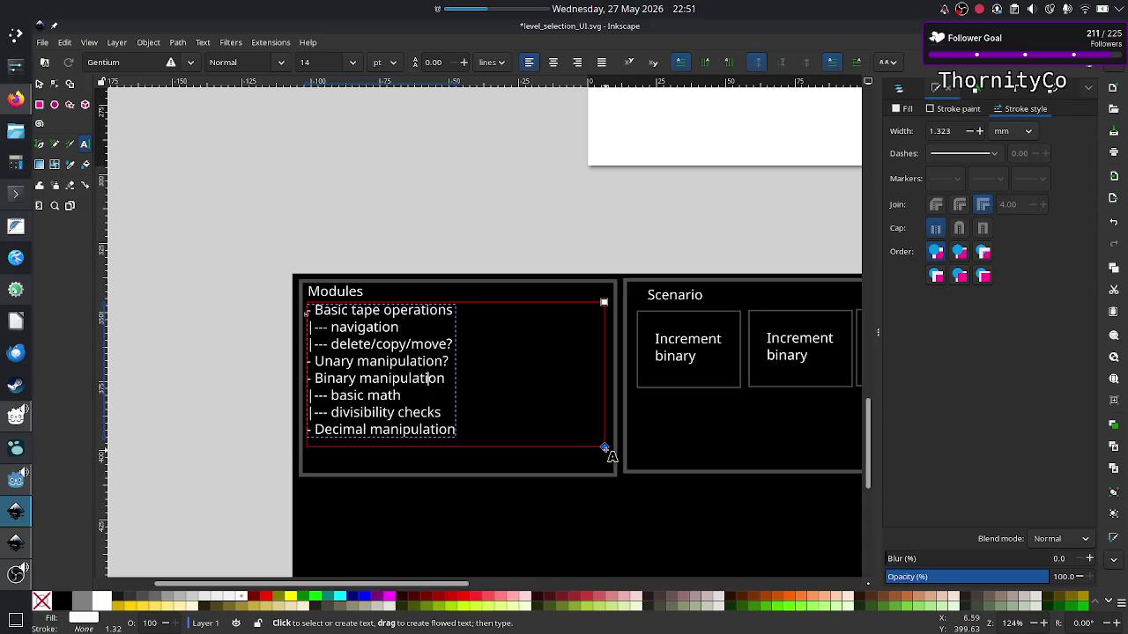
left_click_drag(604, 447, 604, 470)
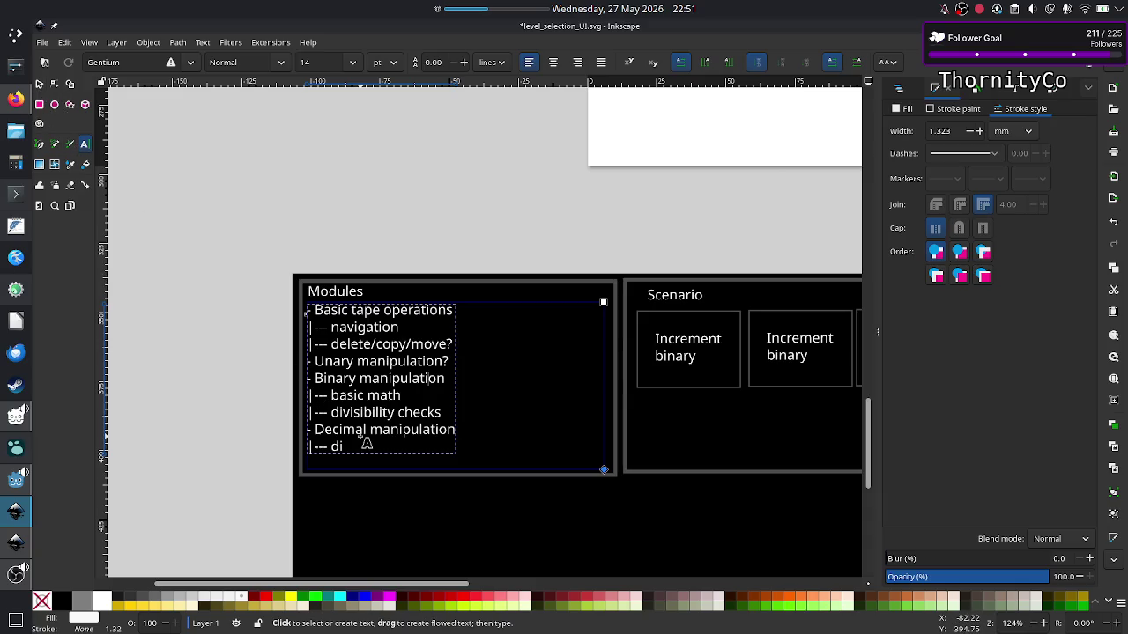
Complete the last Modules line so it reads '--- divisibility (/3)'.
key("Escape")
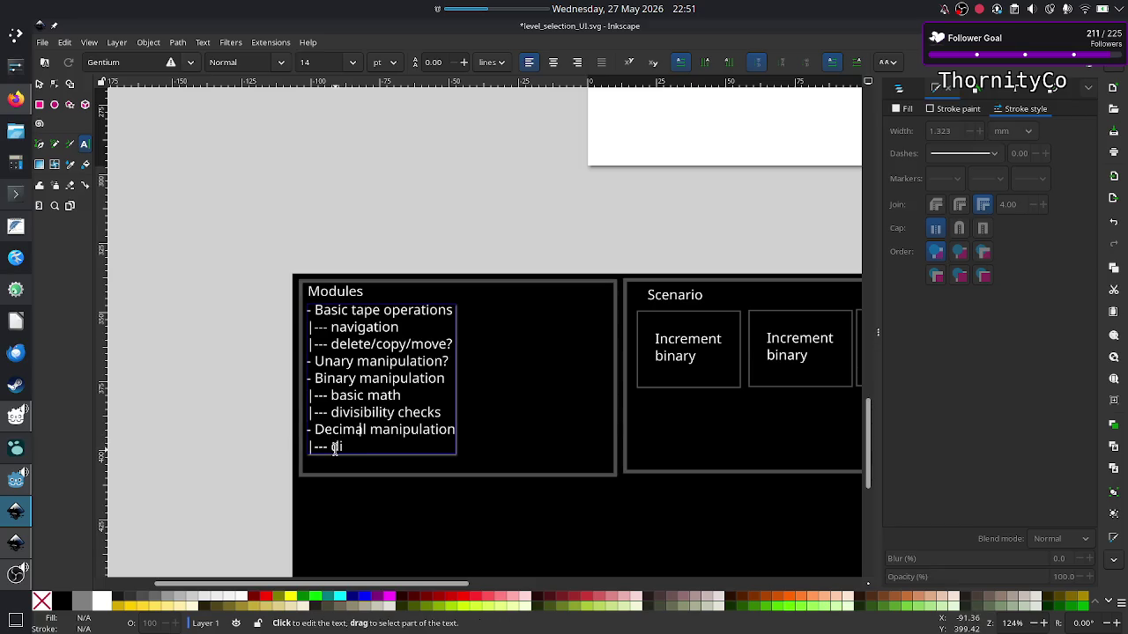
left_click(334, 450)
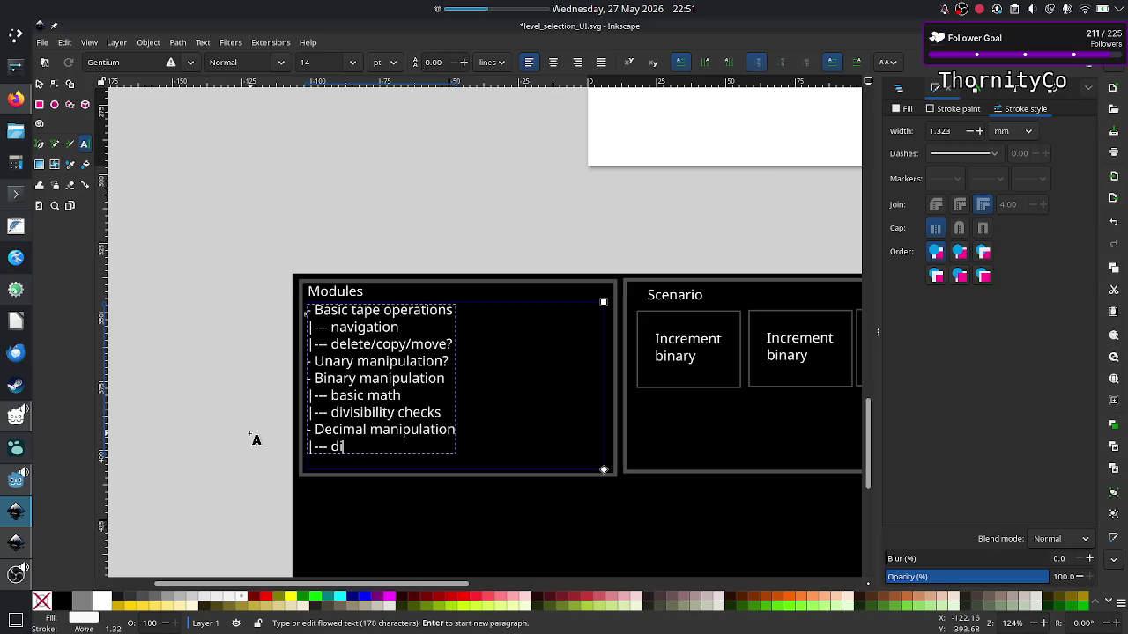
type("visibi")
type("lity")
type("(")
type("/3)")
key("Left")
key("Left")
key("Right")
key("Right")
key("Up")
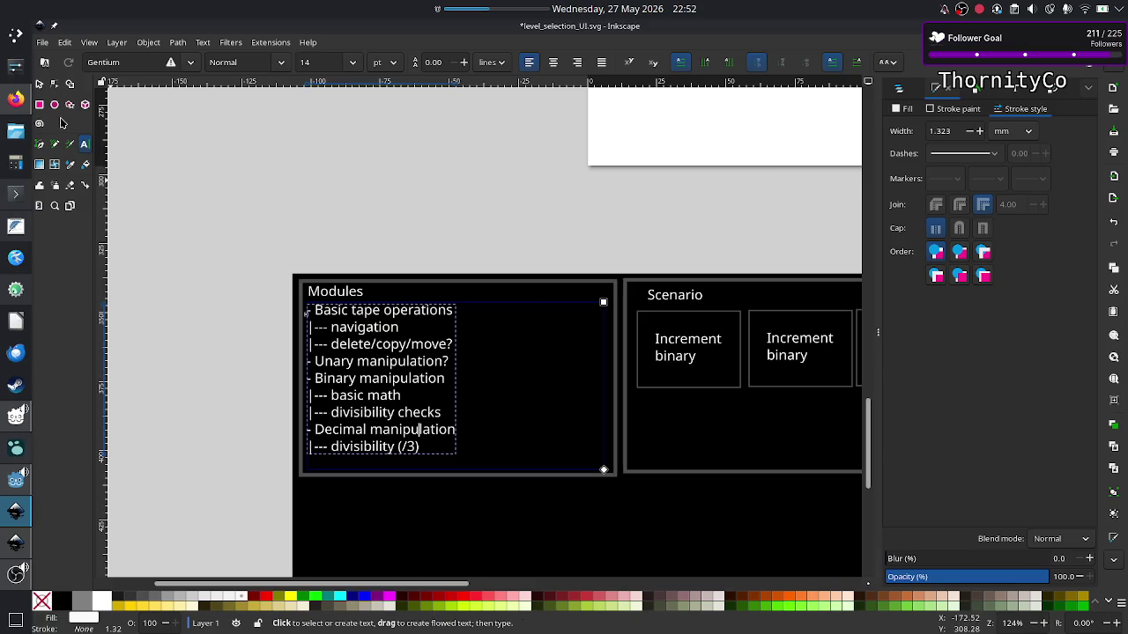
Shift the Modules list text slightly right and save level_selection_UI.svg.
left_click(39, 84)
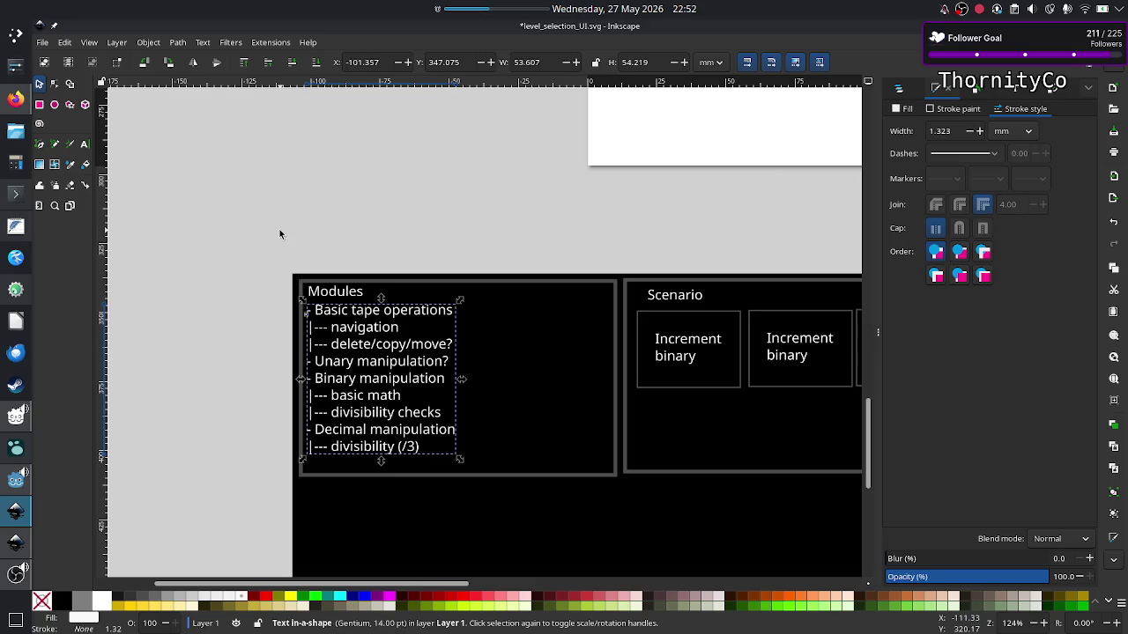
left_click(264, 403)
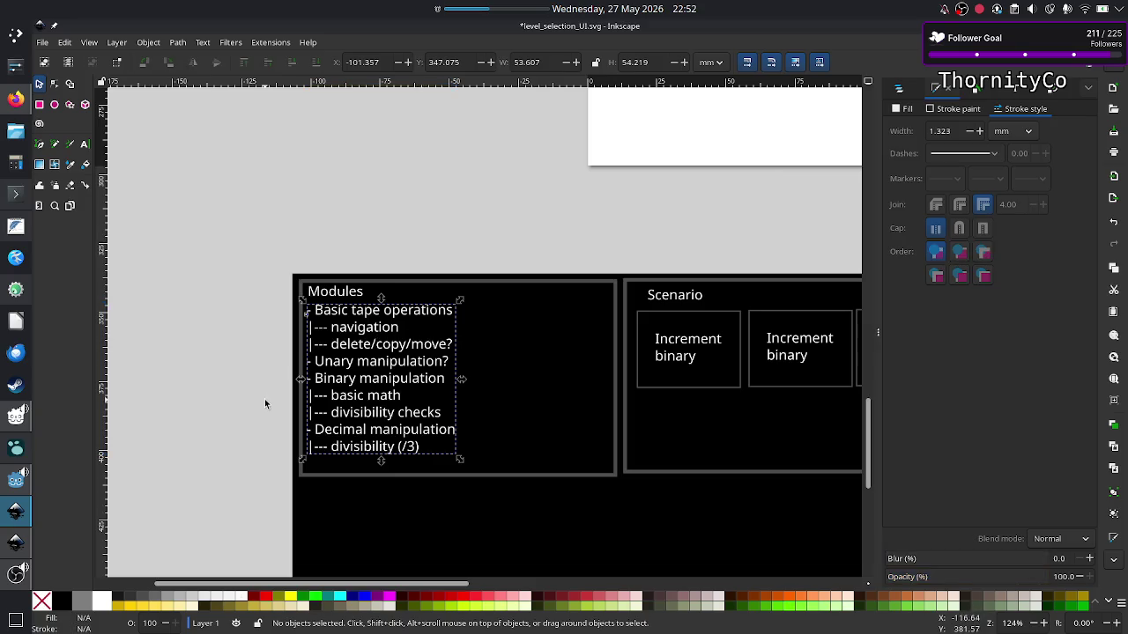
left_click(396, 315)
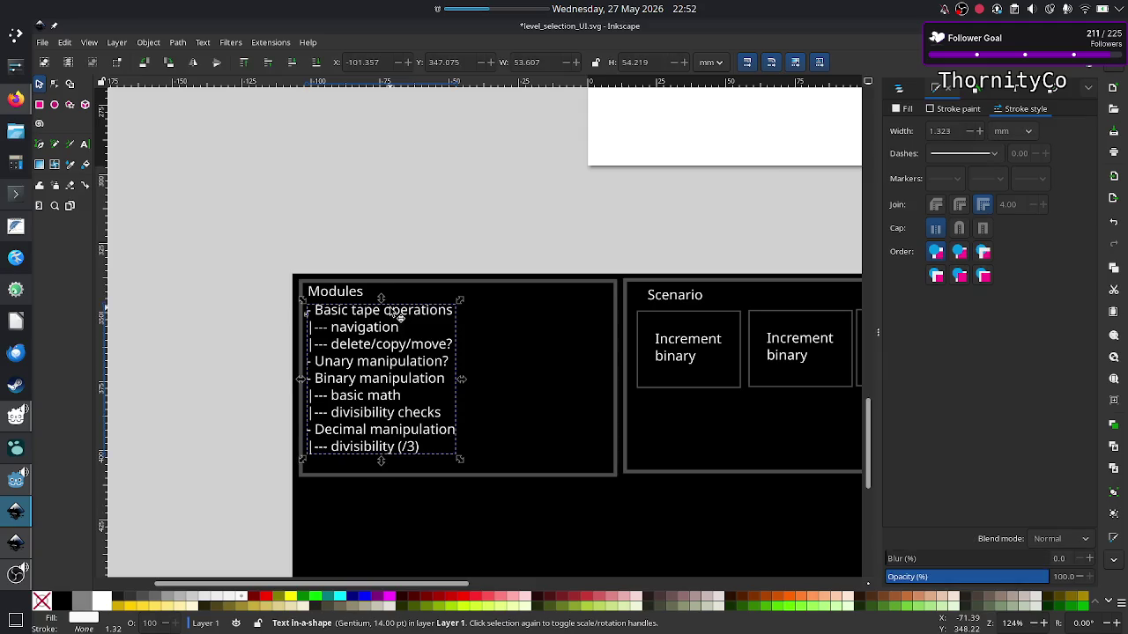
left_click_drag(396, 315, 399, 316)
key("Right")
key("Right")
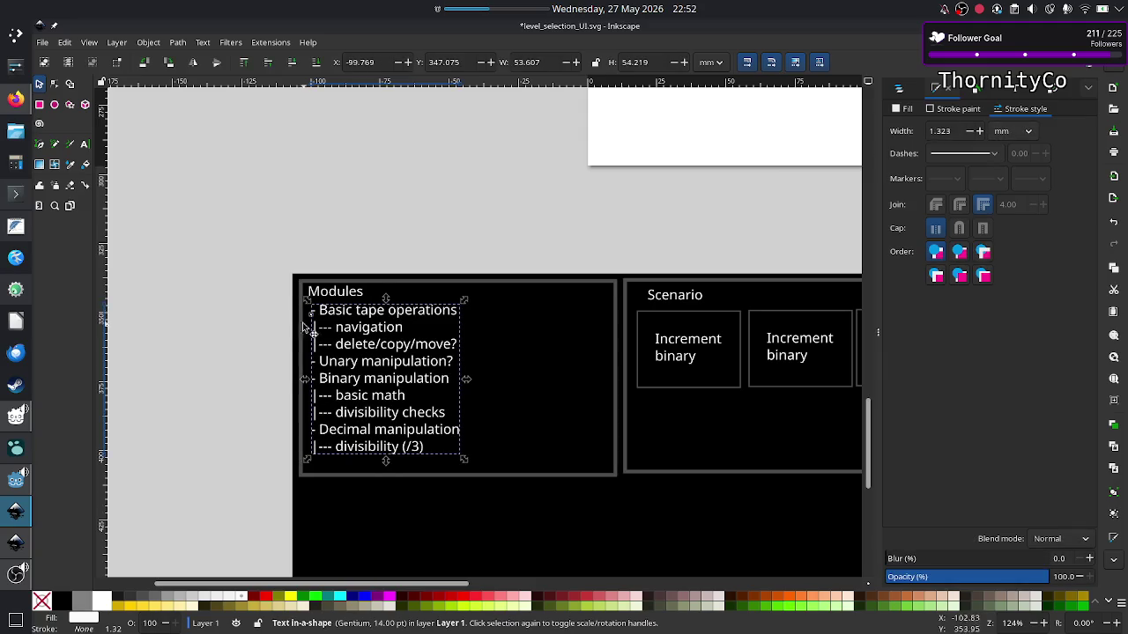
key("Escape")
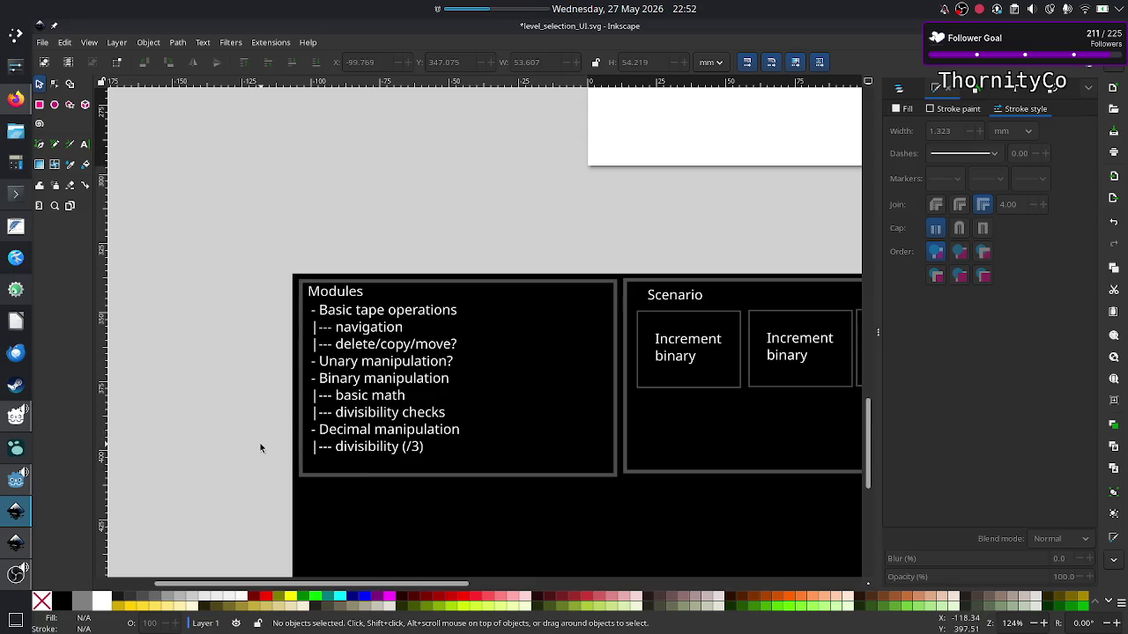
key("ctrl+s")
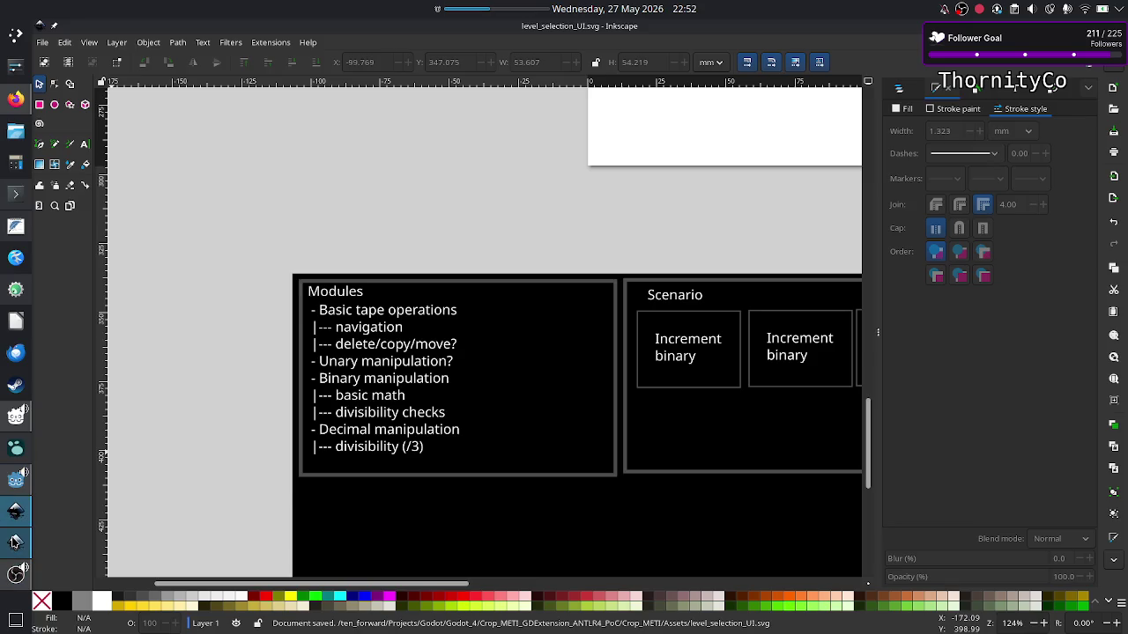
Copy the thin scrollbar bar from the Rule X box in level_UI_concepts.svg.
left_click(16, 542)
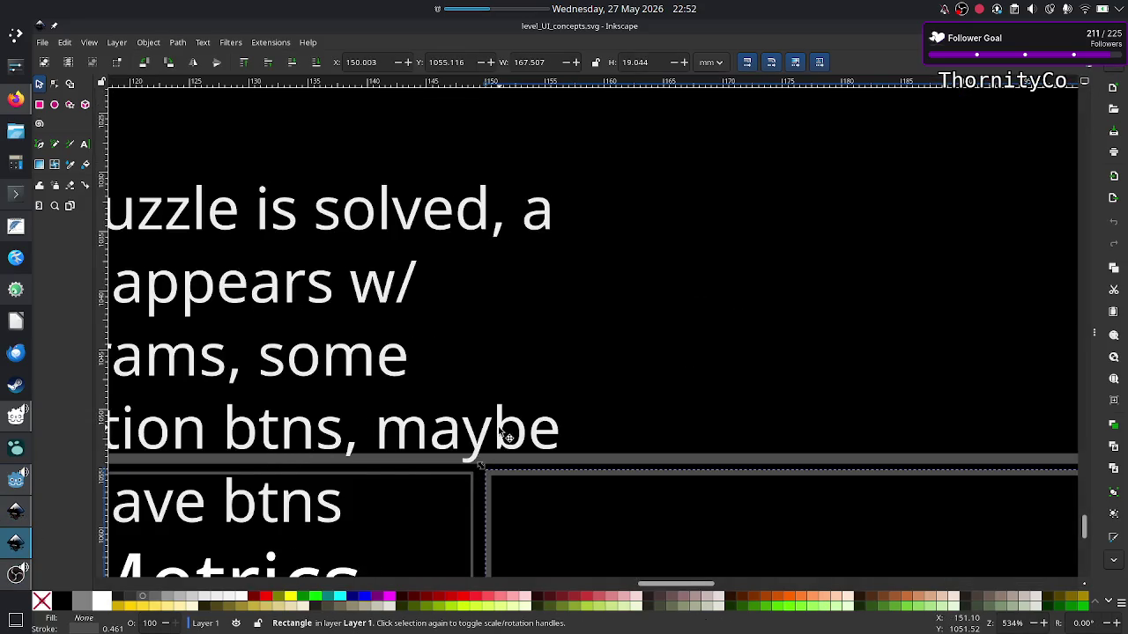
scroll(496, 436, "left", 5)
scroll(498, 432, "right", 10)
scroll(499, 430, "up", 3)
scroll(499, 430, "right", 1)
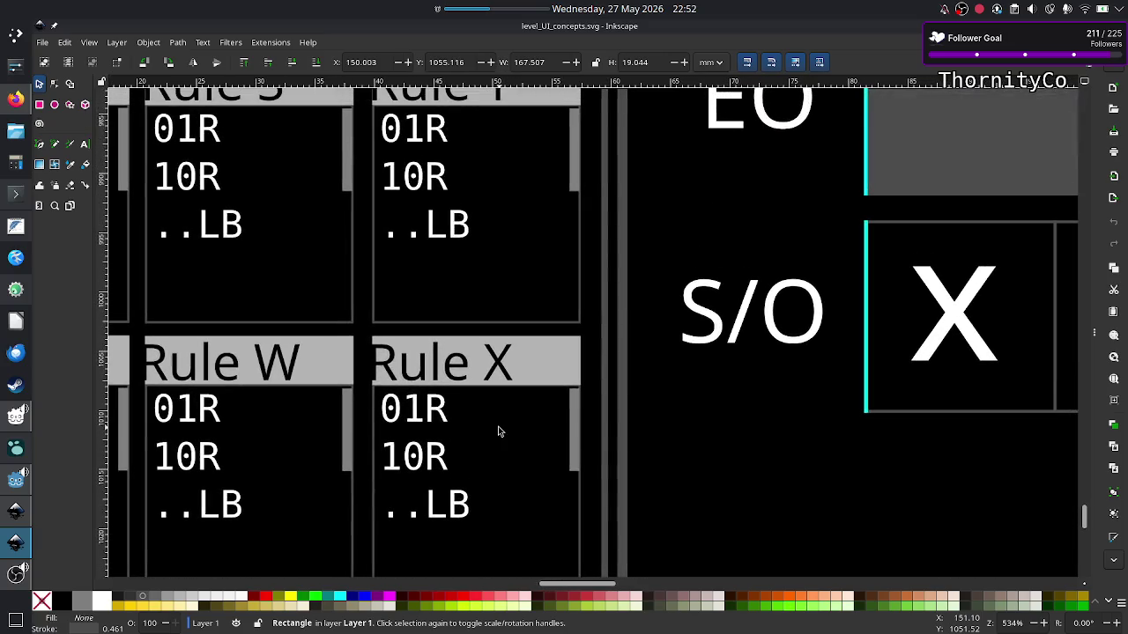
left_click(572, 420)
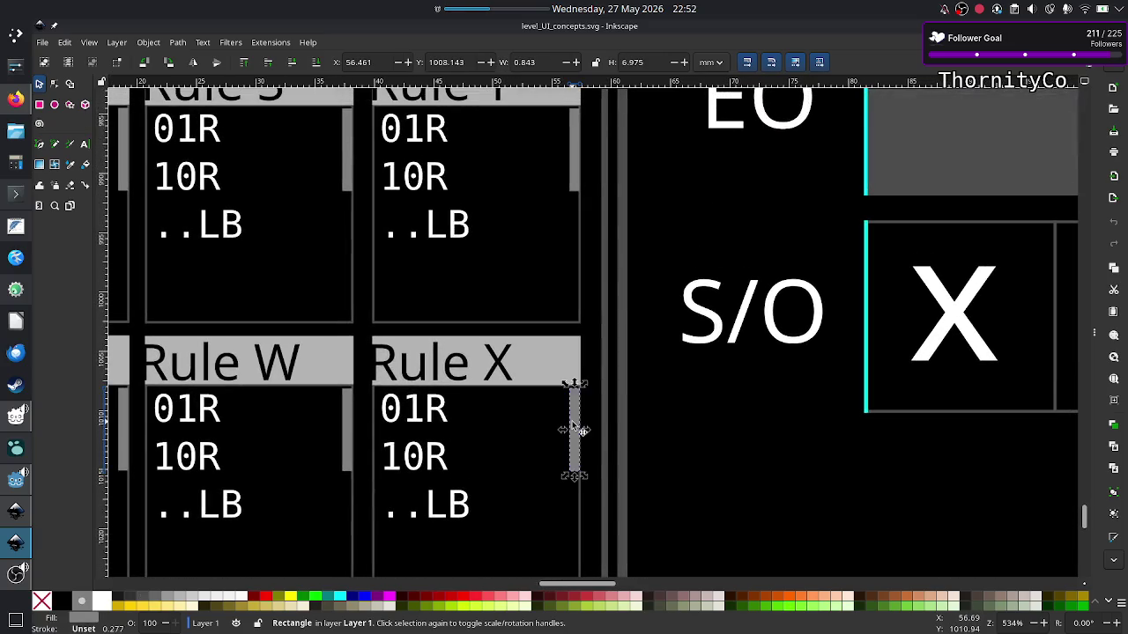
Paste the scrollbar bar into level_selection_UI.svg and nudge it into the Modules panel's top-right corner.
left_click(16, 510)
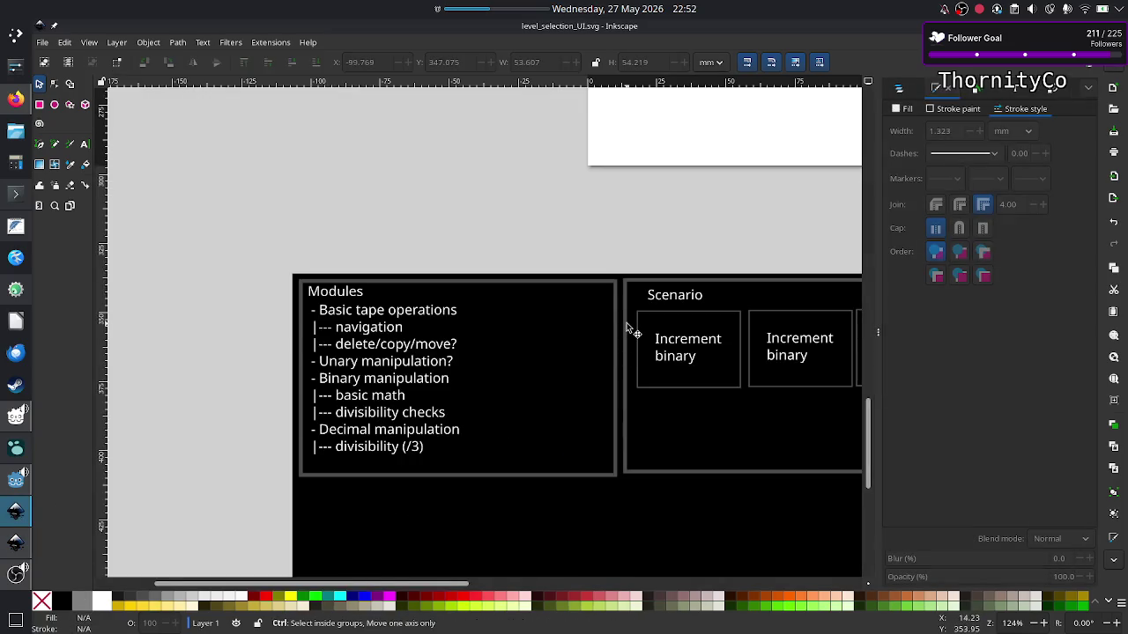
scroll(627, 328, "up", 4, "ctrl")
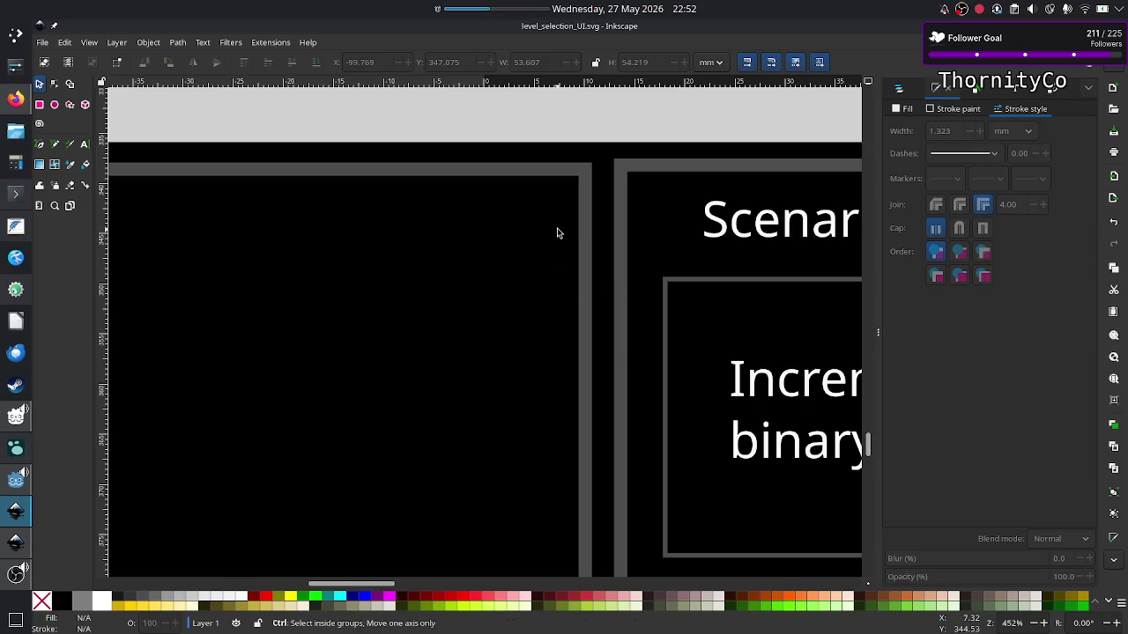
key("ctrl+v")
key("Up")
key("Right")
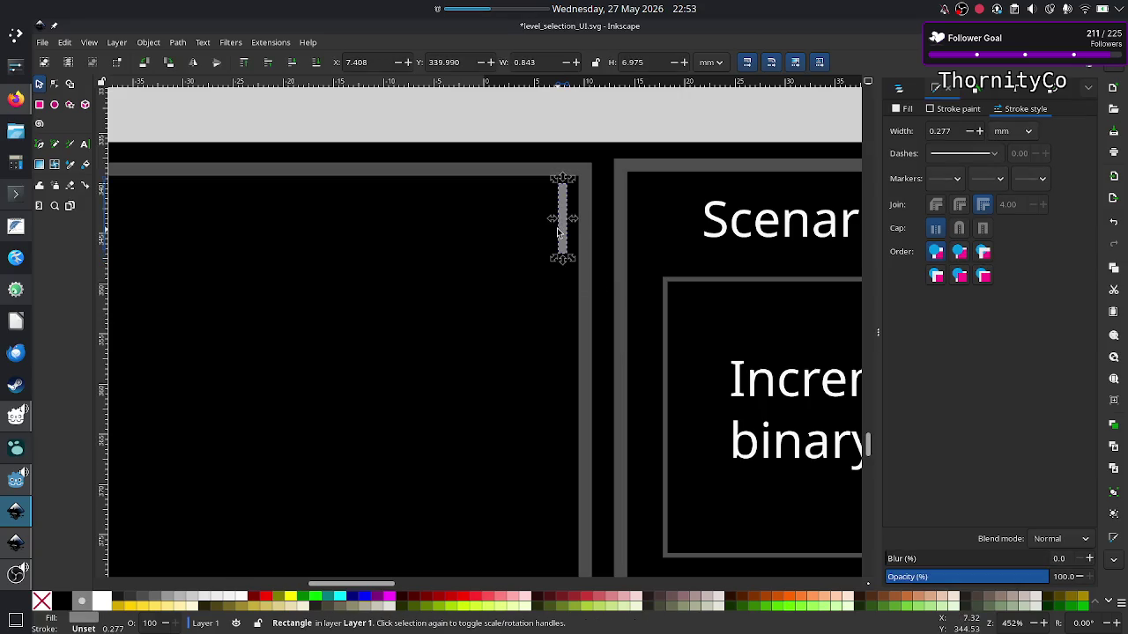
key("Up")
key("Right")
key("Right")
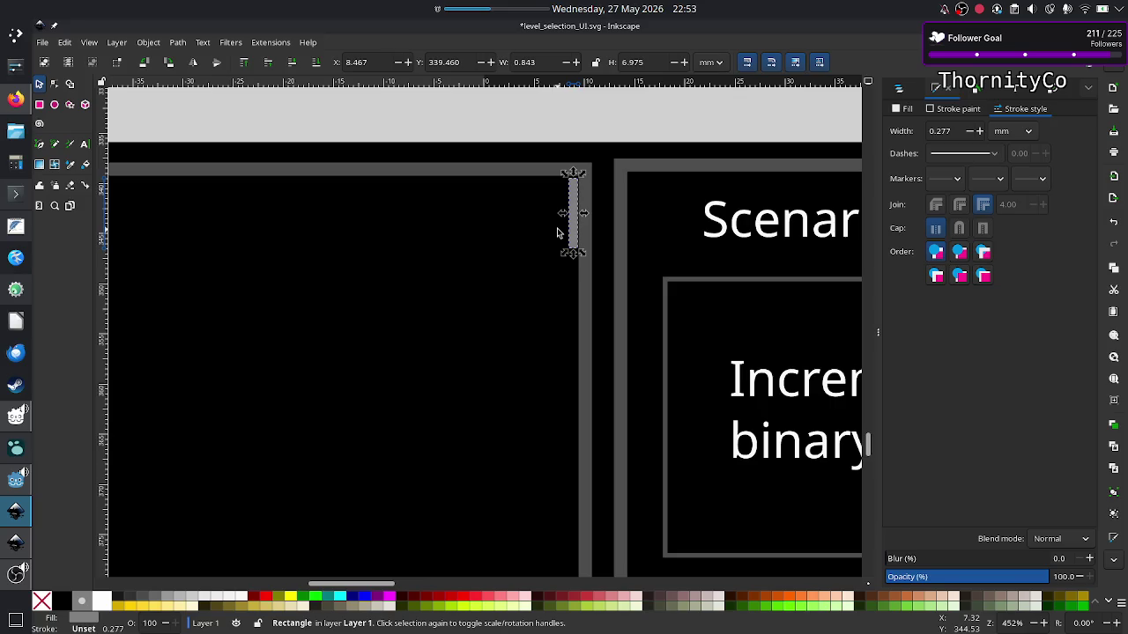
left_click(617, 107)
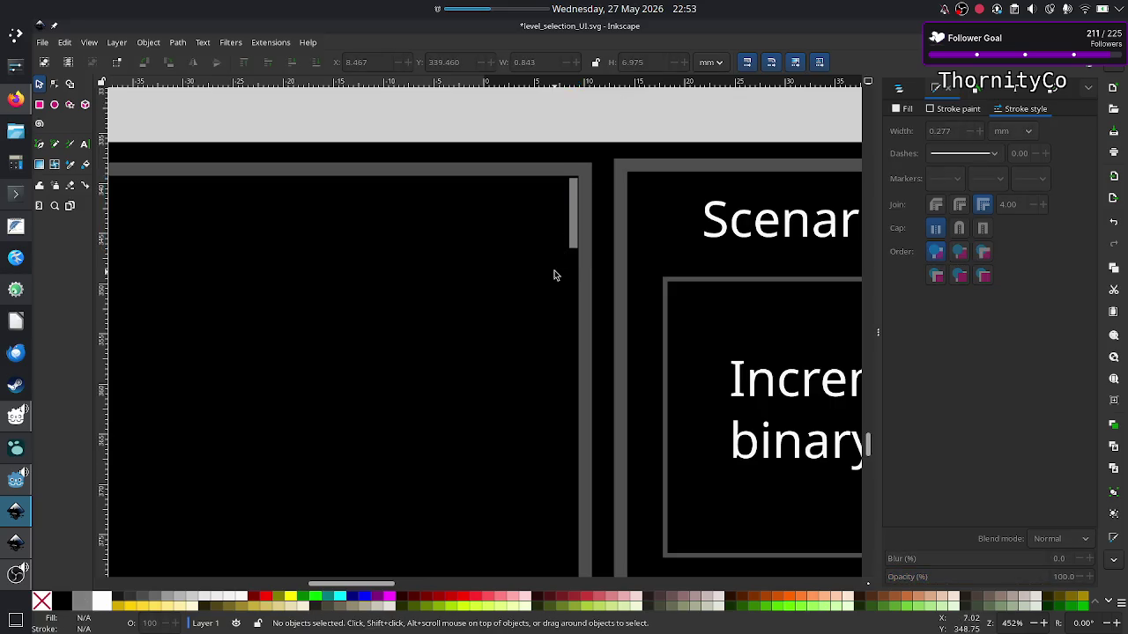
Check the pasted bar's placement, then bring Godot Engine to the front.
scroll(496, 307, "down", 2)
scroll(496, 307, "down", 2)
scroll(496, 307, "down", 1)
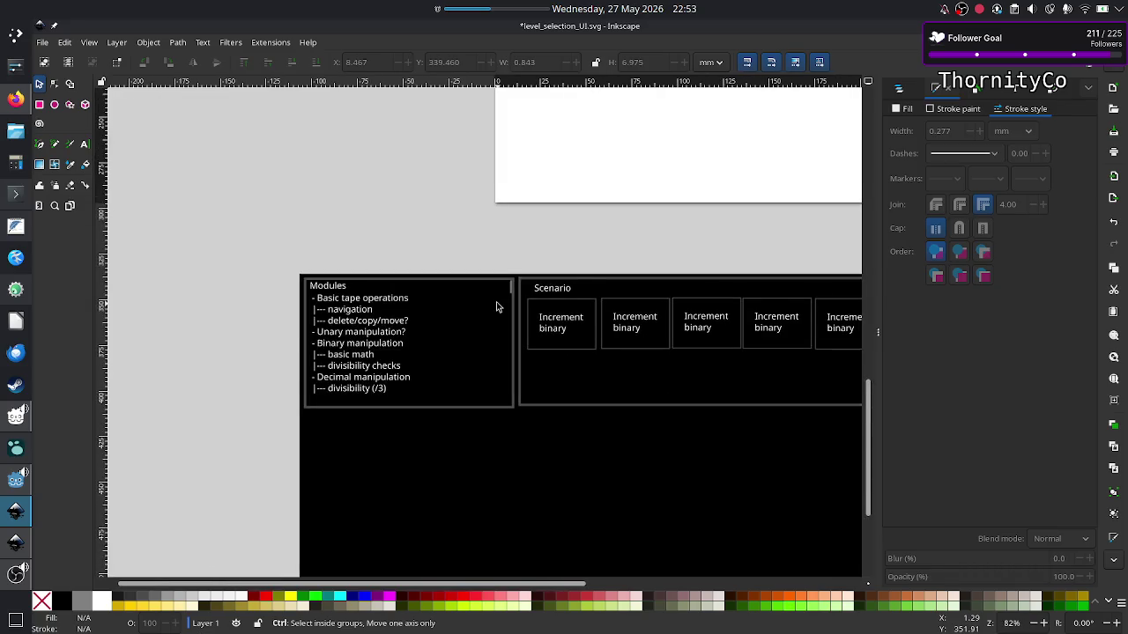
scroll(496, 306, "up", 2)
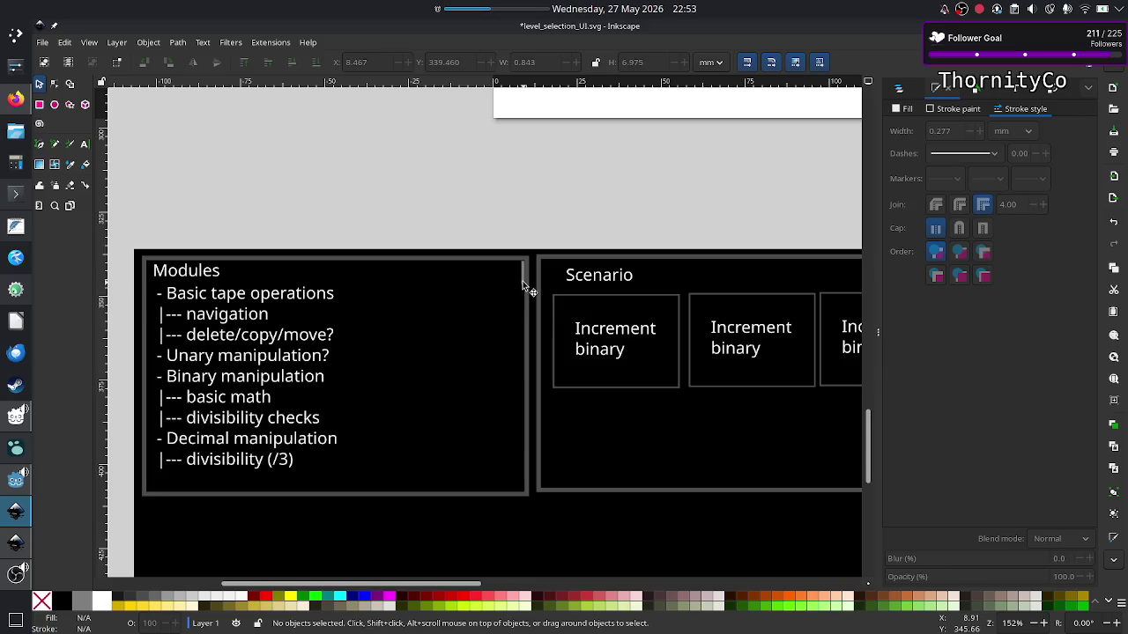
left_click(525, 287)
left_click(539, 227)
scroll(411, 290, "left", 1)
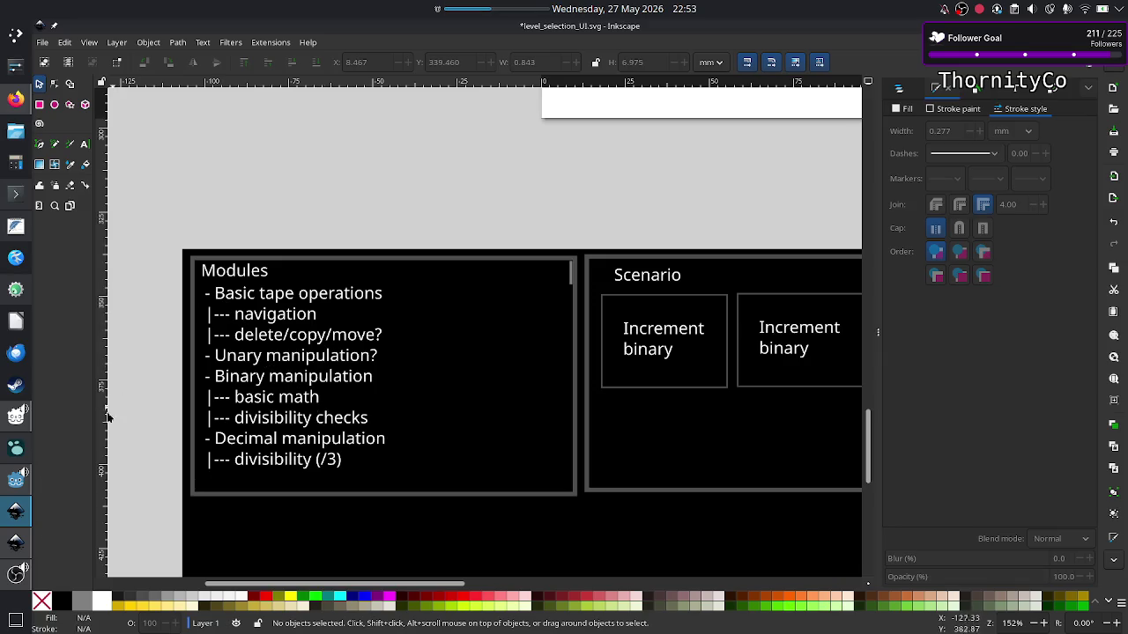
left_click(18, 491)
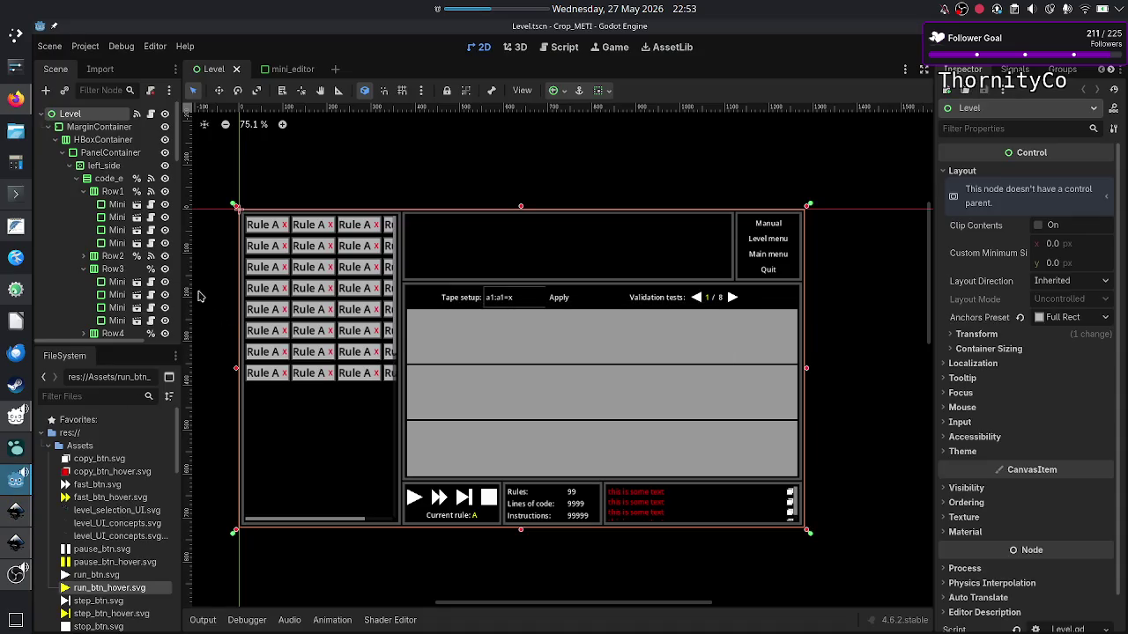
Collapse and re-expand the PanelContainer branch in the Scene tree.
scroll(86, 211, "down", 3)
scroll(87, 211, "up", 3)
scroll(56, 152, "up", 3)
left_click(63, 154)
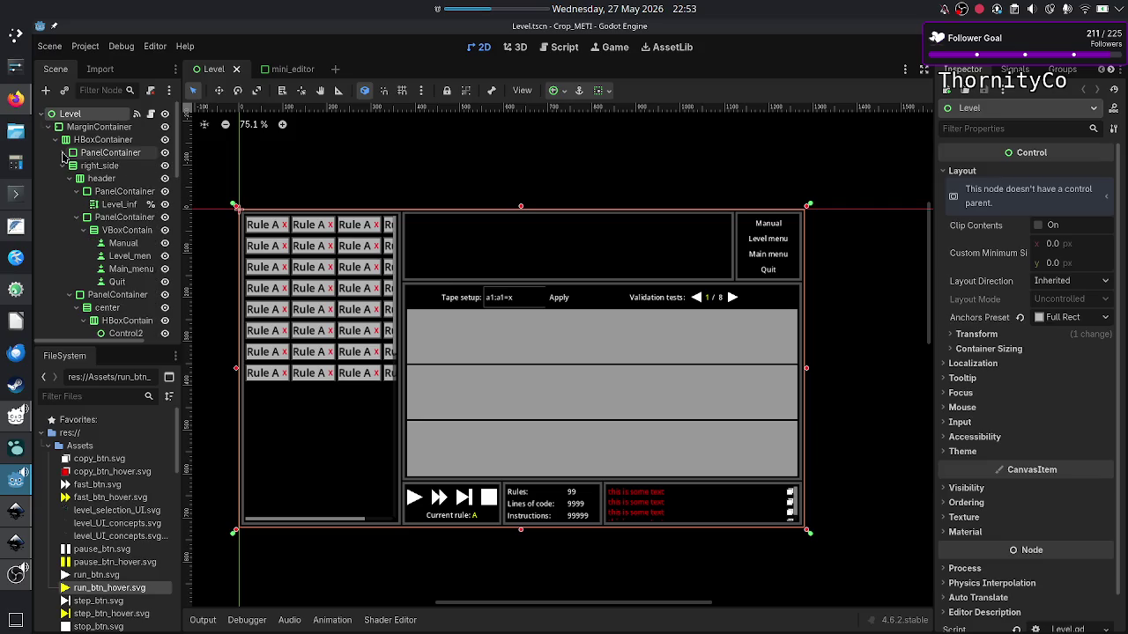
left_click(62, 155)
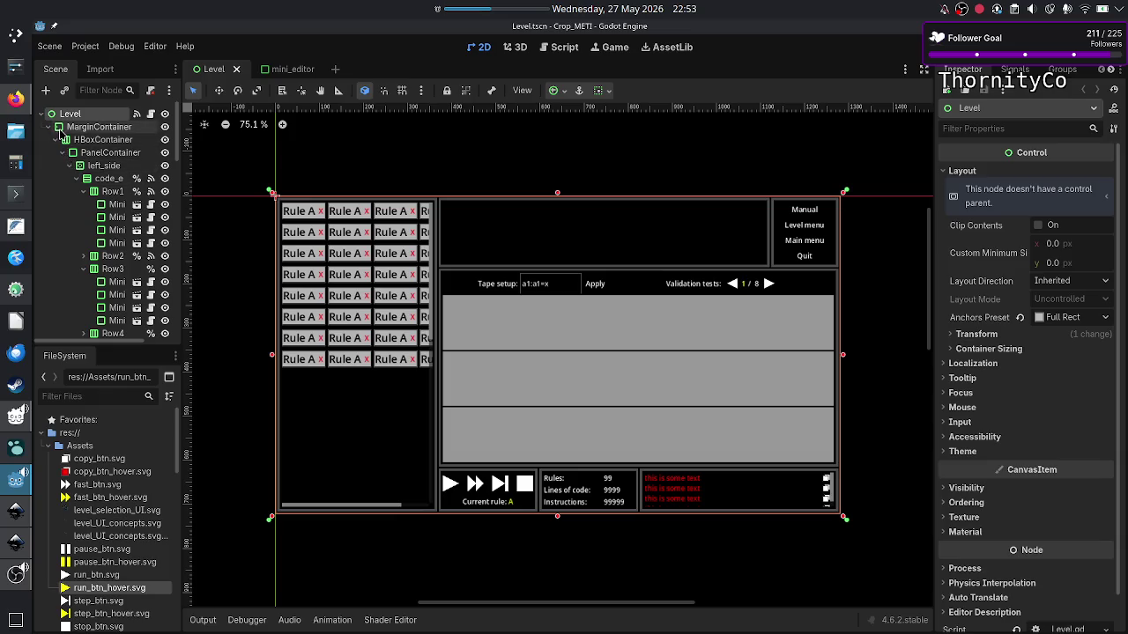
Compare the Inkscape mockup with Godot, then run the game with F6.
key("alt+Tab")
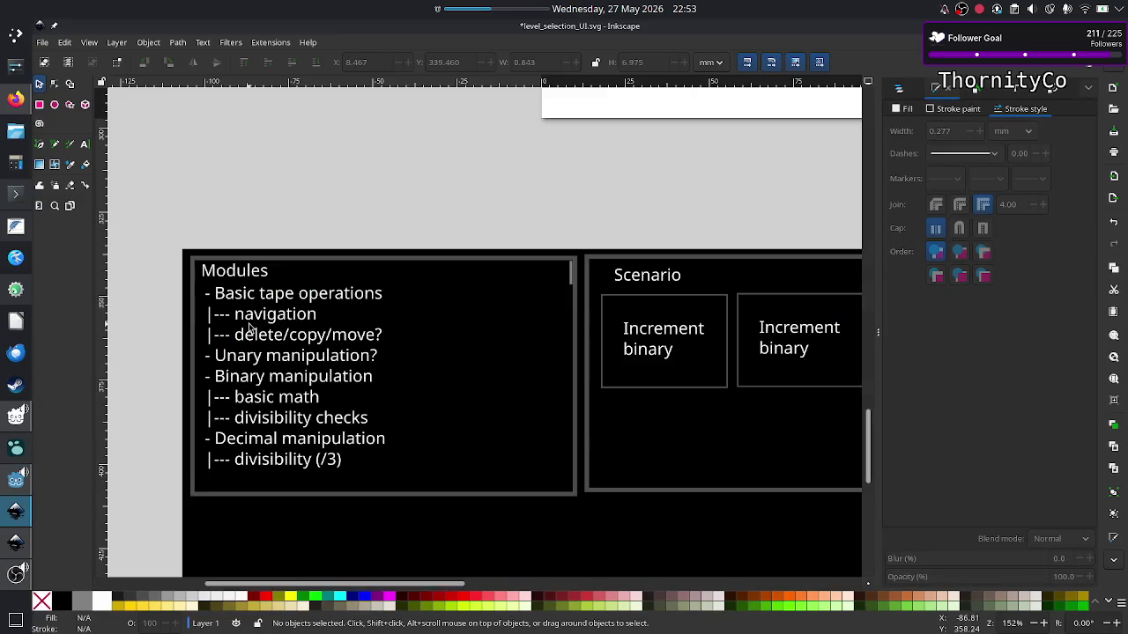
key("alt+Tab")
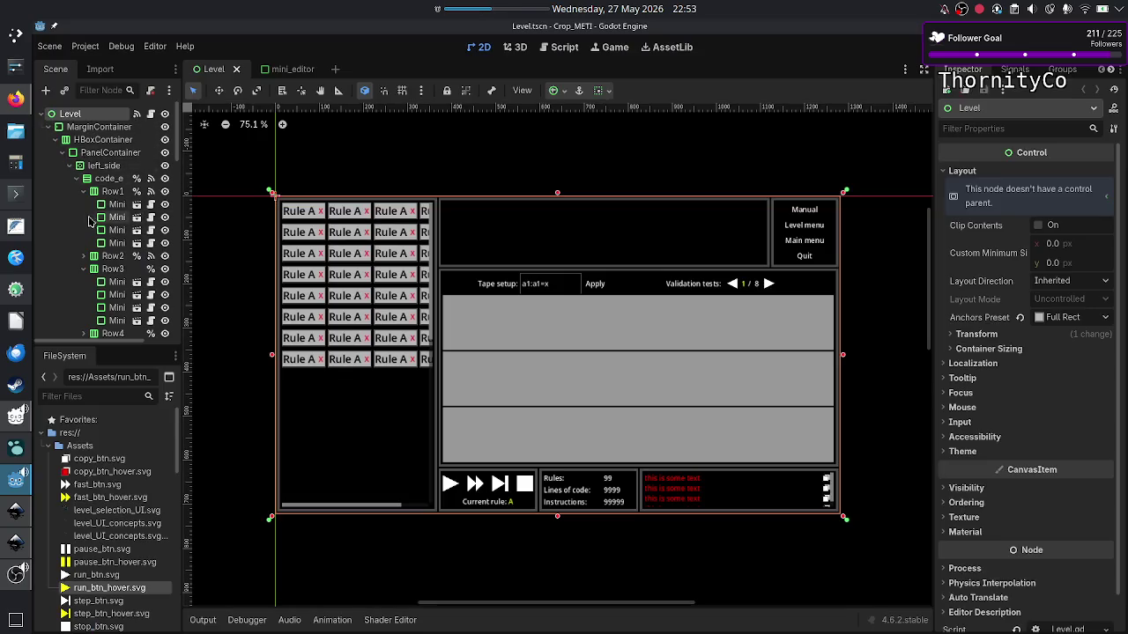
key("alt+Tab")
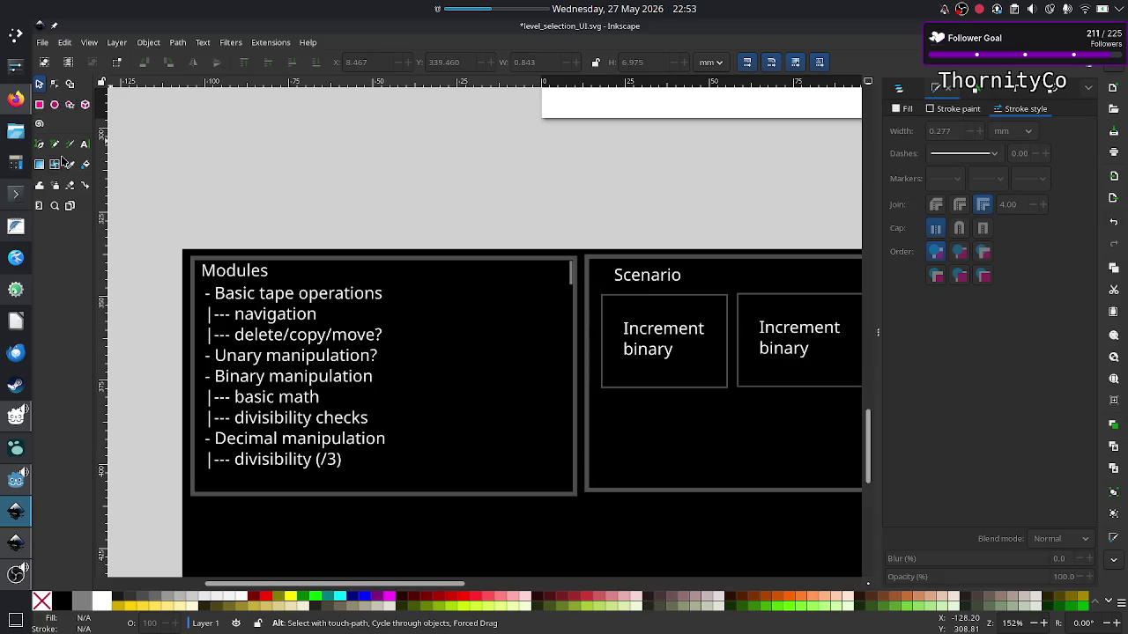
key("alt+Tab")
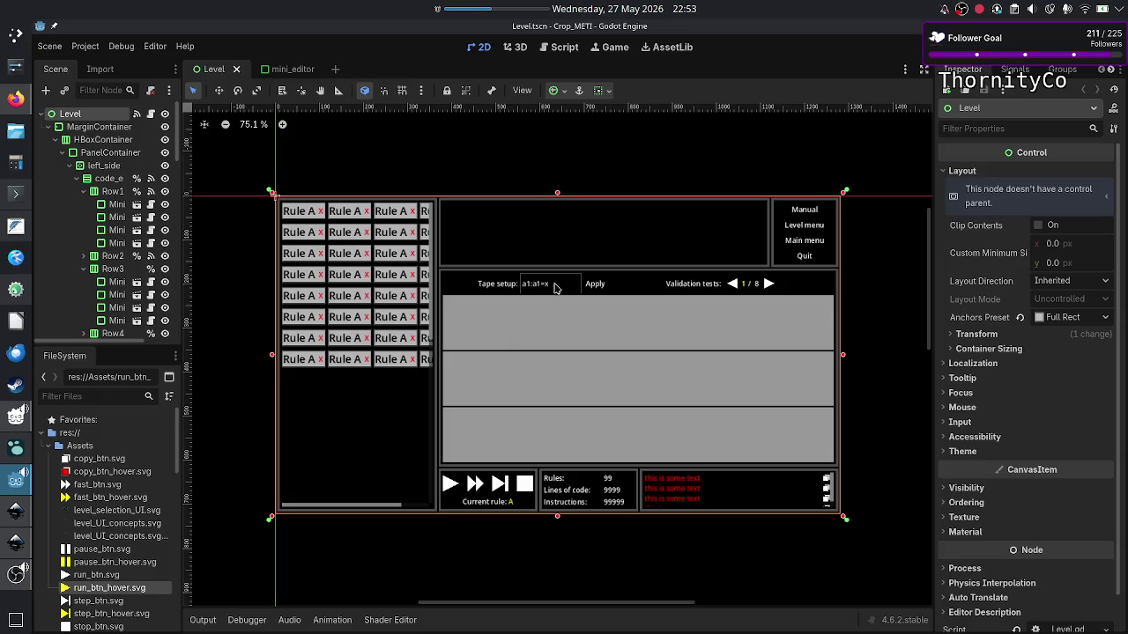
key("F6")
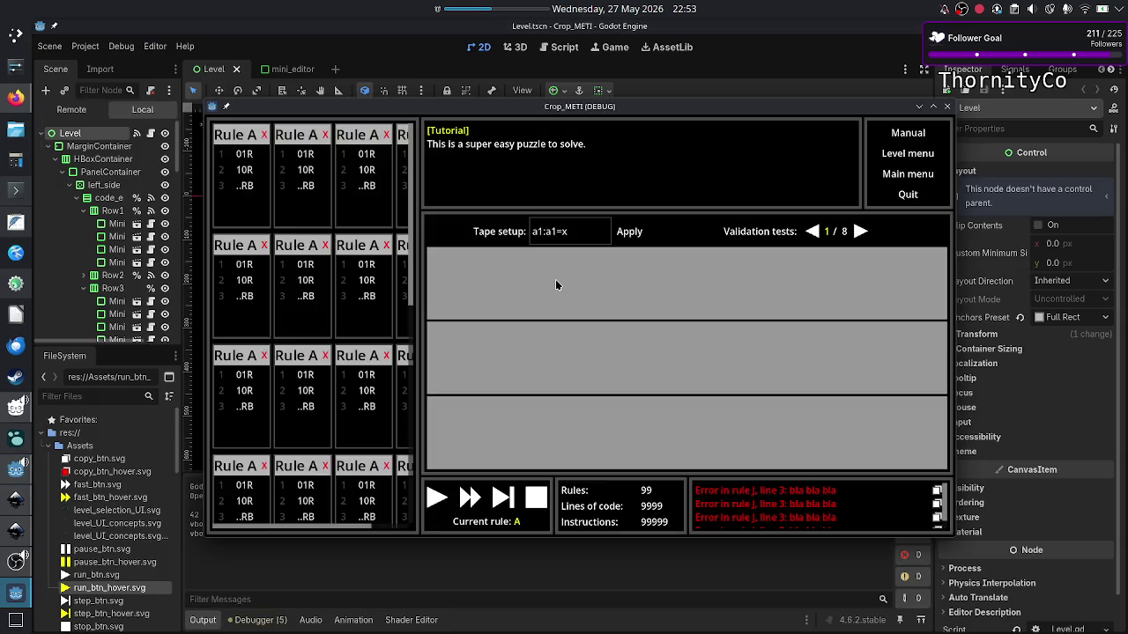
Test several rule boxes in the running game, then stop the run and return to Inkscape.
double_click(356, 285)
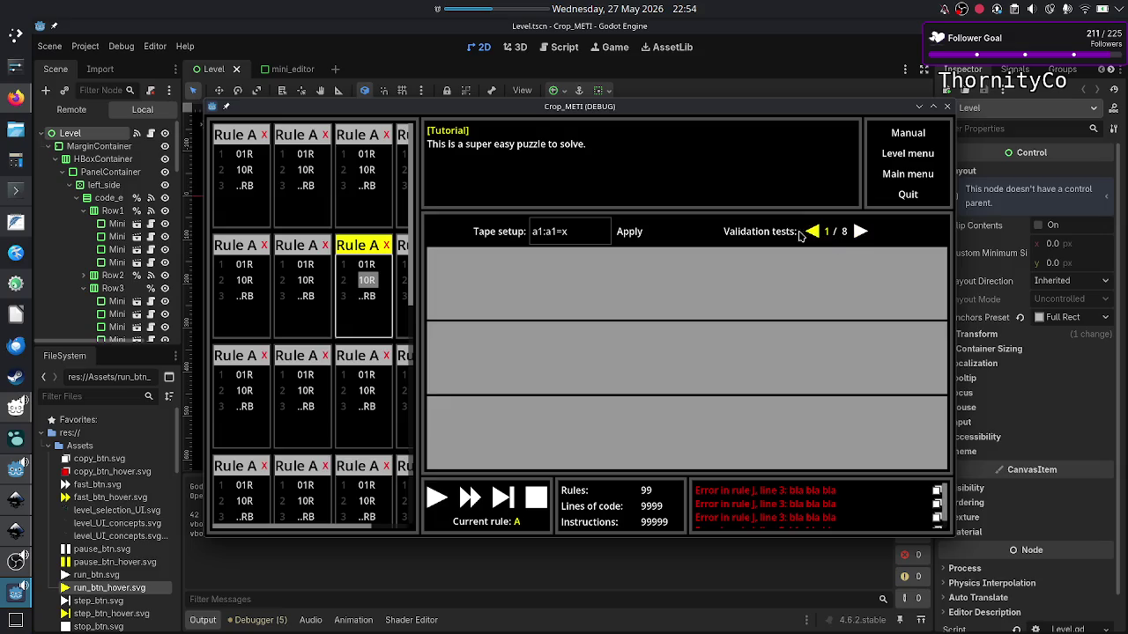
left_click(287, 281)
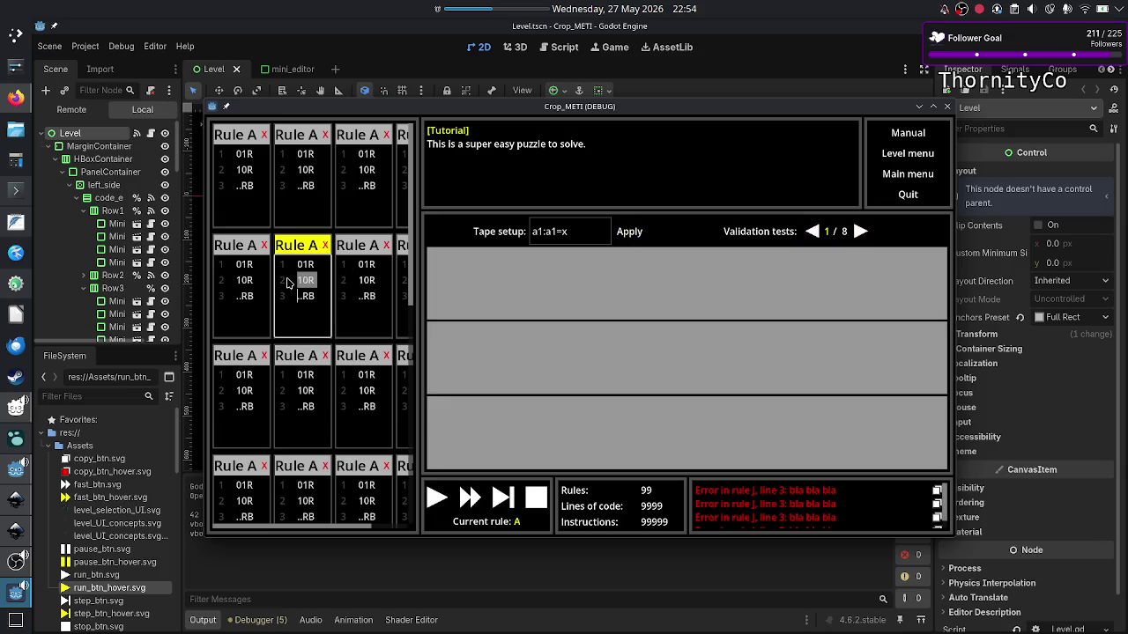
left_click(283, 391)
left_click(308, 489)
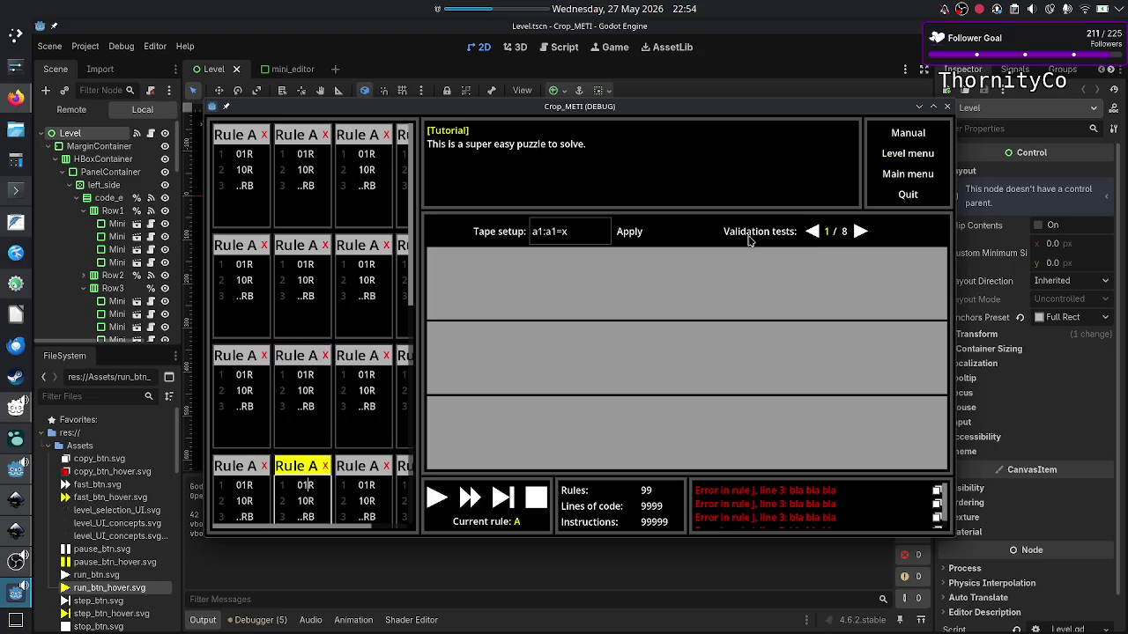
left_click(947, 105)
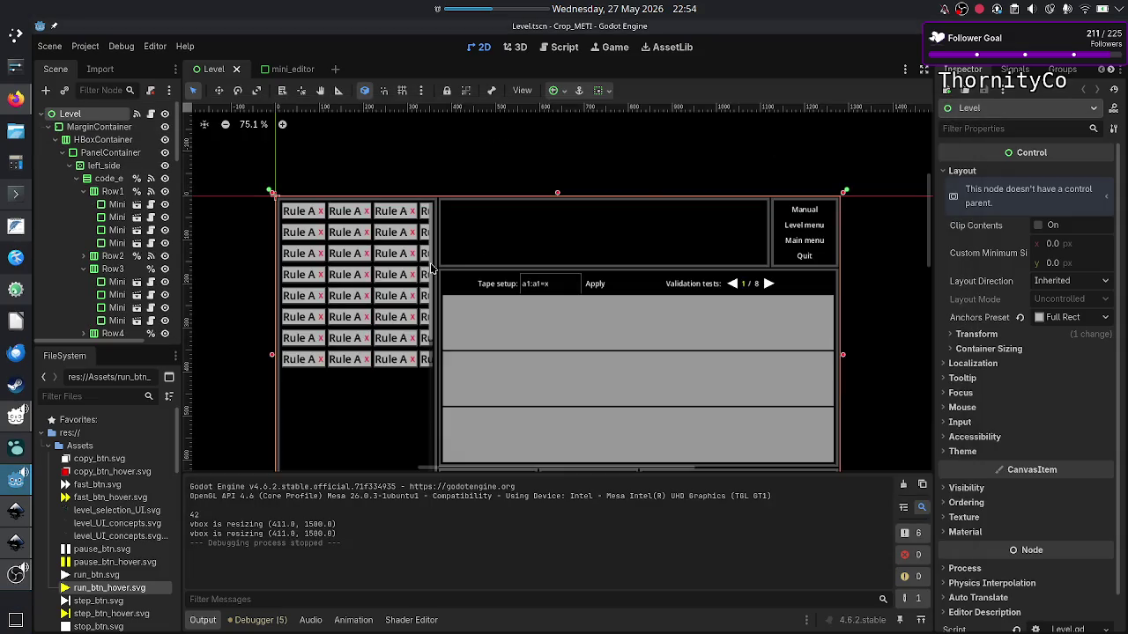
mouse_move(16, 511)
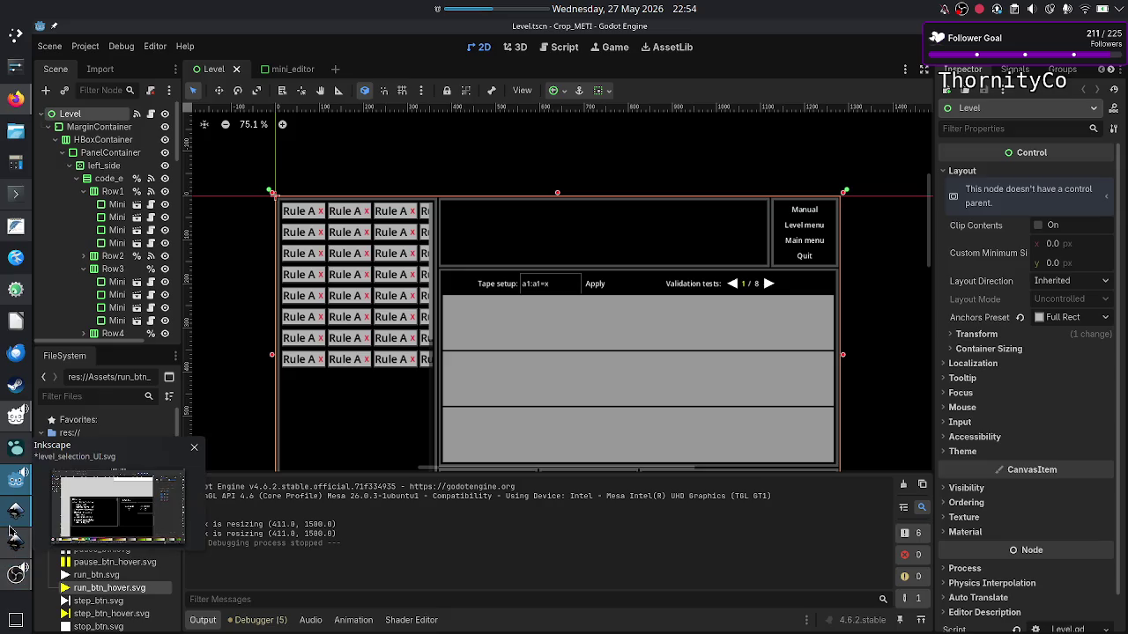
left_click(16, 524)
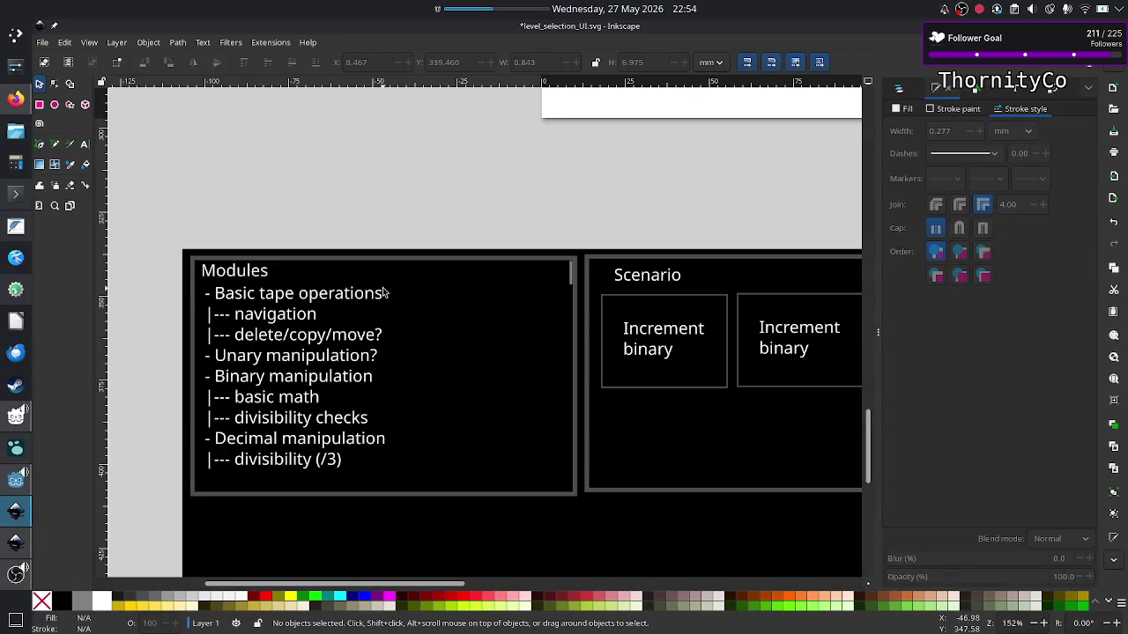
Colour only the word 'navigation' in the Modules list yellow-green #CCFF00.
left_click(340, 303)
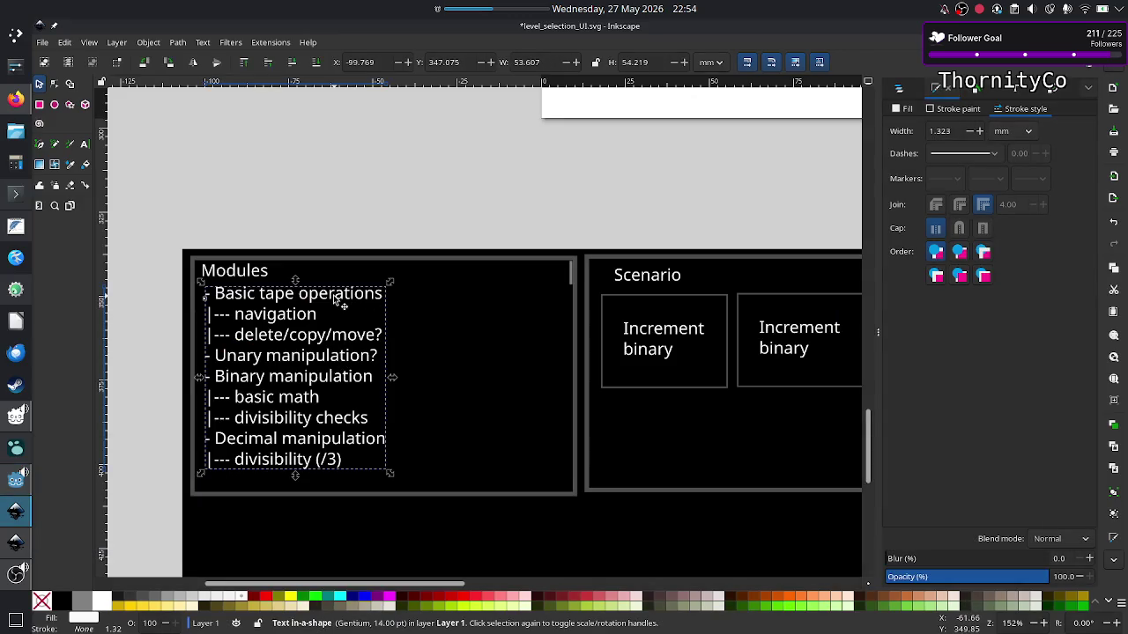
left_click(84, 144)
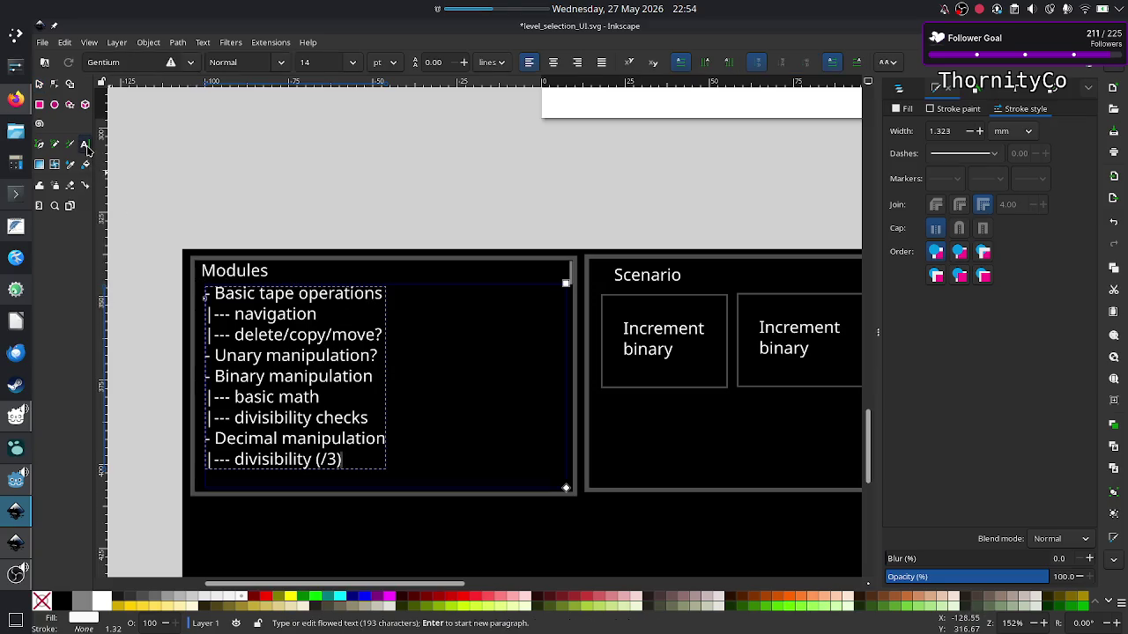
left_click(318, 315)
left_click_drag(318, 314, 236, 320)
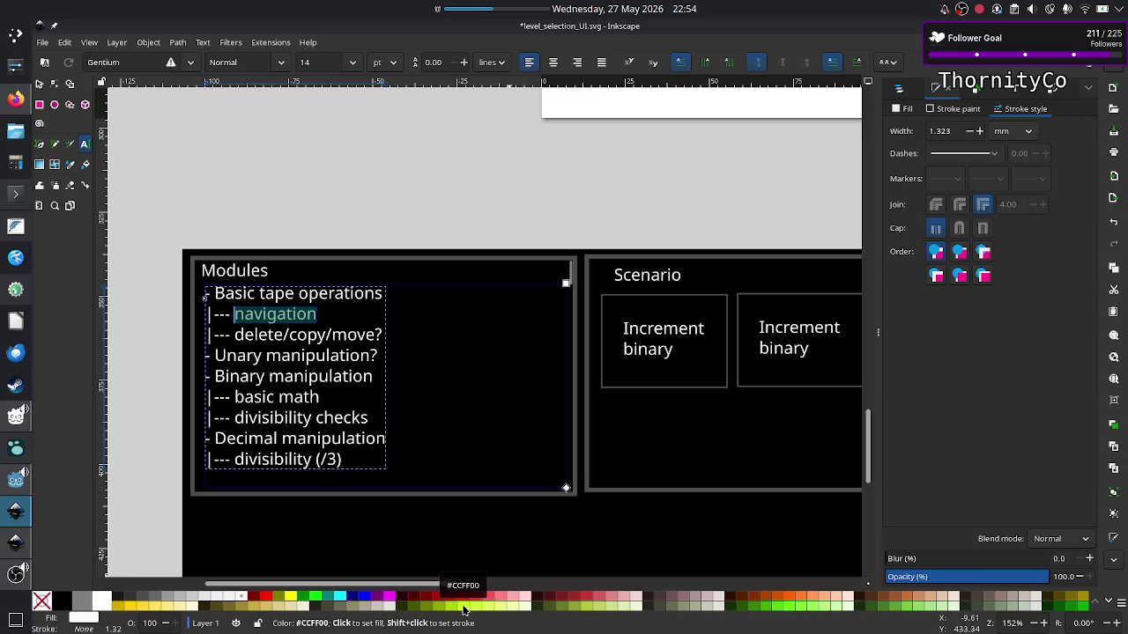
left_click(464, 607)
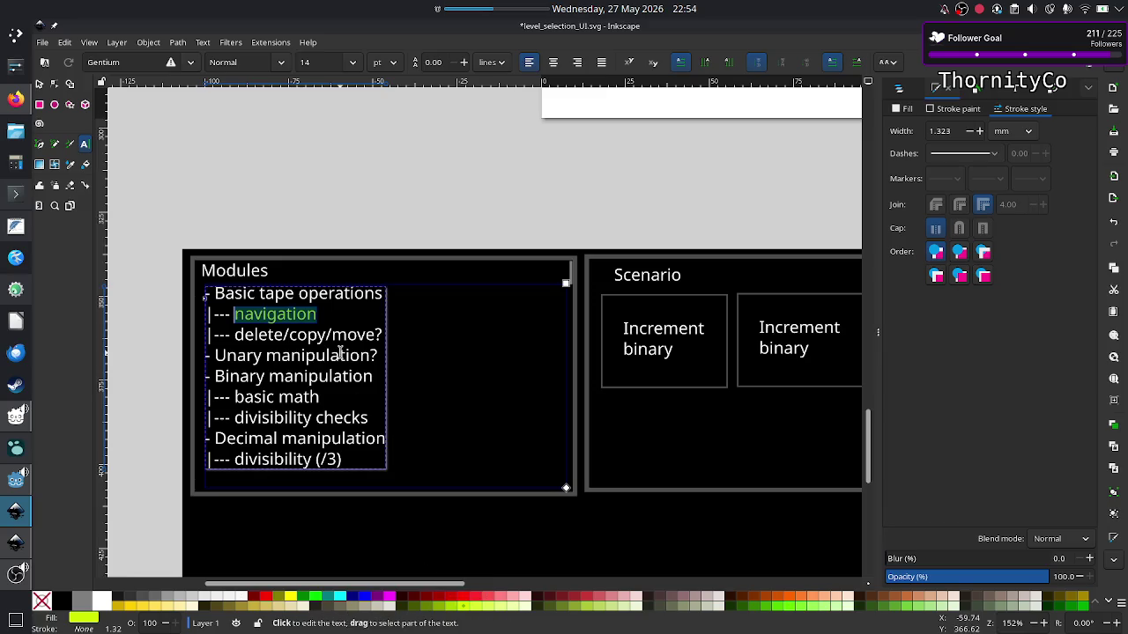
left_click(38, 83)
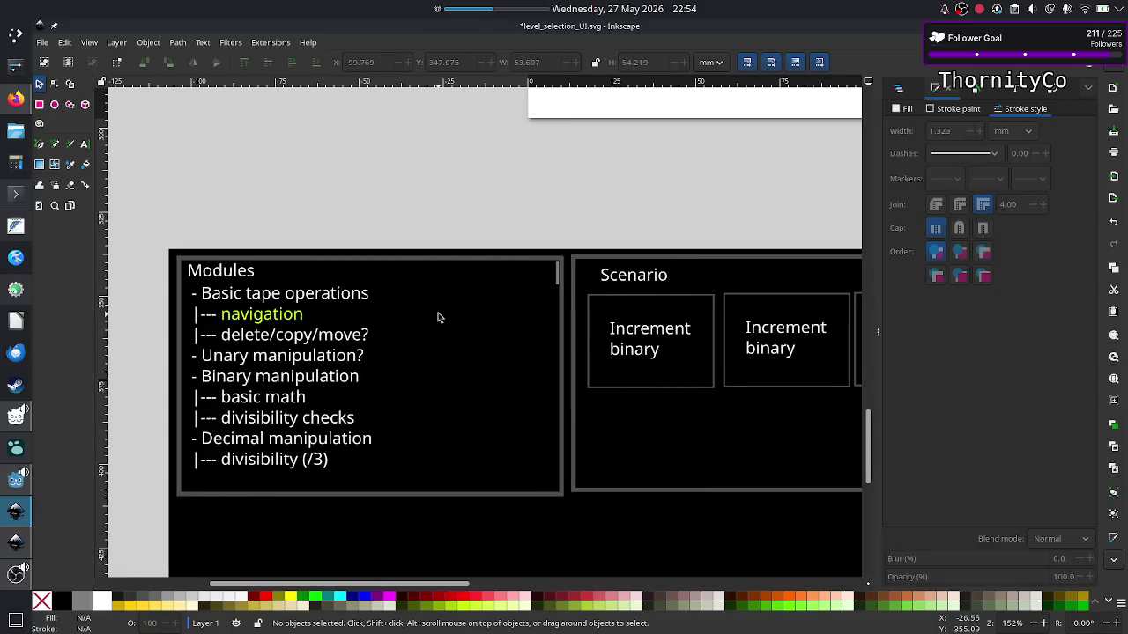
Inspect the thin bars in the Modules and Scenario panels by selecting each.
left_click(559, 271)
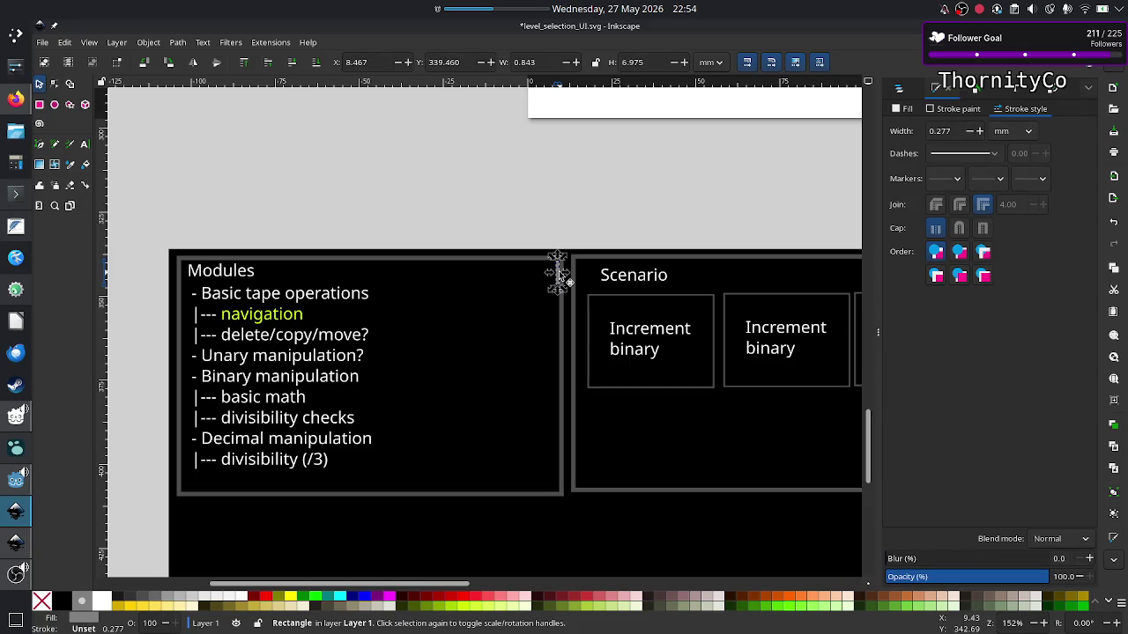
scroll(677, 291, "right", 5)
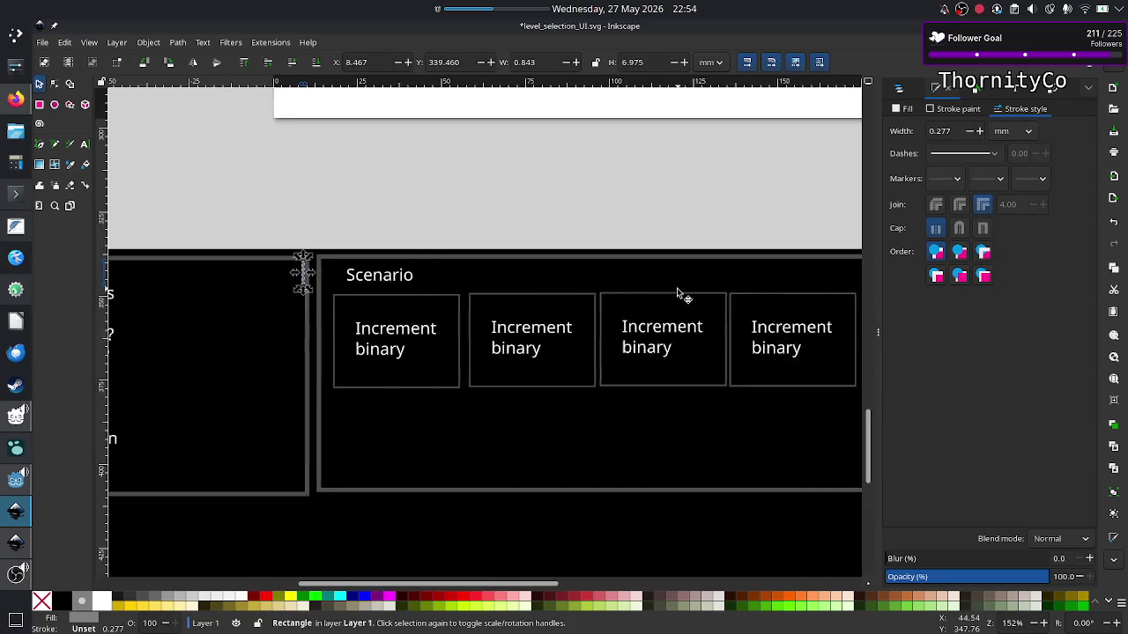
scroll(677, 292, "right", 5)
scroll(677, 287, "right", 3)
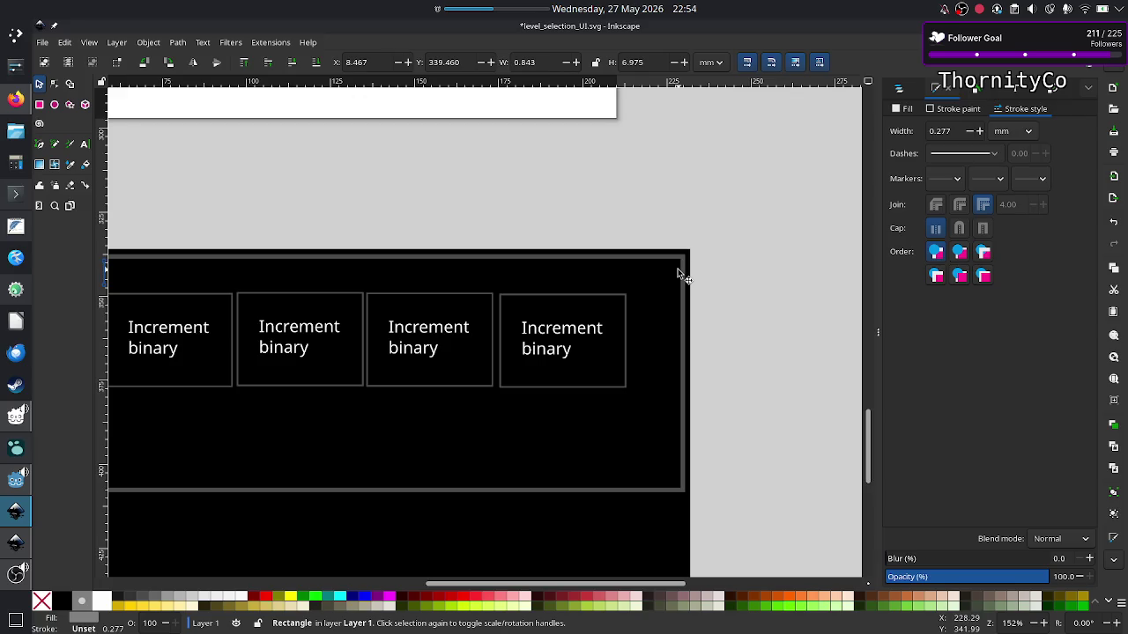
left_click(677, 270, "ctrl")
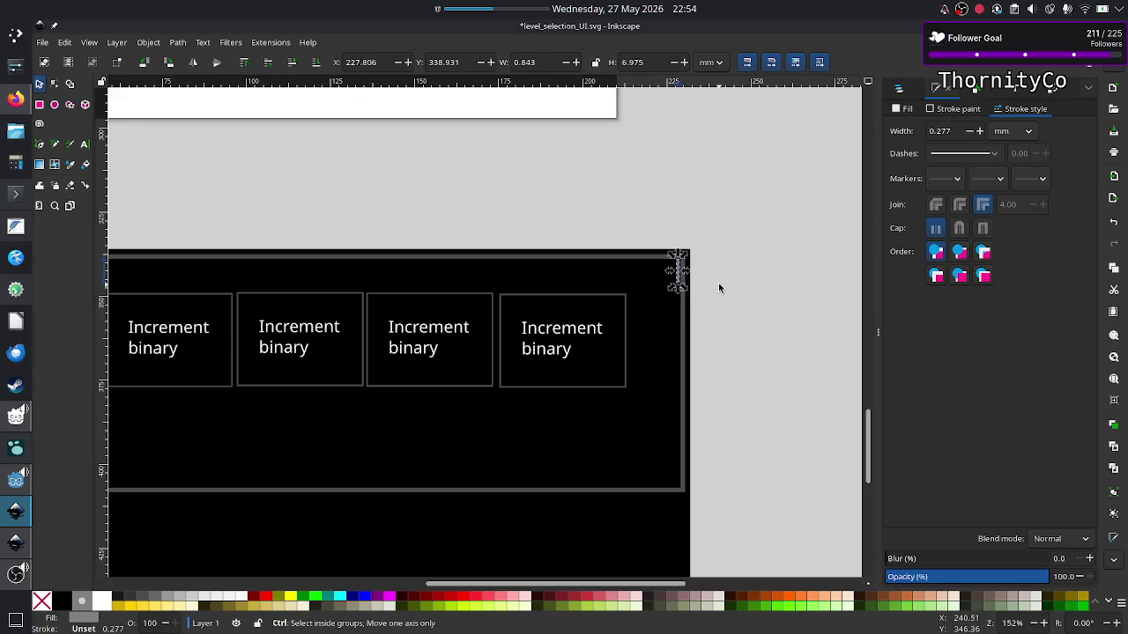
scroll(718, 288, "up", 3)
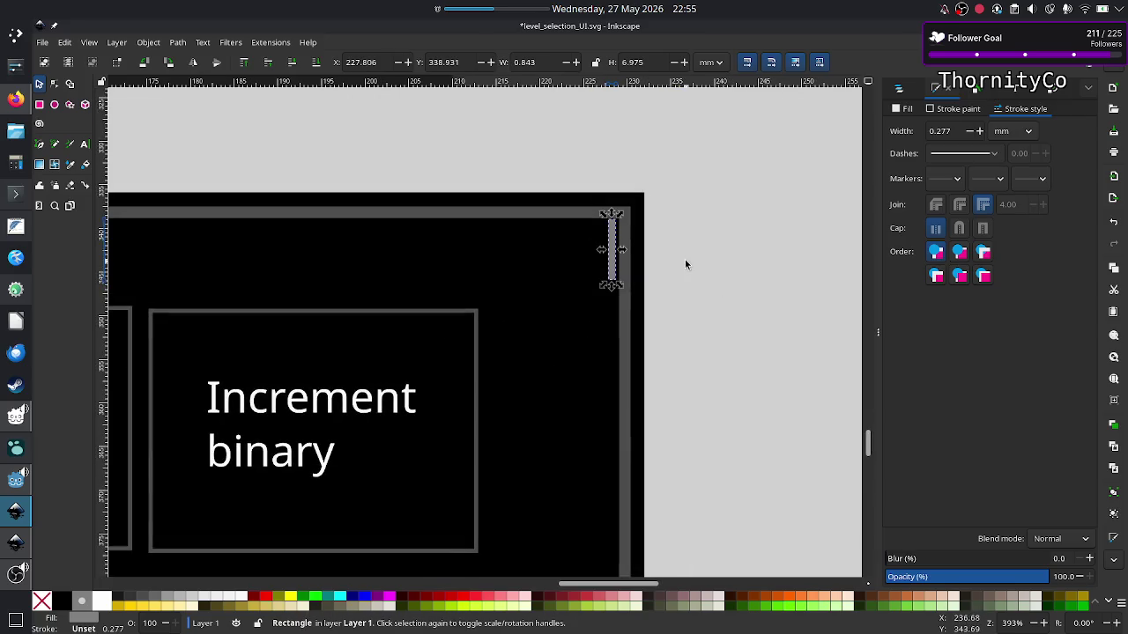
left_click(685, 259)
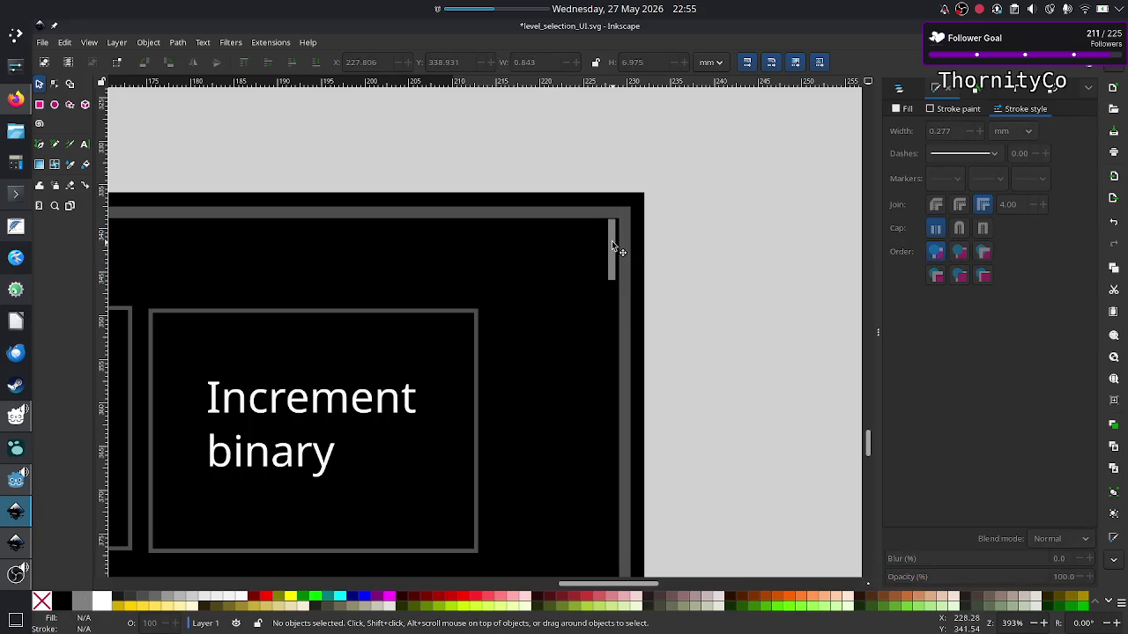
left_click(611, 243)
left_click(697, 260)
scroll(463, 282, "left", 10)
scroll(465, 284, "left", 5)
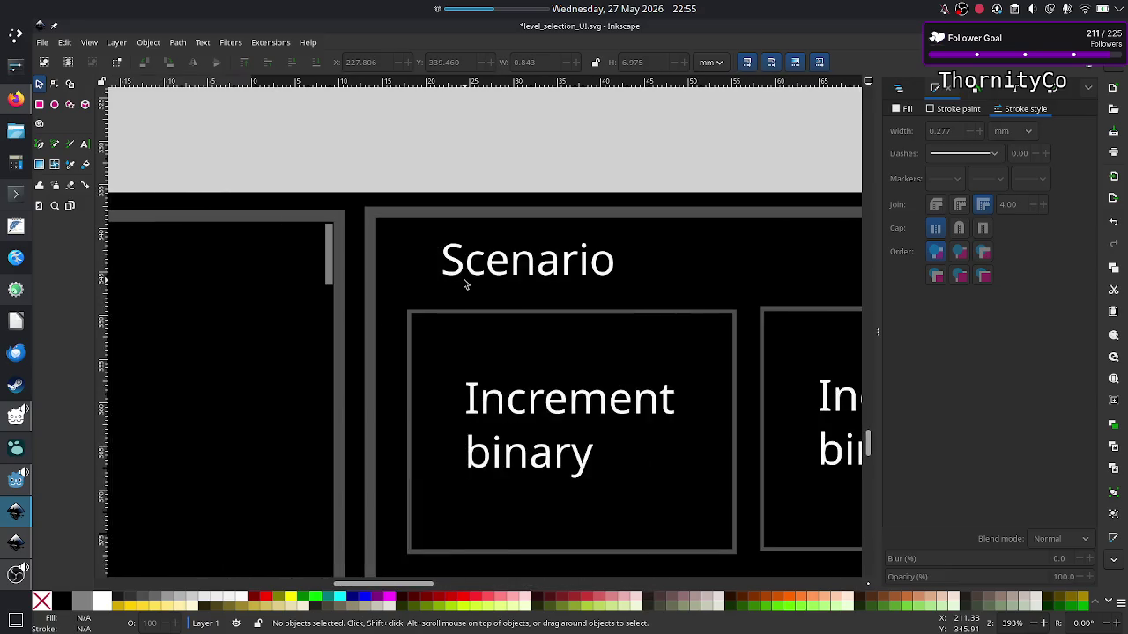
Nudge the Modules panel's scroll bar one step left and one step down.
left_click(332, 257)
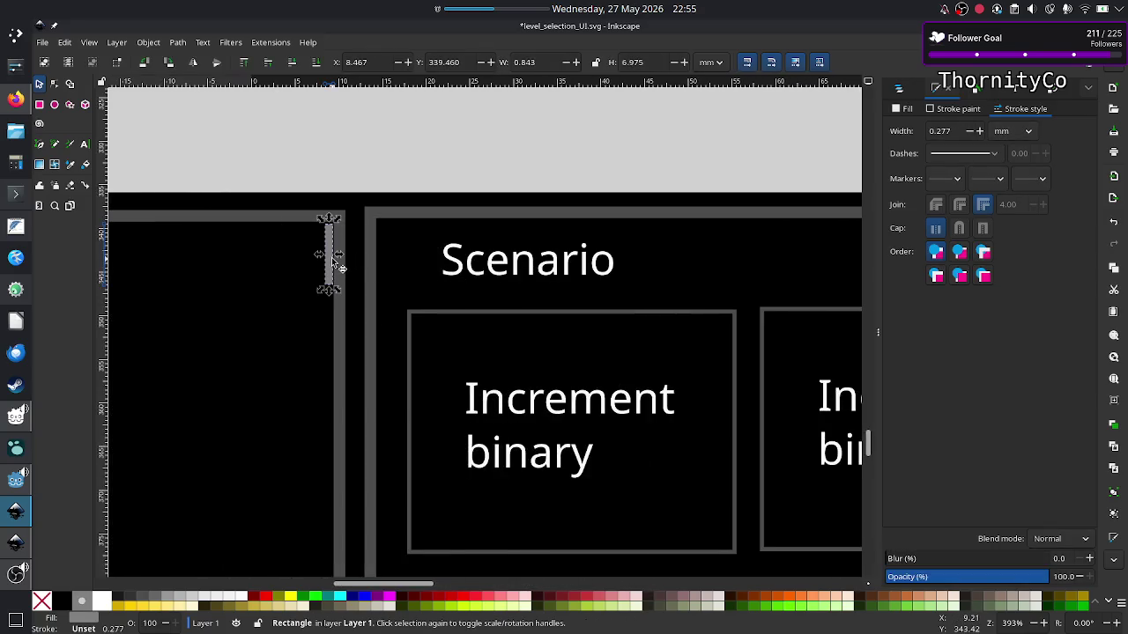
key("Left")
key("Down")
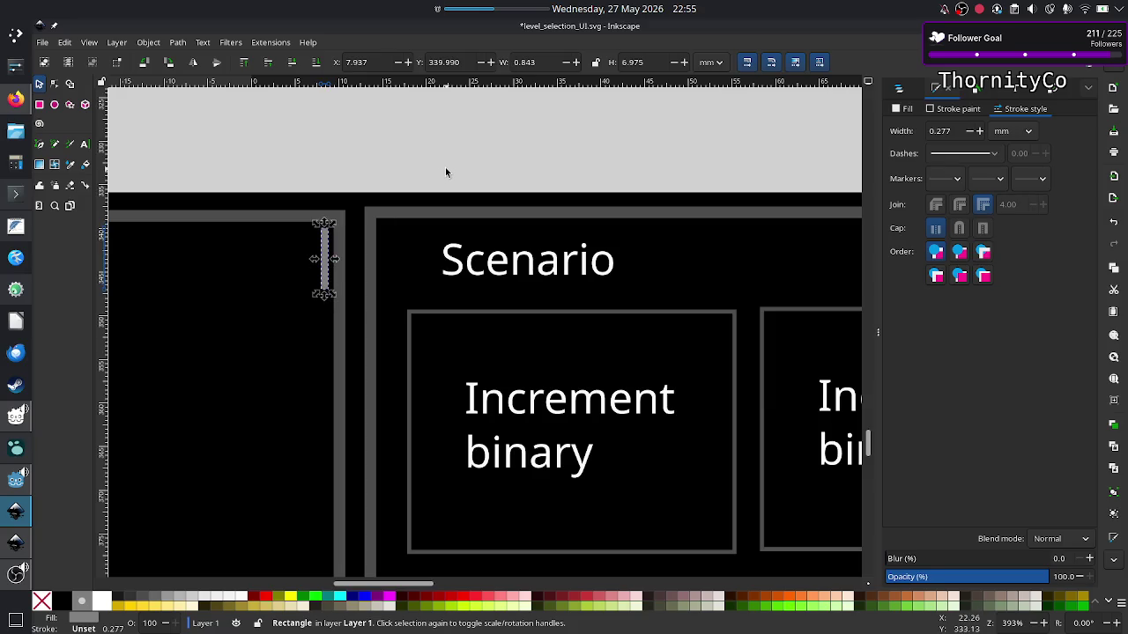
left_click(445, 168)
scroll(414, 327, "right", 5)
scroll(423, 330, "left", 6)
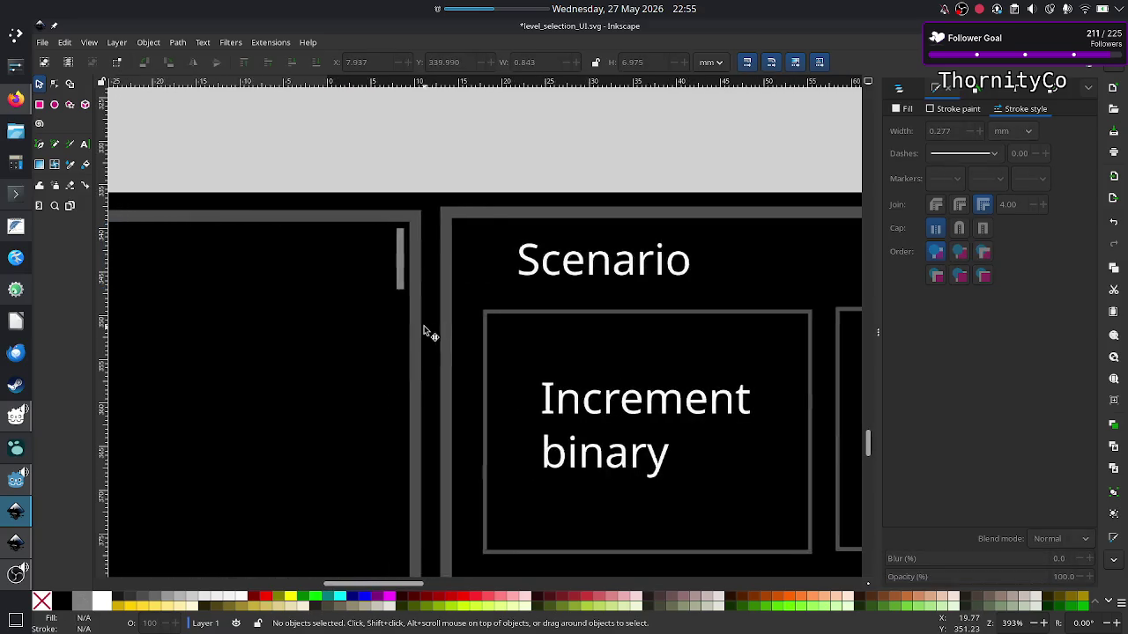
scroll(423, 331, "left", 2)
left_click(641, 266)
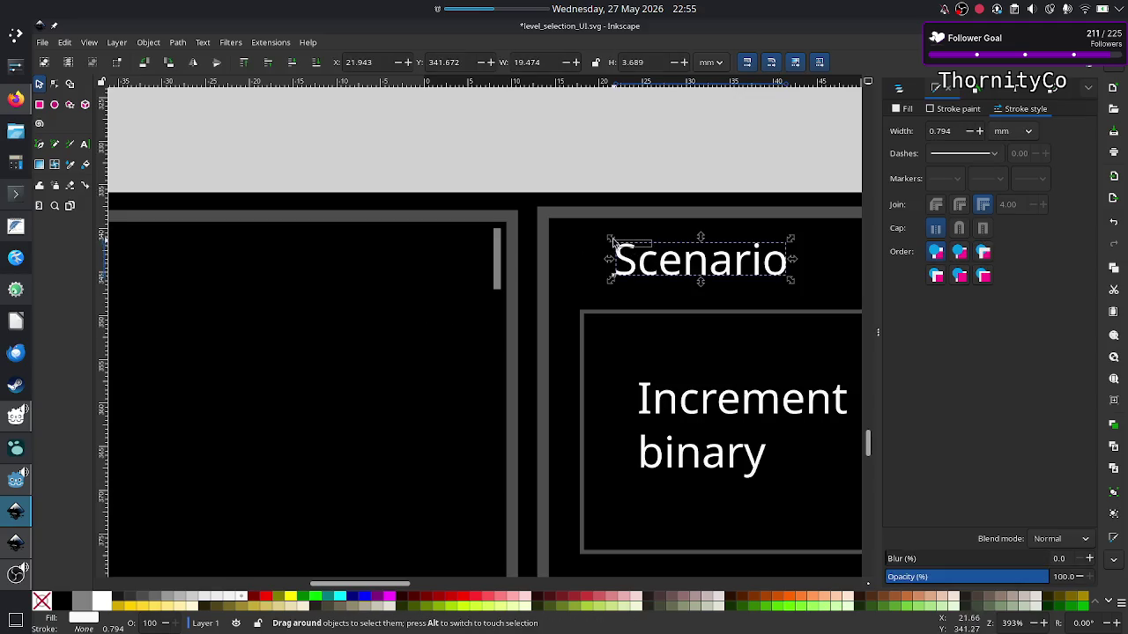
Drag the Scenario heading up-left into its panel's top-left corner, at X 15.890 mm.
key("Escape")
left_click(659, 263)
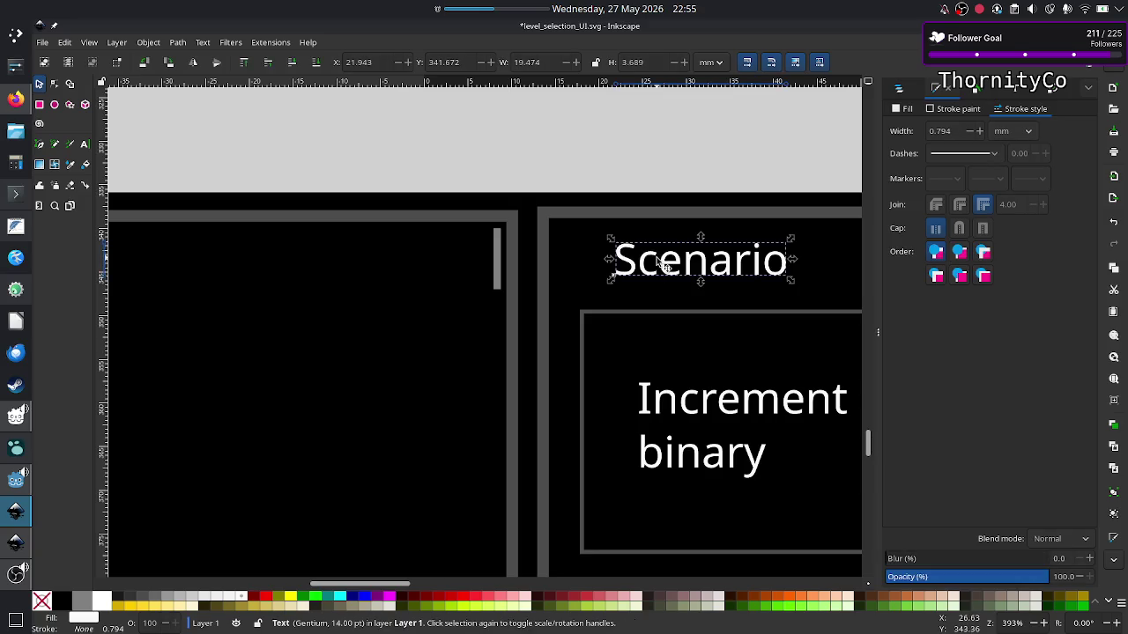
left_click_drag(683, 272, 620, 253)
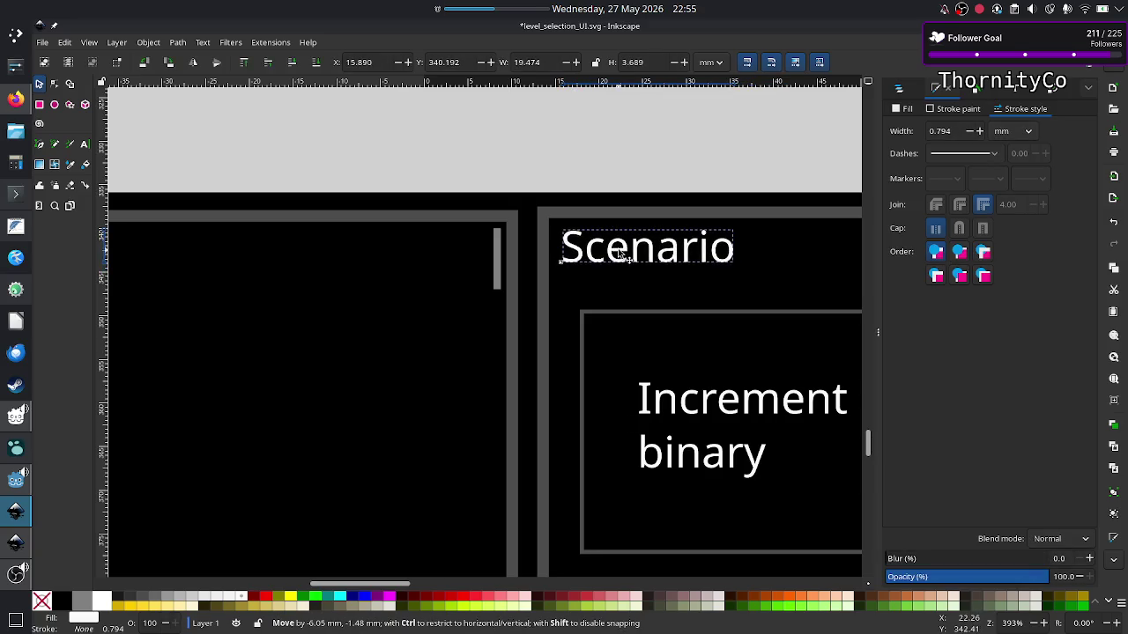
scroll(582, 227, "left", 5)
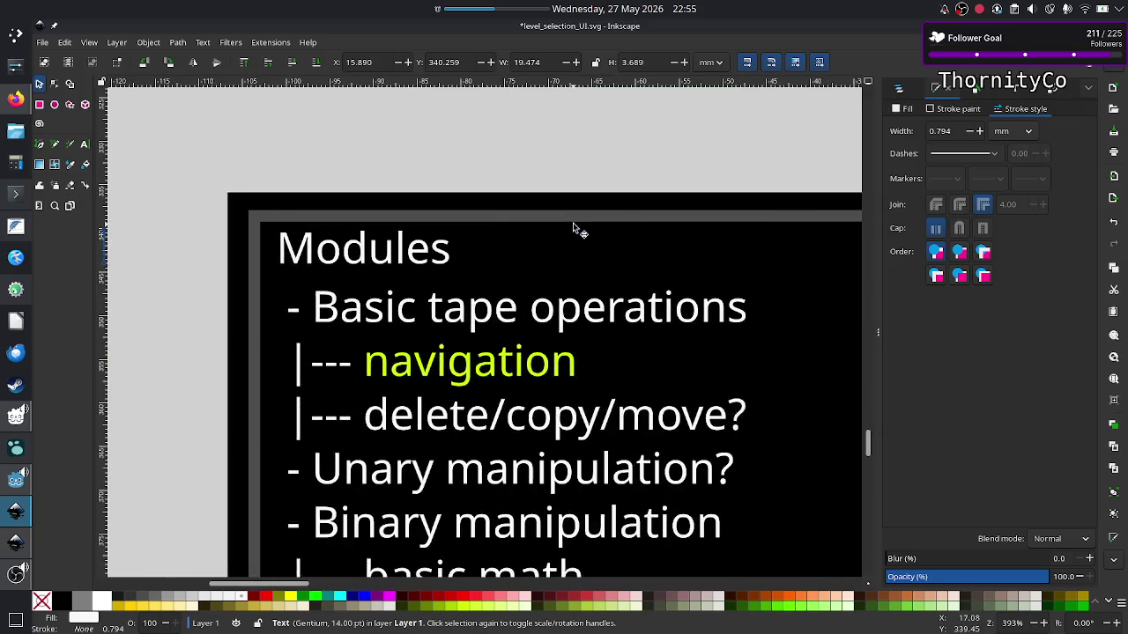
scroll(577, 227, "right", 2)
scroll(575, 227, "right", 4)
scroll(572, 227, "right", 3)
scroll(573, 228, "down", 1)
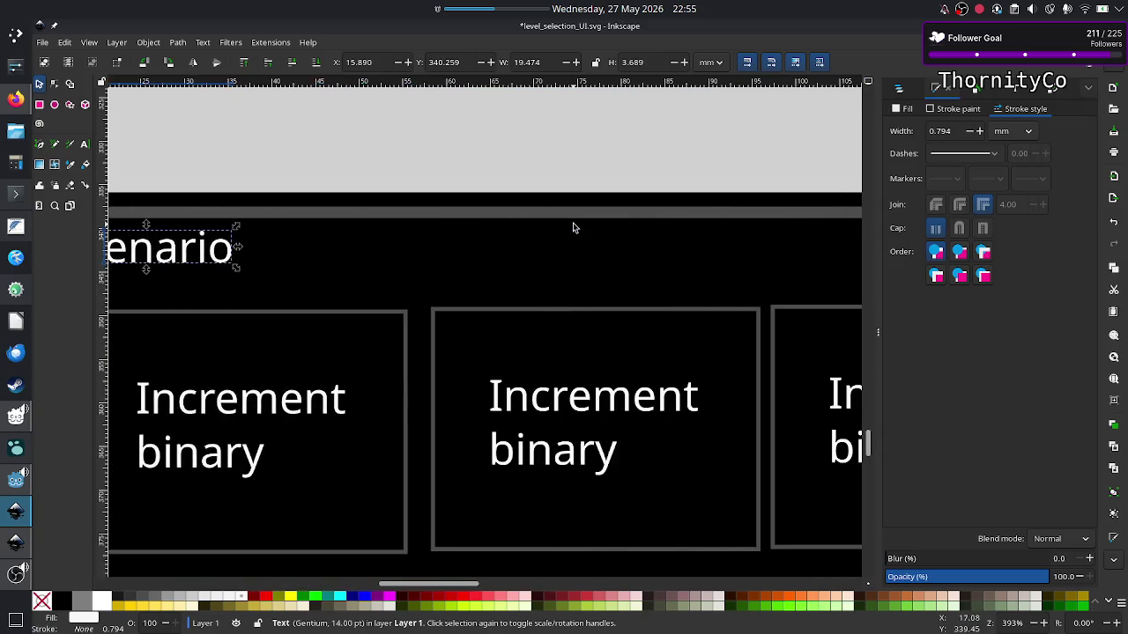
scroll(572, 227, "down", 1)
scroll(573, 228, "down", 5)
scroll(573, 228, "up", 3)
scroll(577, 230, "up", 1)
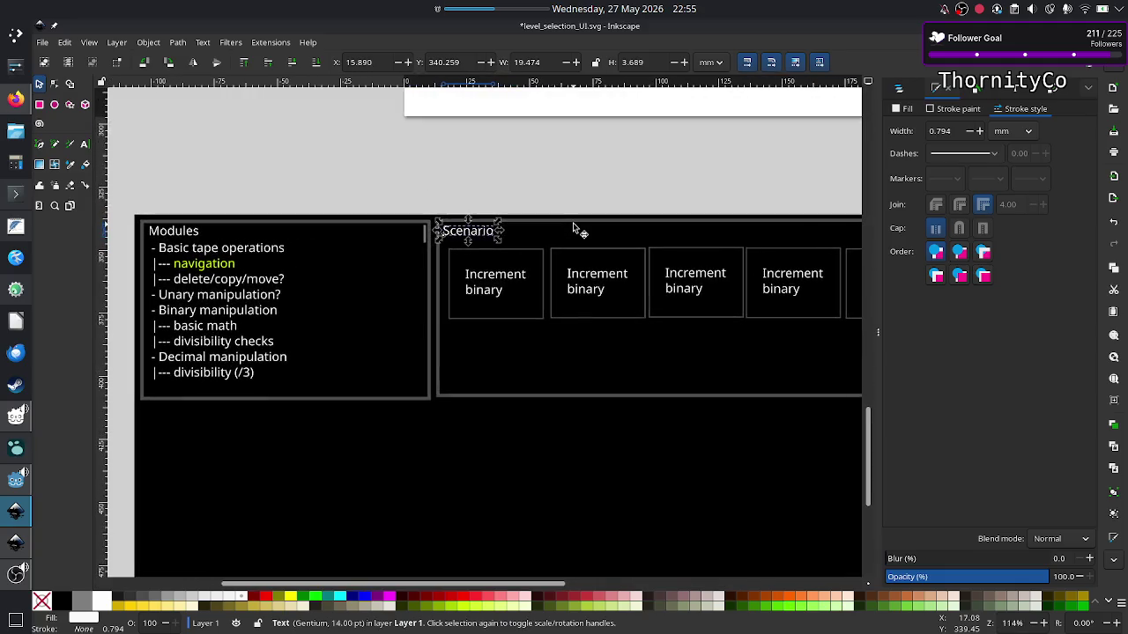
scroll(577, 231, "left", 3)
scroll(577, 230, "right", 4)
scroll(577, 231, "right", 1)
scroll(568, 229, "right", 2)
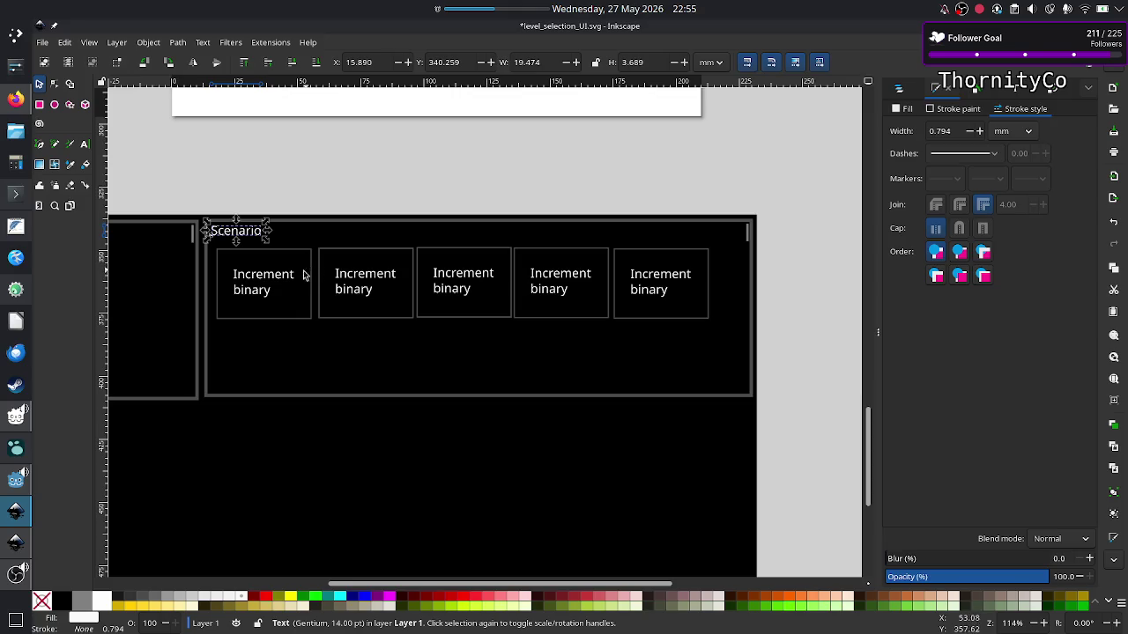
key("Escape")
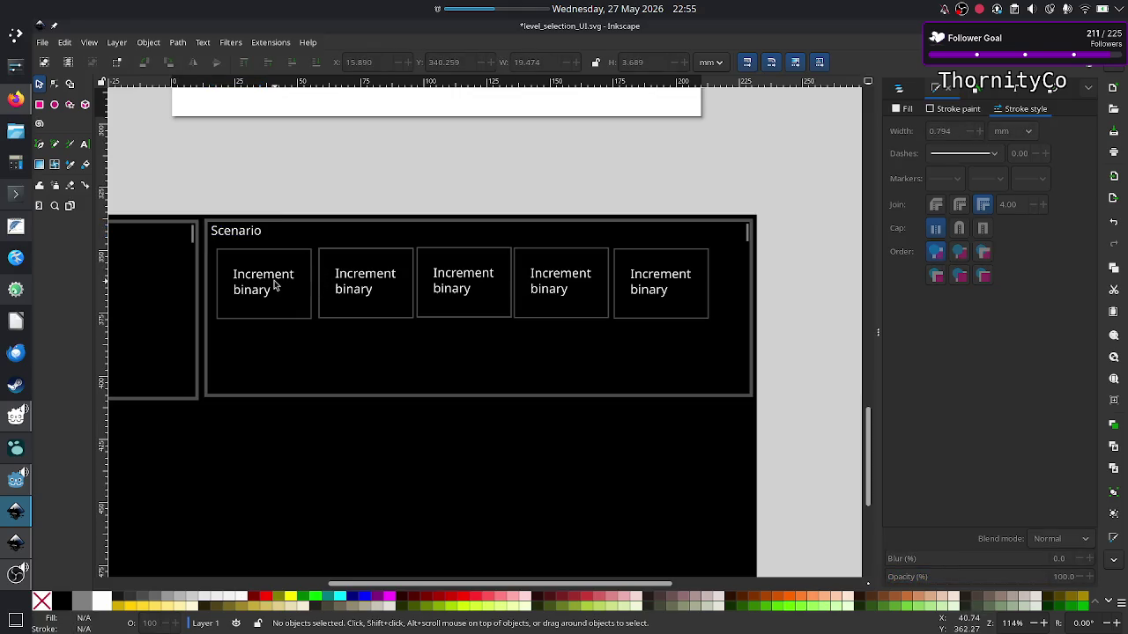
Select all five Increment binary boxes and nudge them two steps left.
left_click(275, 284)
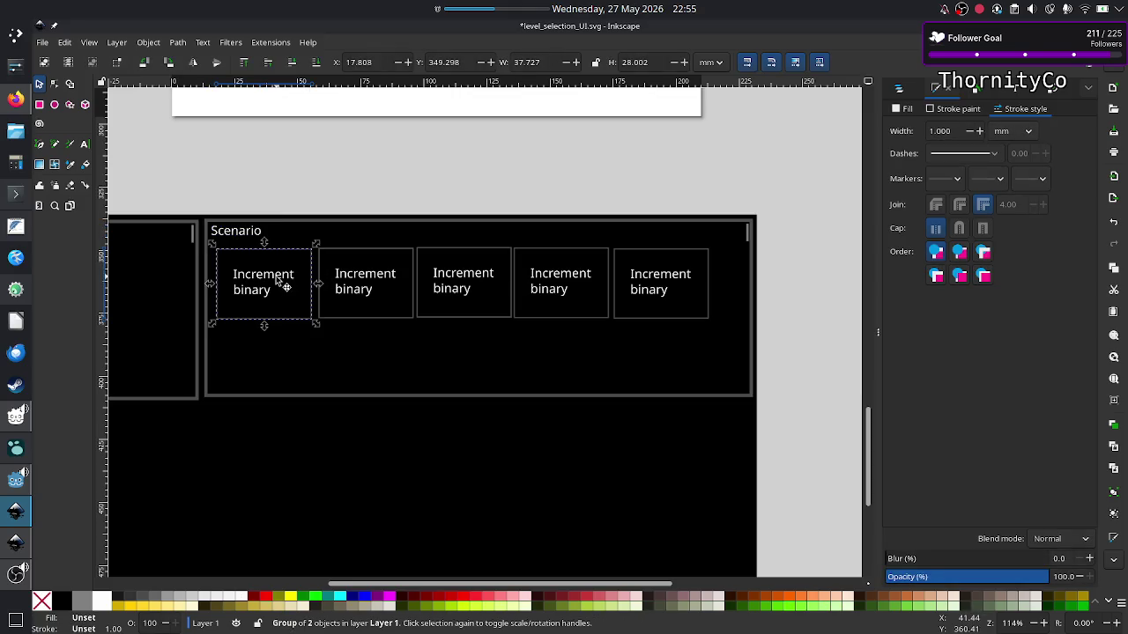
left_click(363, 274, "shift")
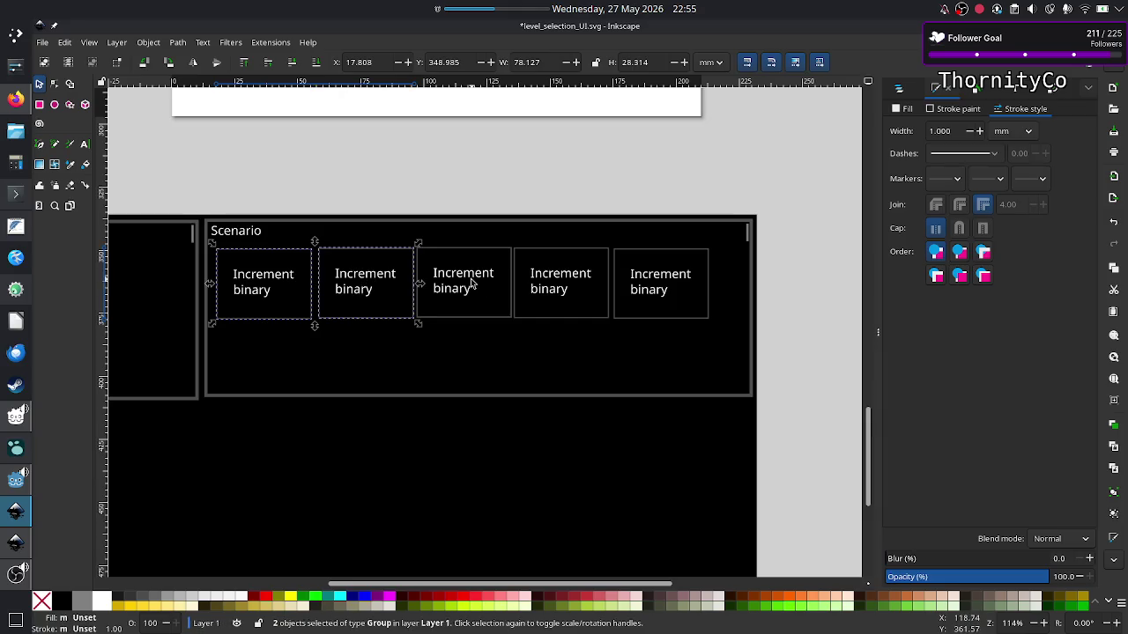
left_click(489, 278, "shift")
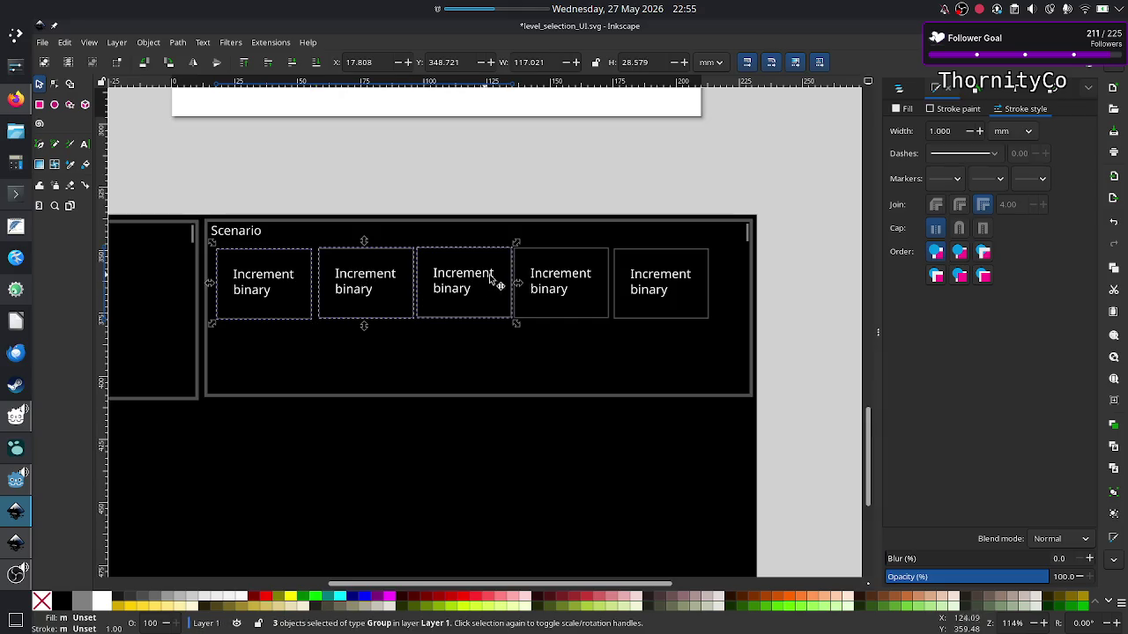
left_click(578, 280, "shift")
left_click(649, 280, "shift")
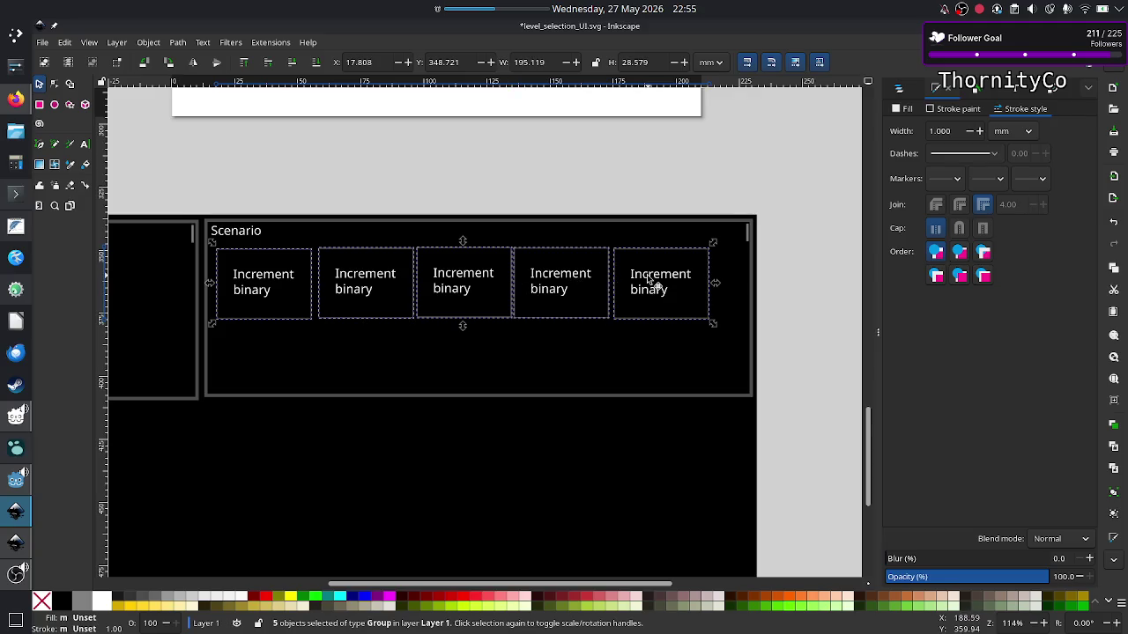
key("Left")
key("Left")
key("Left")
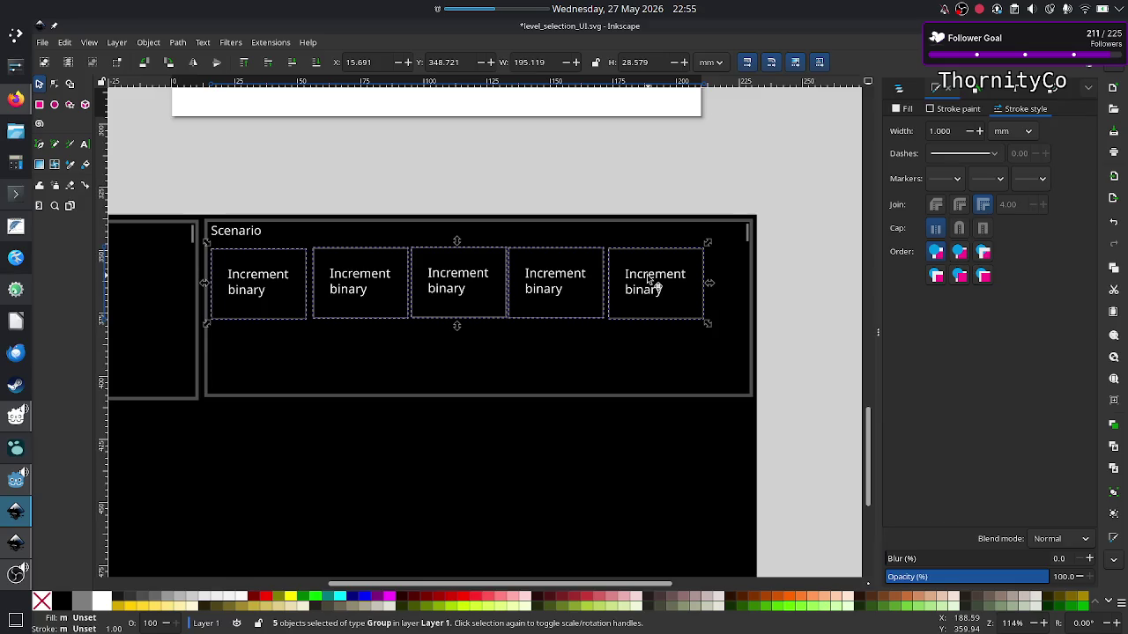
key("Left")
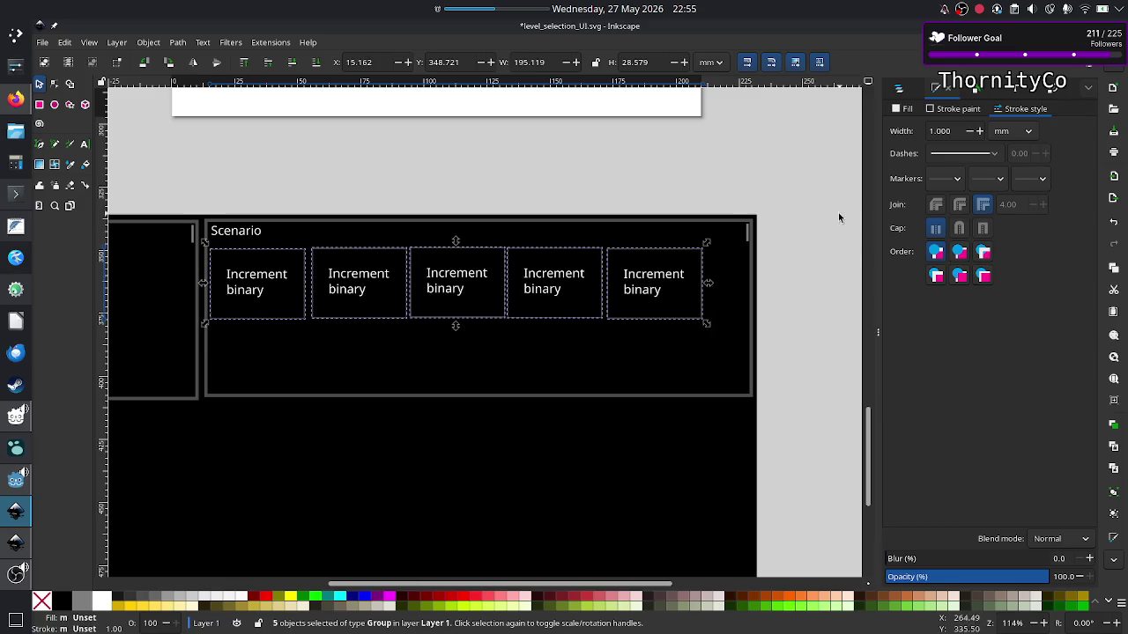
left_click(794, 200)
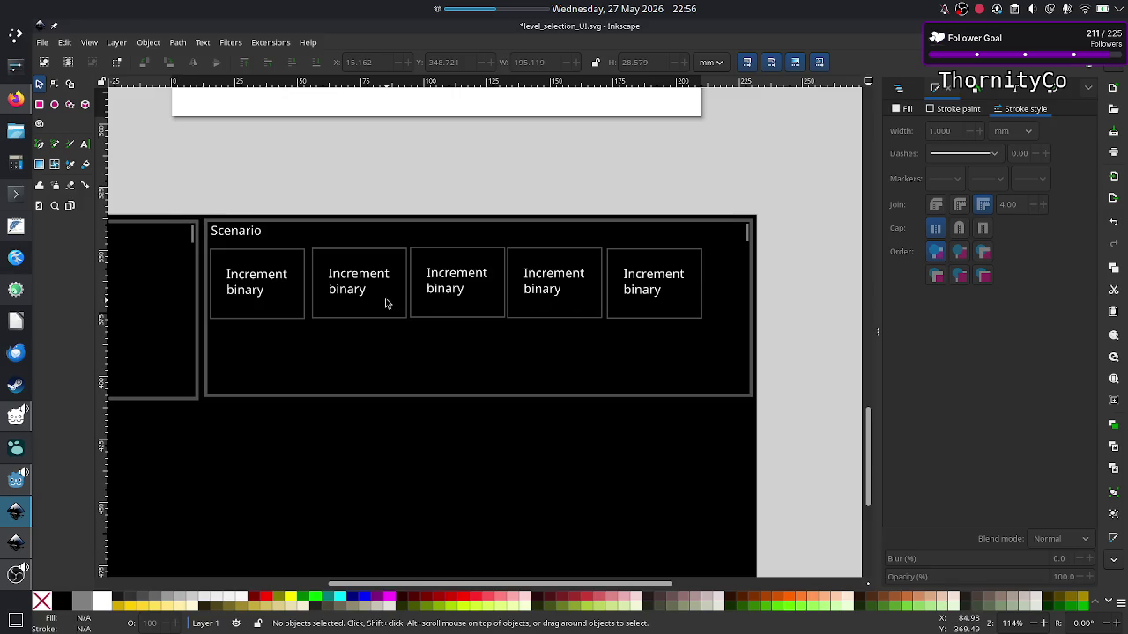
scroll(385, 302, "left", 3)
scroll(385, 302, "left", 3)
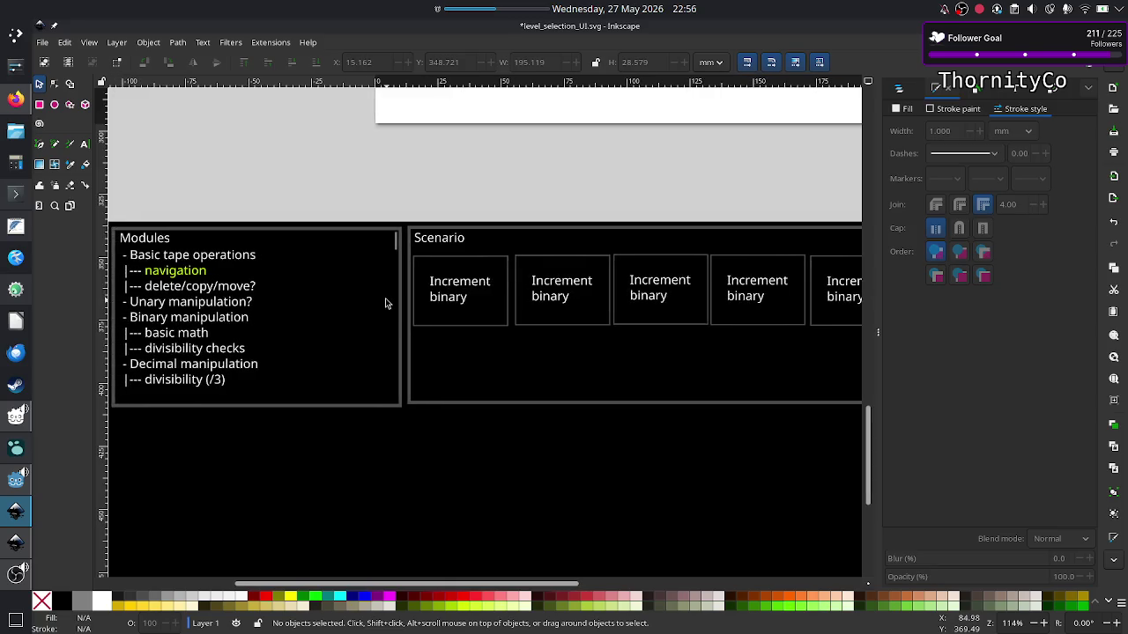
left_click(15, 542)
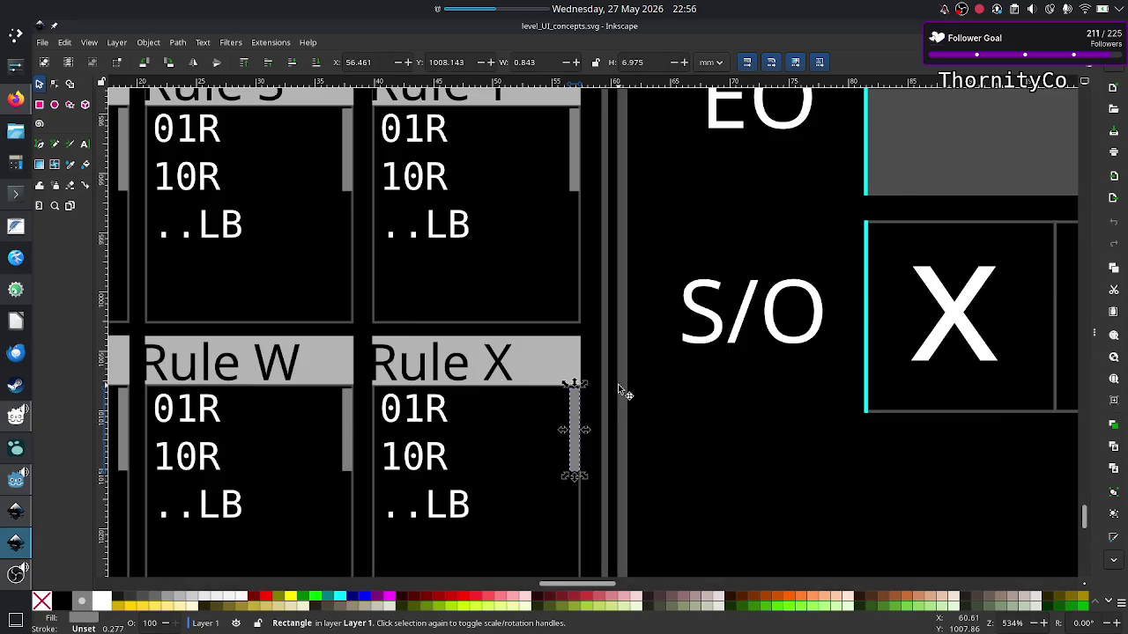
key("ctrl")
scroll(711, 352, "down", 3)
scroll(711, 352, "down", 2)
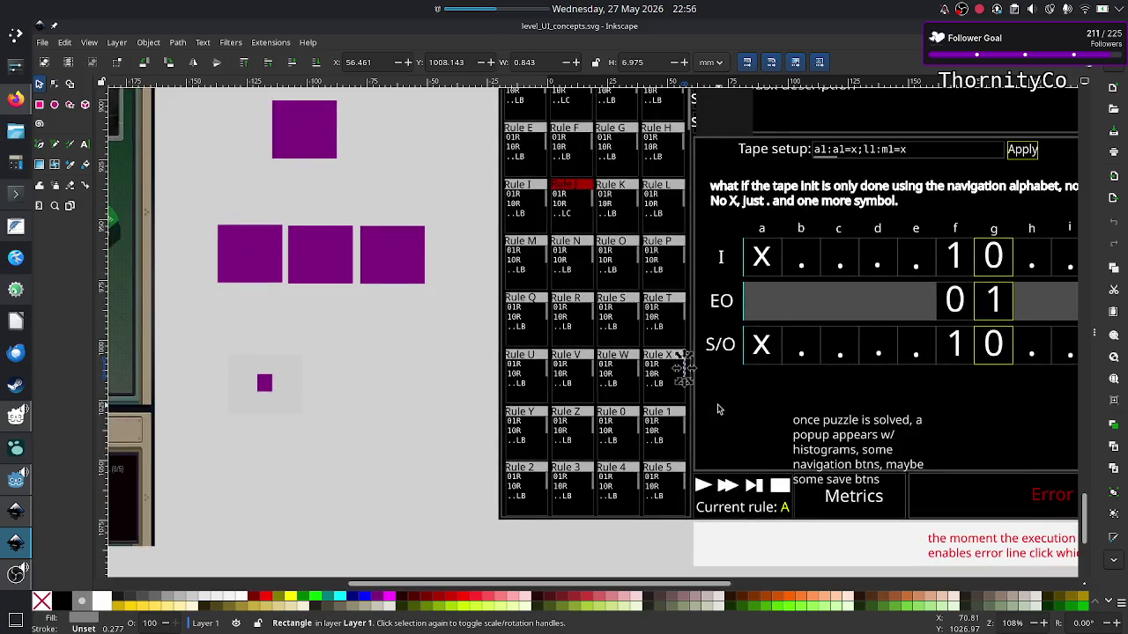
scroll(717, 409, "right", 2)
scroll(717, 409, "right", 2)
scroll(717, 408, "right", 5)
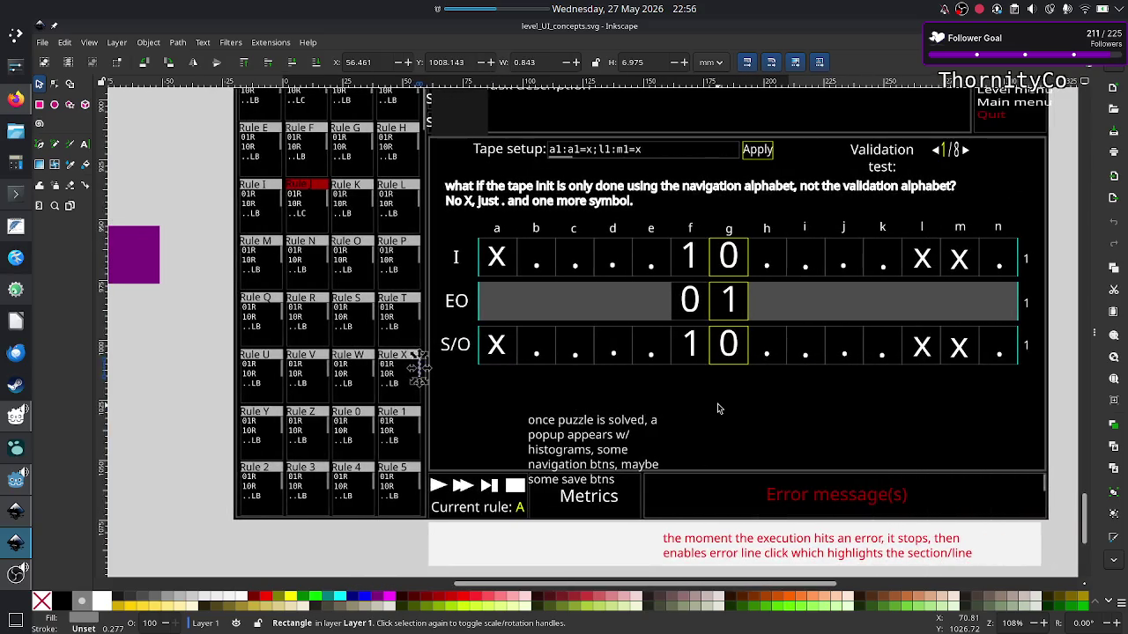
scroll(717, 407, "right", 1)
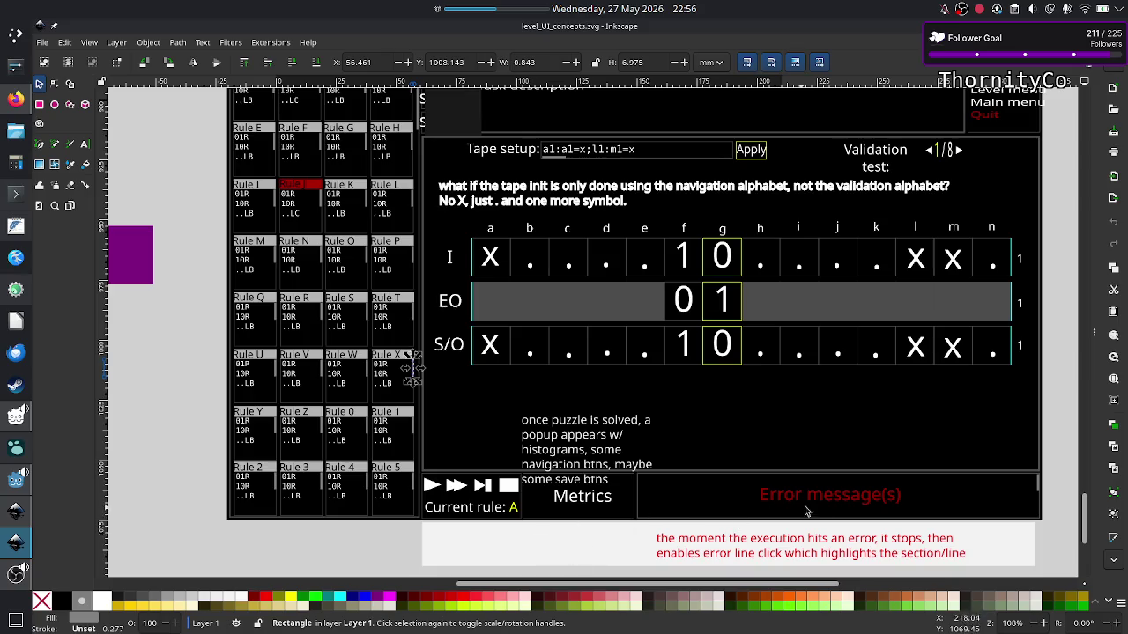
scroll(720, 435, "up", 5)
scroll(721, 435, "up", 1)
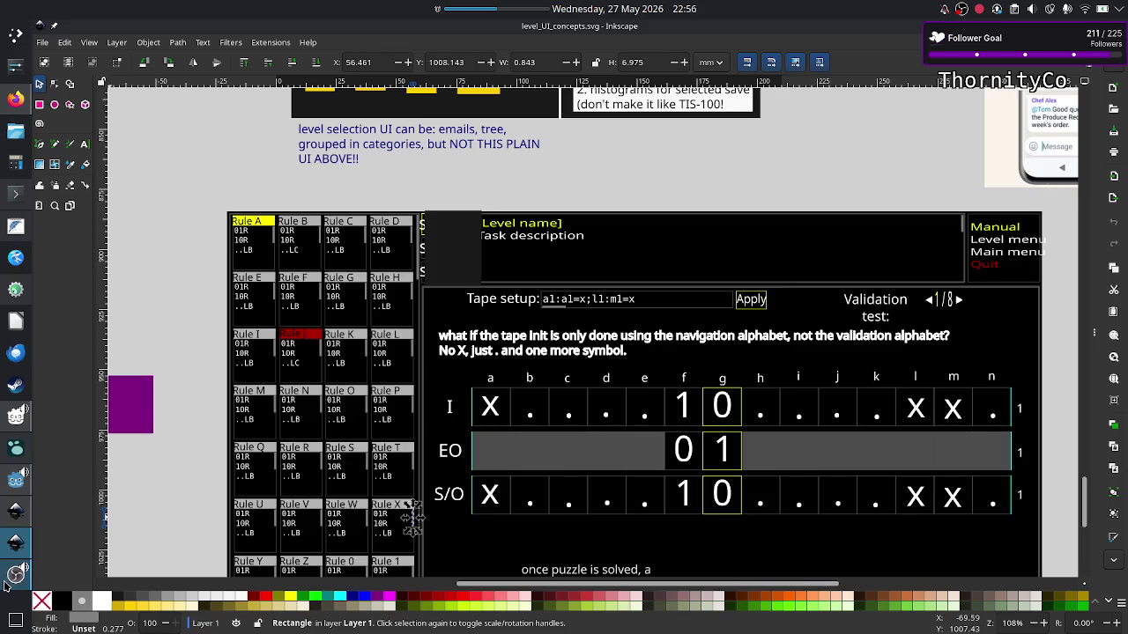
mouse_move(15, 543)
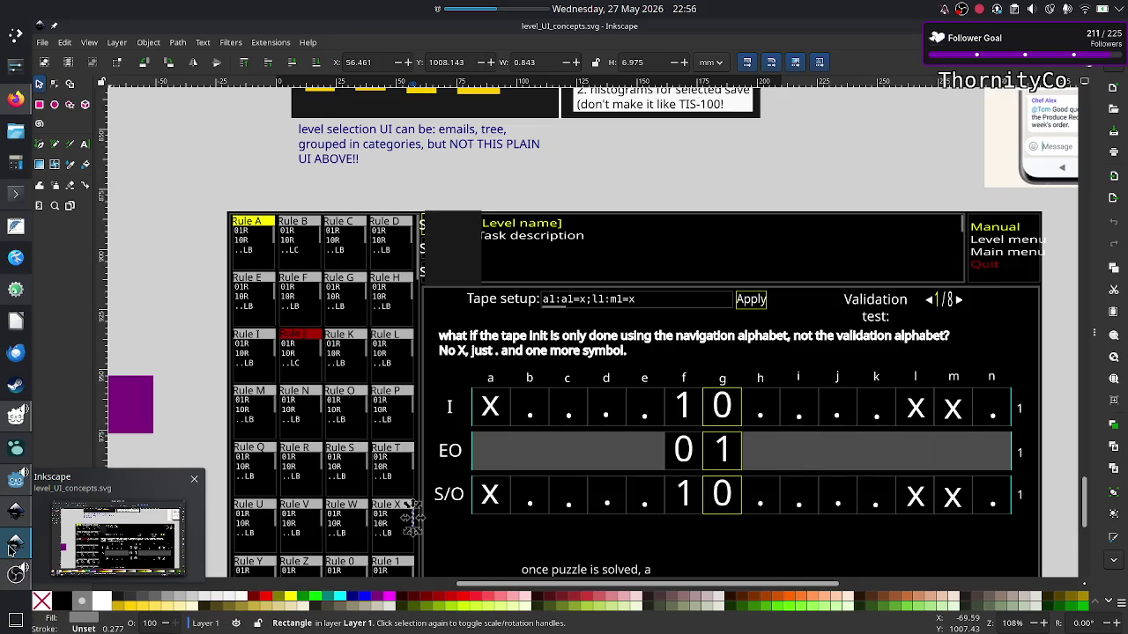
left_click(13, 546)
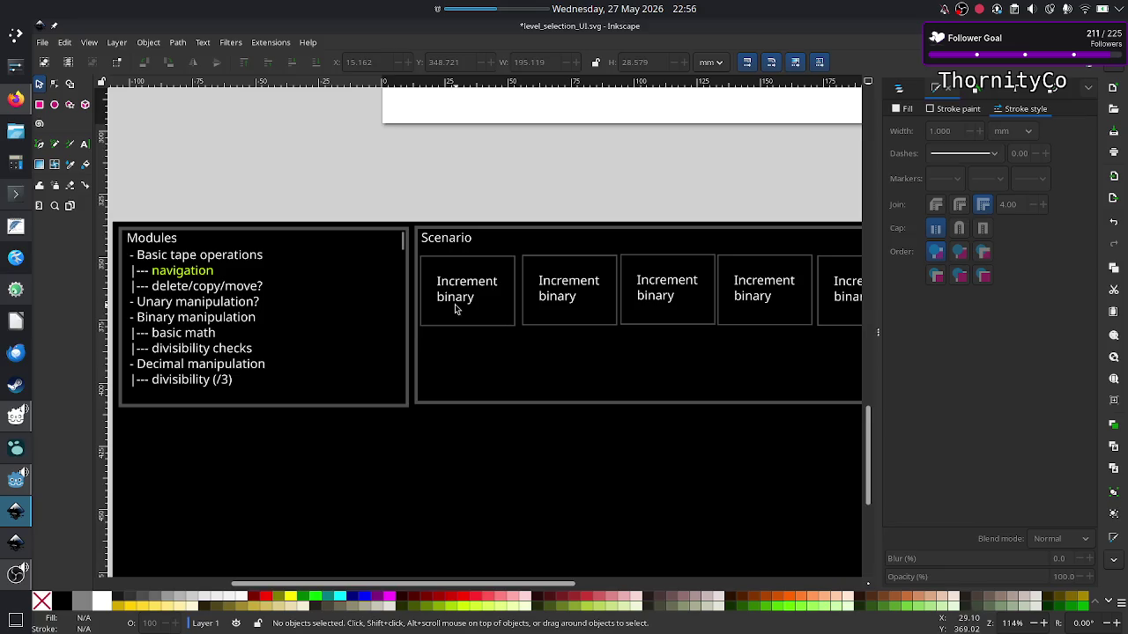
scroll(597, 314, "up", 10)
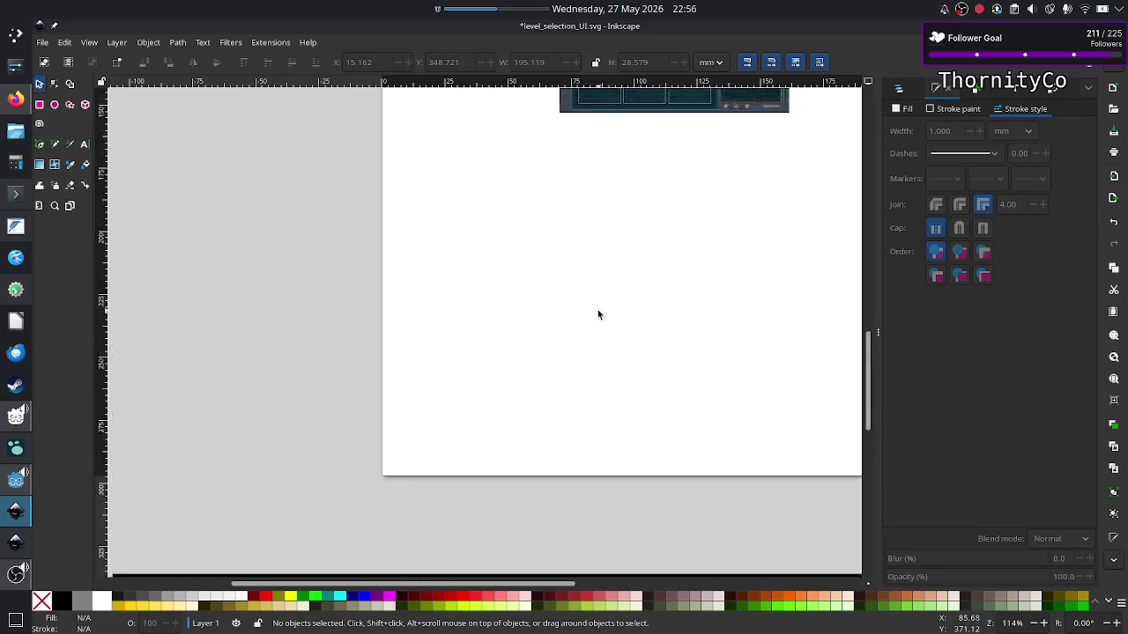
scroll(597, 315, "up", 10)
scroll(597, 315, "right", 8)
scroll(597, 314, "left", 8)
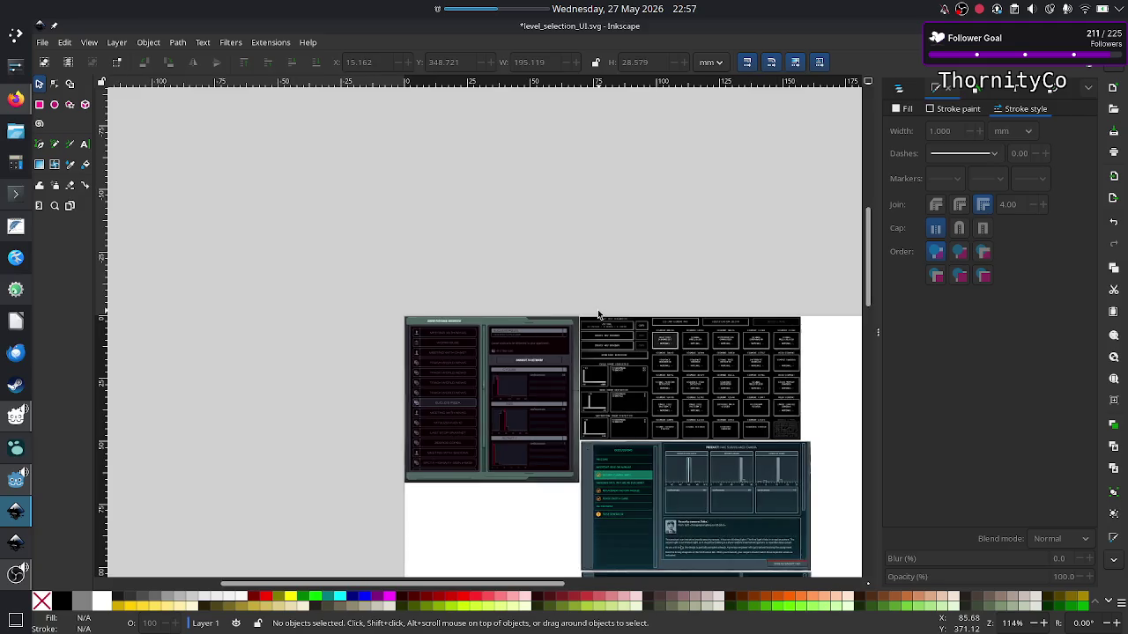
scroll(598, 314, "right", 3)
scroll(598, 314, "up", 4)
scroll(598, 315, "up", 2)
scroll(598, 315, "up", 2)
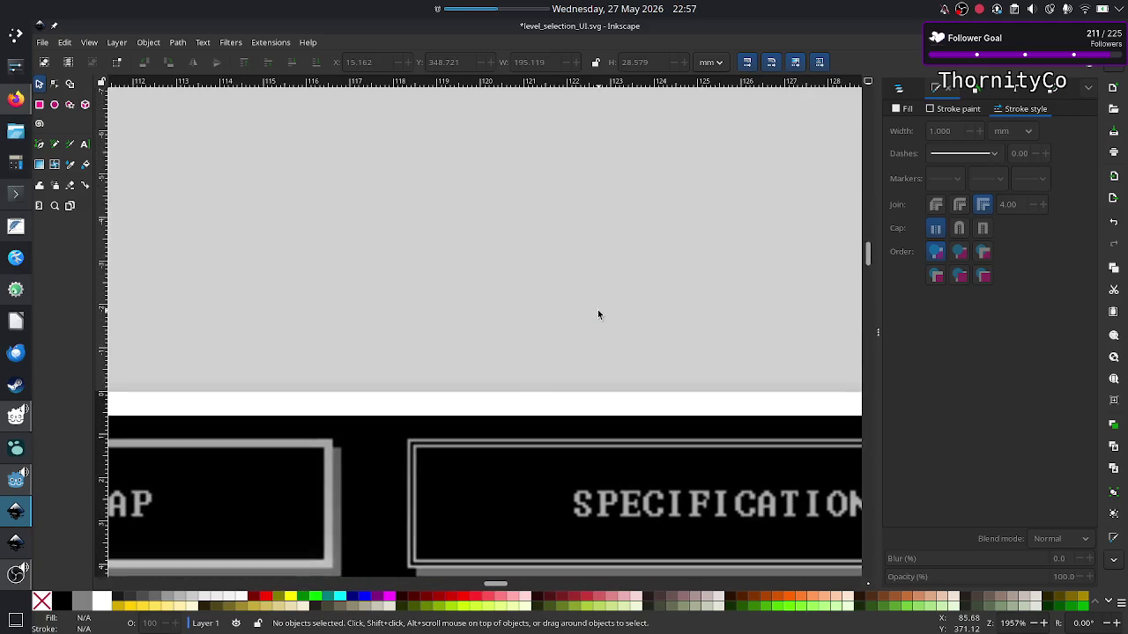
scroll(527, 373, "down", 5)
scroll(526, 373, "down", 10)
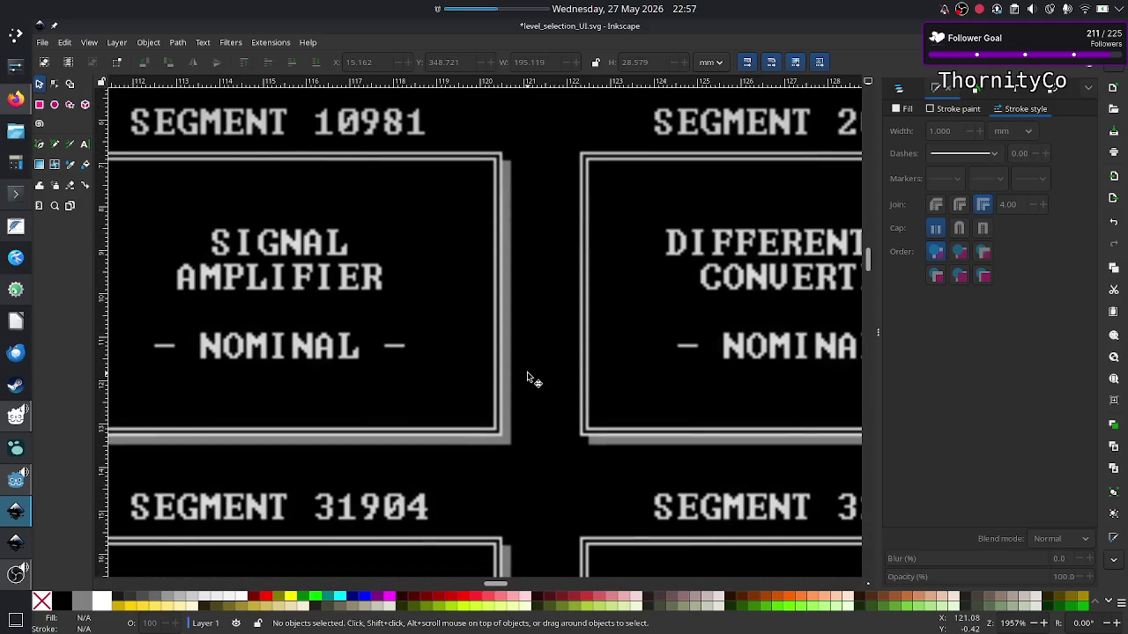
scroll(527, 373, "right", 2)
scroll(526, 374, "right", 5)
scroll(527, 373, "down", 6)
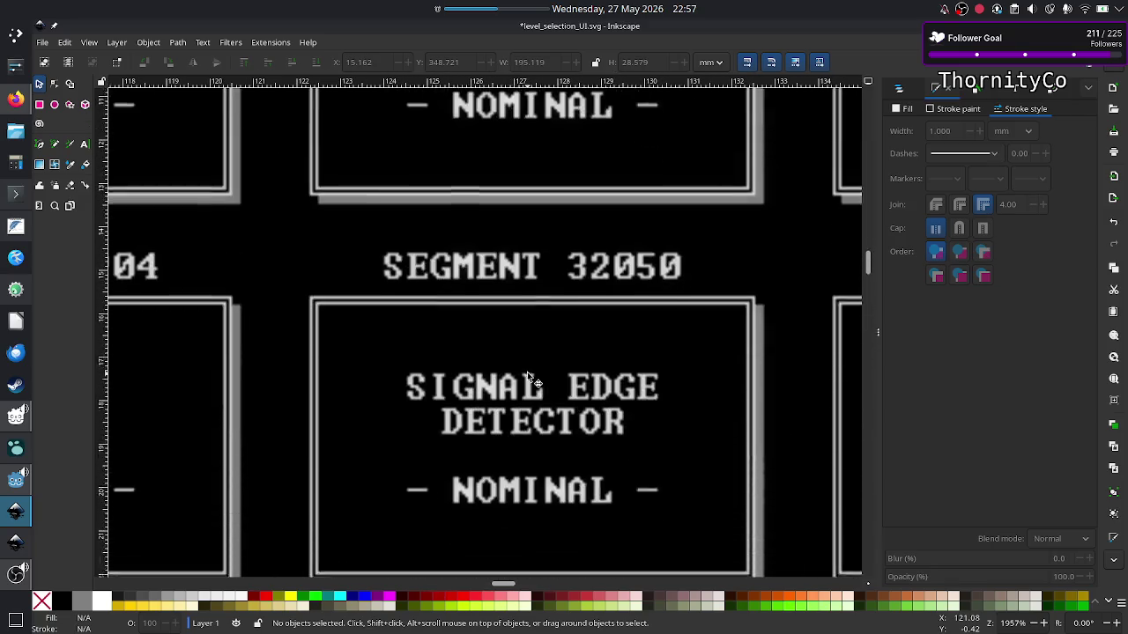
scroll(527, 373, "down", 12)
scroll(526, 377, "down", 5)
scroll(526, 377, "down", 9)
scroll(526, 377, "down", 14)
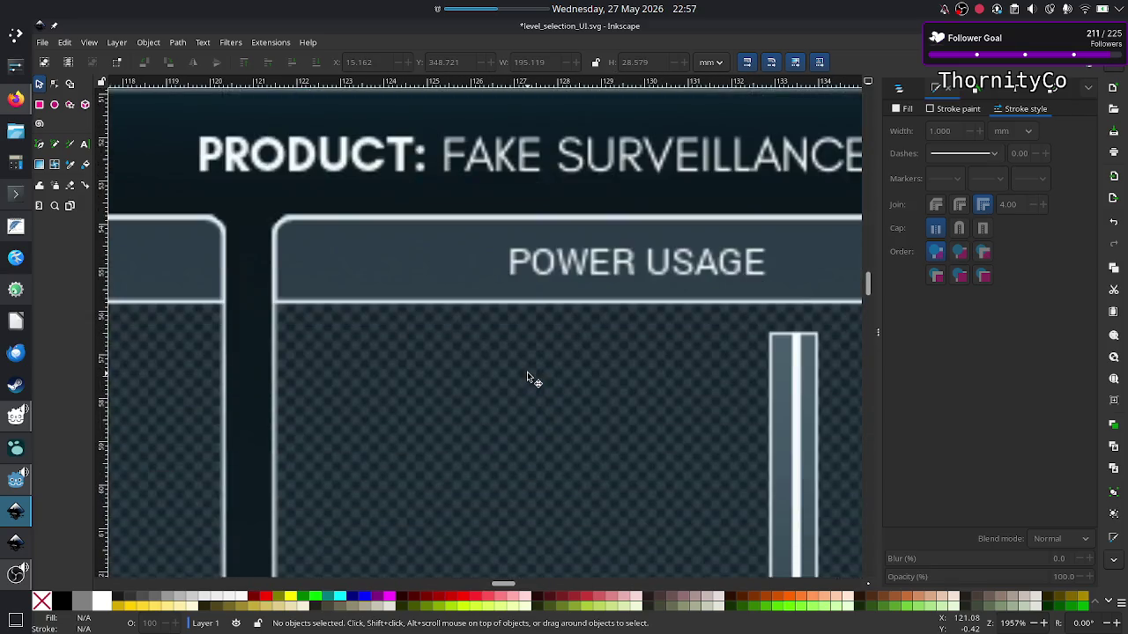
scroll(527, 378, "up", 6)
scroll(527, 377, "right", 4)
scroll(527, 378, "up", 5)
scroll(527, 378, "right", 4)
scroll(527, 379, "right", 11)
scroll(526, 379, "up", 5)
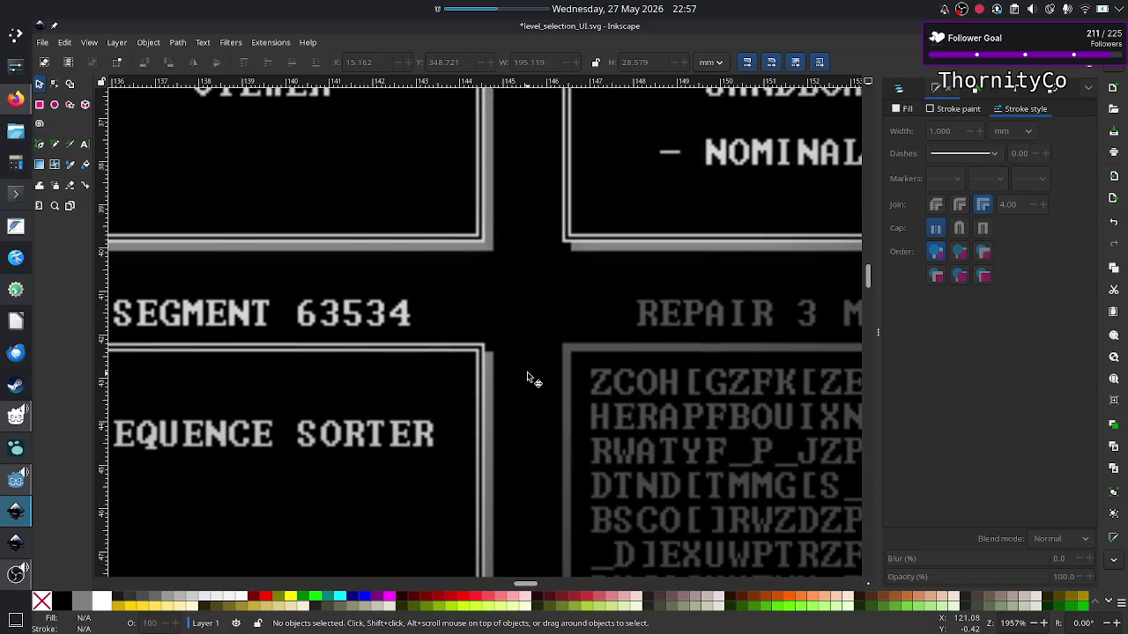
scroll(527, 379, "left", 6)
scroll(527, 379, "down", 5)
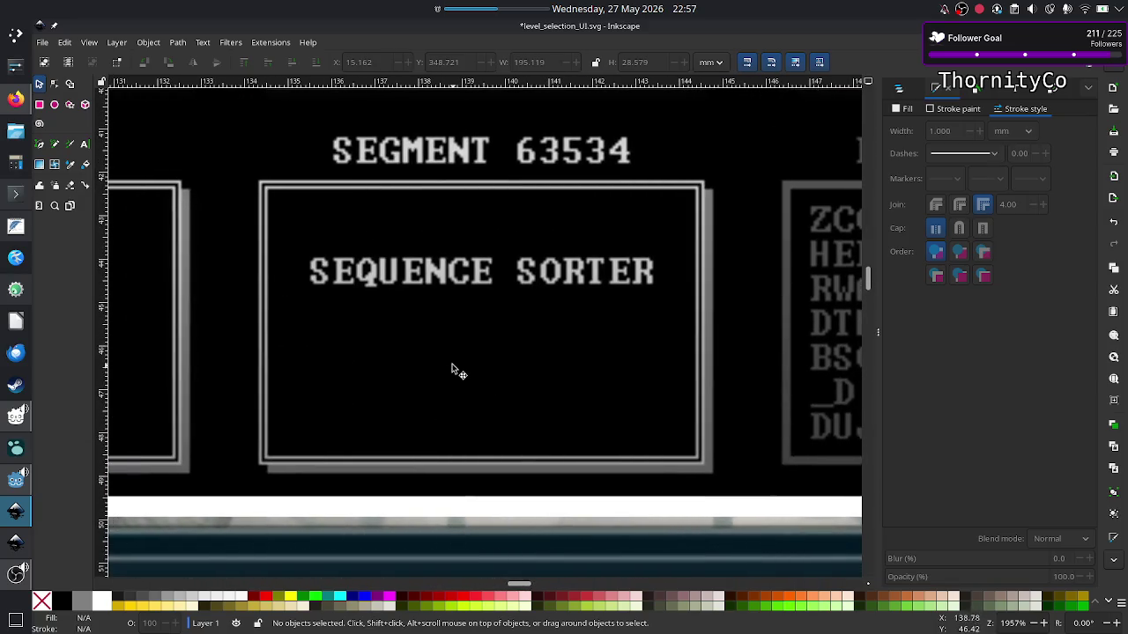
scroll(451, 376, "up", 5)
scroll(450, 377, "up", 5)
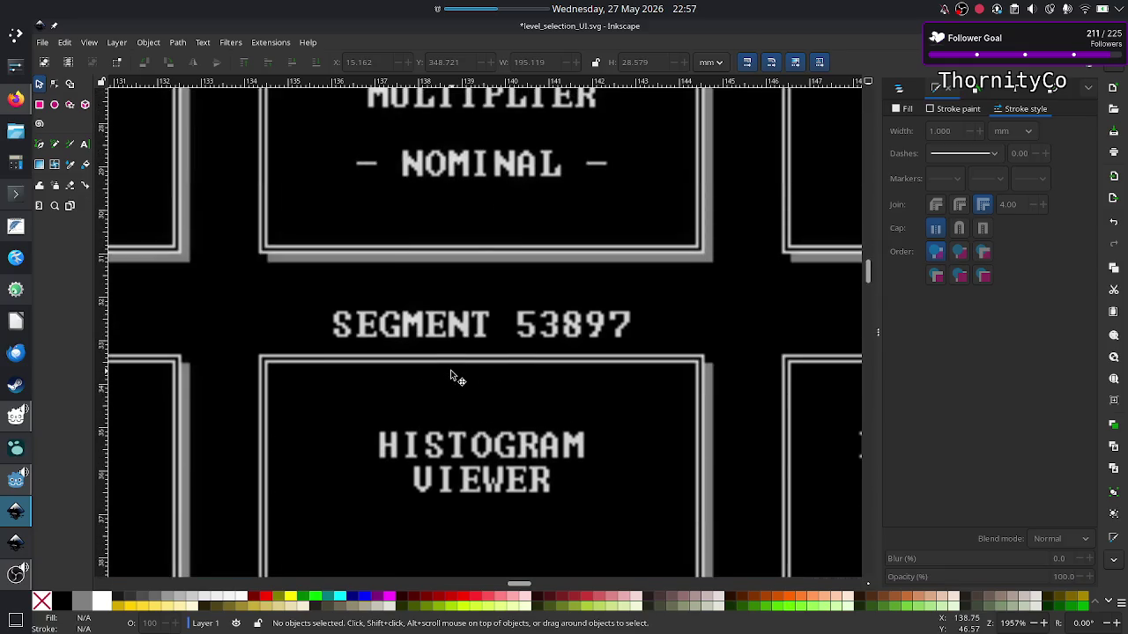
scroll(450, 376, "down", 1)
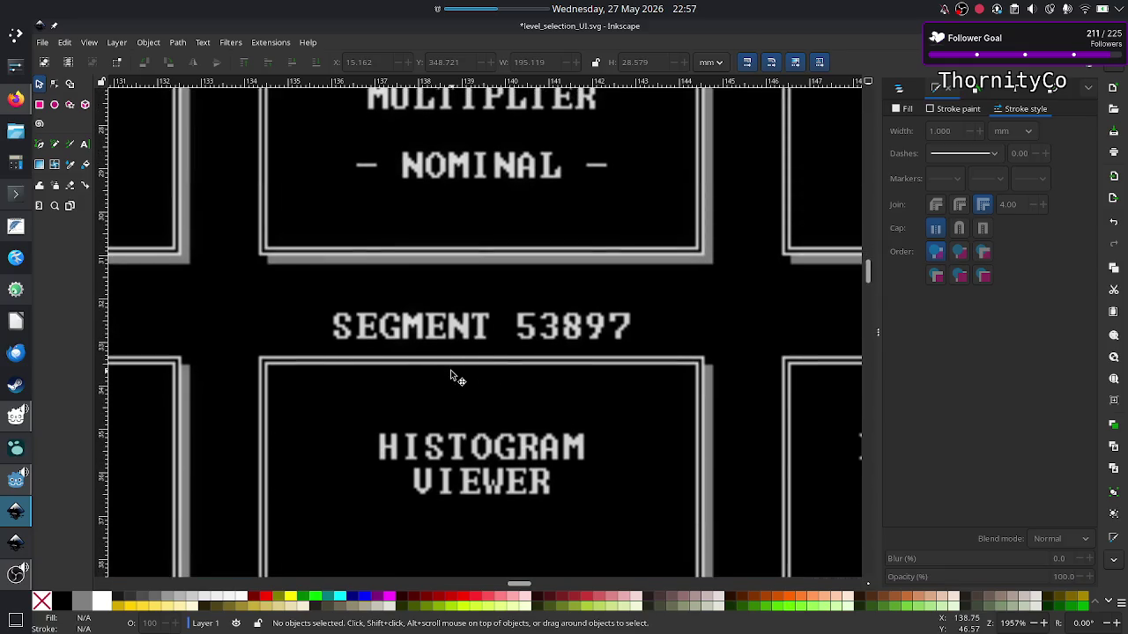
scroll(450, 376, "right", 5)
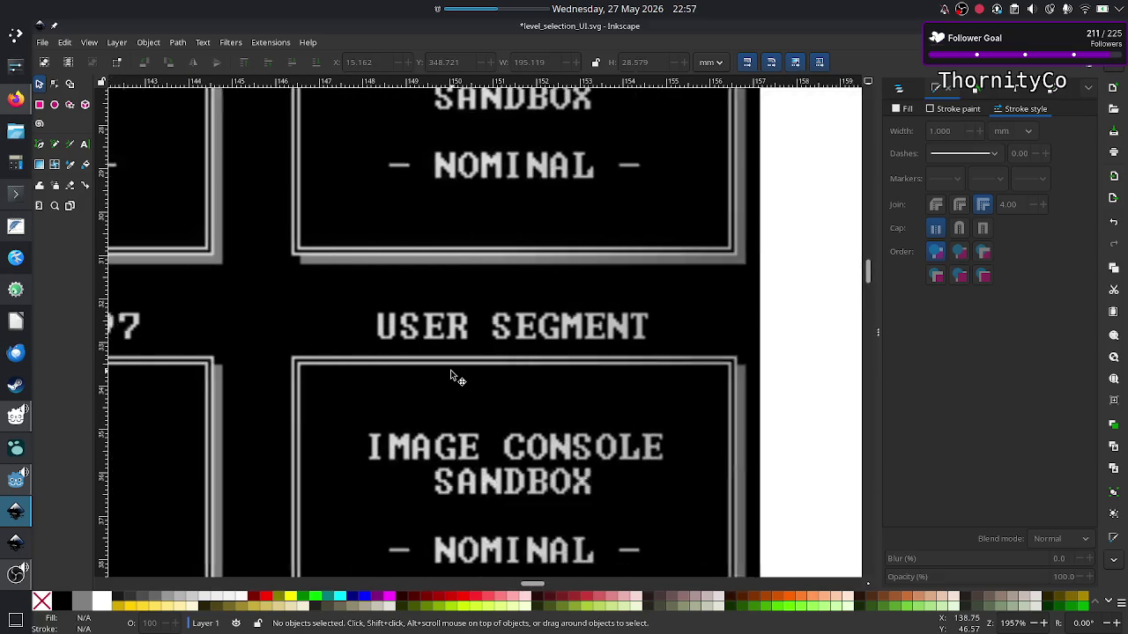
scroll(450, 376, "right", 2)
scroll(451, 376, "down", 5)
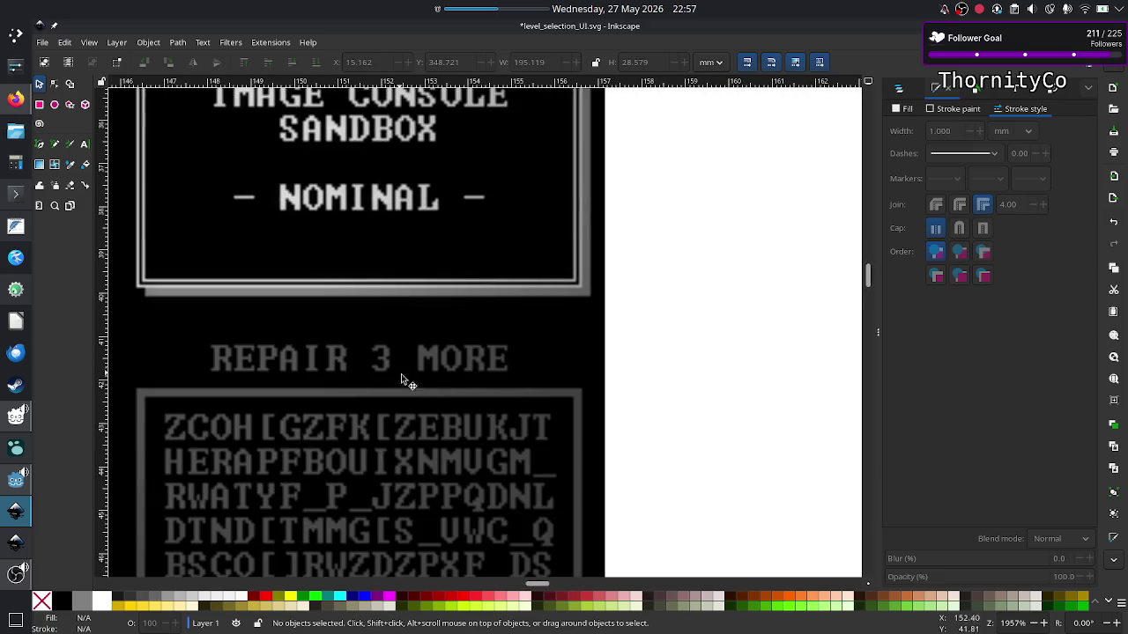
scroll(403, 377, "down", 2)
scroll(411, 423, "down", 1)
scroll(414, 417, "down", 1)
scroll(414, 417, "left", 3)
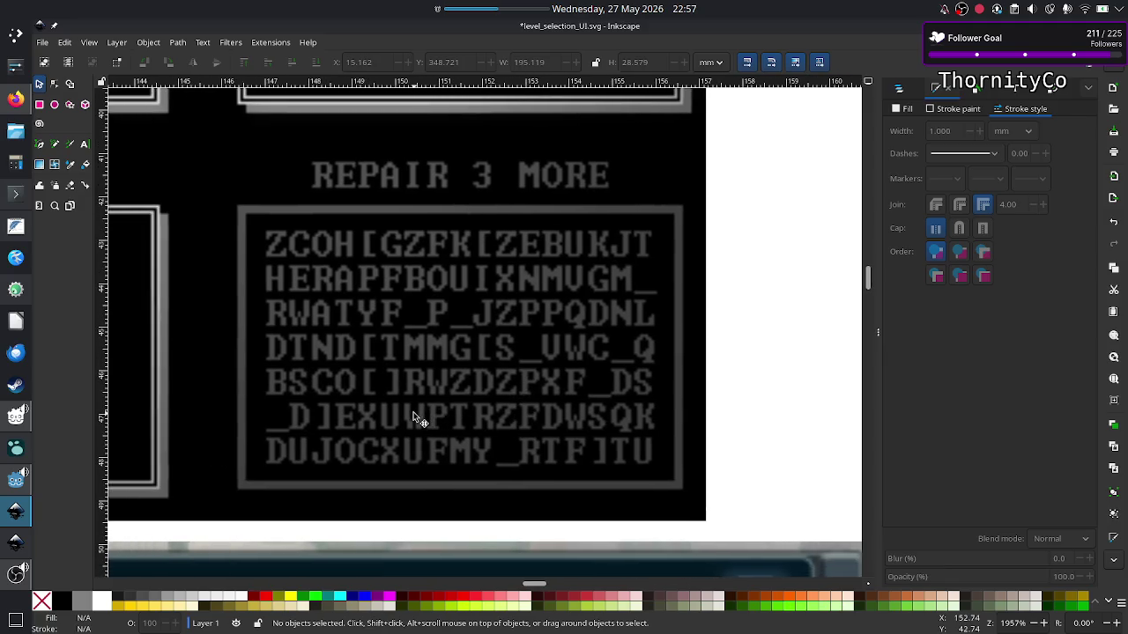
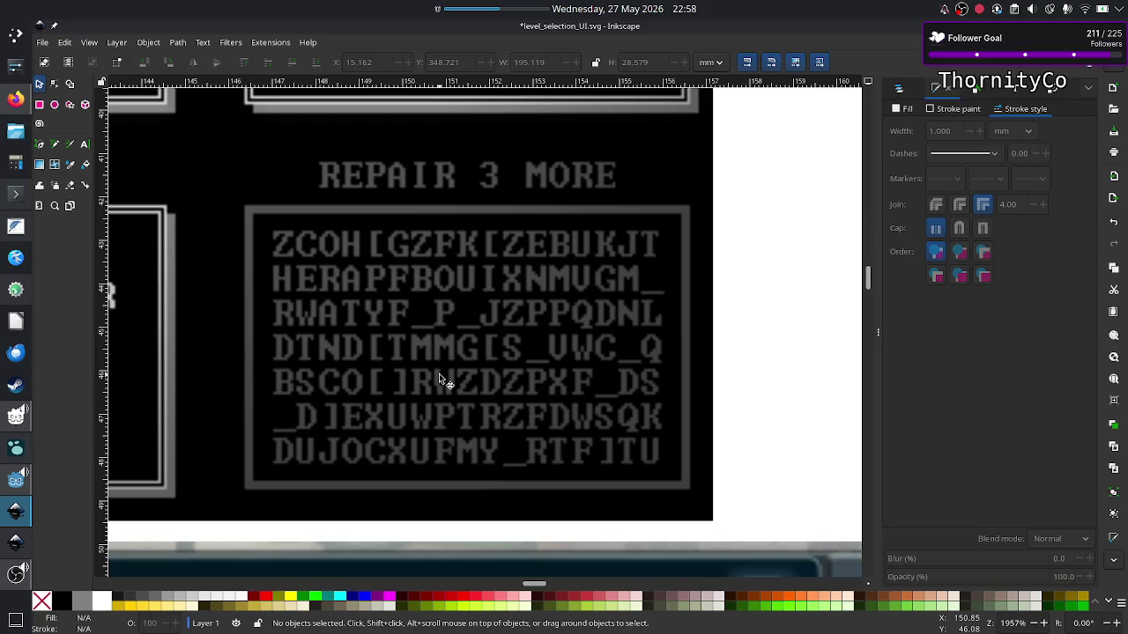
Pan around and zoom out to view the whole page with its panels.
scroll(439, 373, "left", 5)
scroll(439, 373, "left", 5)
scroll(439, 374, "up", 5)
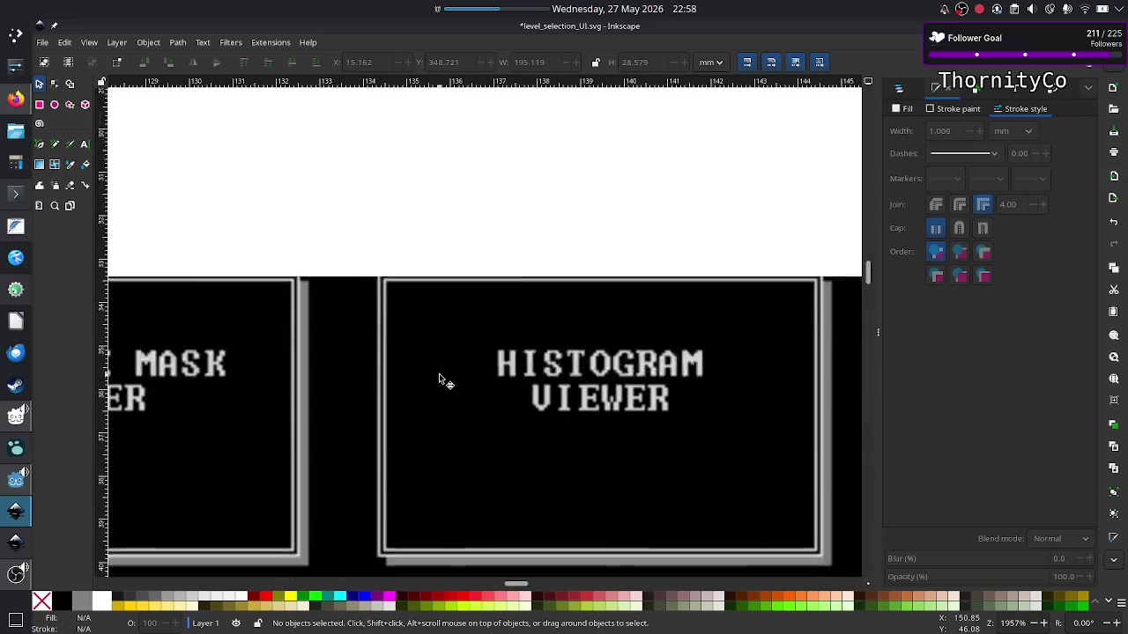
scroll(439, 379, "up", 1)
scroll(438, 379, "down", 1)
scroll(439, 379, "down", 1)
scroll(439, 379, "down", 5)
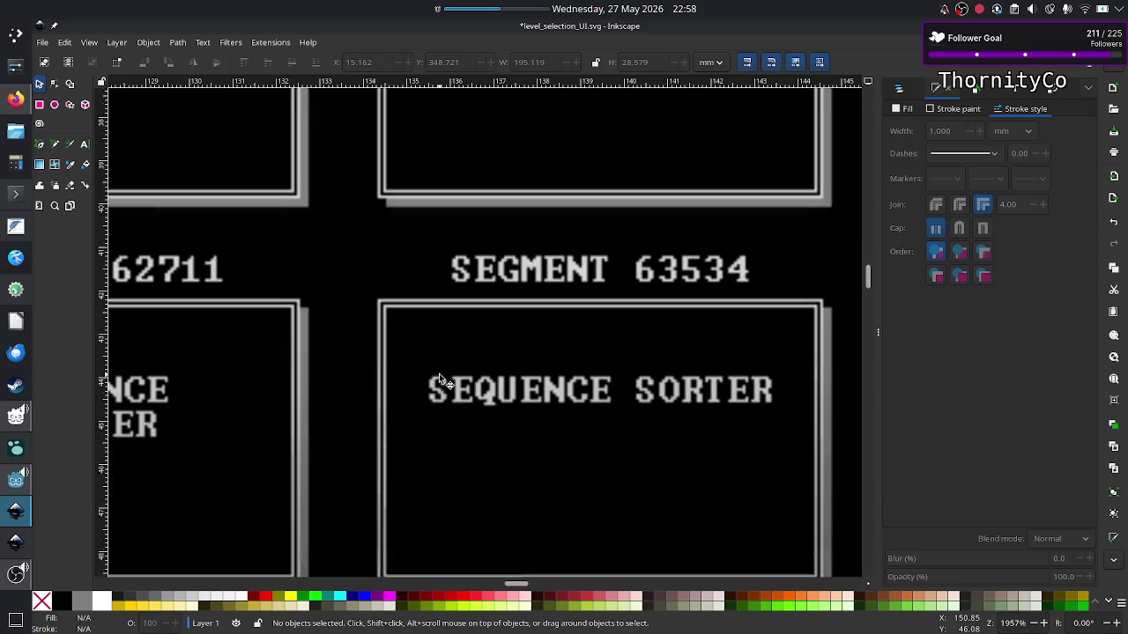
scroll(439, 378, "down", 1)
scroll(439, 379, "down", 2)
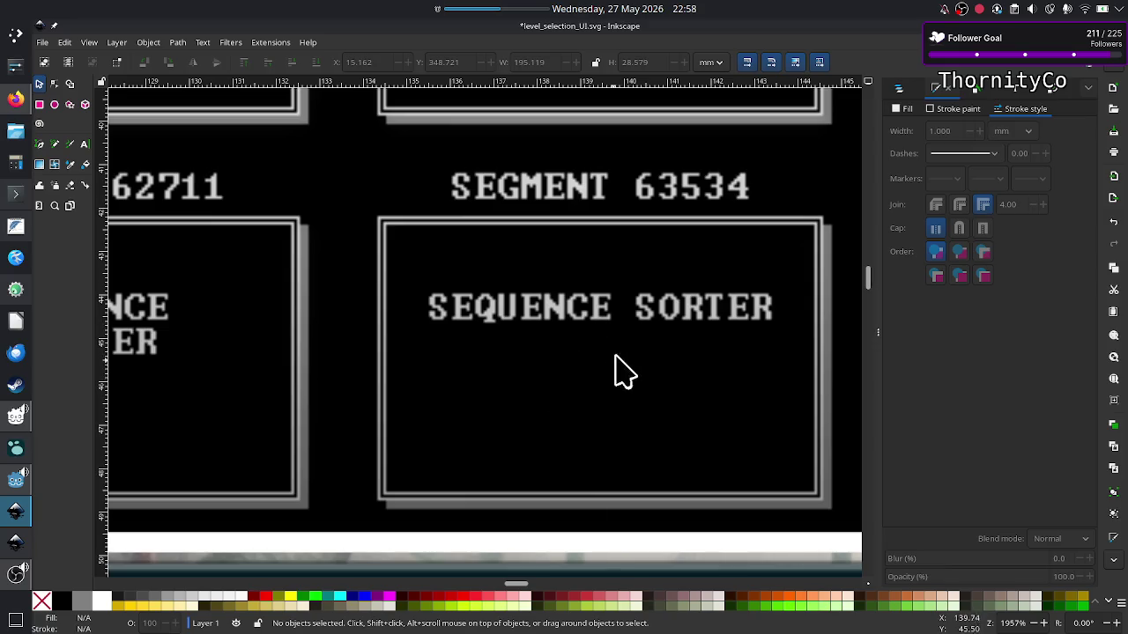
scroll(551, 365, "right", 15)
scroll(549, 349, "left", 2)
scroll(549, 349, "left", 1)
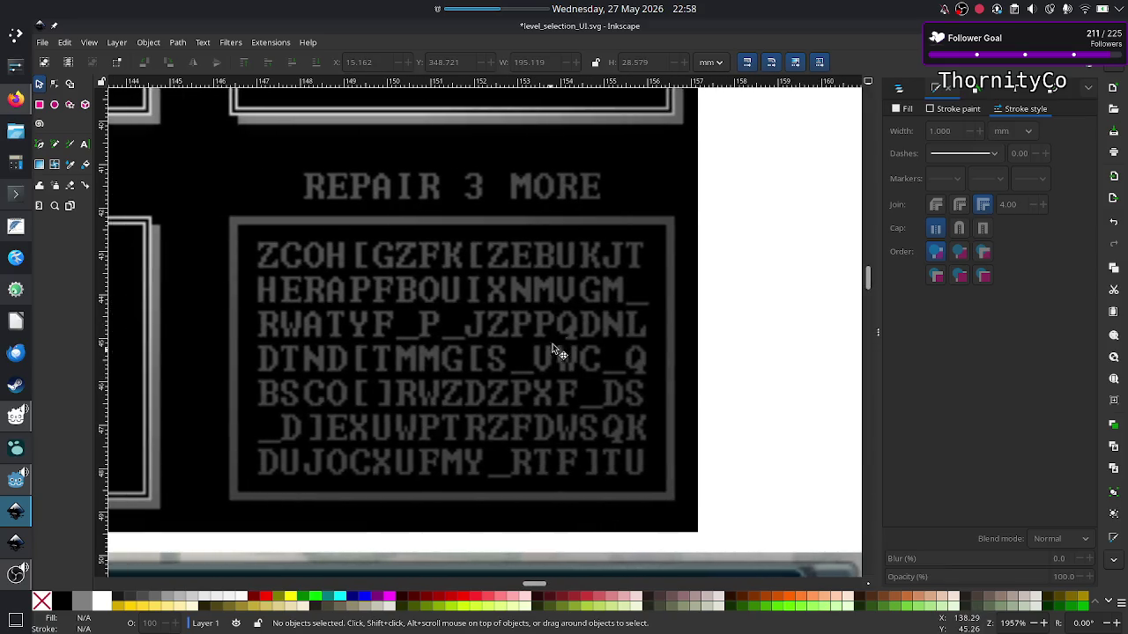
scroll(431, 373, "down", 8)
scroll(432, 373, "down", 8)
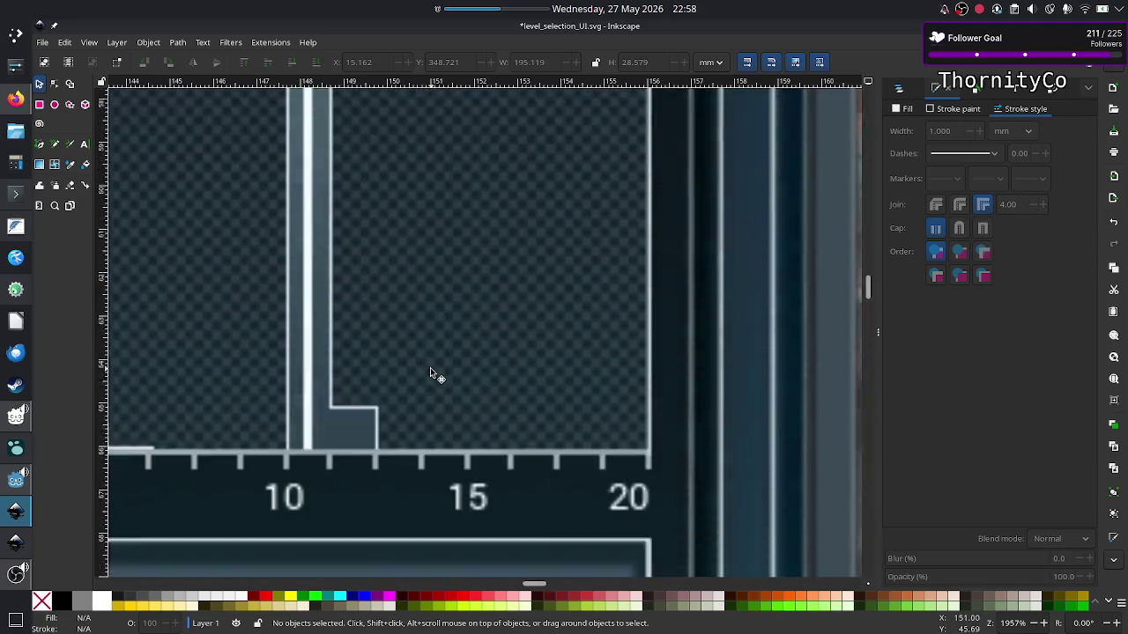
scroll(432, 373, "down", 5)
scroll(432, 374, "down", 5)
scroll(431, 373, "down", 5)
scroll(432, 374, "down", 5)
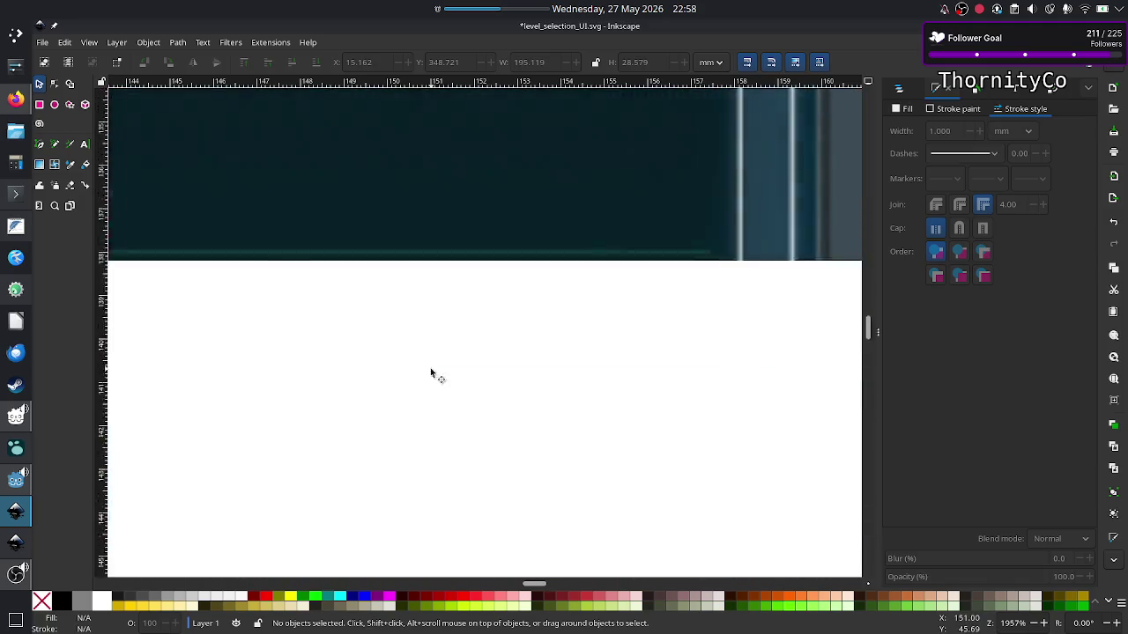
scroll(430, 374, "down", 5)
scroll(430, 374, "down", 5)
scroll(430, 374, "left", 5)
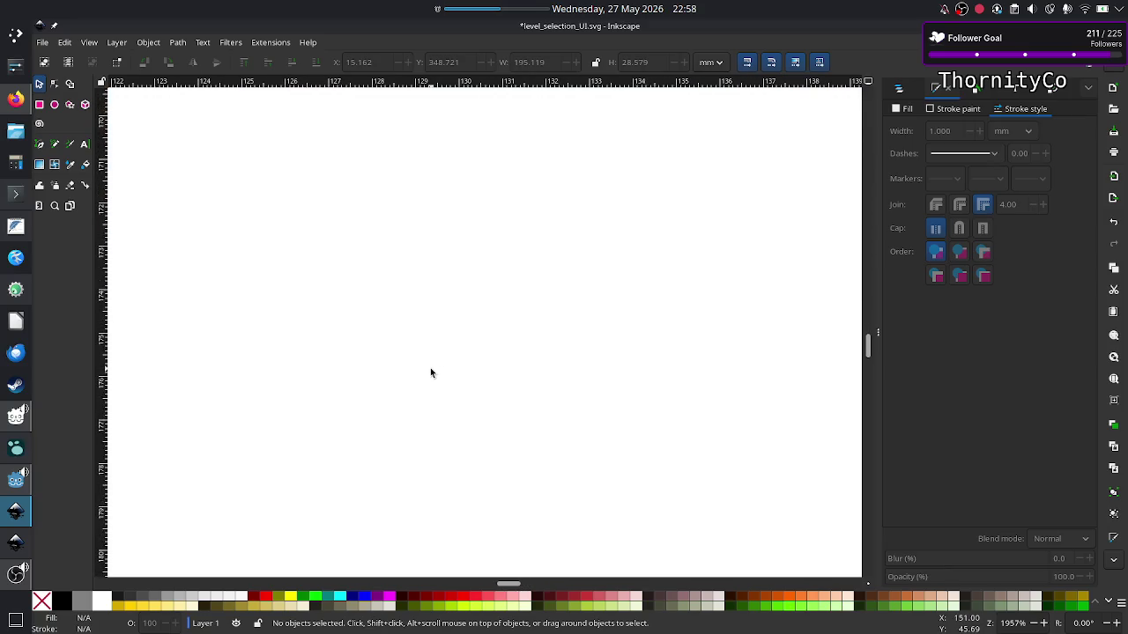
key("5")
scroll(429, 373, "down", 10)
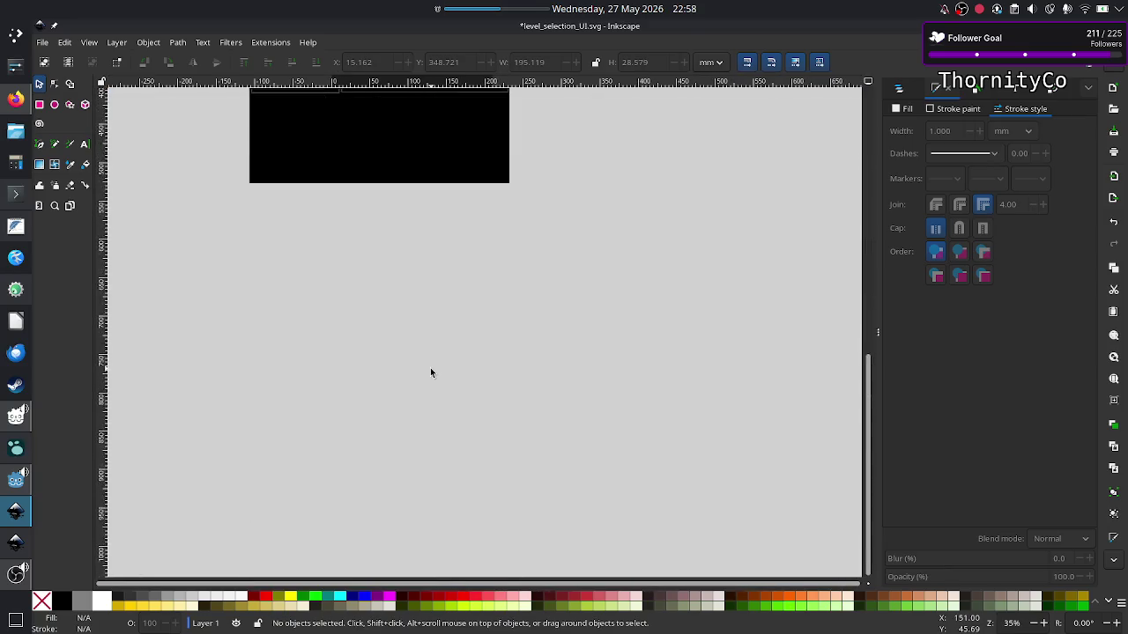
scroll(430, 373, "up", 5)
scroll(429, 372, "up", 3)
scroll(430, 373, "up", 4)
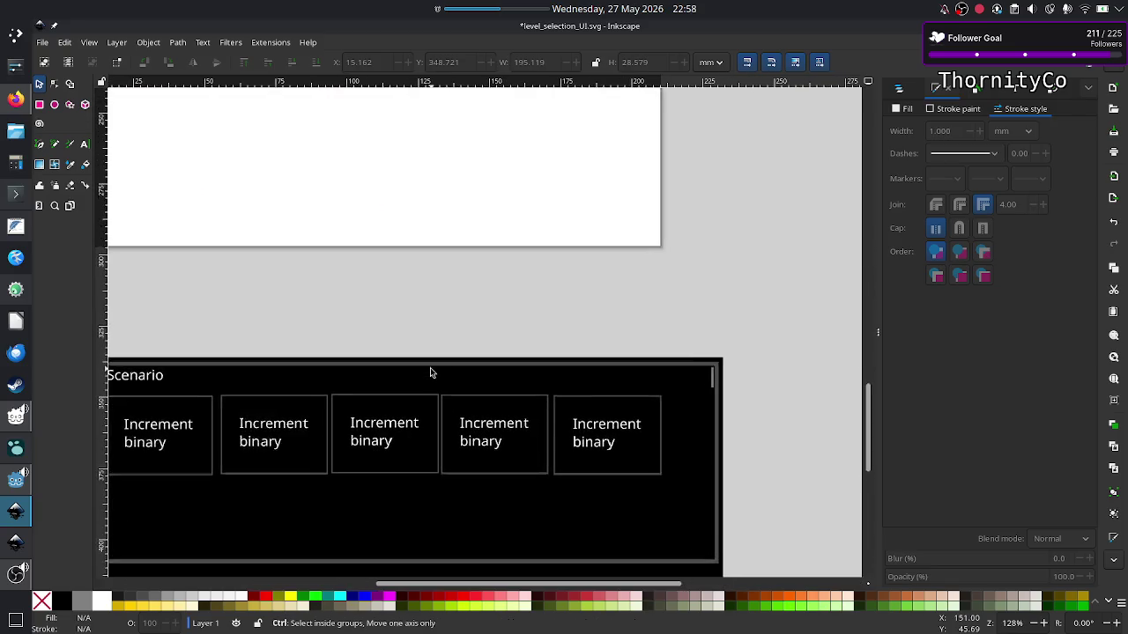
scroll(430, 373, "up", 1)
scroll(430, 372, "down", 5)
scroll(430, 373, "left", 3)
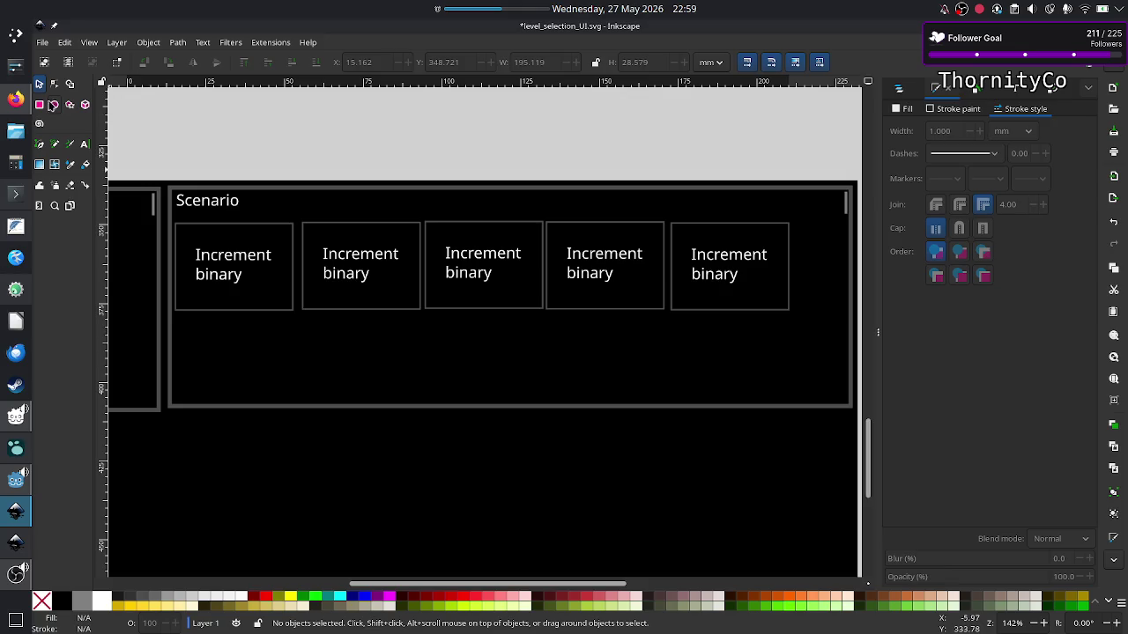
Add a '(solved)' line to the first Increment binary box and enlarge its text frame.
left_click(85, 144)
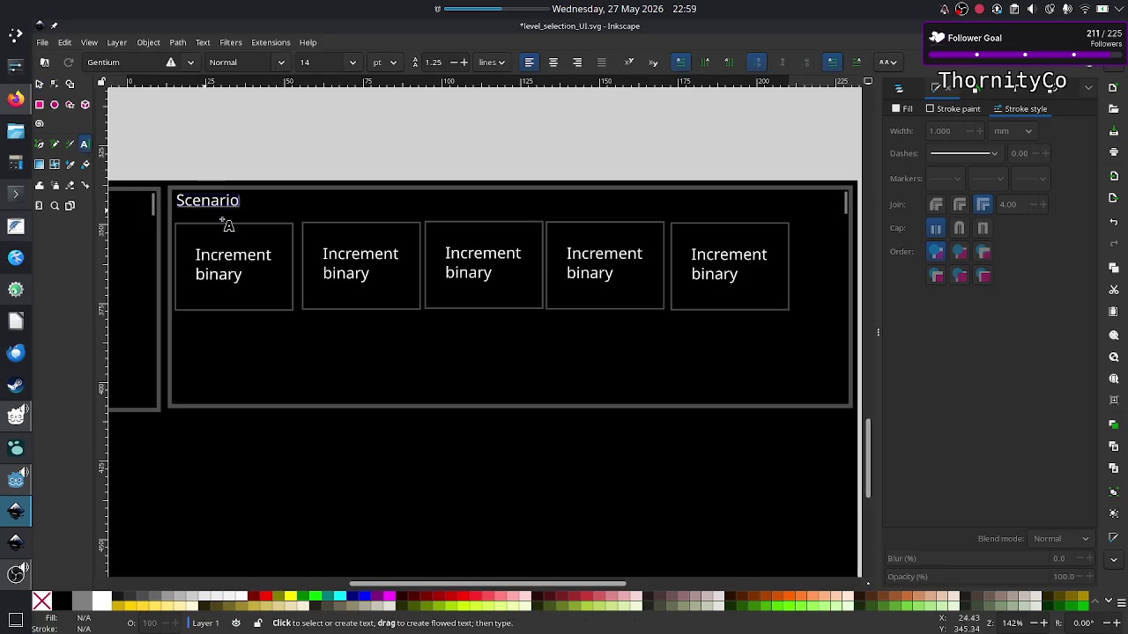
left_click(247, 273)
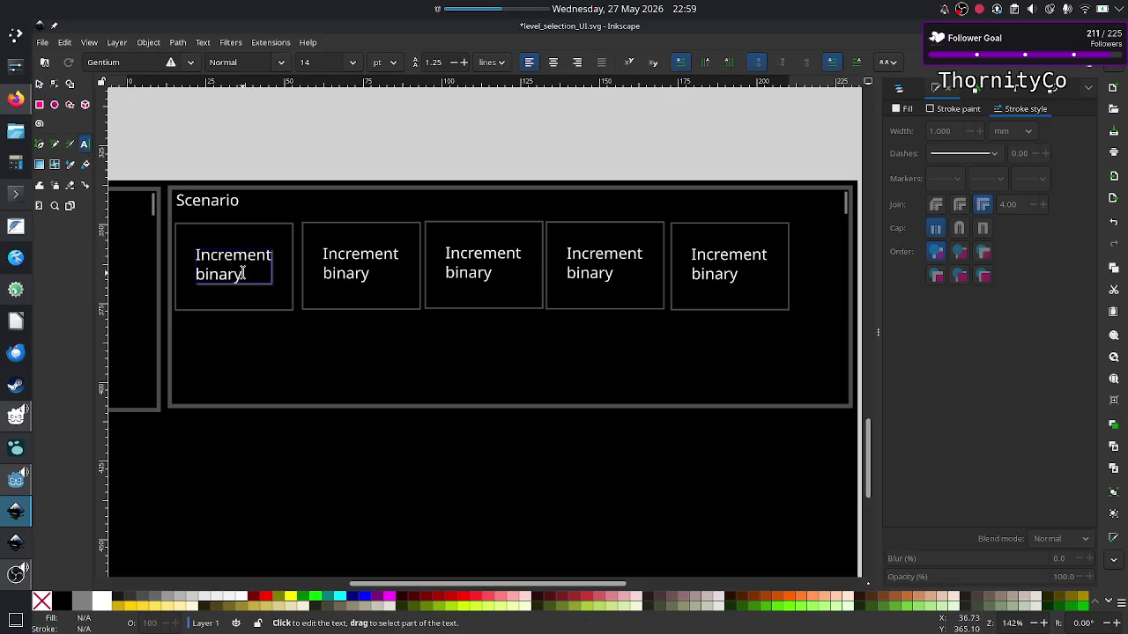
key("Return")
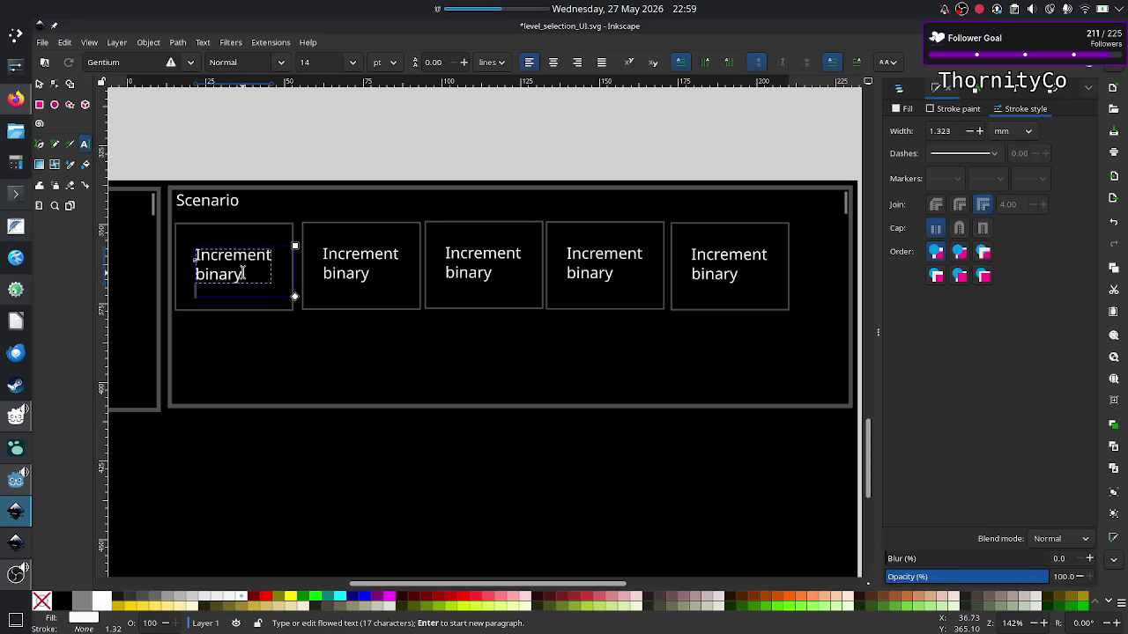
key("Return")
type("decimal")
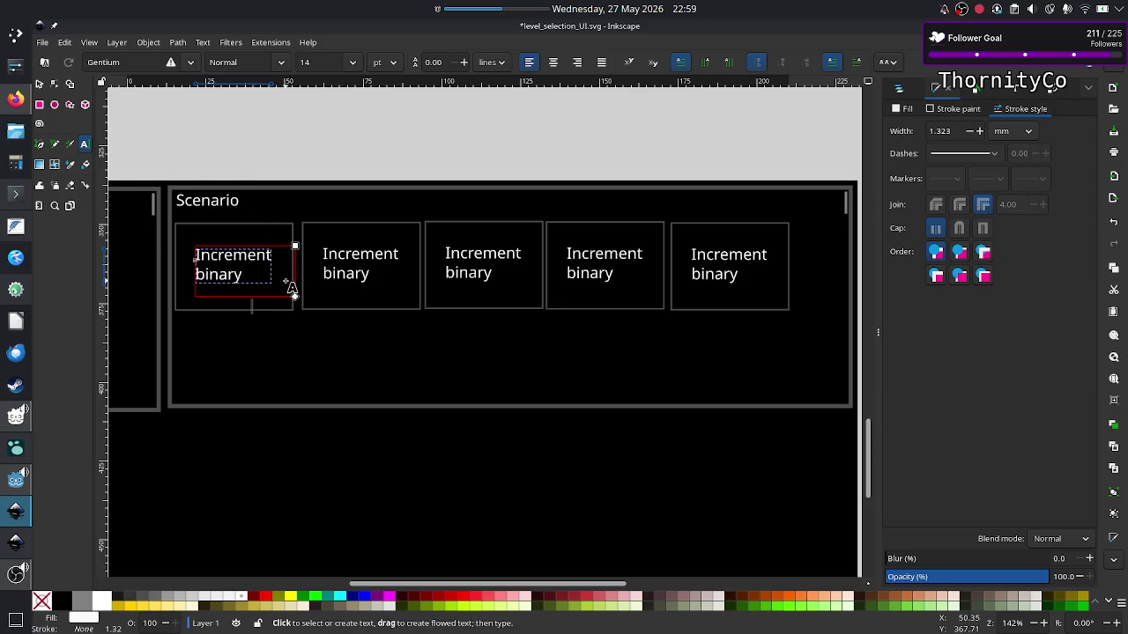
left_click_drag(295, 297, 298, 314)
type("(solved)")
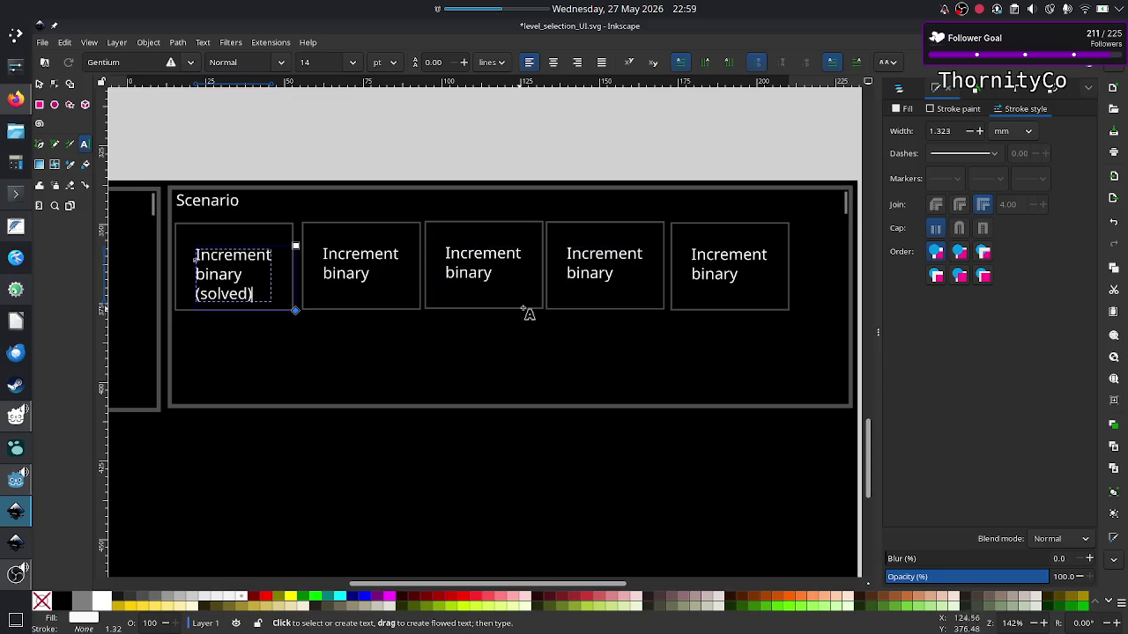
Draw an empty flowed-text frame above the Modules and Scenario panels.
scroll(536, 310, "left", 3)
scroll(537, 312, "left", 3)
scroll(538, 310, "left", 1)
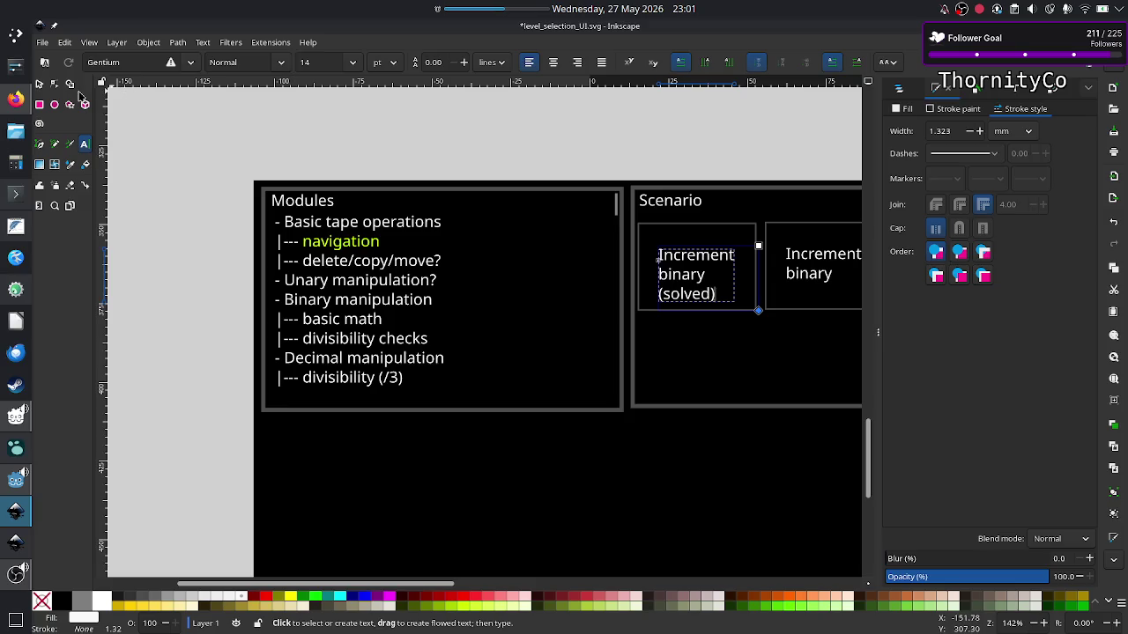
mouse_move(267, 116)
left_mouse_down()
mouse_move(683, 173)
mouse_move(699, 165)
left_mouse_up()
Type 'How do I lock levels / categories' into the new text frame.
type("L")
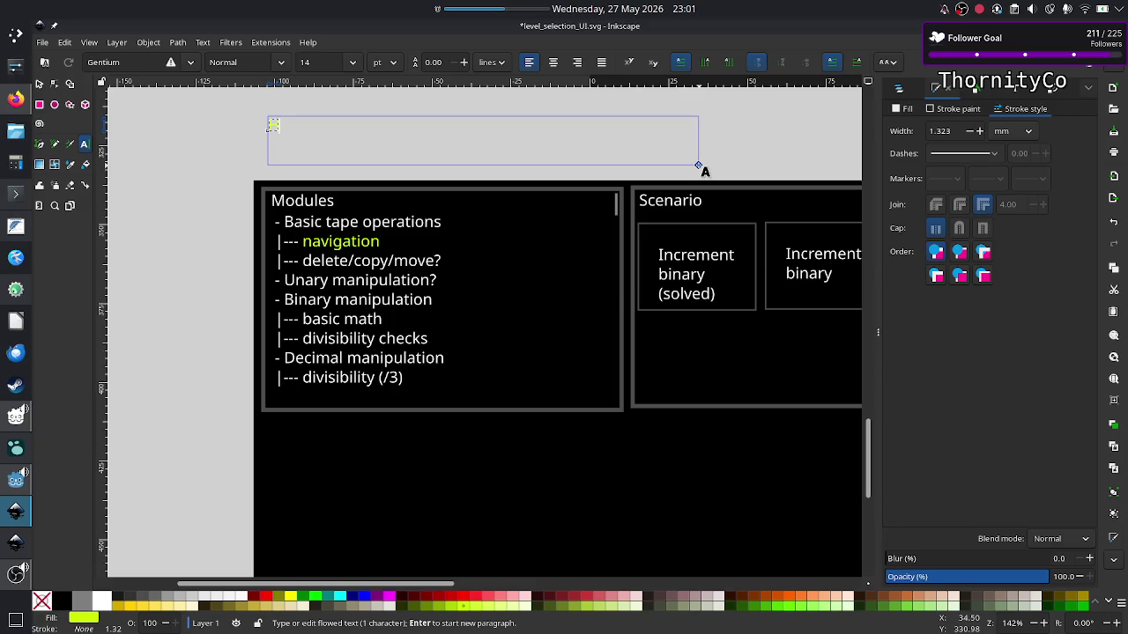
key("BackSpace")
type("H")
type("ow do ")
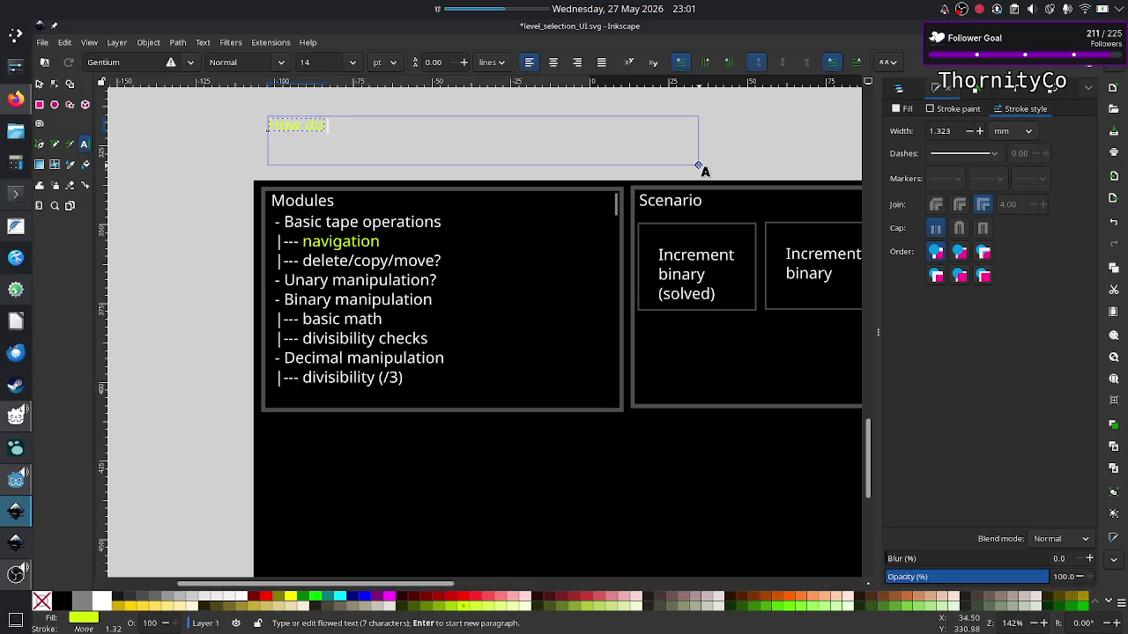
type("I lock prog")
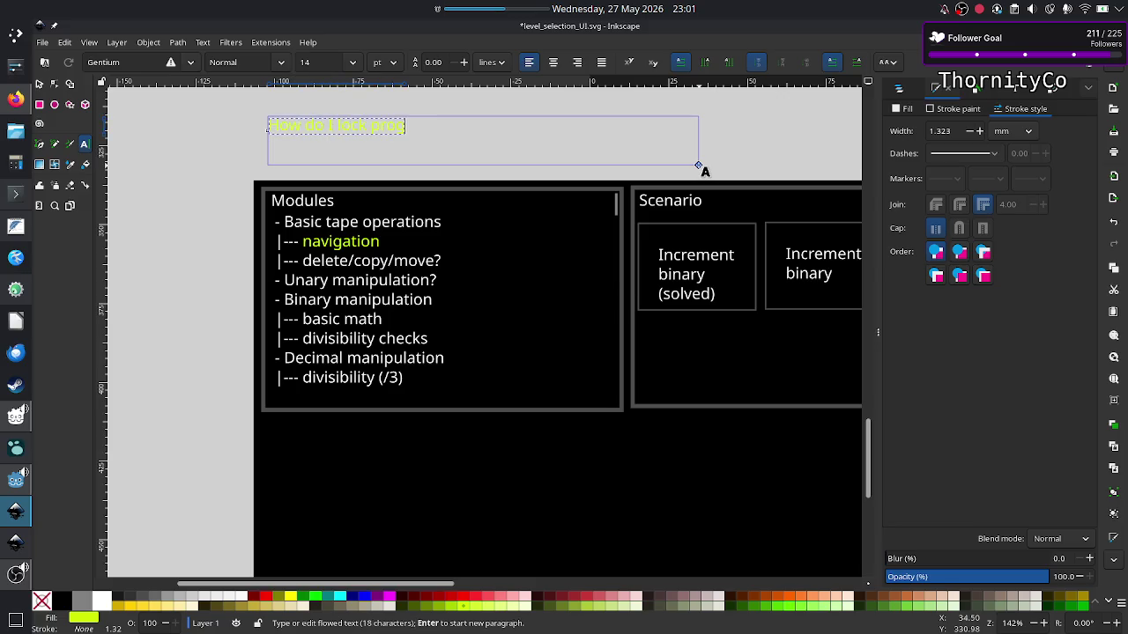
key("BackSpace")
key("BackSpace")
key("BackSpace")
key("BackSpace")
type("levels")
type("/ categ")
type("ories")
Make the whole note black and end it with a question mark.
key("ctrl+a")
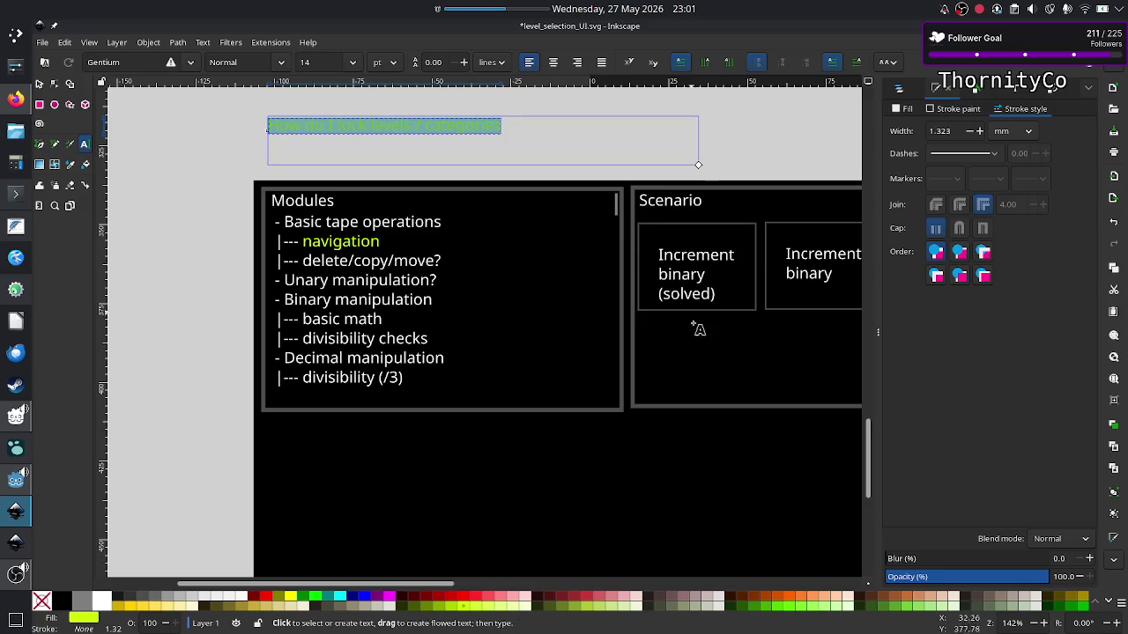
left_click(61, 602)
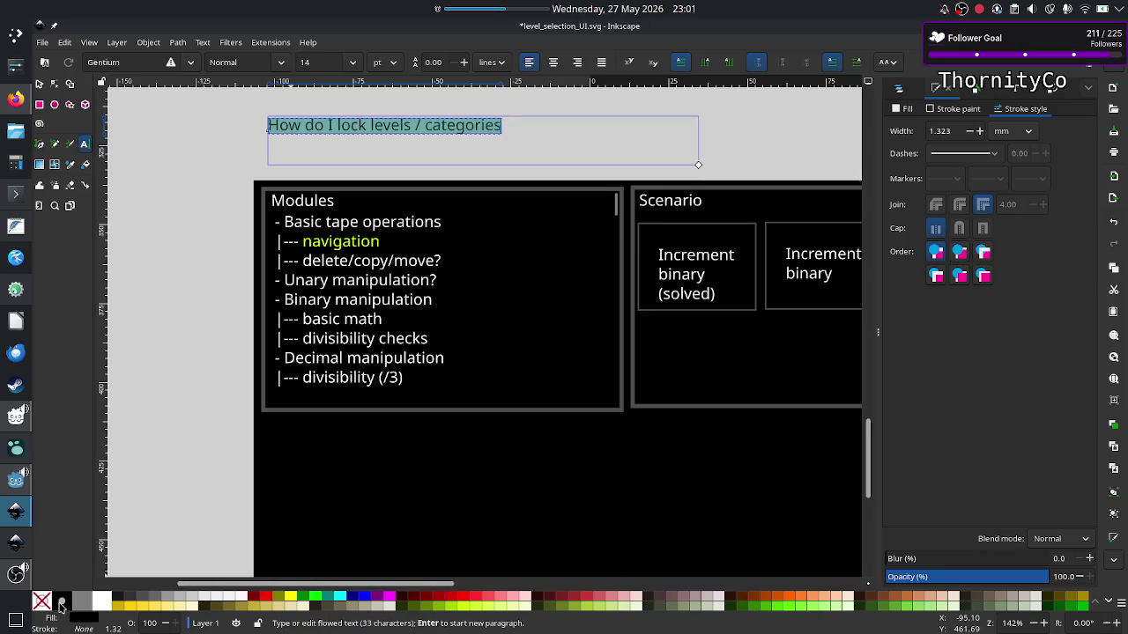
left_click(522, 130)
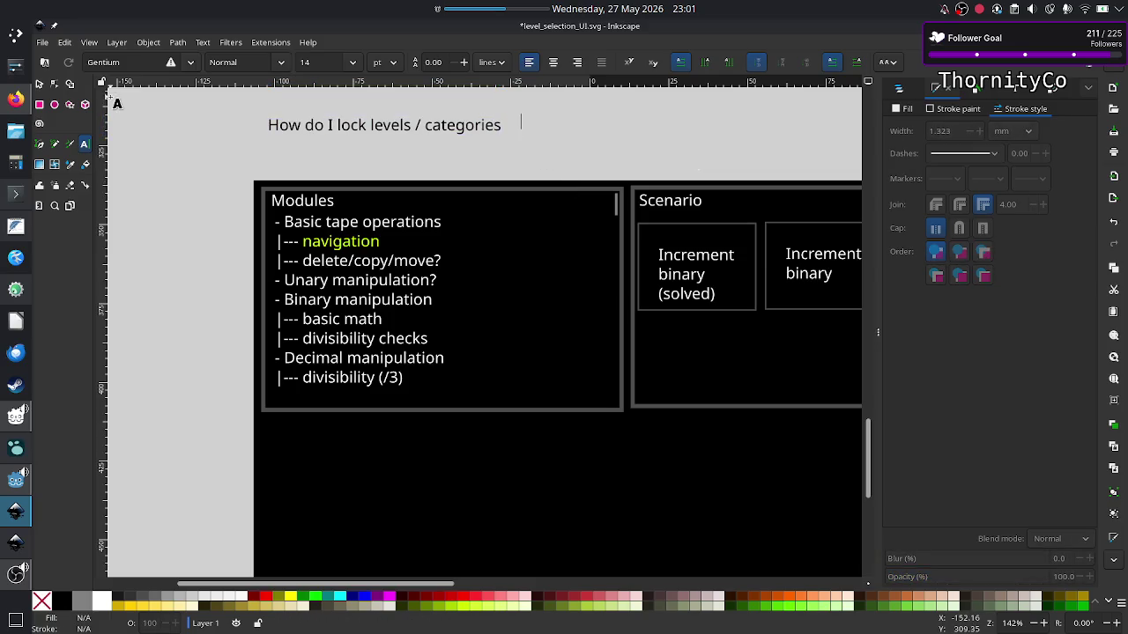
left_click(509, 128)
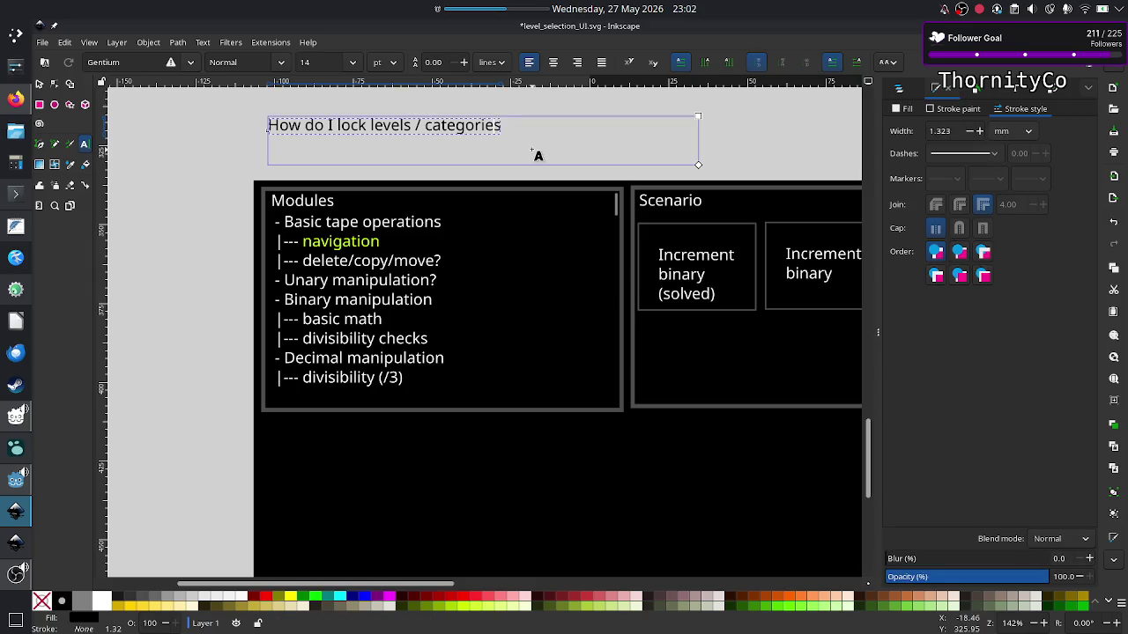
type("?")
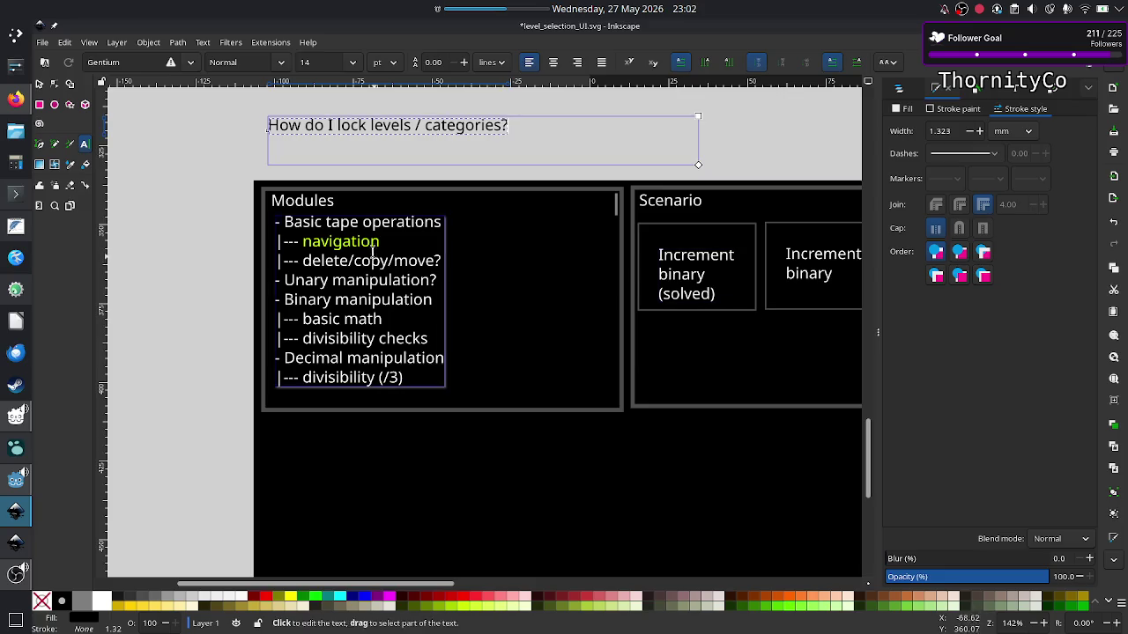
Leave text editing and review the Modules list's Decimal manipulation lines down to 'divisibility (/3)'.
scroll(598, 313, "right", 10)
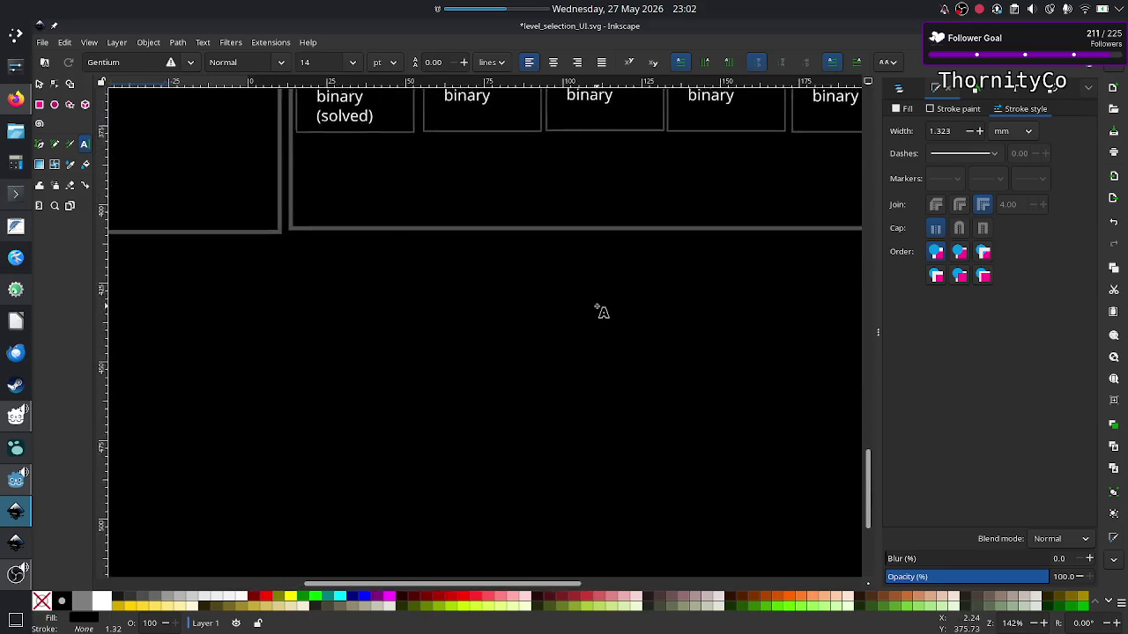
scroll(599, 311, "right", 2)
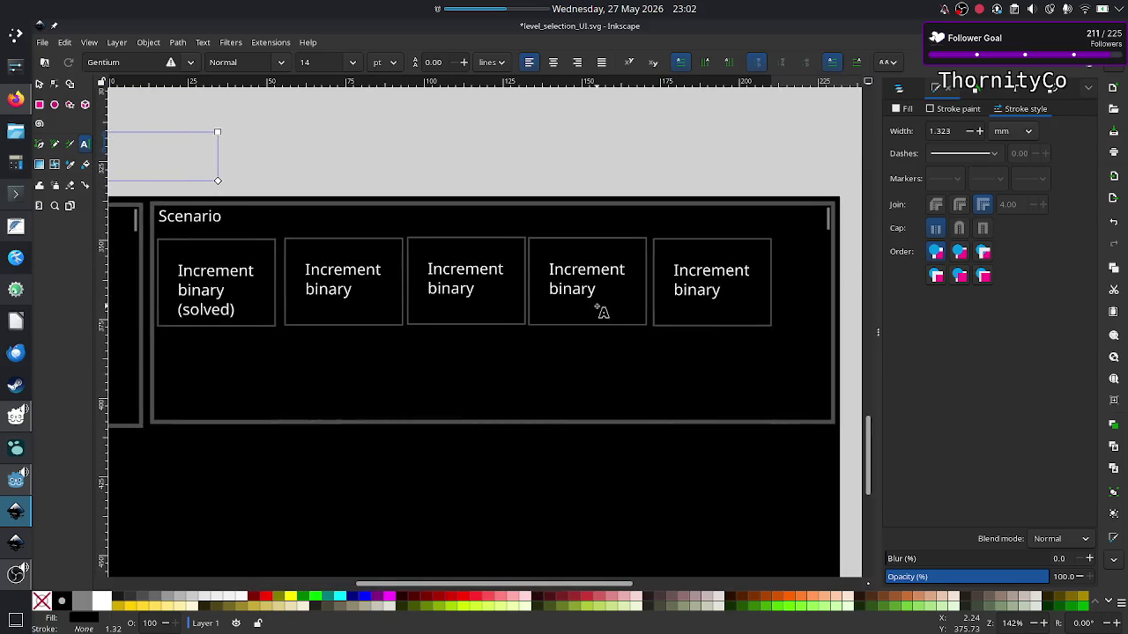
scroll(600, 311, "left", 3)
scroll(600, 312, "left", 13)
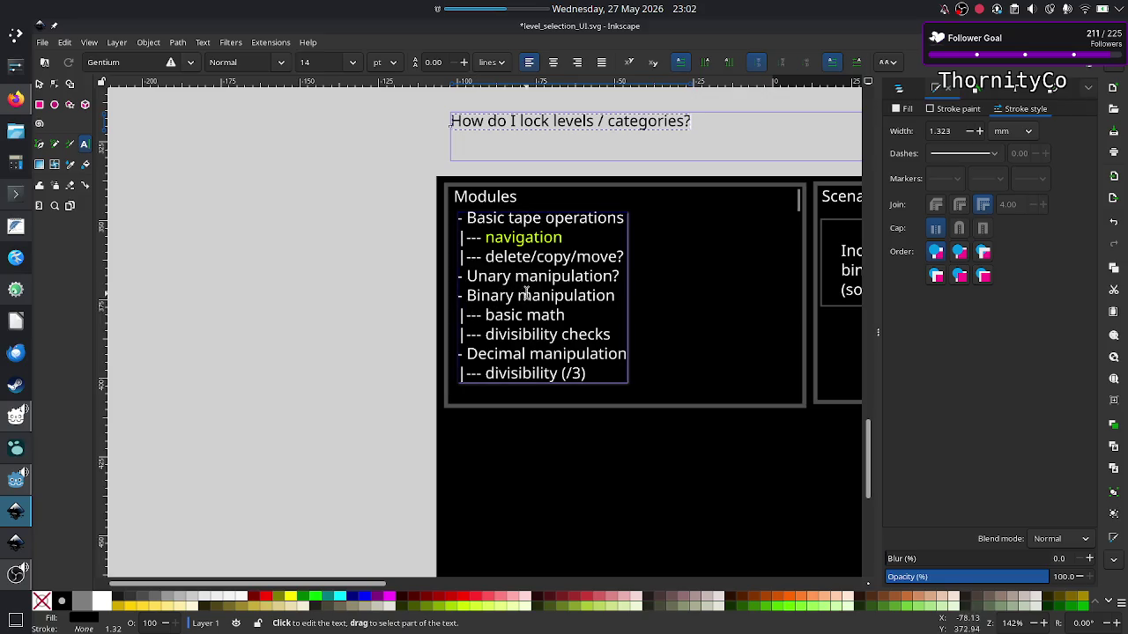
key("Escape")
scroll(775, 310, "right", 5)
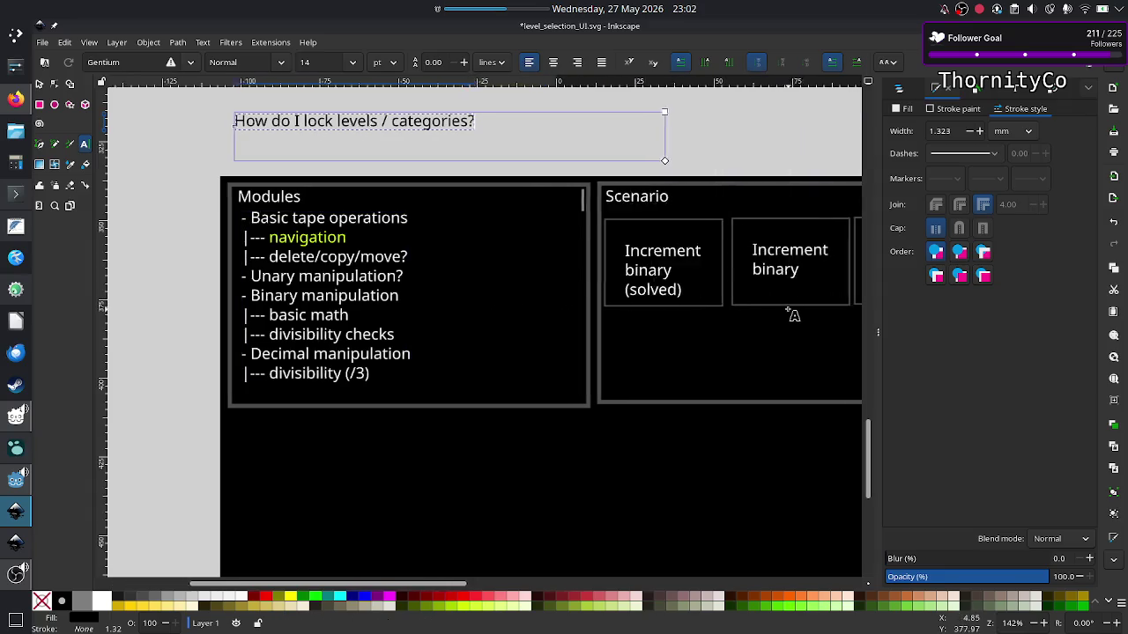
scroll(780, 312, "right", 5)
scroll(788, 313, "right", 5)
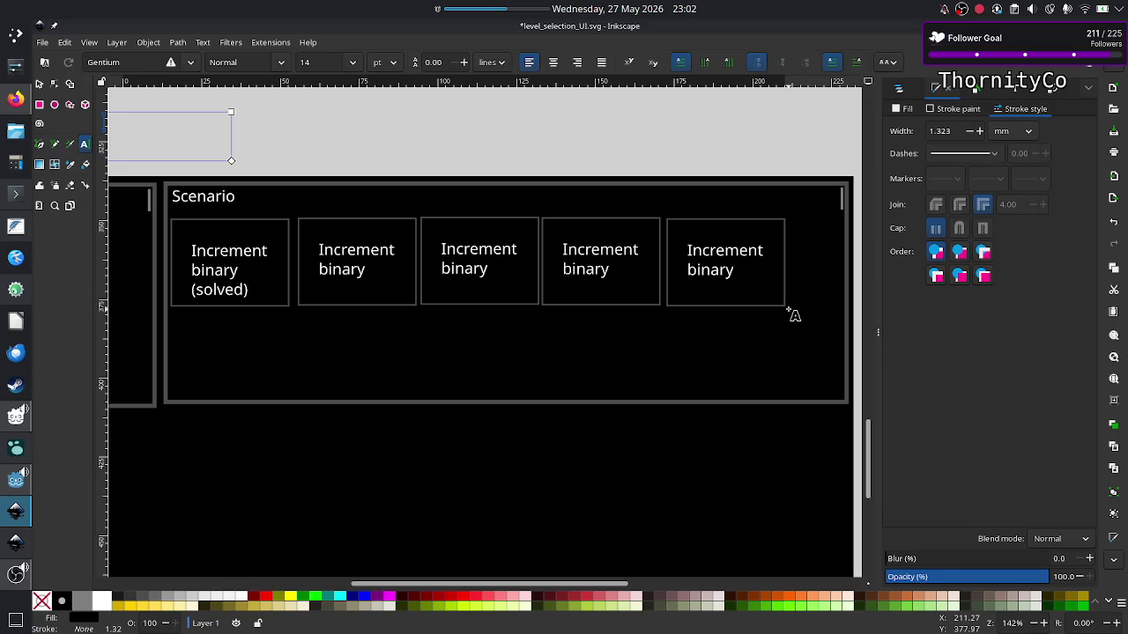
scroll(793, 314, "left", 8)
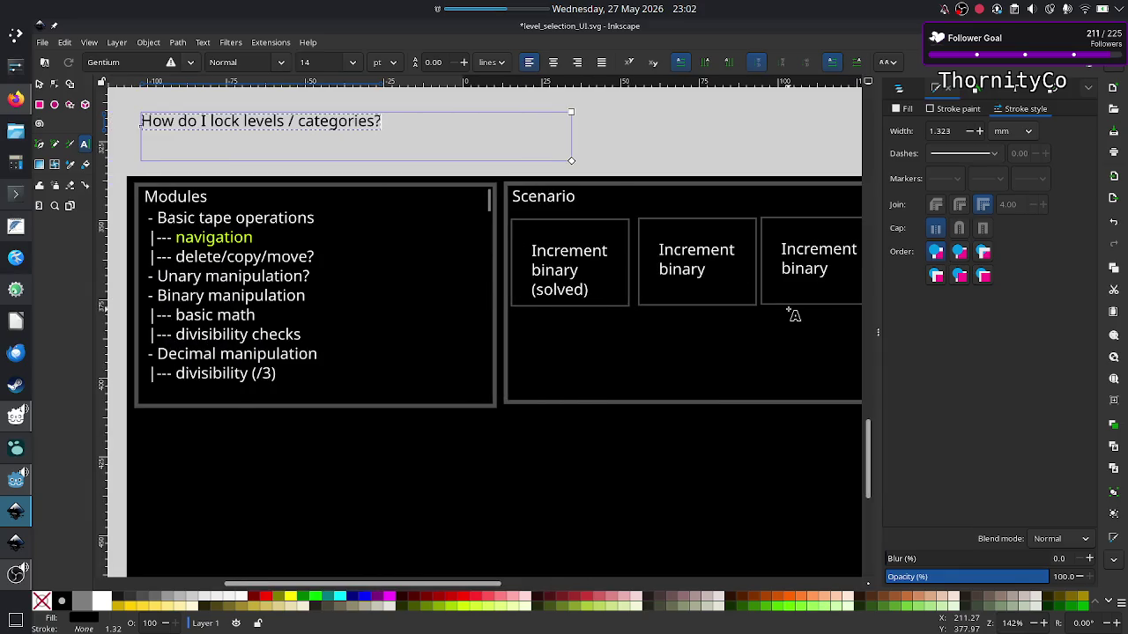
scroll(793, 314, "left", 2)
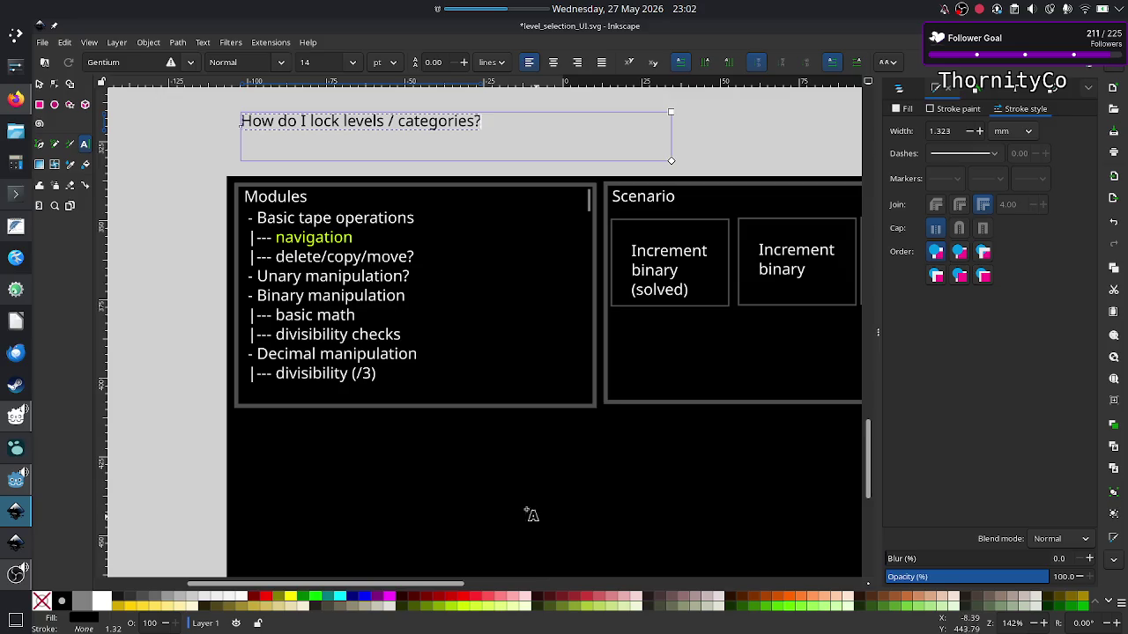
left_click(379, 376)
left_click_drag(379, 375, 240, 354)
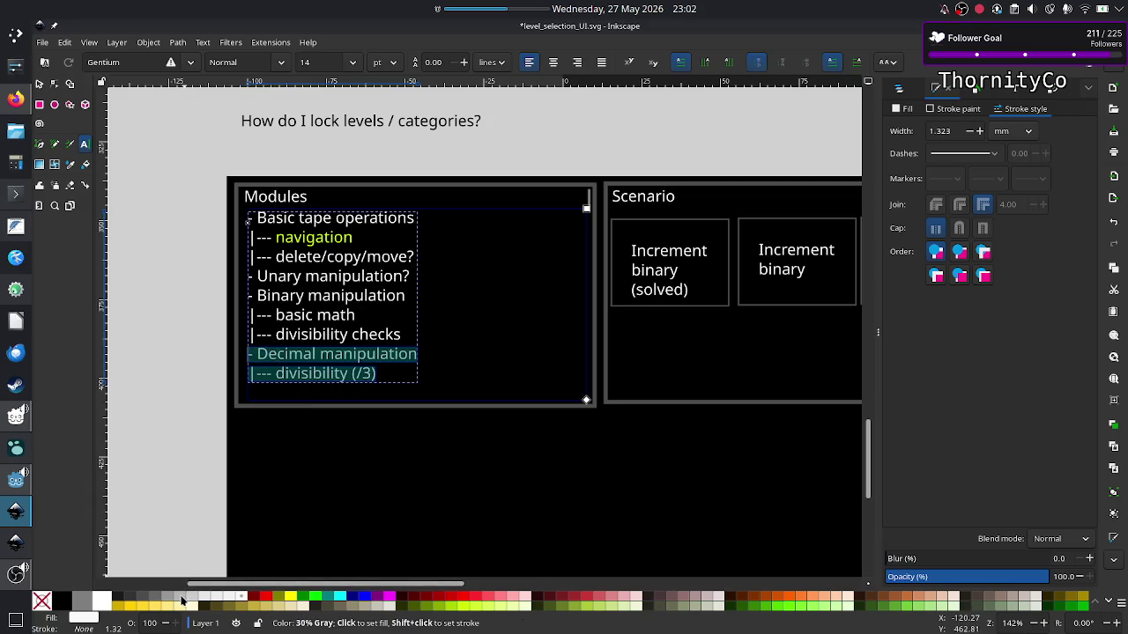
left_click(39, 83)
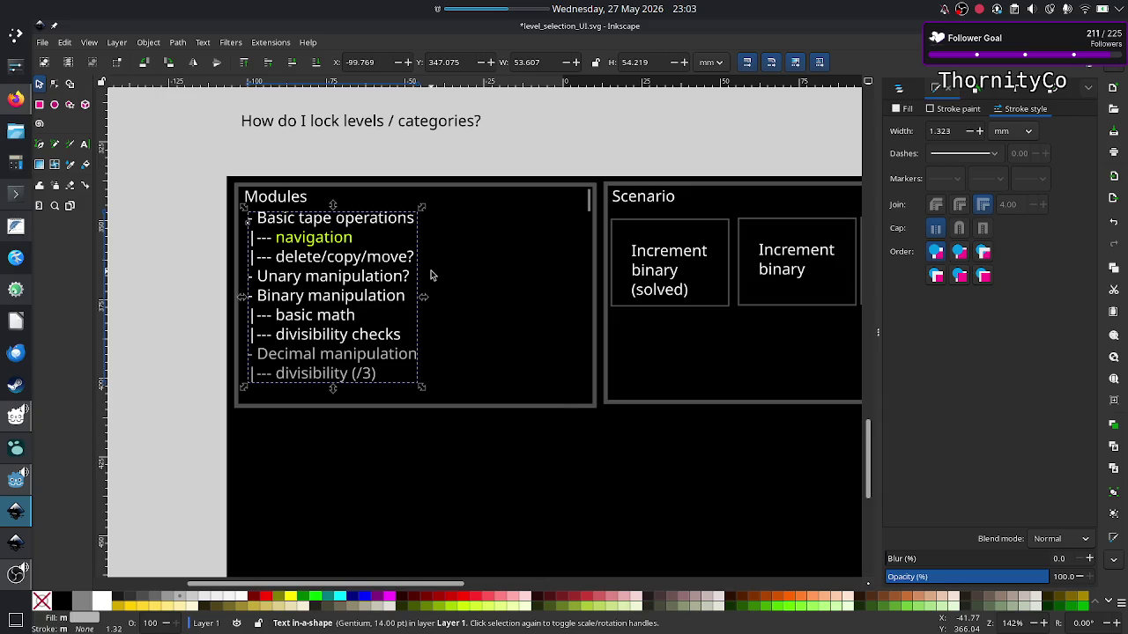
Scroll right to the five Increment binary boxes and select the solved one.
scroll(430, 276, "right", 3)
scroll(431, 276, "right", 3)
scroll(431, 276, "right", 5)
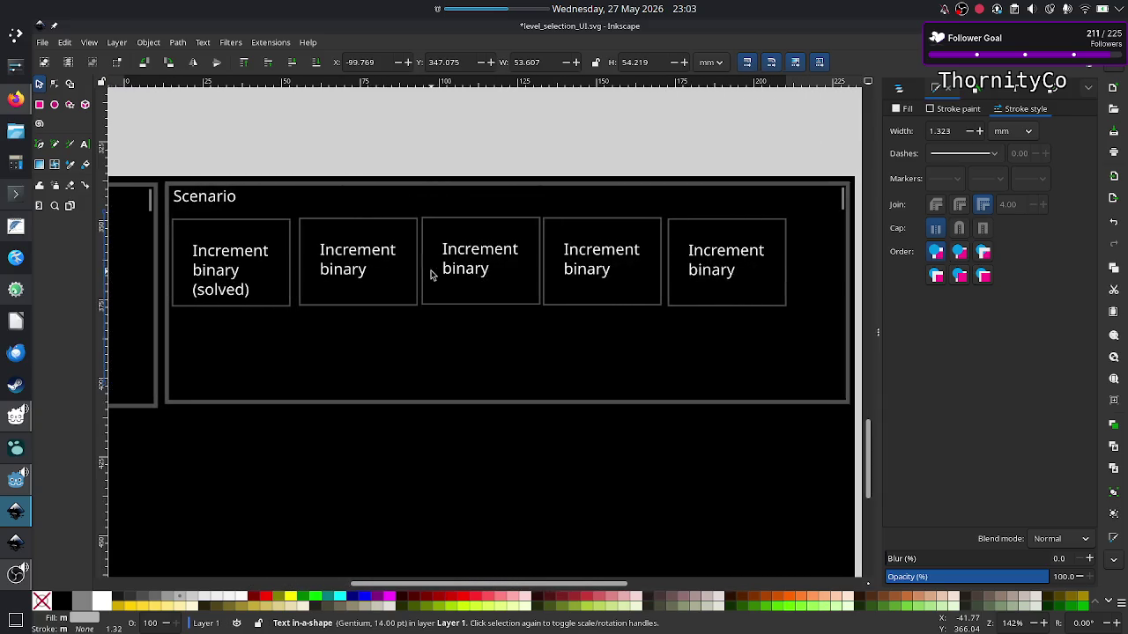
scroll(431, 275, "right", 1)
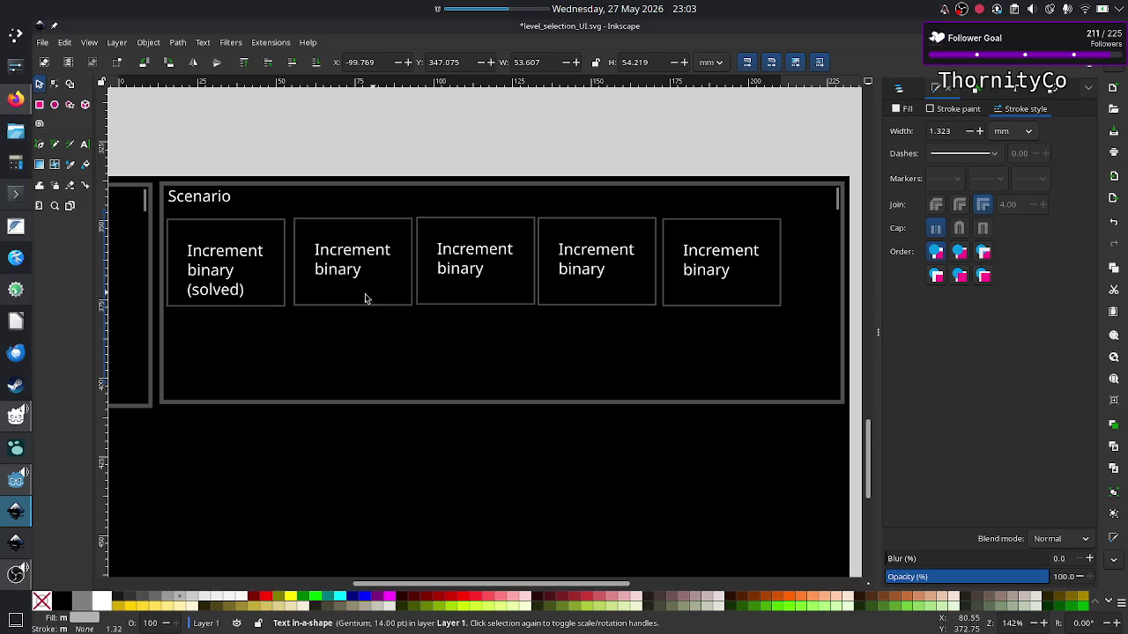
left_click(238, 296)
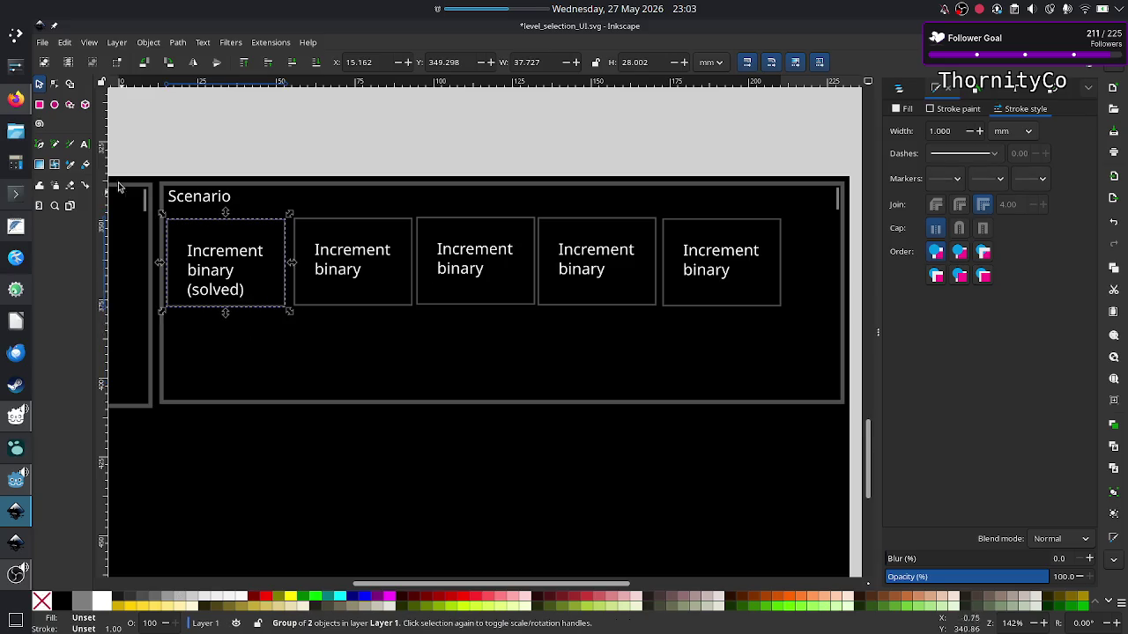
Delete the '(solved)' line from the first Scenario box's text.
left_click(85, 148)
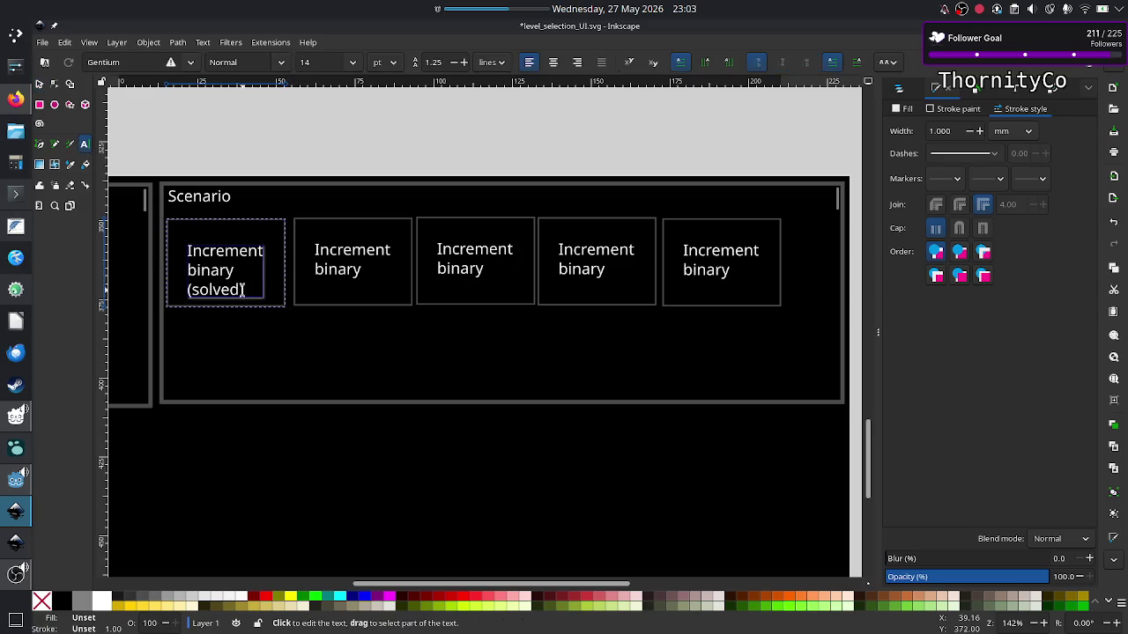
left_click(248, 291)
key("BackSpace")
key("BackSpace")
key("BackSpace")
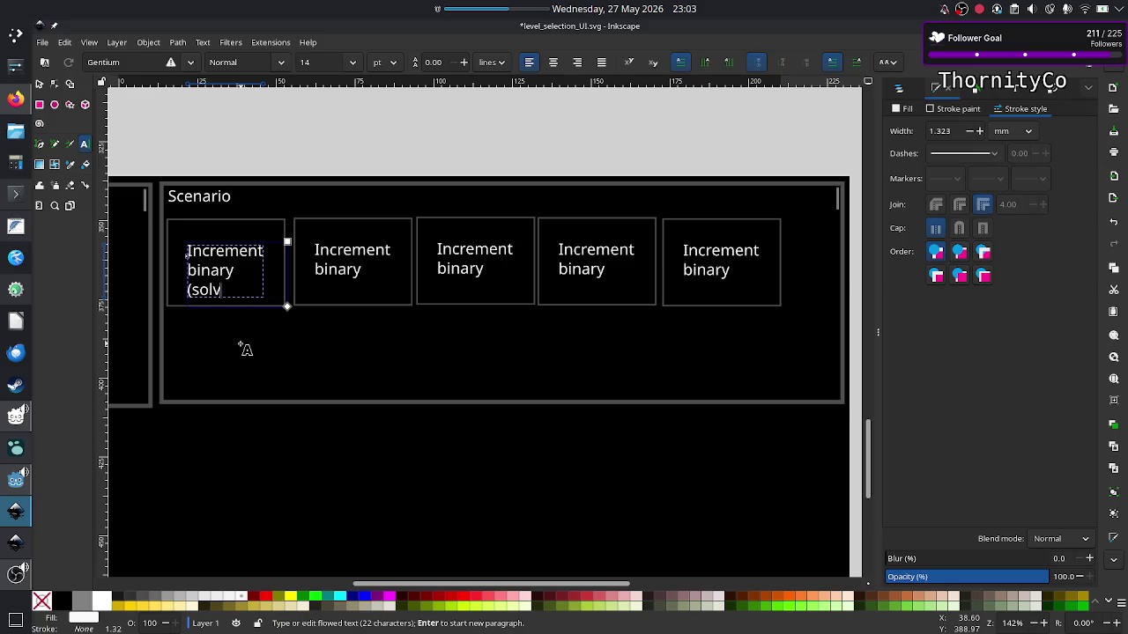
key("BackSpace")
key("BackSpace")
key("BackSpace")
key("BackSpace")
key("BackSpace")
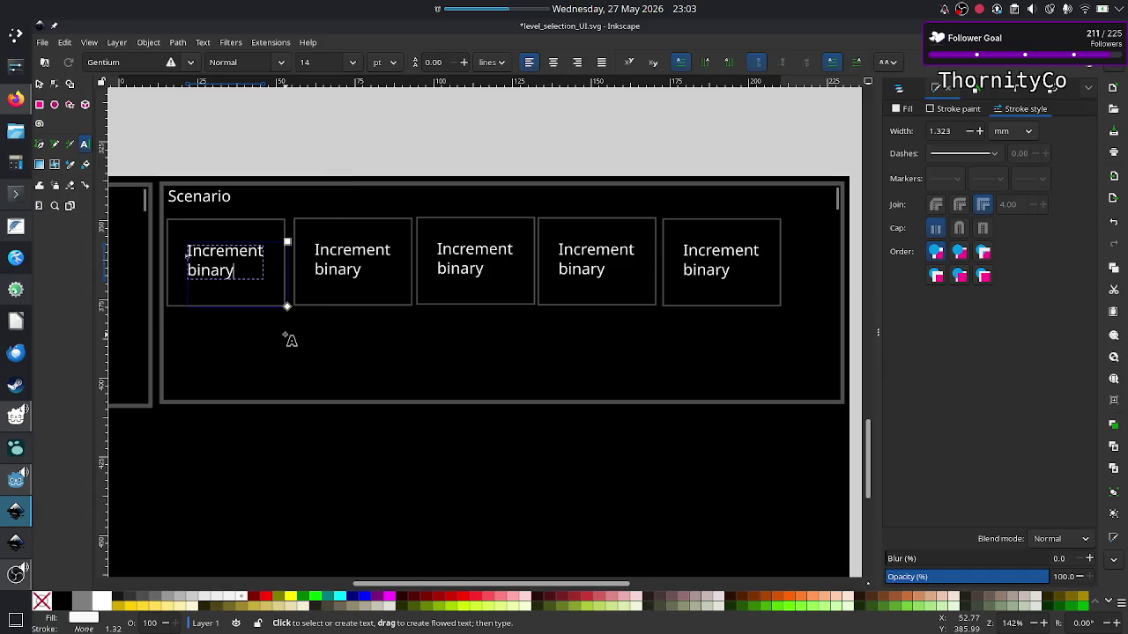
Add a small 'V' mark text and move it into the first box's bottom-right corner.
left_click_drag(284, 334, 326, 363)
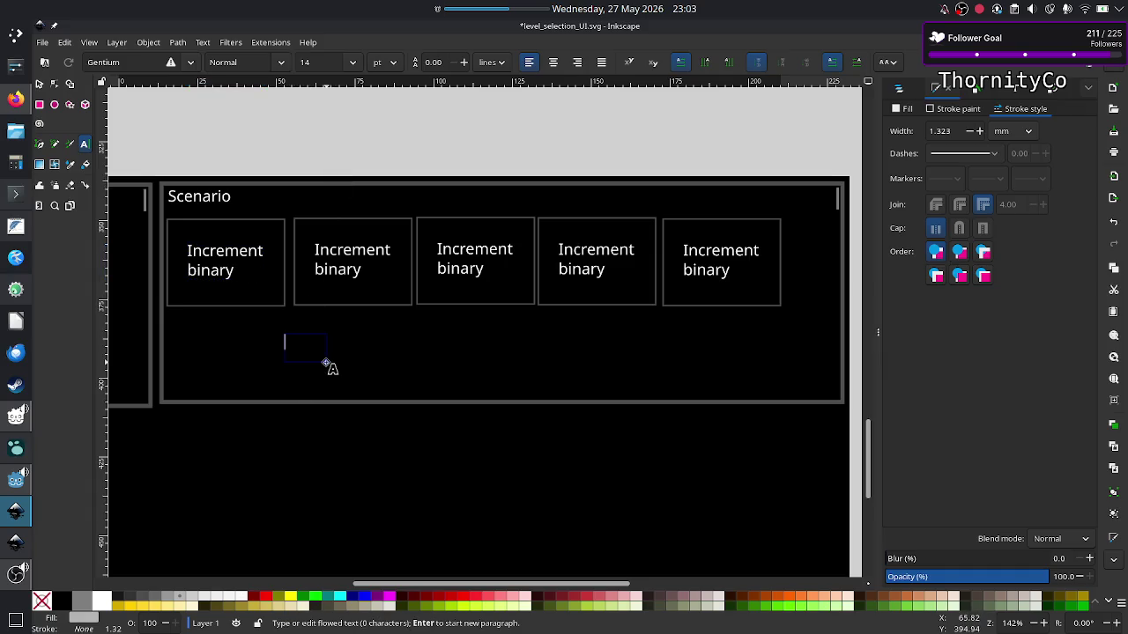
type("M")
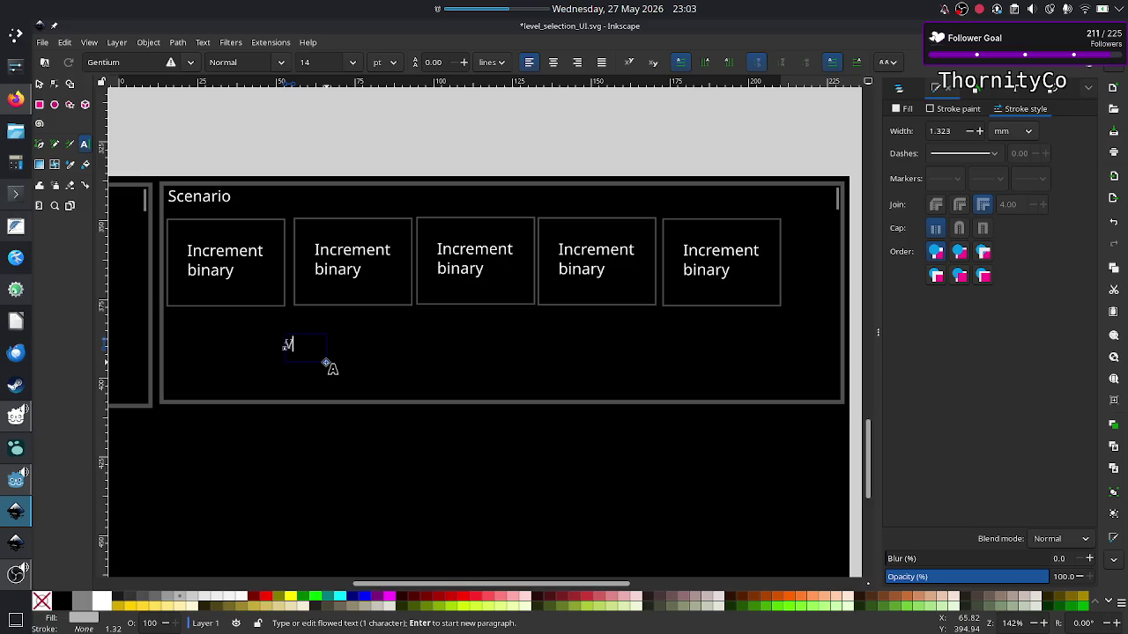
key("Escape")
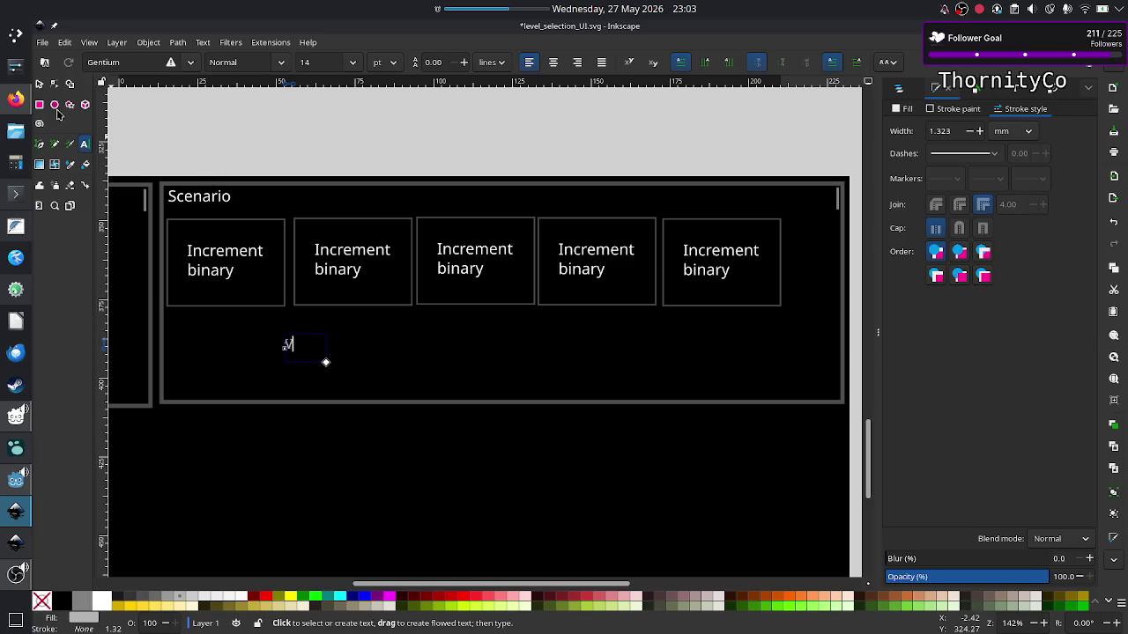
left_click(39, 84)
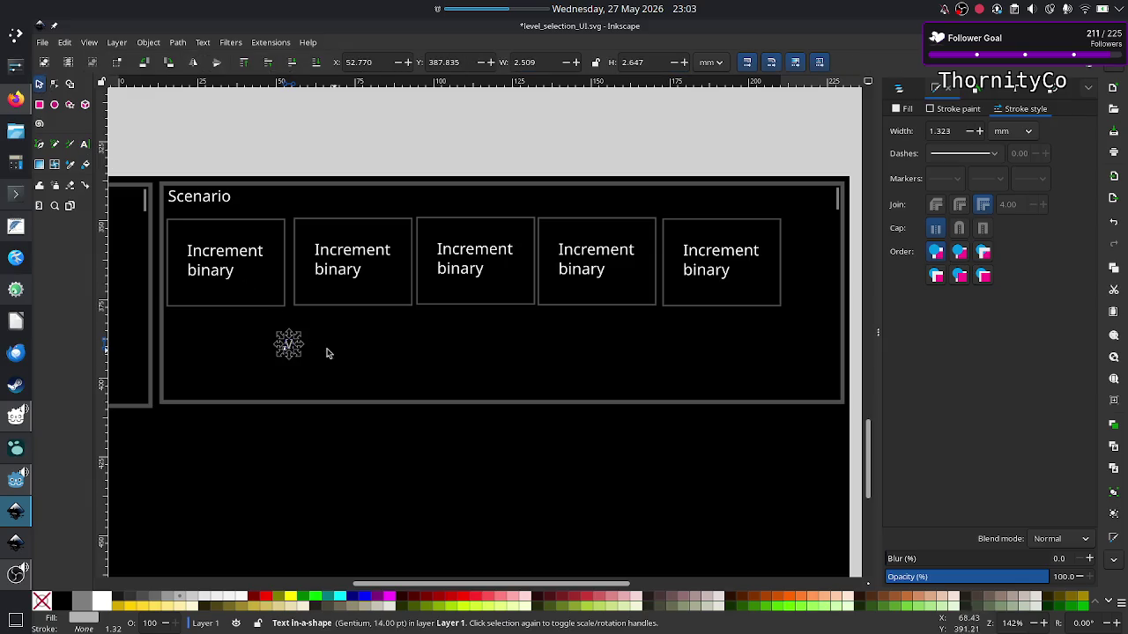
mouse_move(290, 345)
left_mouse_down()
mouse_move(278, 234)
mouse_move(276, 296)
left_mouse_up()
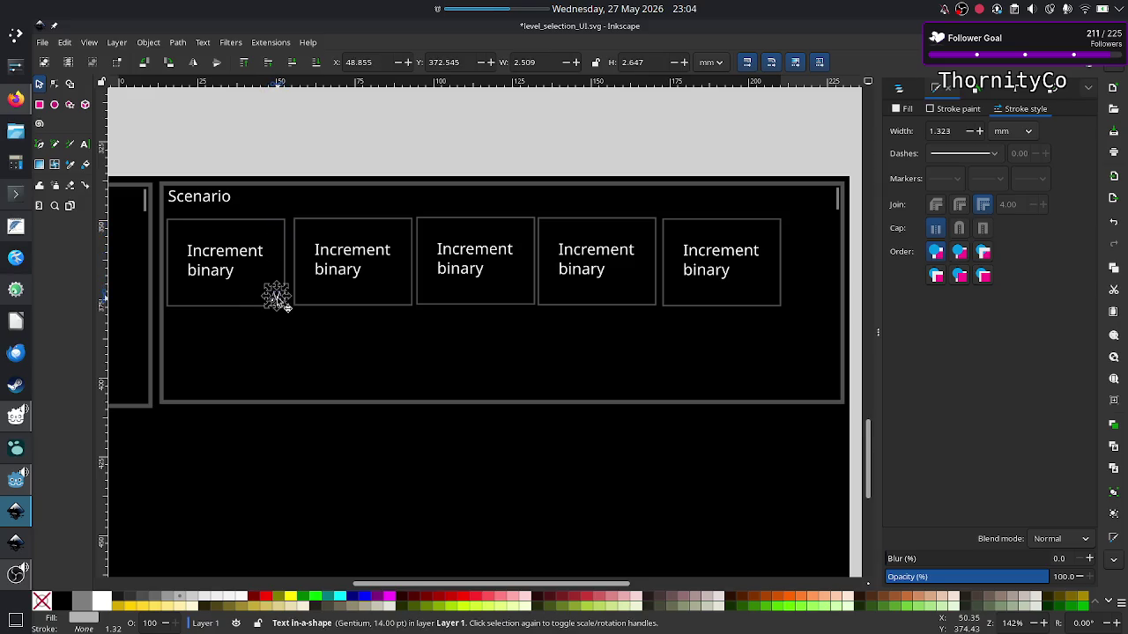
left_click(369, 163)
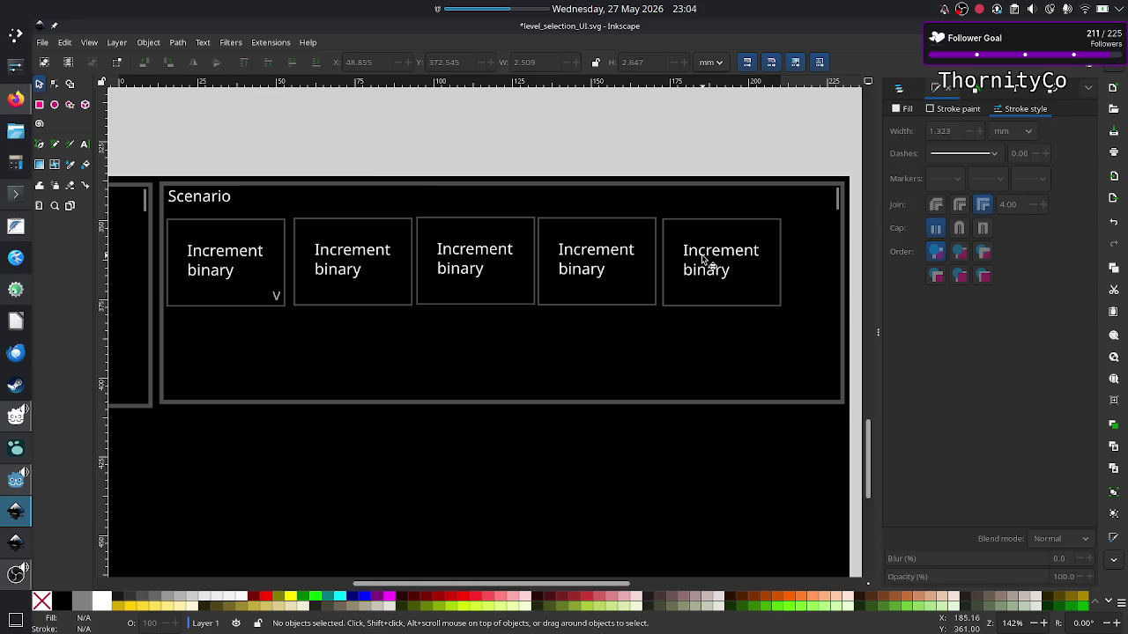
Ungroup the fifth Increment binary box and delete its text, leaving an empty rectangle.
left_click(731, 255)
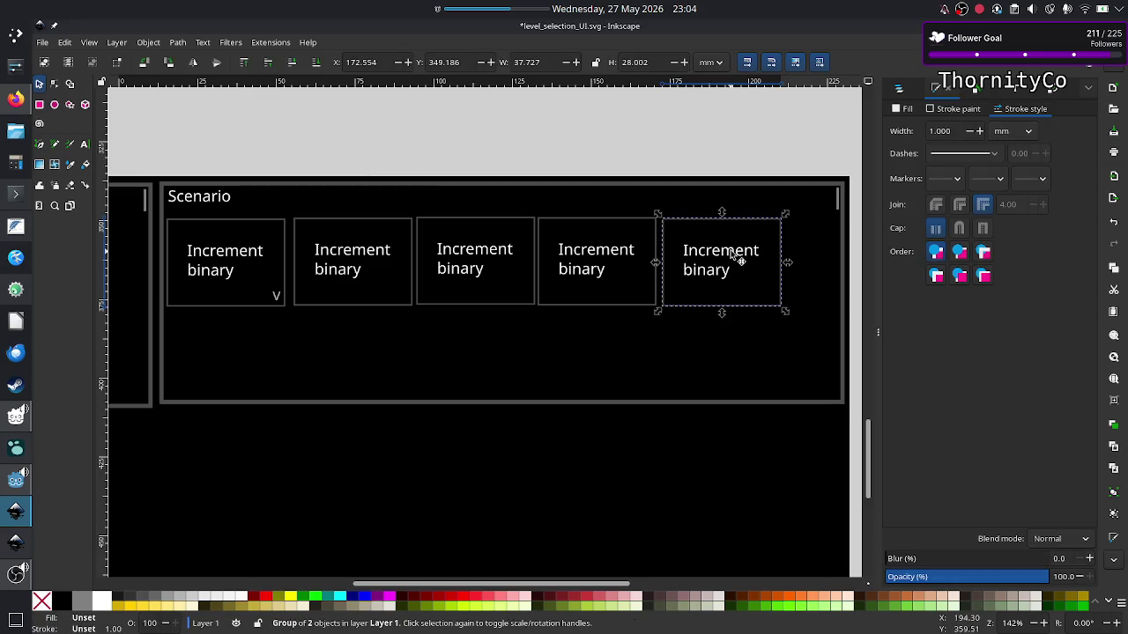
left_click(85, 145)
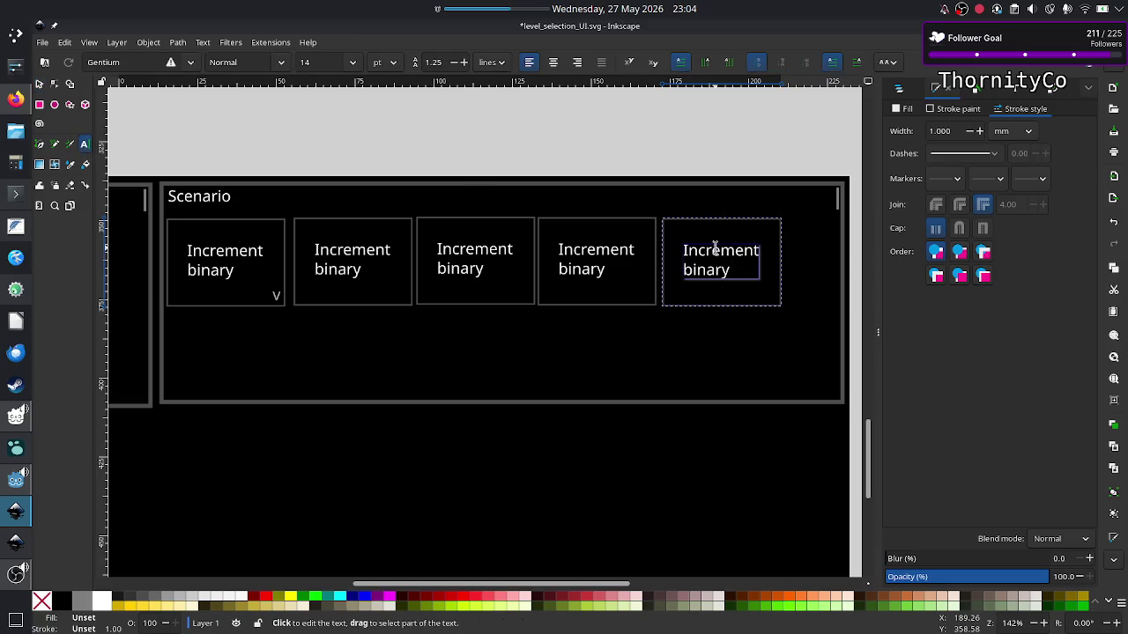
key("Escape")
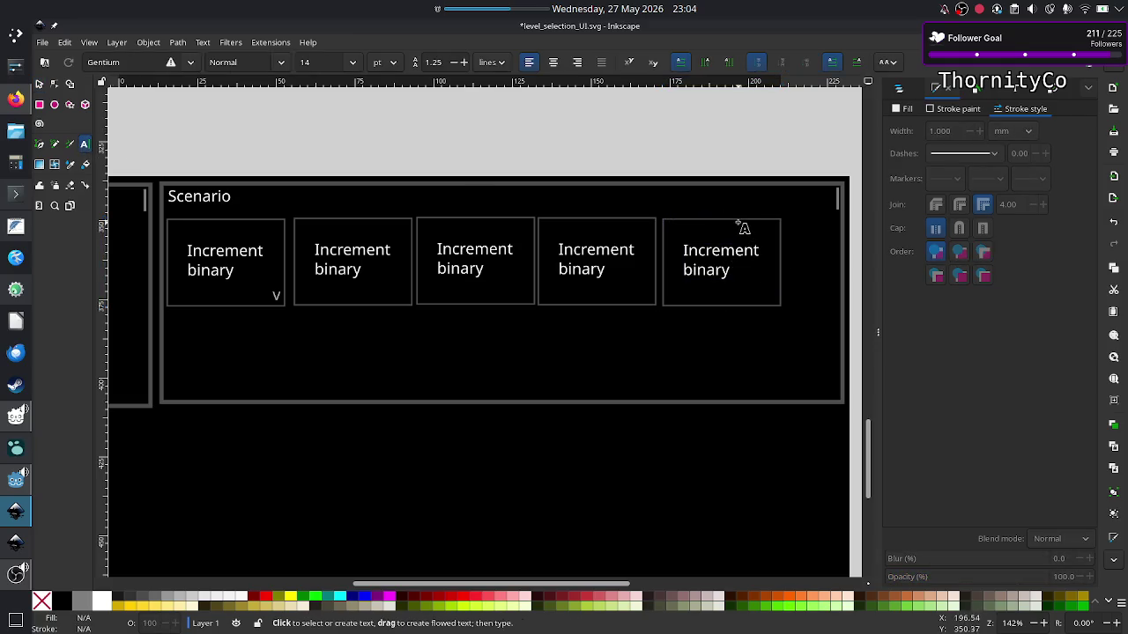
left_click(40, 84)
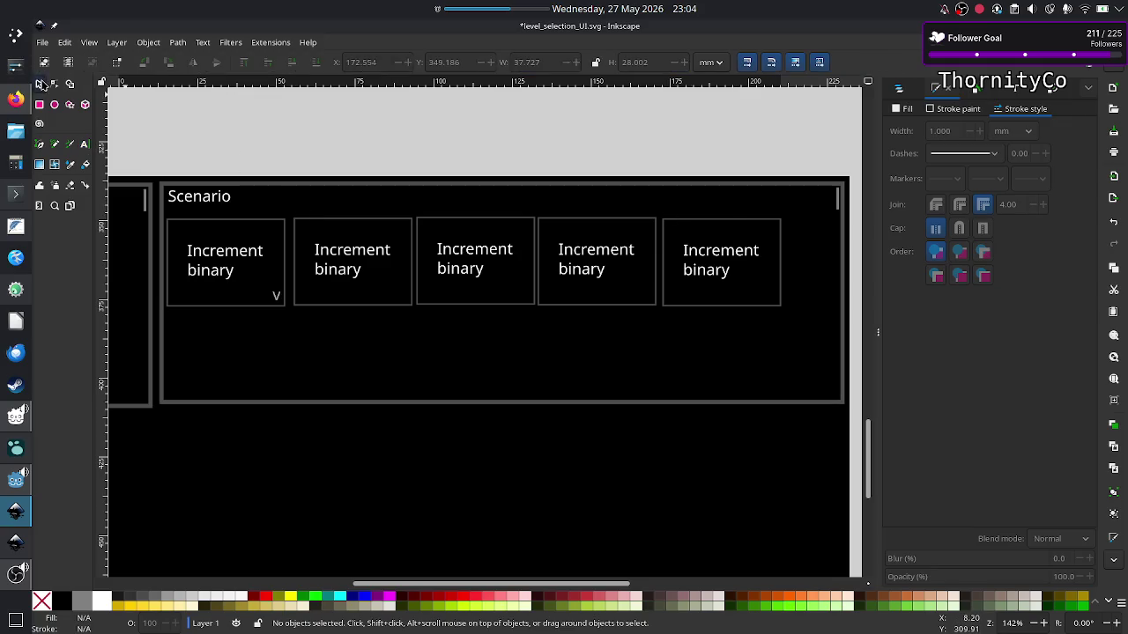
right_click(753, 225)
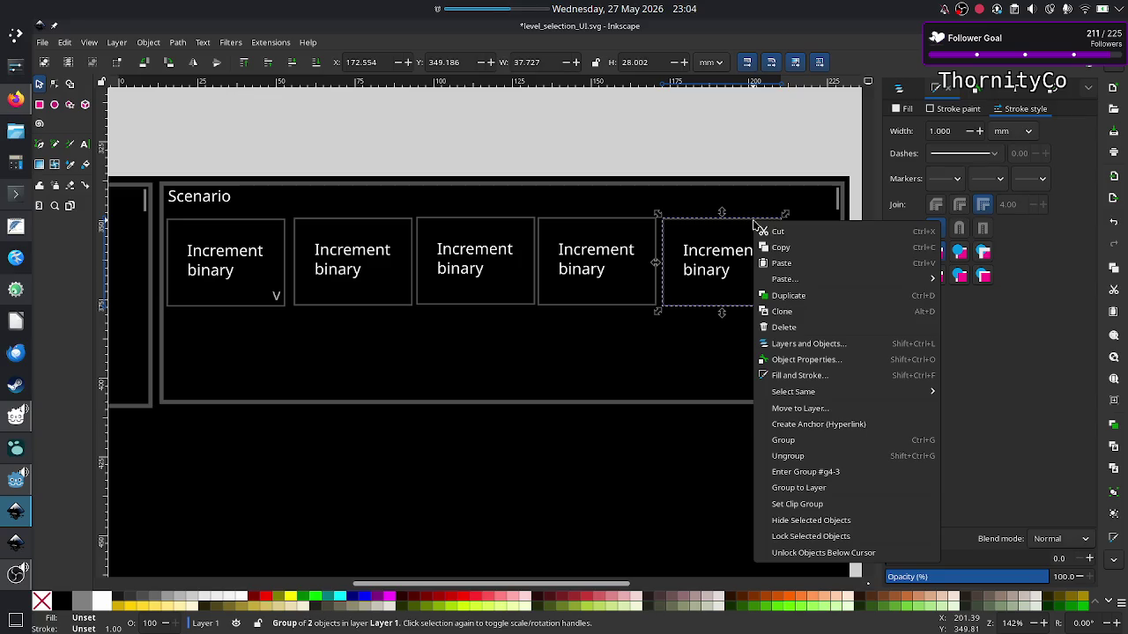
left_click(802, 457)
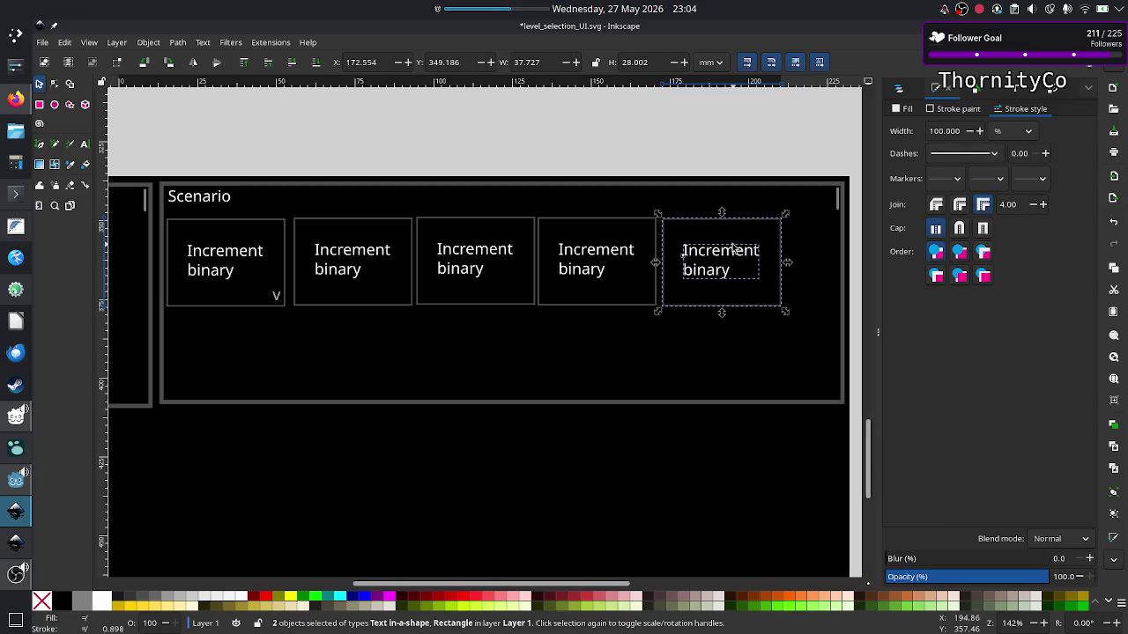
left_click(232, 136)
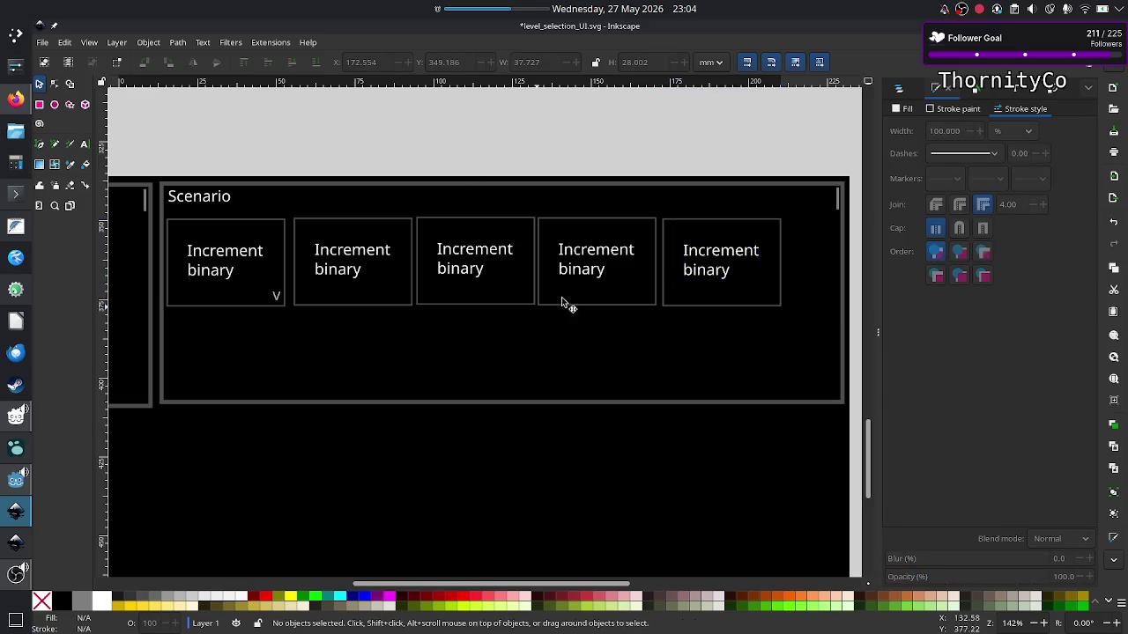
left_click(710, 254)
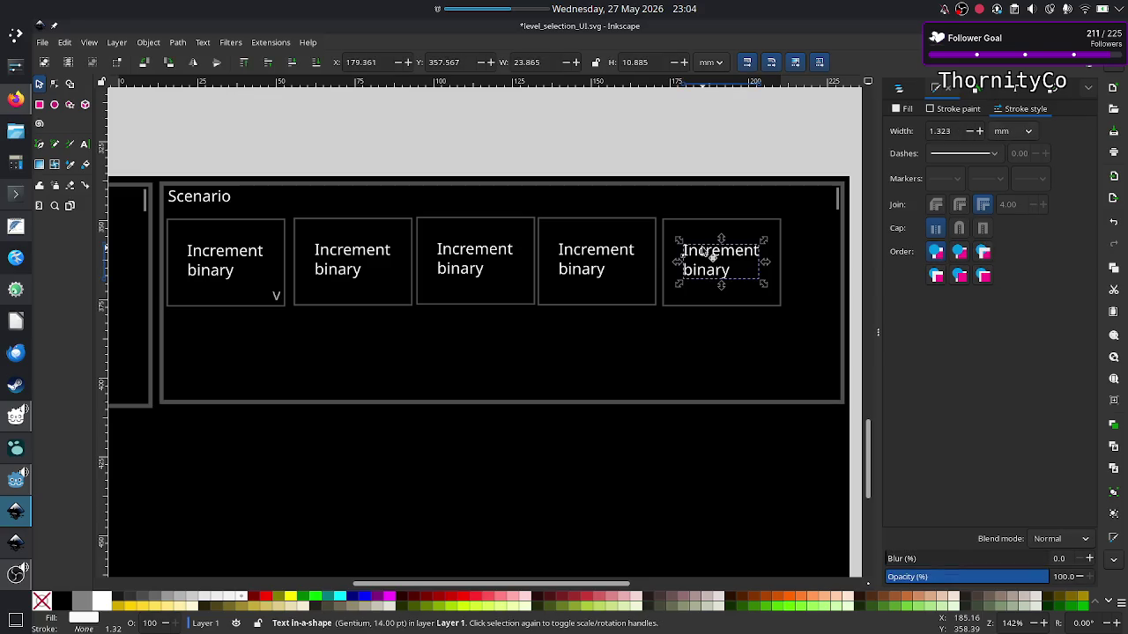
key("Delete")
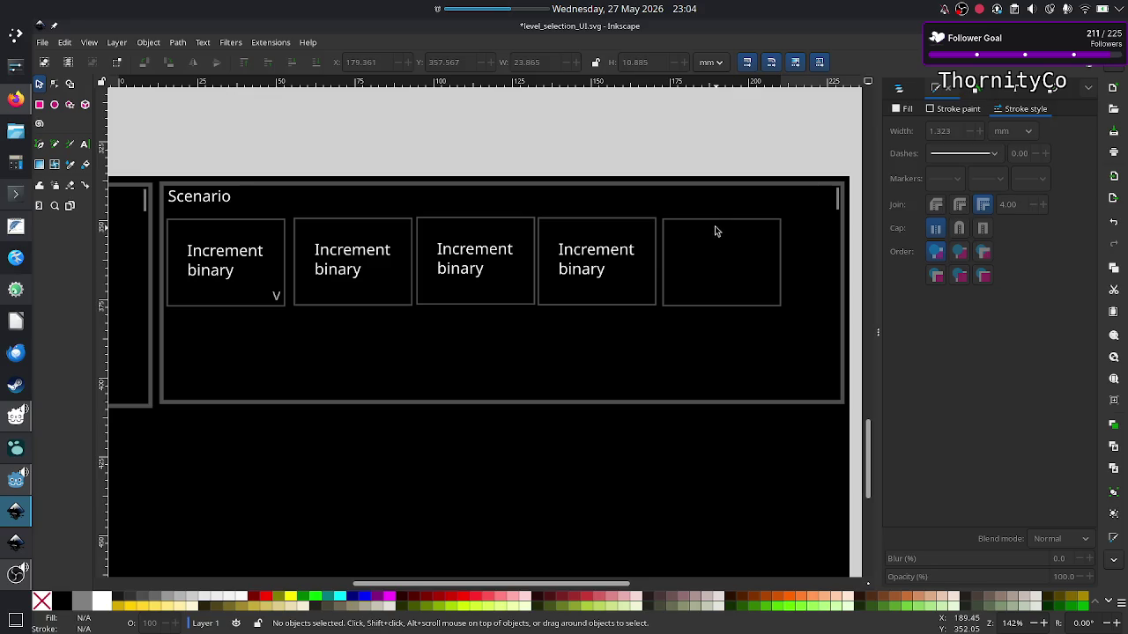
Give the empty fifth rectangle a flat dark grey fill (333333).
left_click(720, 223)
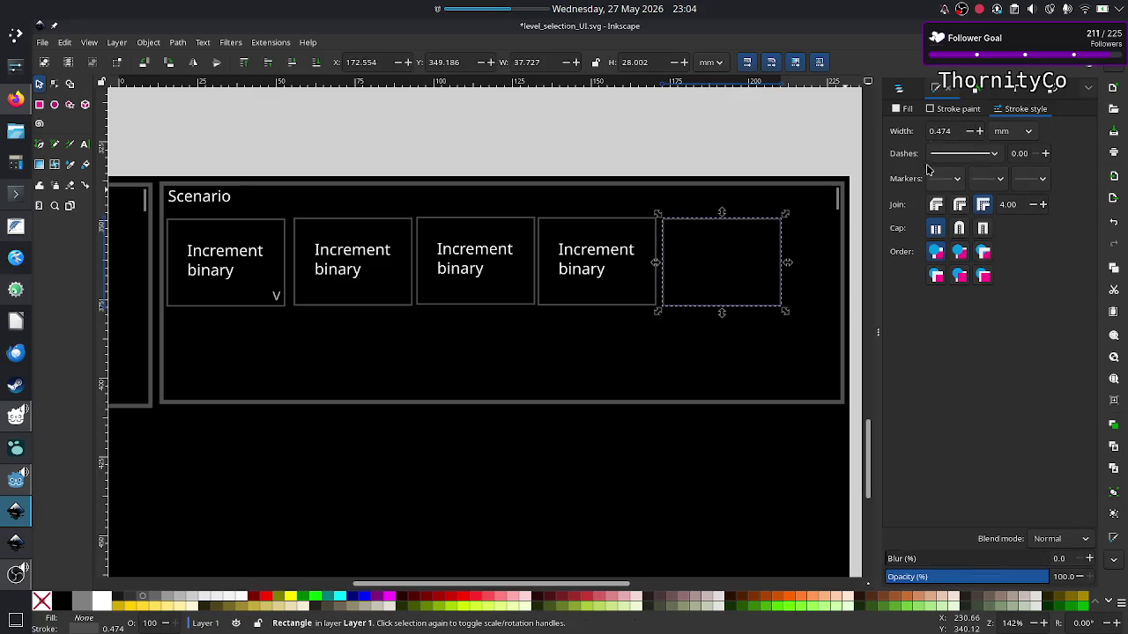
left_click(948, 109)
left_click(897, 109)
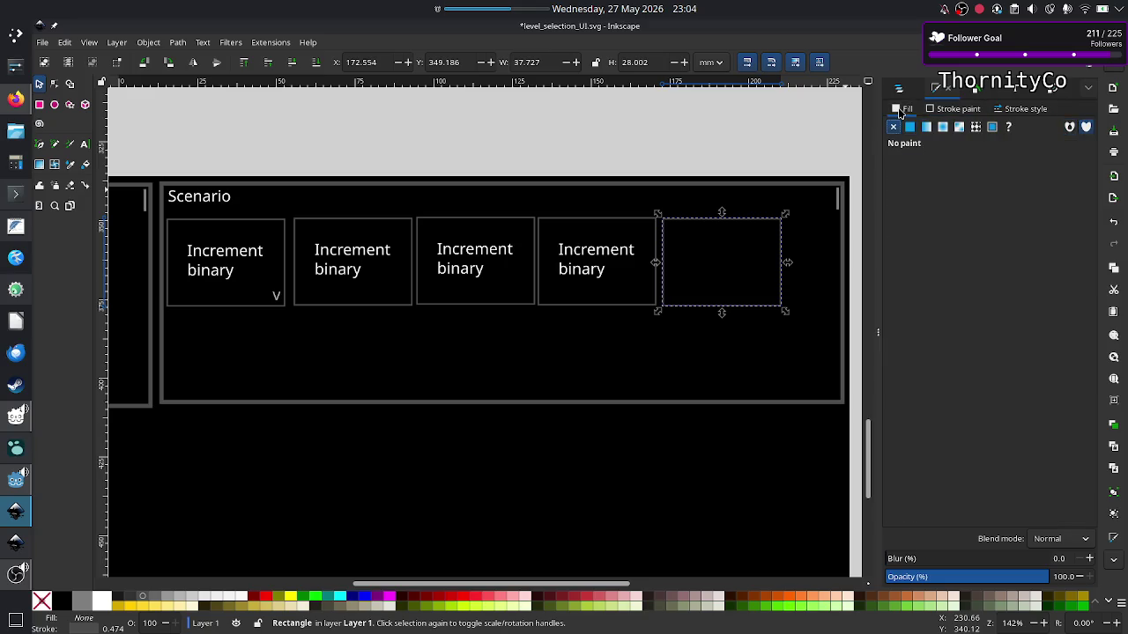
left_click(909, 127)
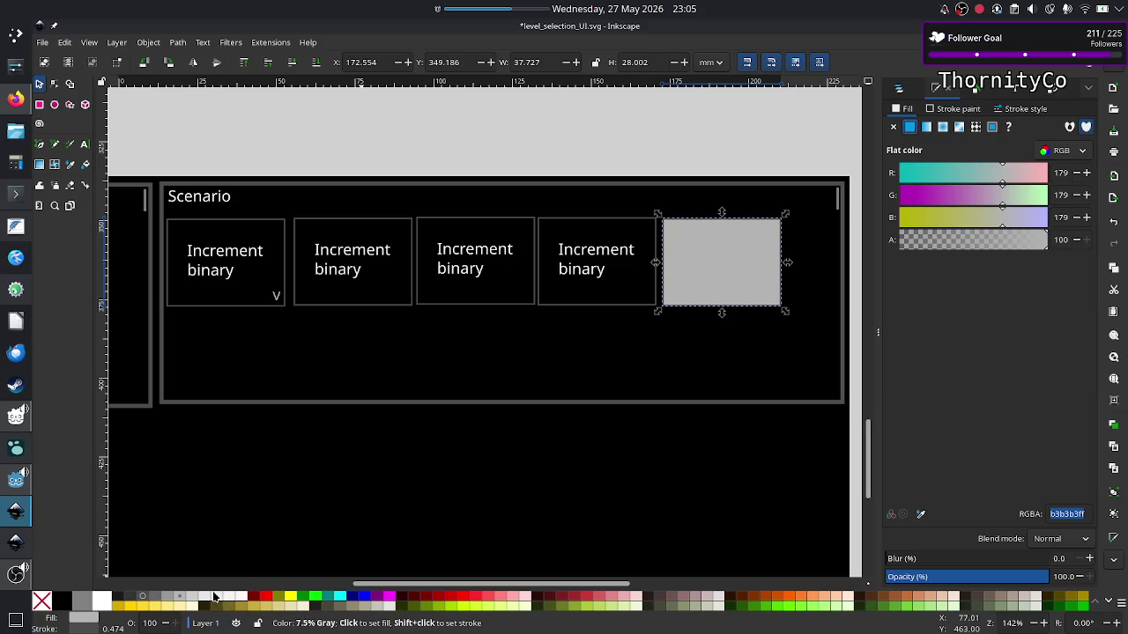
left_click(215, 599)
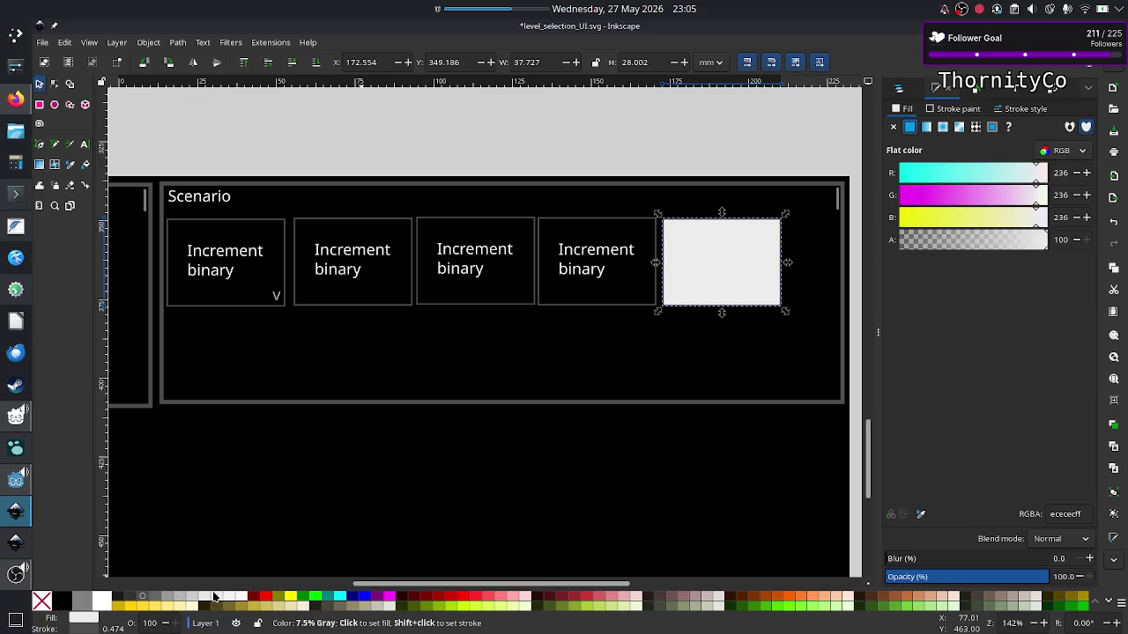
left_click(170, 599)
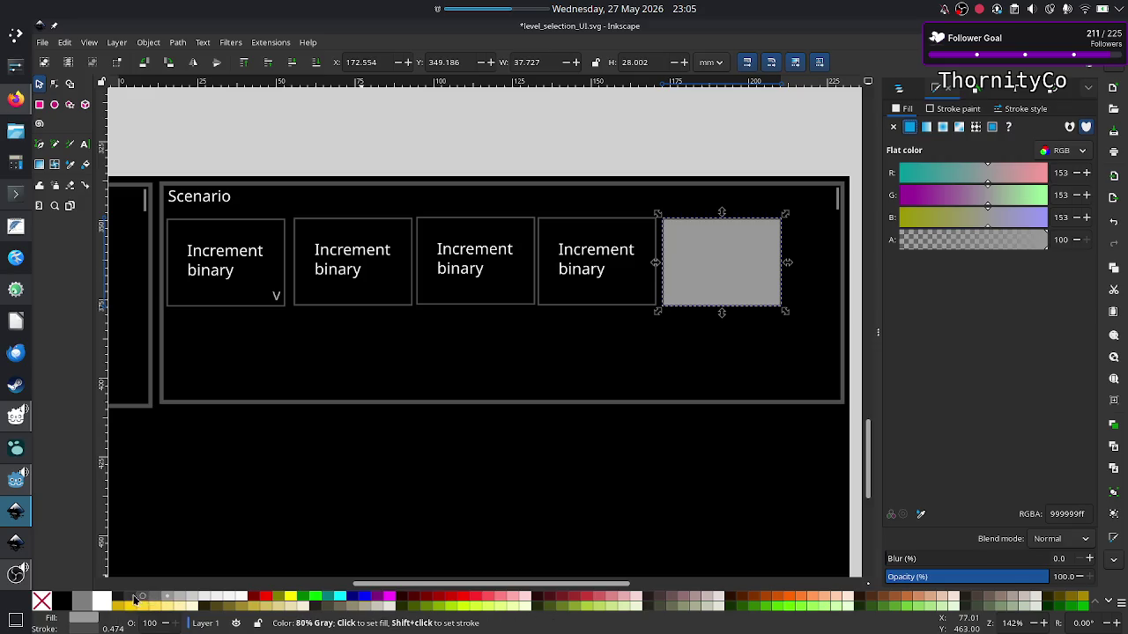
left_click(132, 599)
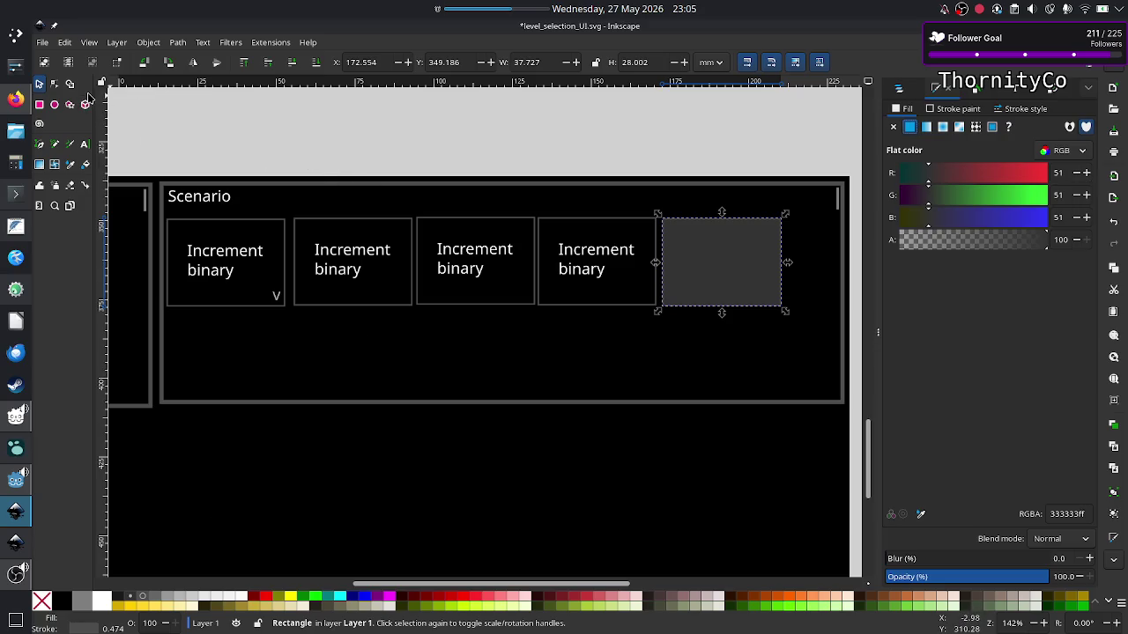
left_click(85, 147)
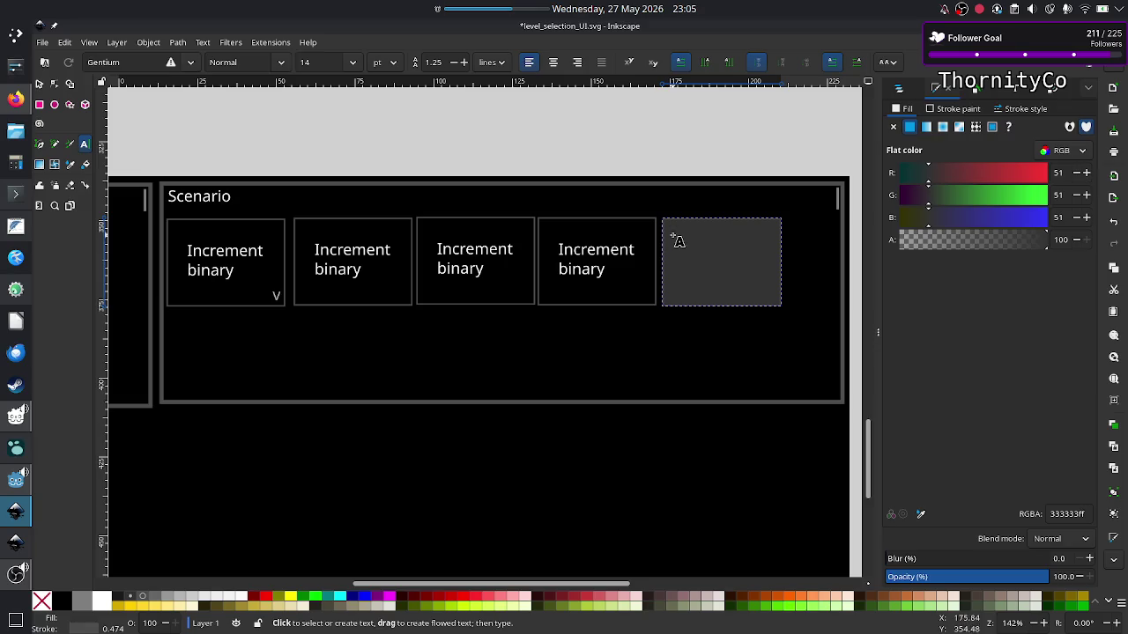
Add the white label 'solve 3 more scenarios' in a text frame inside the grey tile.
left_click_drag(673, 243, 773, 283)
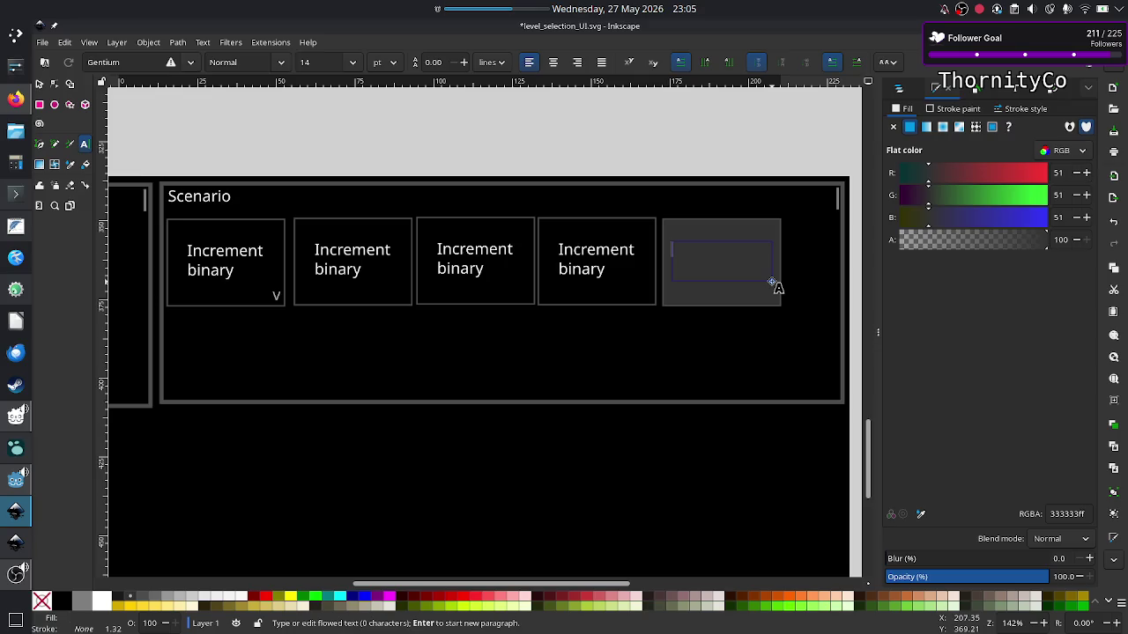
type("Subtrac")
type("tion b")
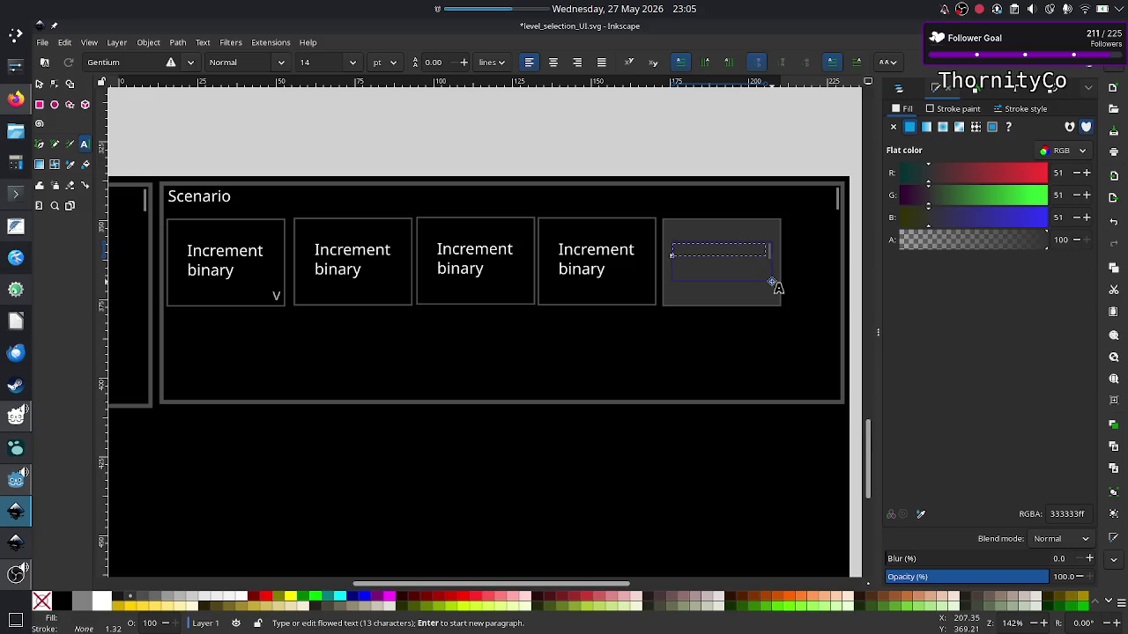
type("ina")
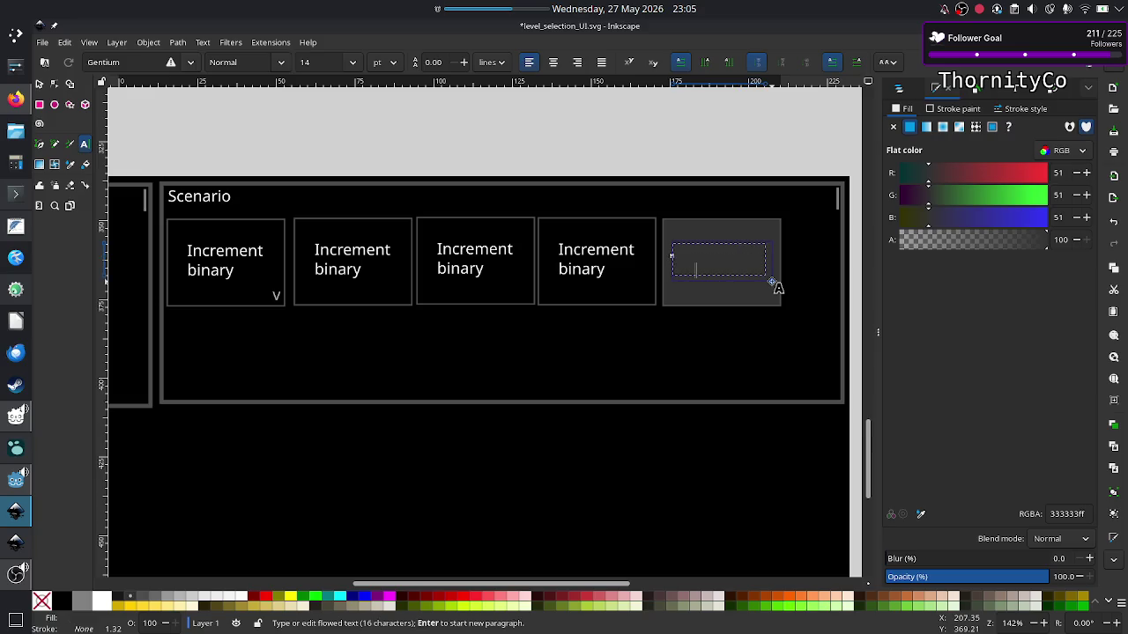
type("ry")
key("ctrl+a")
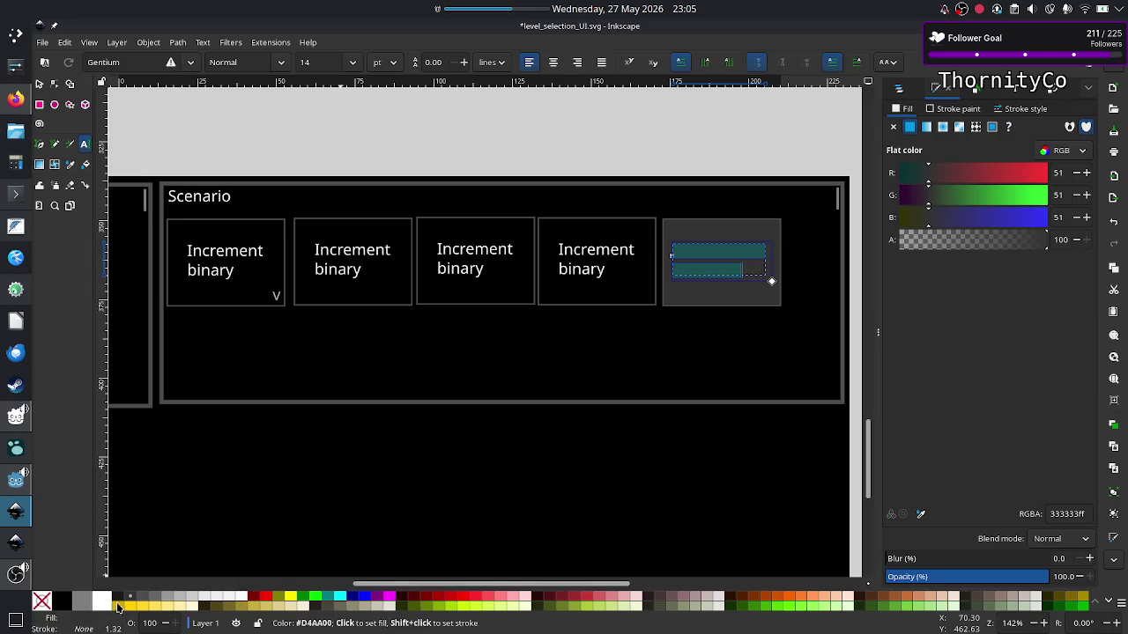
left_click(102, 601)
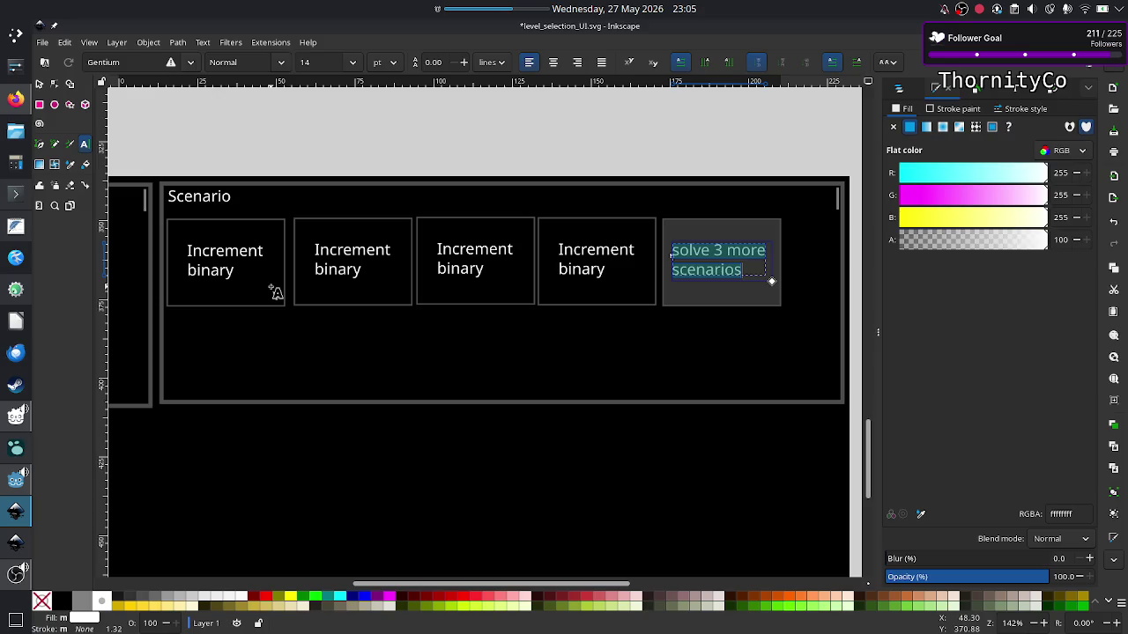
left_click(40, 85)
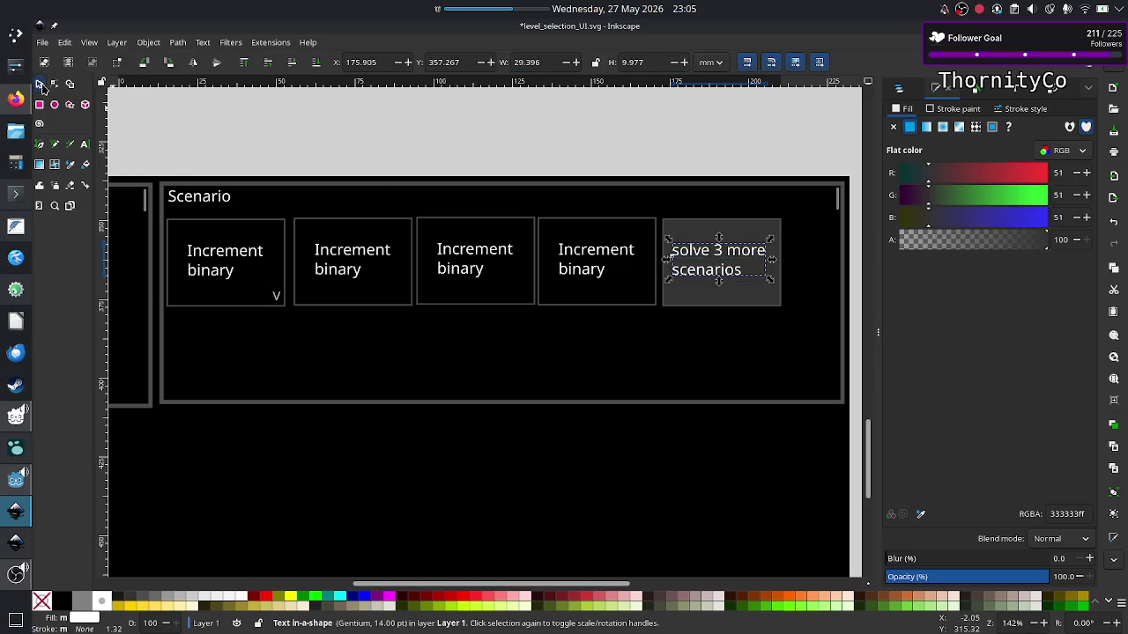
left_click(436, 155)
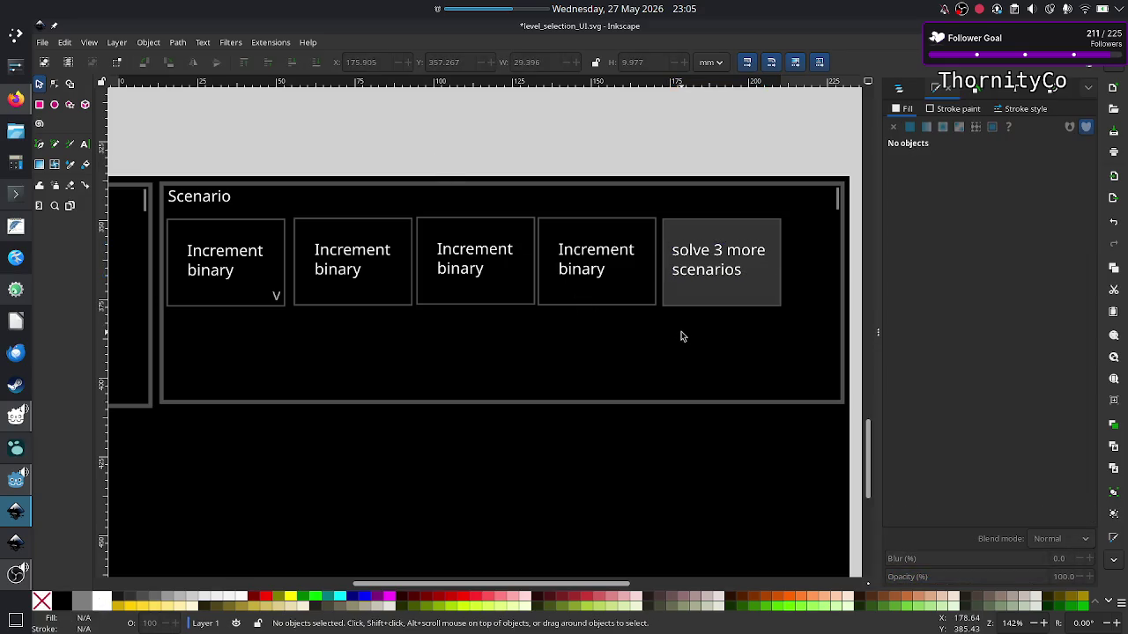
Change the grey tile's label number from 3 to 2, making it 'solve 2 more scenarios'.
scroll(671, 315, "left", 1)
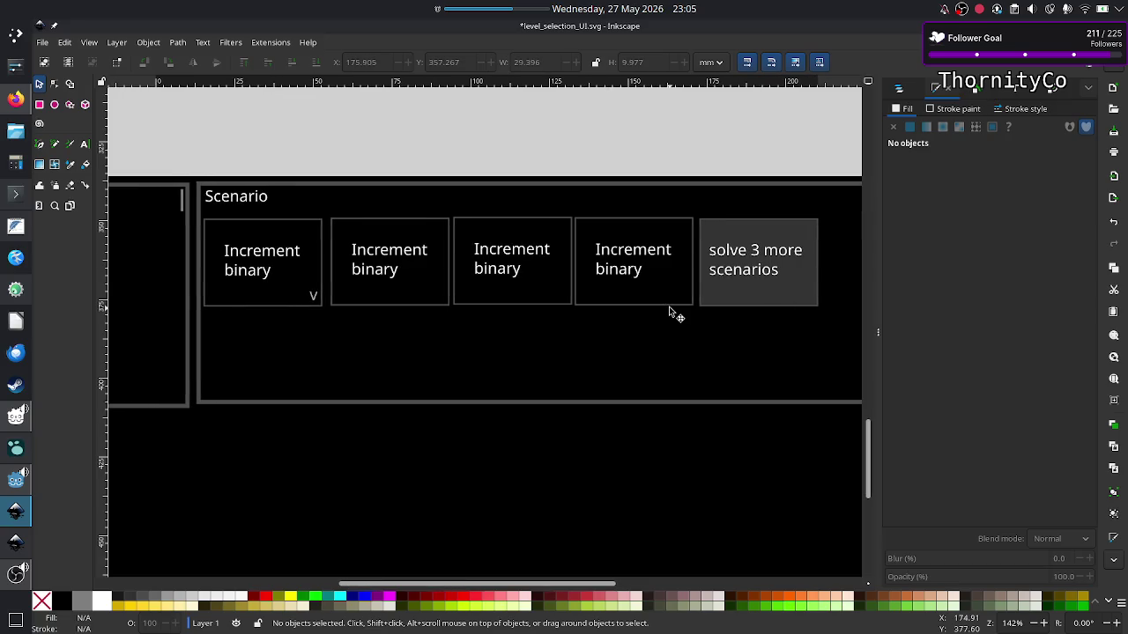
scroll(669, 311, "down", 1)
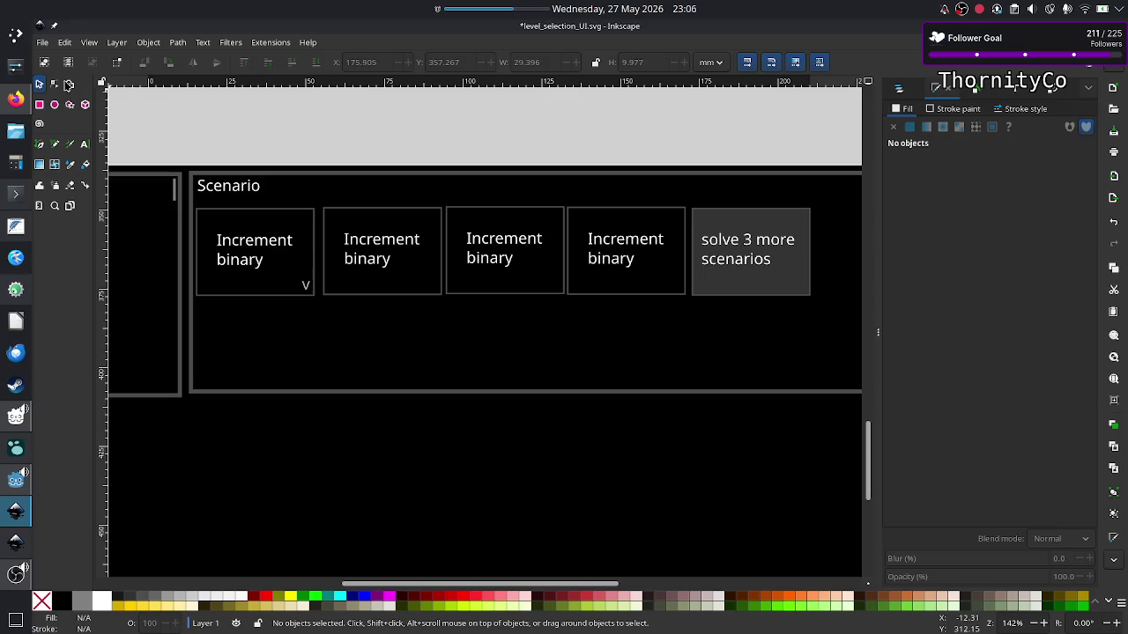
left_click(85, 143)
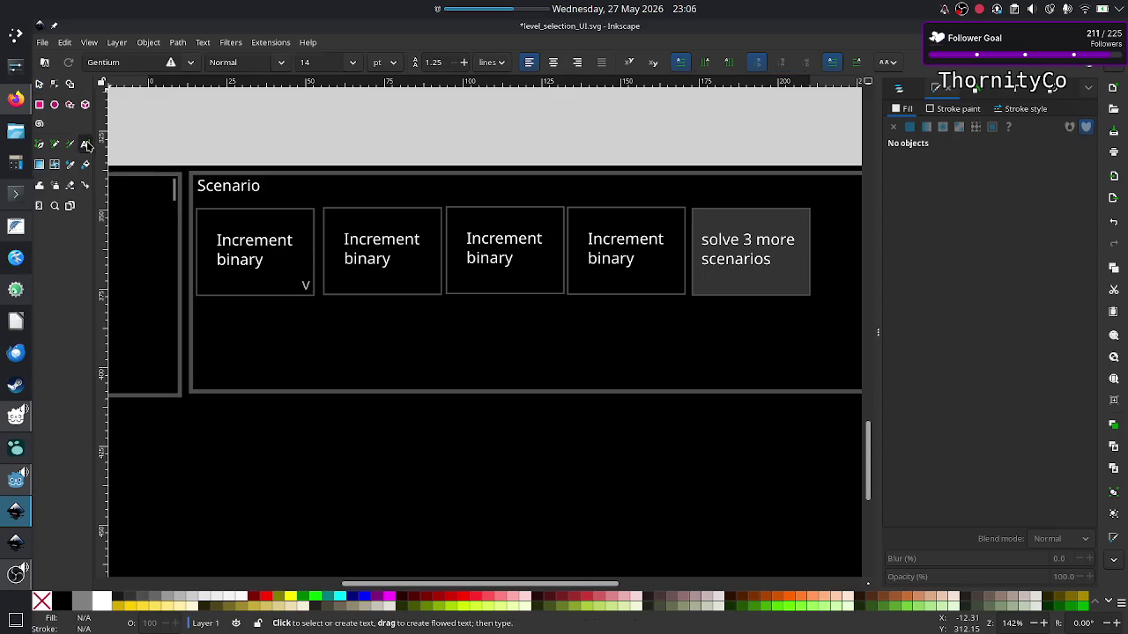
left_click(747, 238)
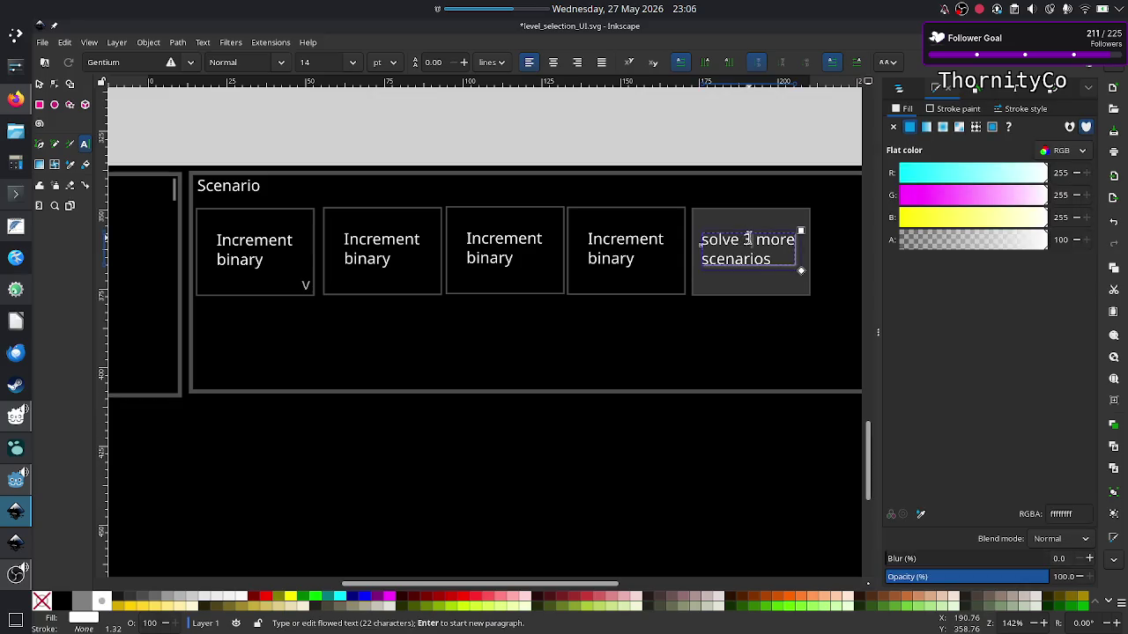
key("BackSpace")
type("2")
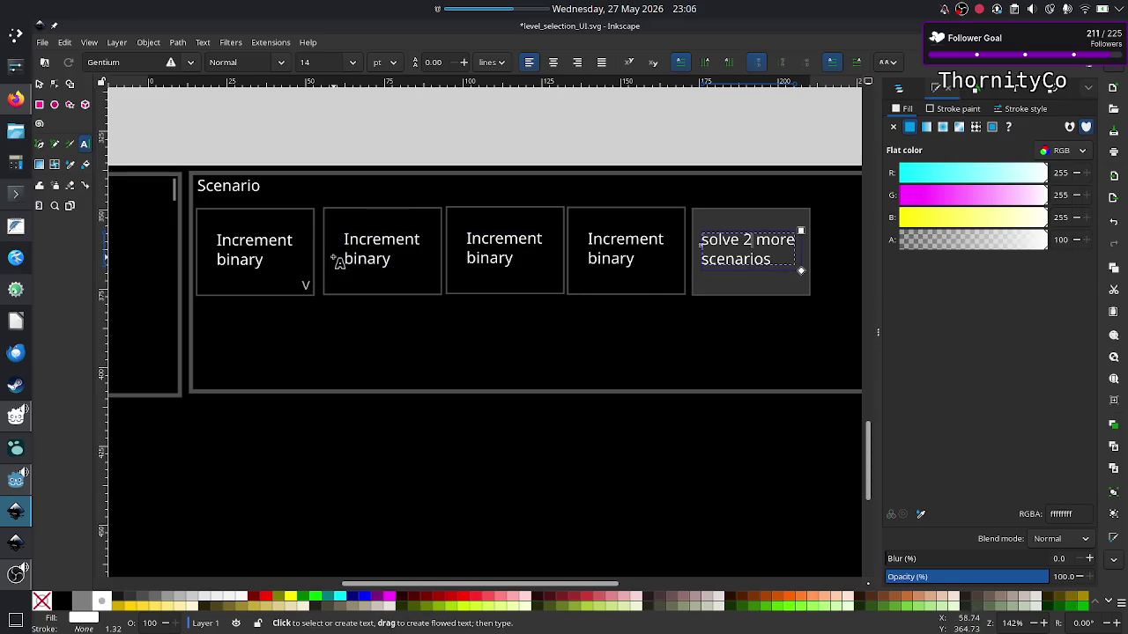
left_click(39, 84)
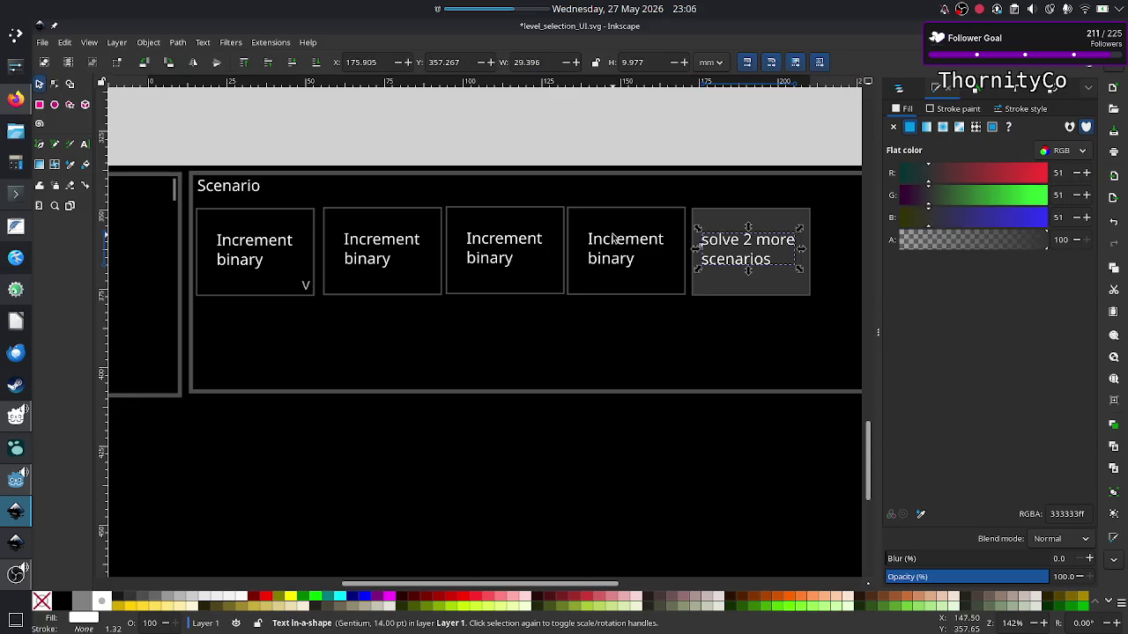
left_click(766, 217, "ctrl")
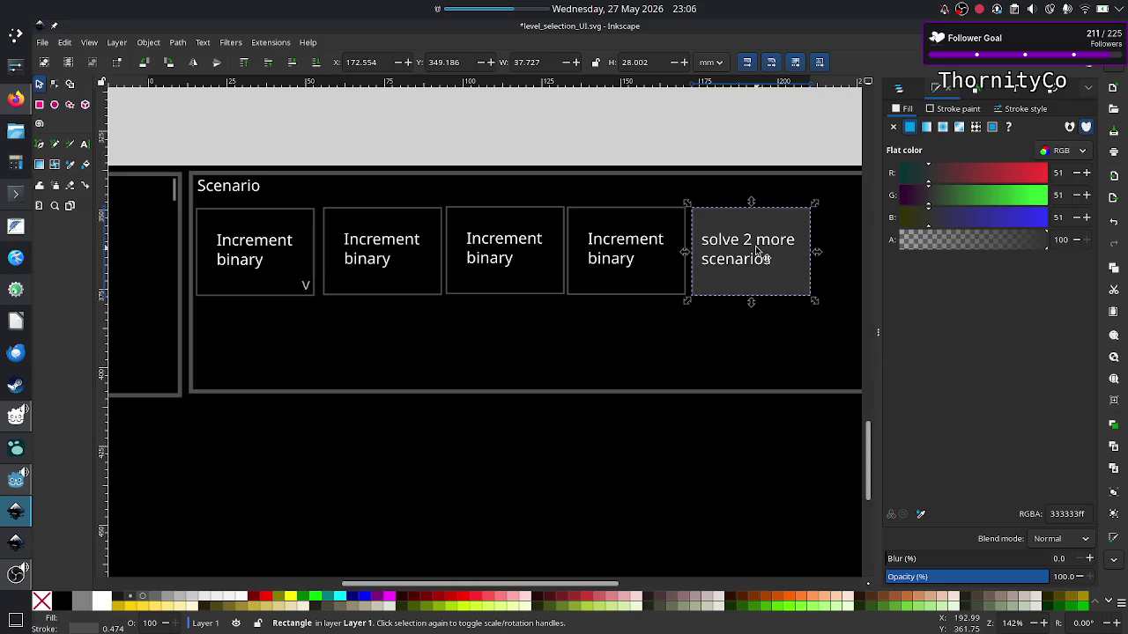
Group the grey tile's text with its rectangle and paste a copy of the group.
key("Escape")
left_click(757, 242)
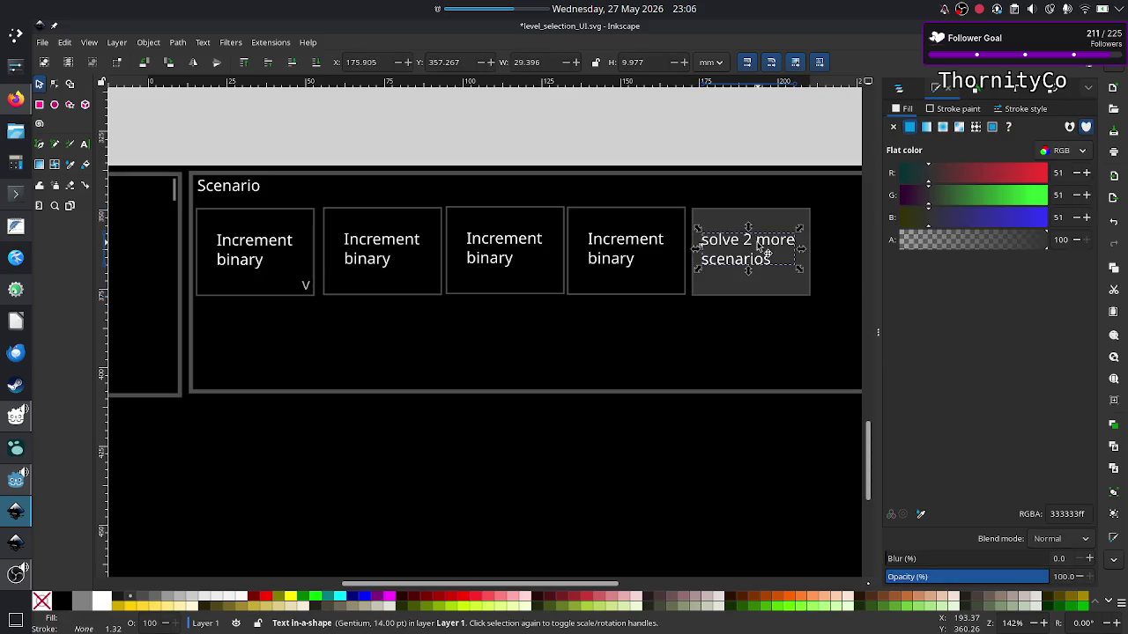
left_click(766, 227, "shift")
right_click(765, 227)
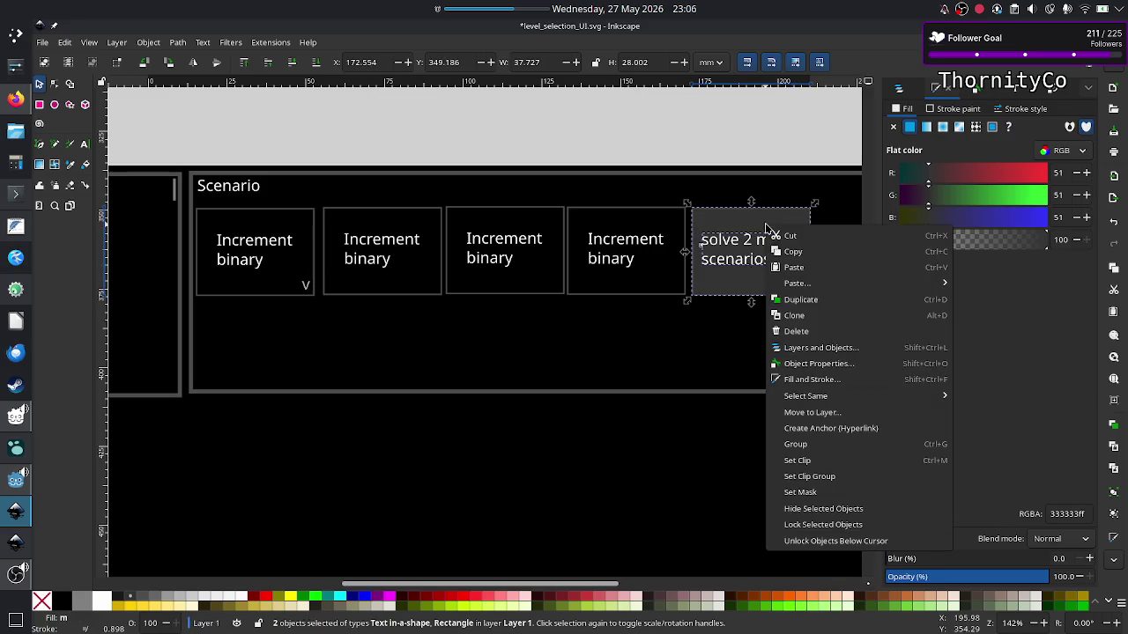
left_click(812, 444)
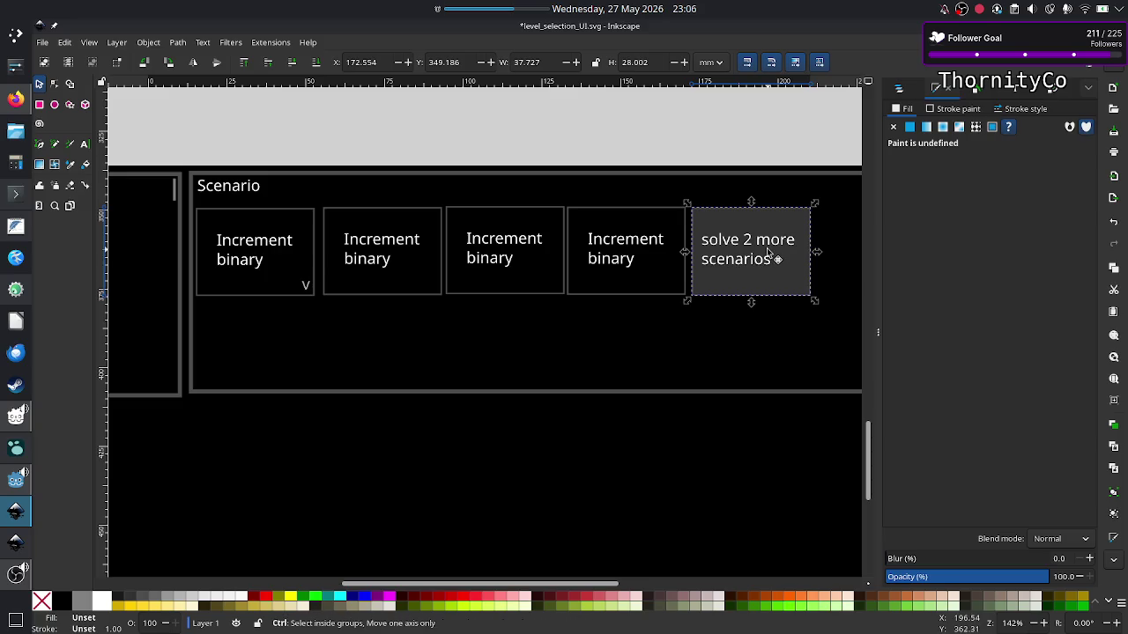
key("ctrl+c")
key("ctrl+v")
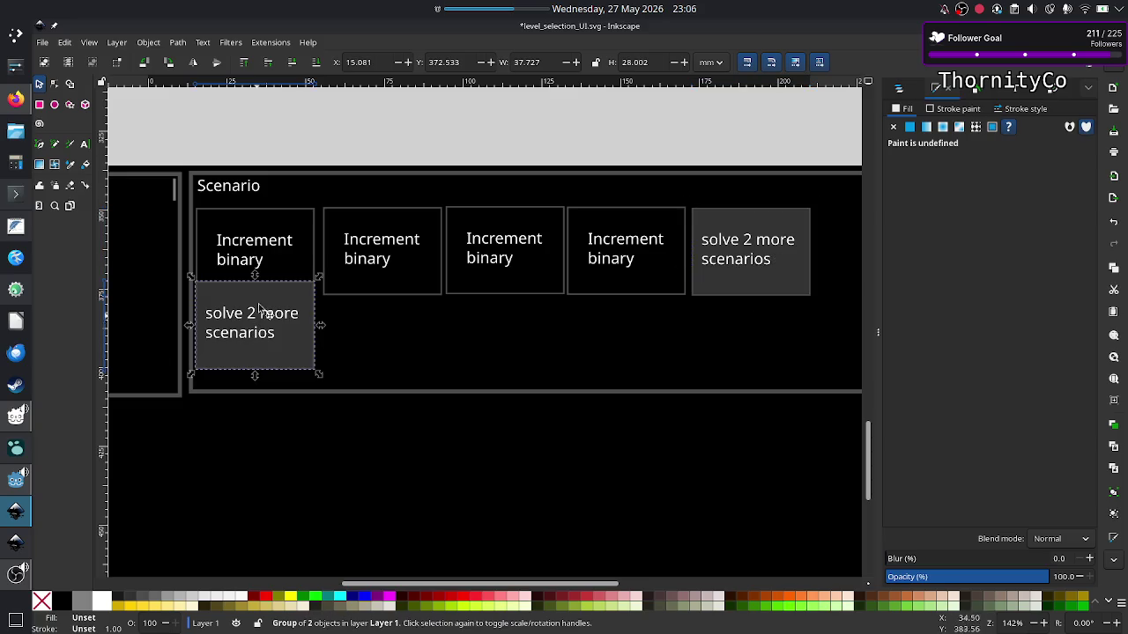
left_click_drag(274, 336, 278, 429)
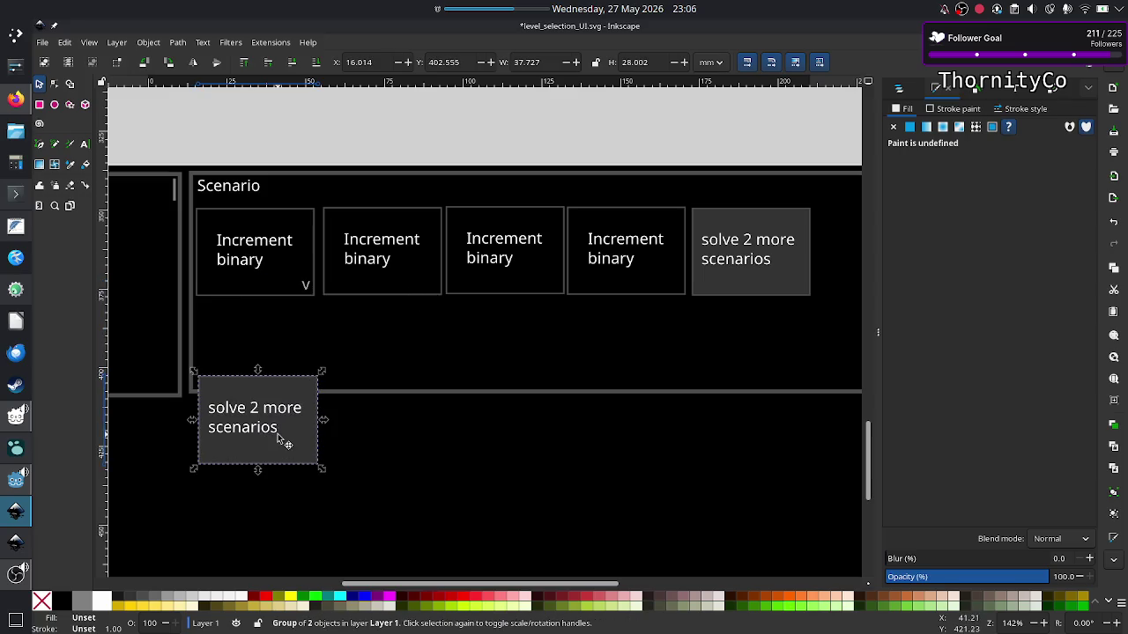
Nudge the top row of tiles up and place the copy under the first tile.
mouse_move(833, 310)
left_mouse_down()
mouse_move(235, 236)
mouse_move(195, 207)
left_mouse_up()
key("Up")
key("Up")
key("Up")
key("Up")
key("Up")
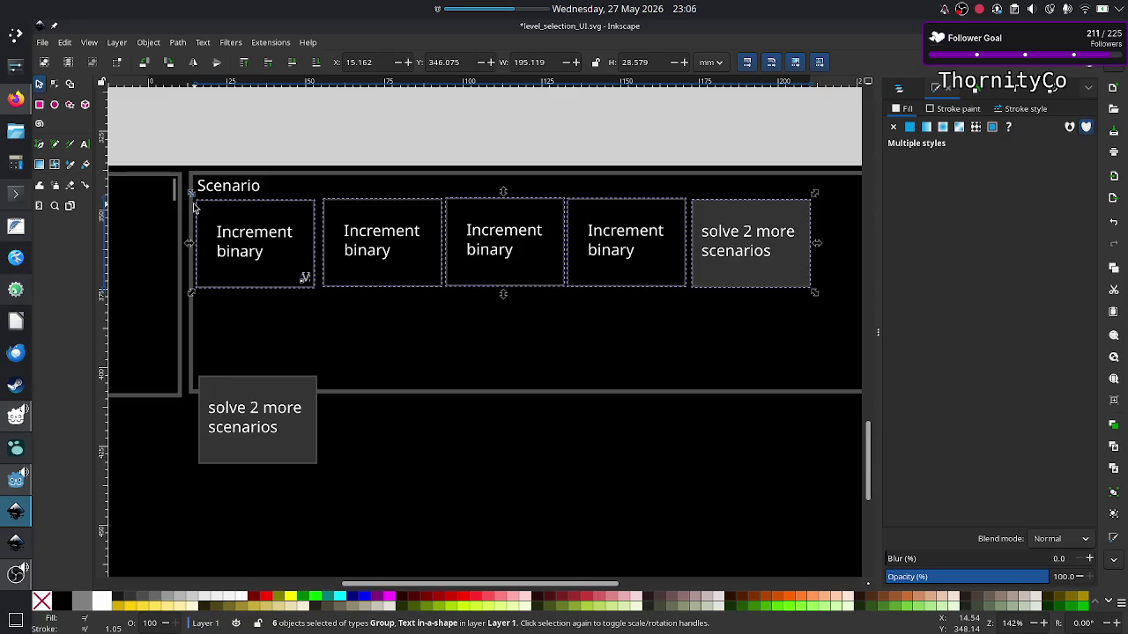
key("Up")
key("Up")
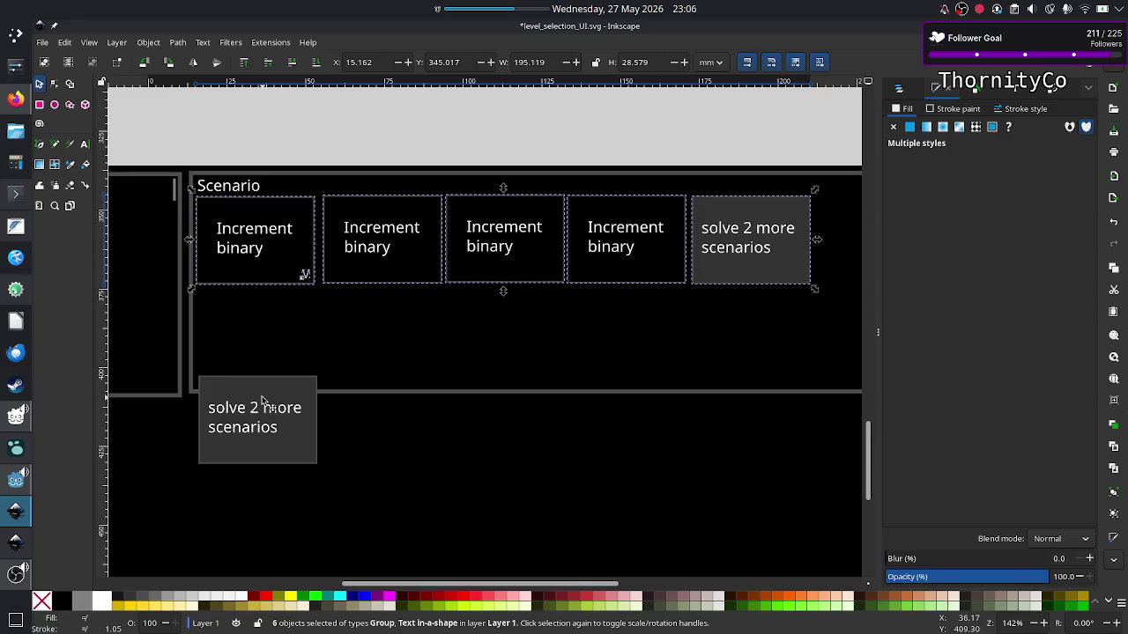
left_click(266, 407)
left_click_drag(251, 402, 251, 314)
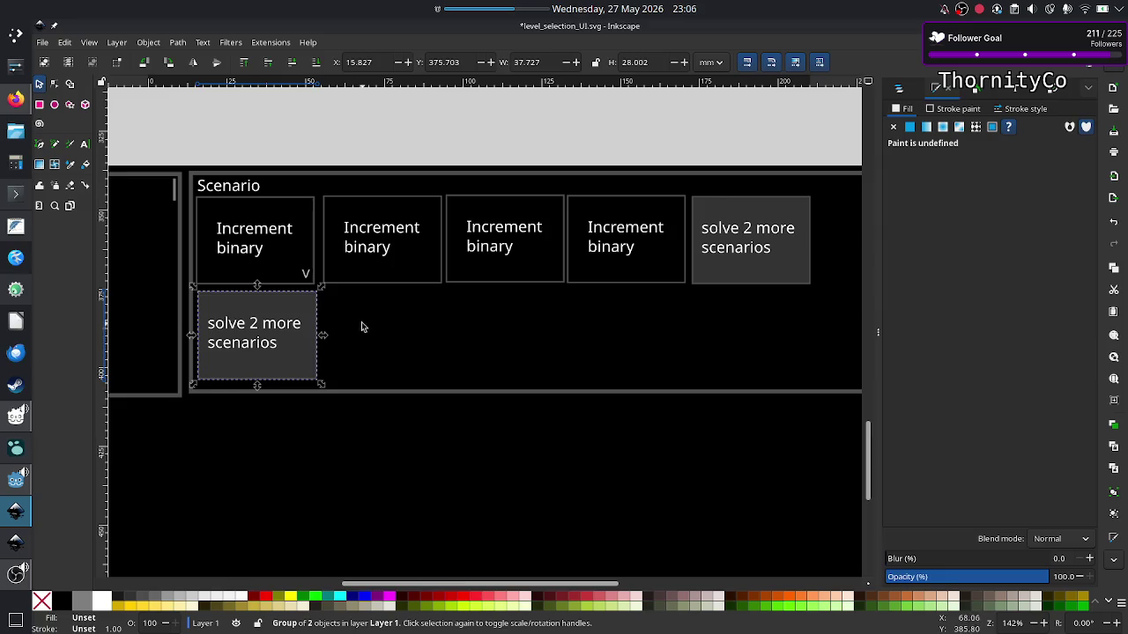
Paste two more tile copies and line them up to complete the second row.
key("ctrl+v")
left_click_drag(361, 326, 392, 346)
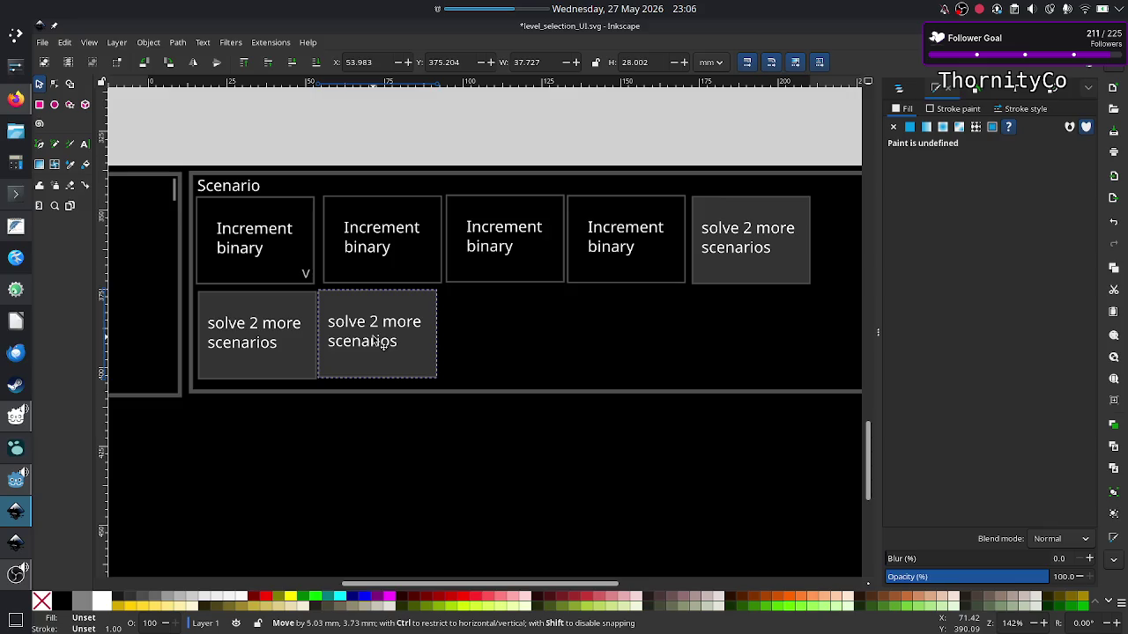
left_click_drag(393, 346, 382, 344)
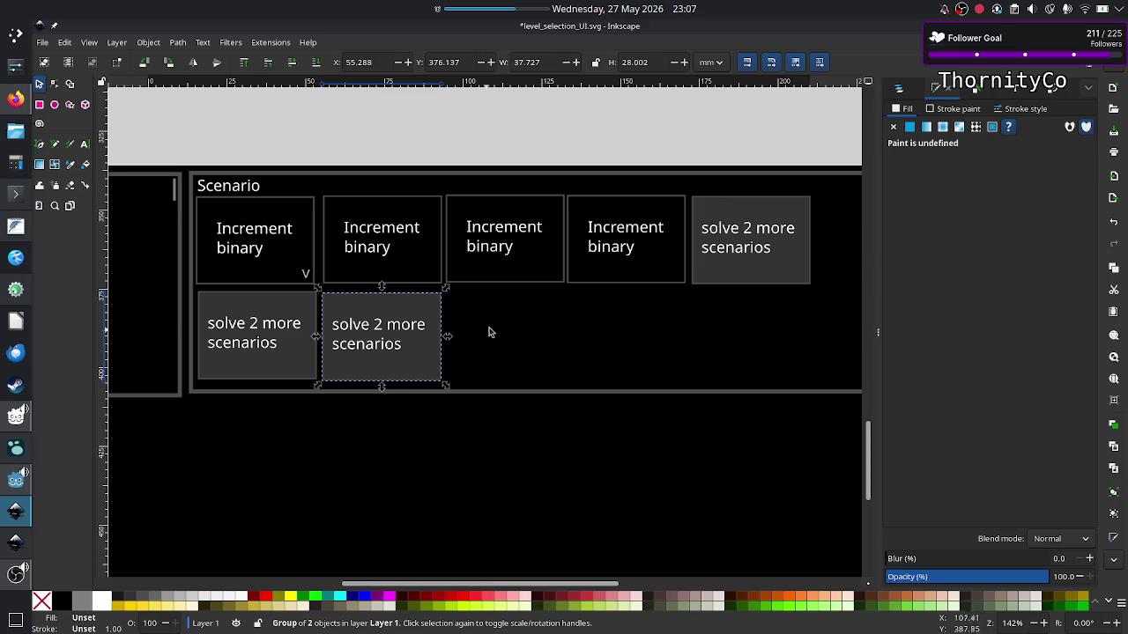
key("ctrl+v")
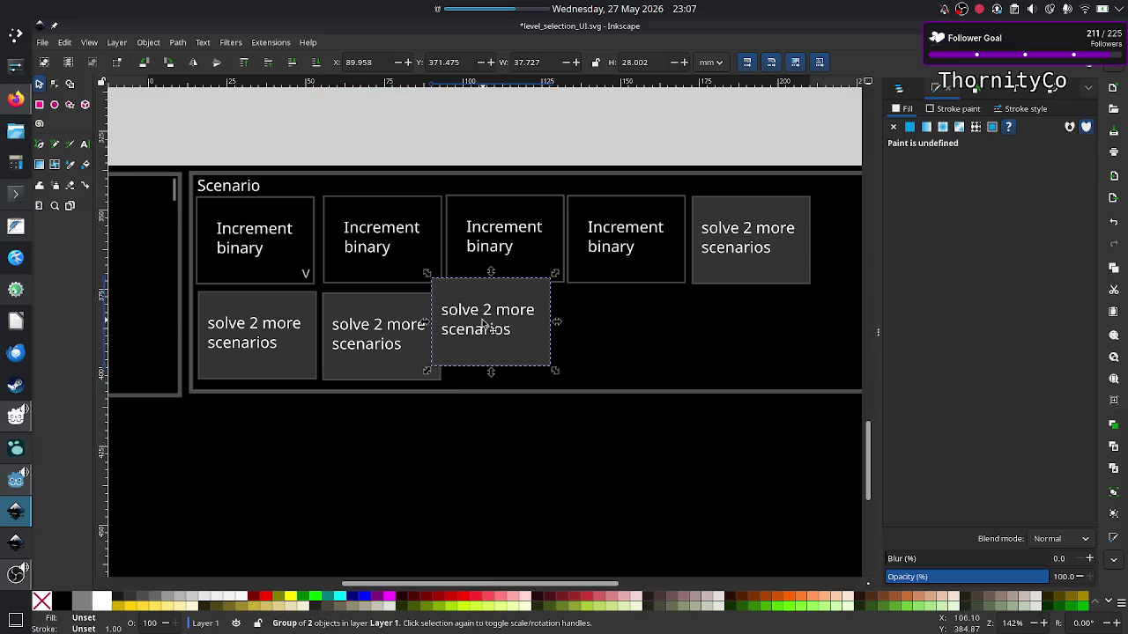
left_click_drag(490, 324, 501, 341)
left_click(506, 426)
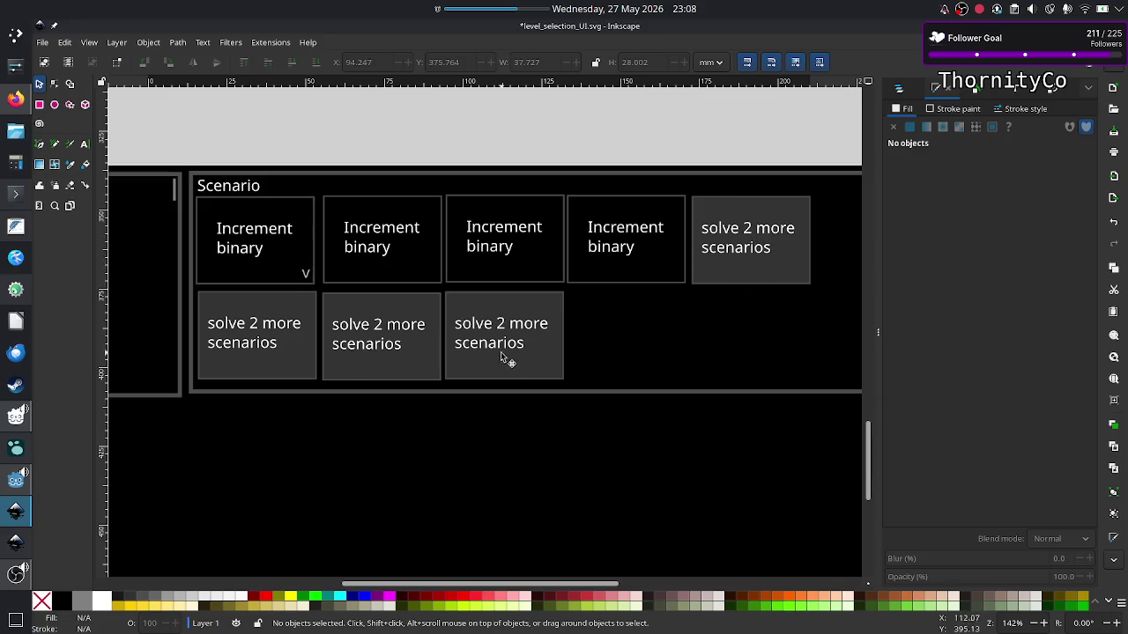
scroll(486, 429, "down", 1)
scroll(487, 429, "right", 5)
scroll(486, 429, "left", 4)
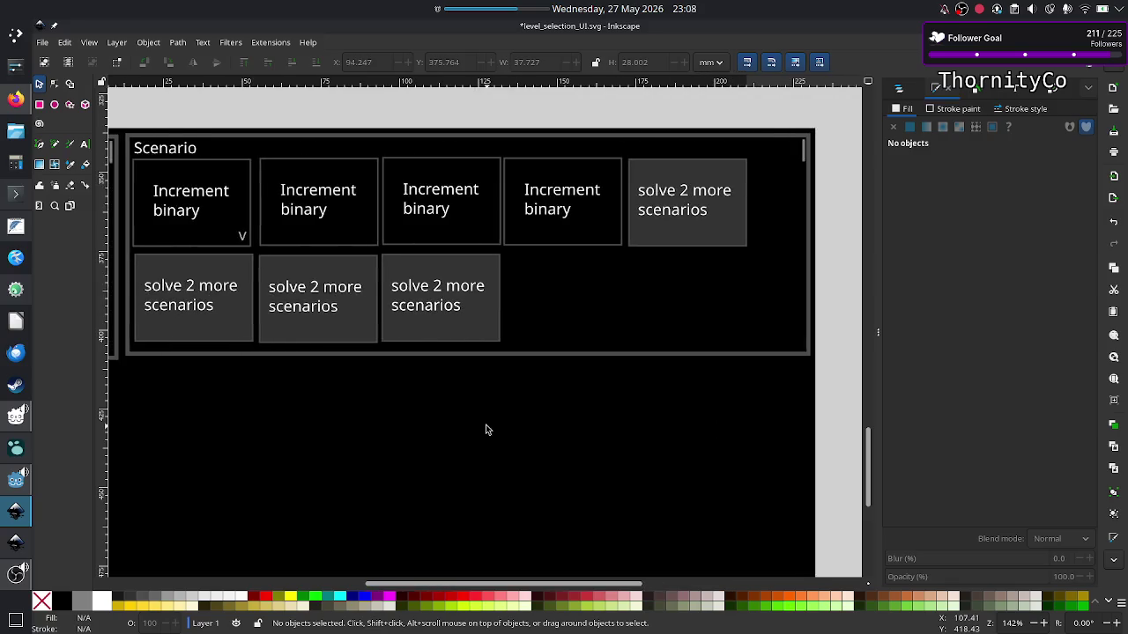
scroll(486, 429, "left", 10)
scroll(486, 429, "left", 2)
scroll(487, 429, "right", 1)
scroll(486, 429, "right", 1)
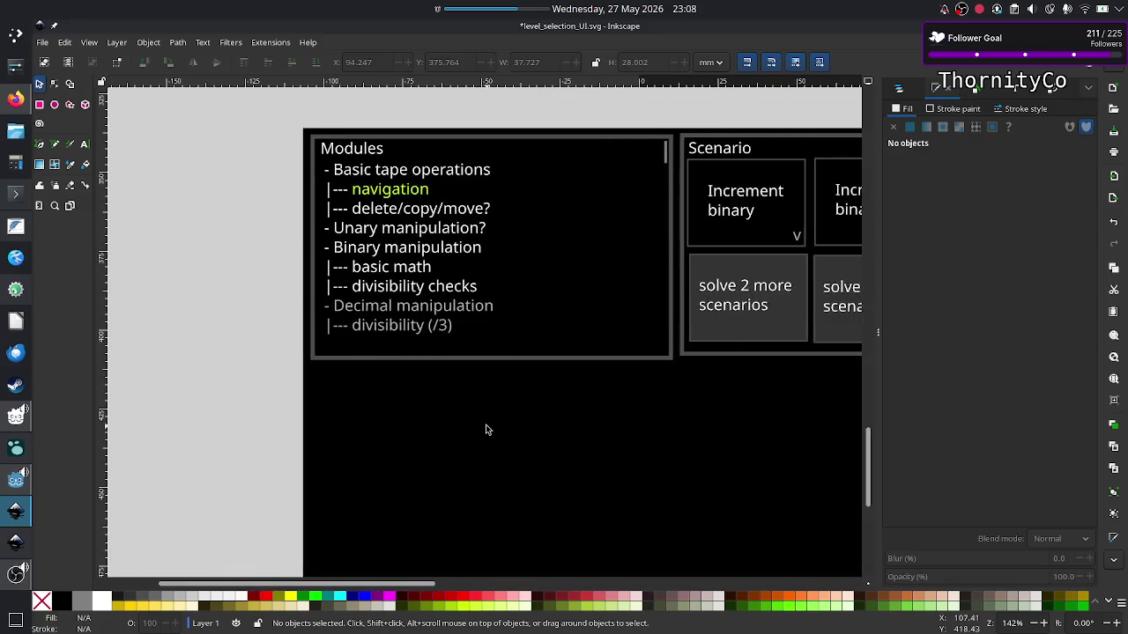
scroll(486, 429, "right", 1)
scroll(486, 430, "right", 8)
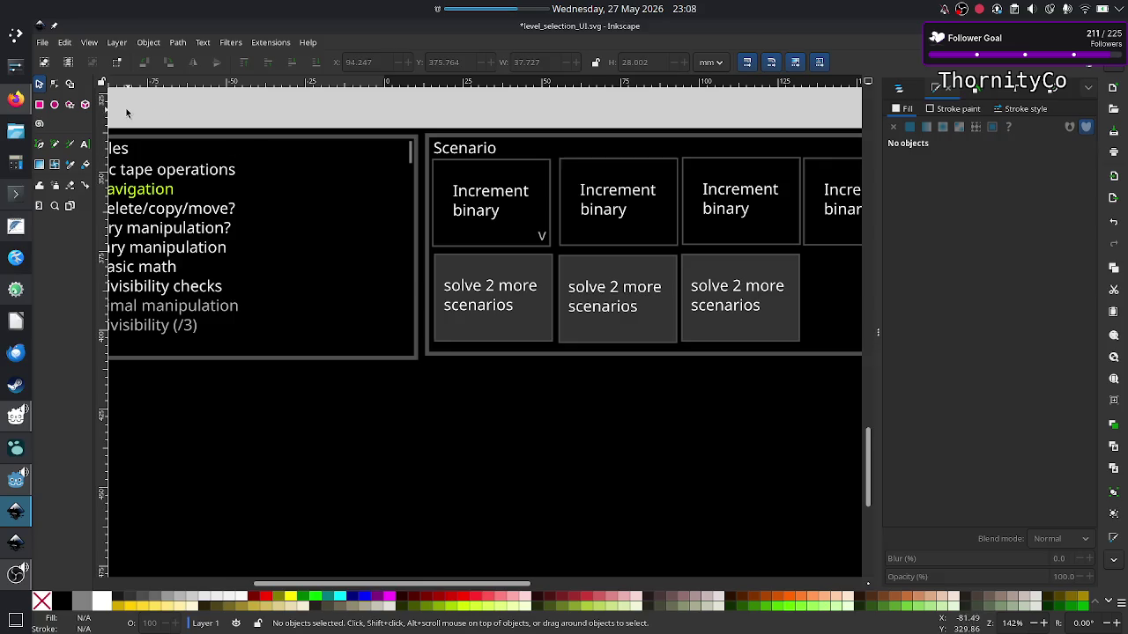
Append an 's' to the grid heading so it reads 'Scenarios'.
left_click(86, 145)
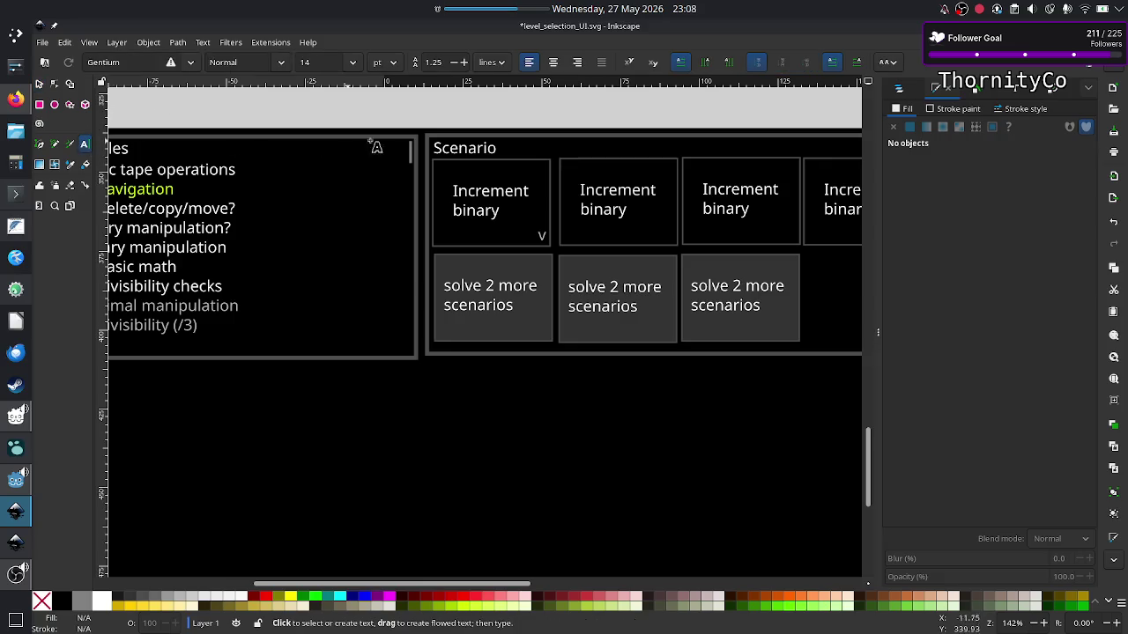
left_click(494, 147)
type("s")
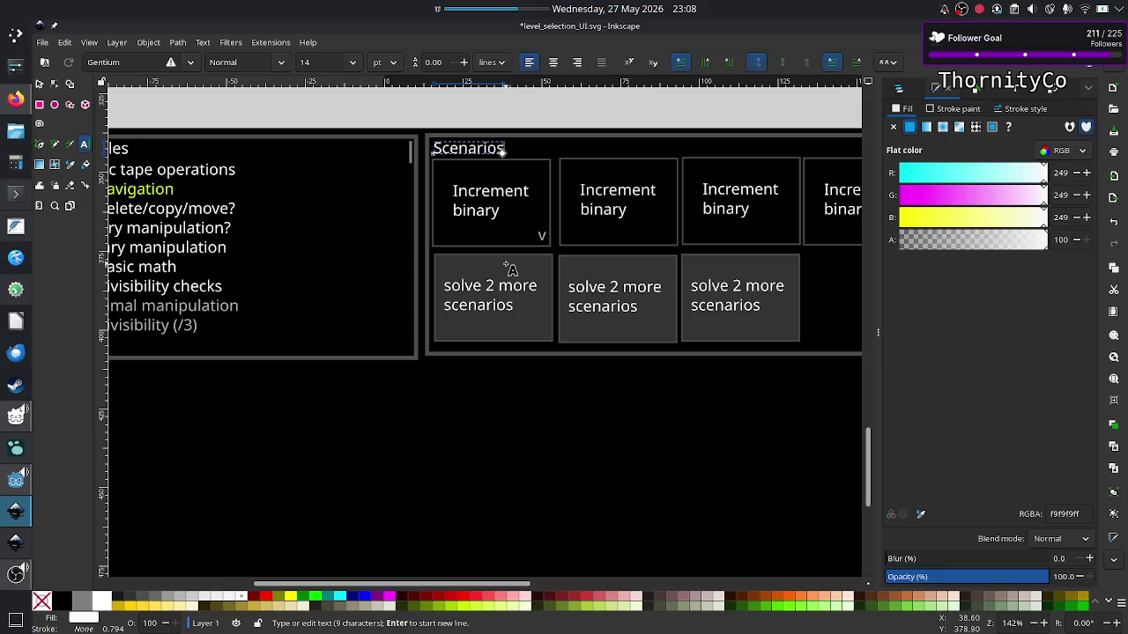
left_click(41, 84)
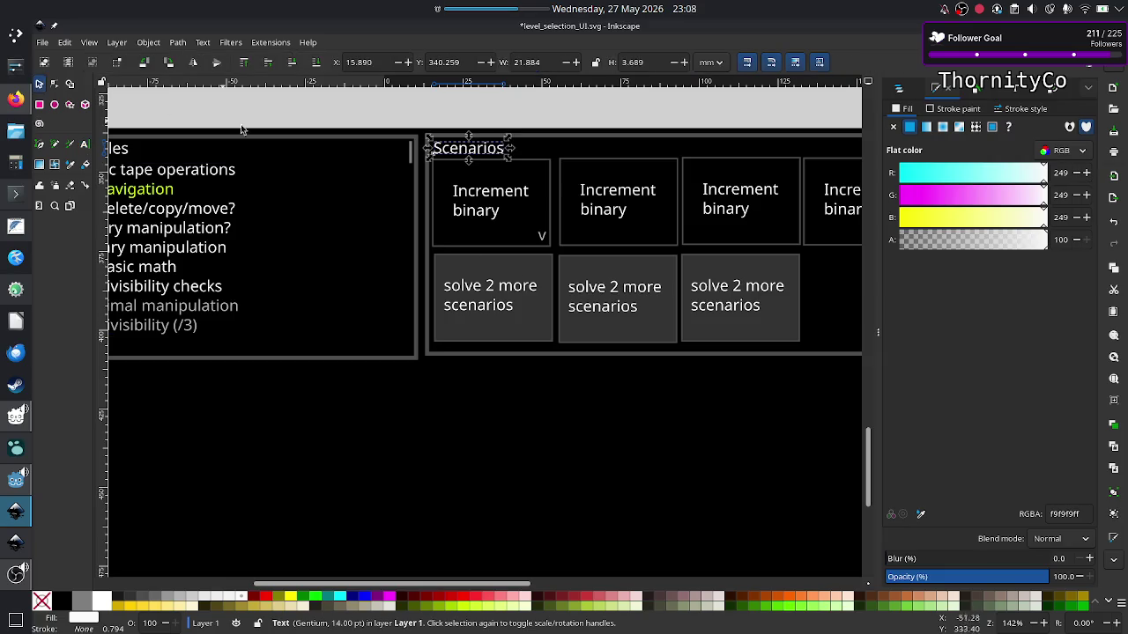
left_click(622, 226)
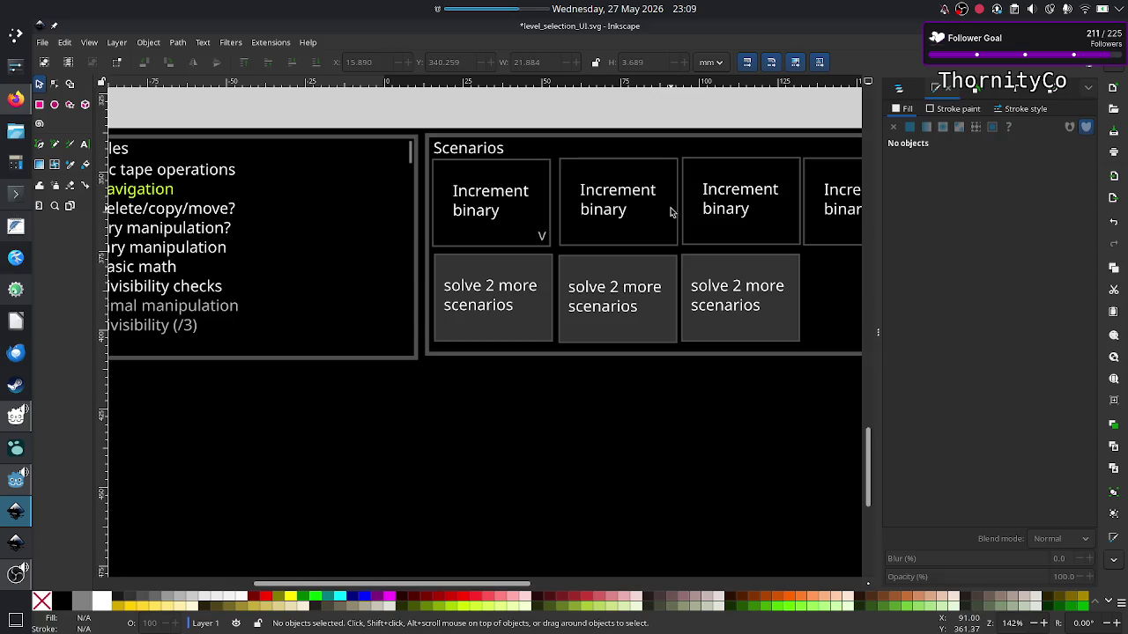
Ungroup the second Increment binary box.
right_click(669, 212)
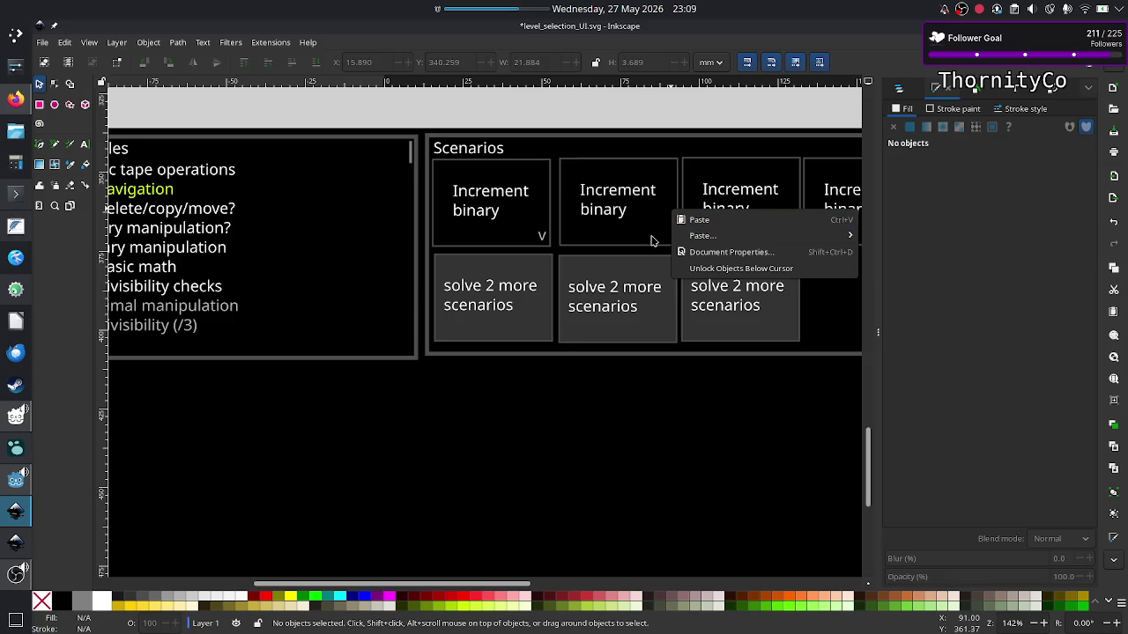
left_click(617, 198)
right_click(617, 198)
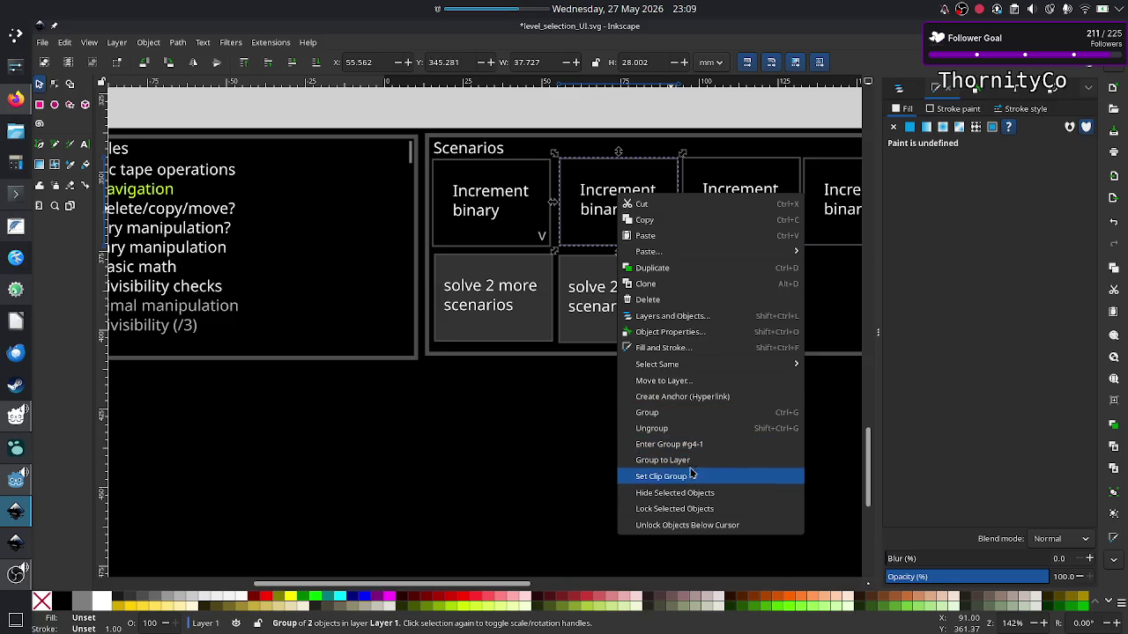
left_click(689, 432)
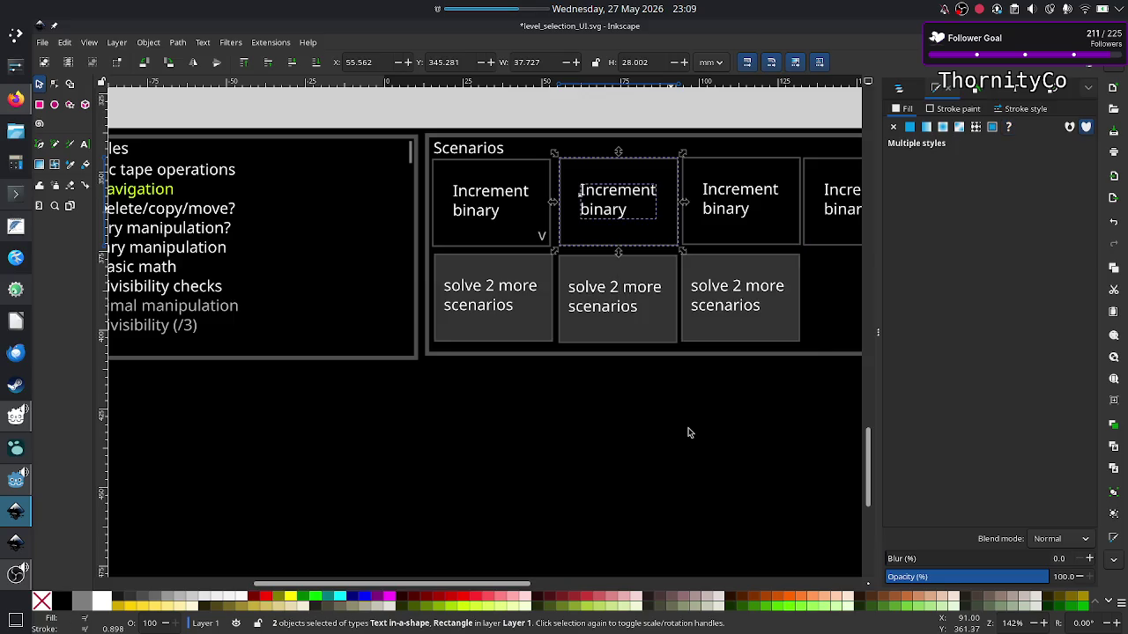
left_click(687, 433)
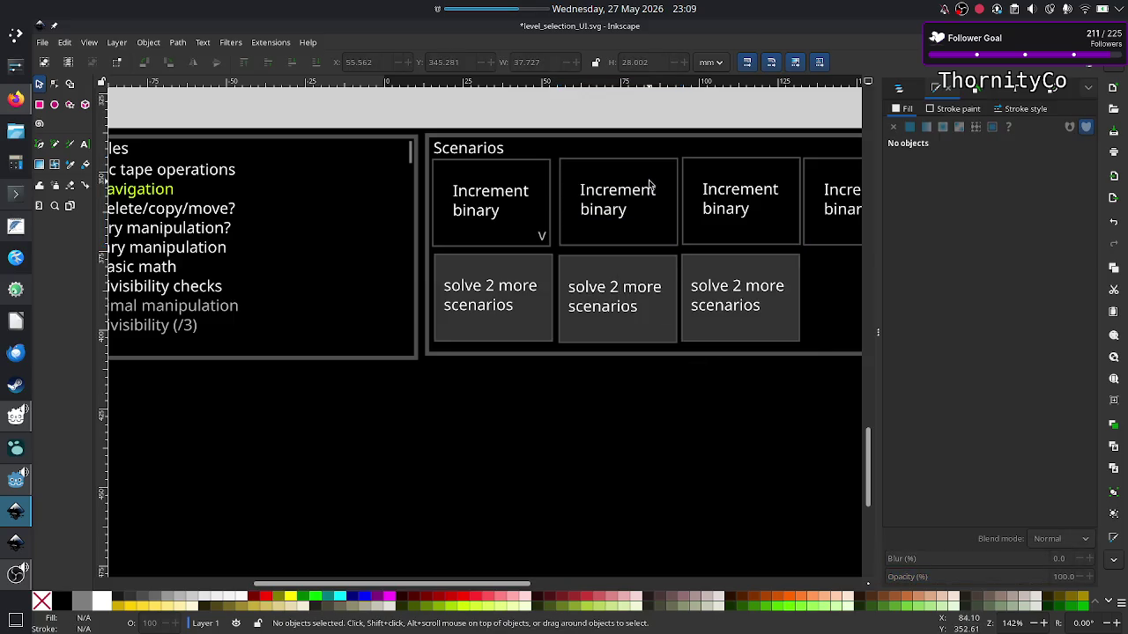
Fill the second box's background rectangle light green (#BCD35F), then switch to level_UI_concepts.svg.
left_click(683, 216)
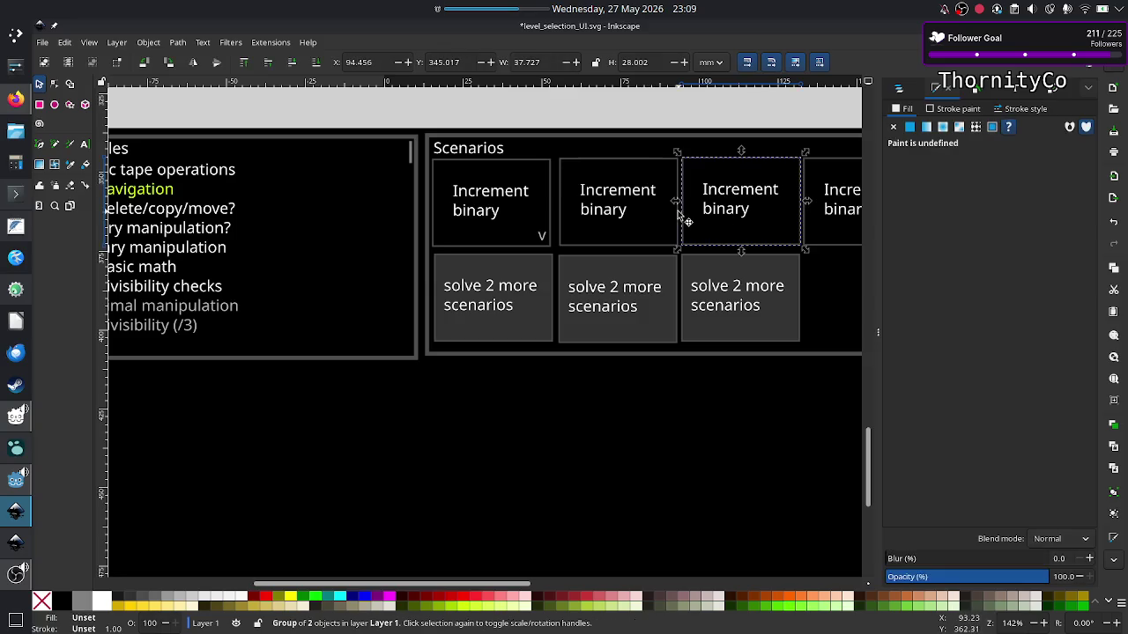
left_click(651, 158)
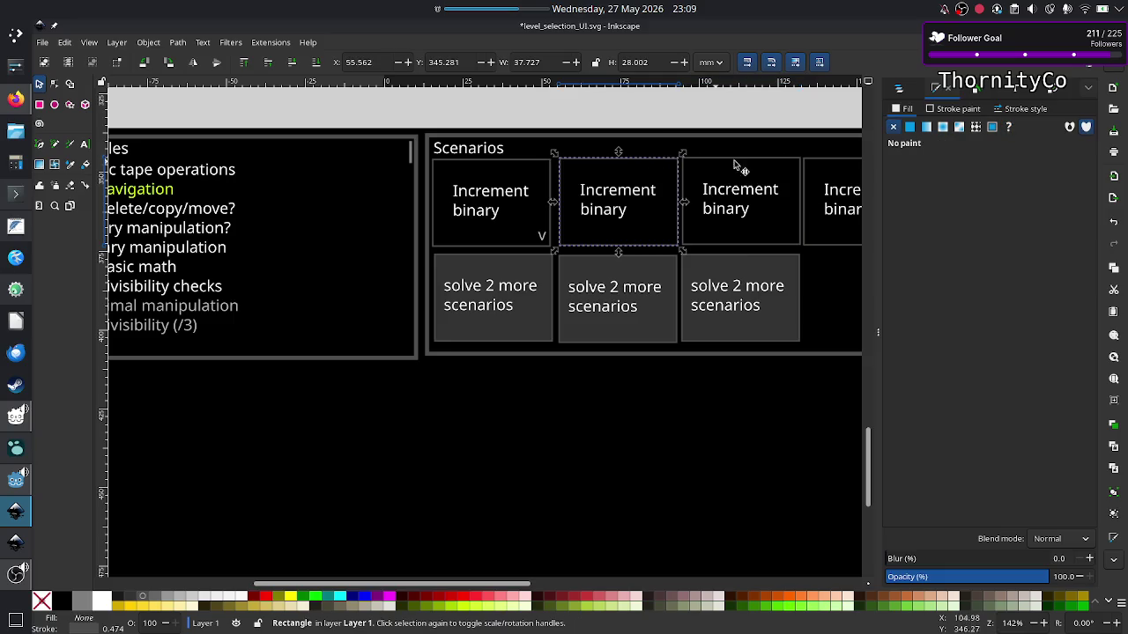
left_click(910, 127)
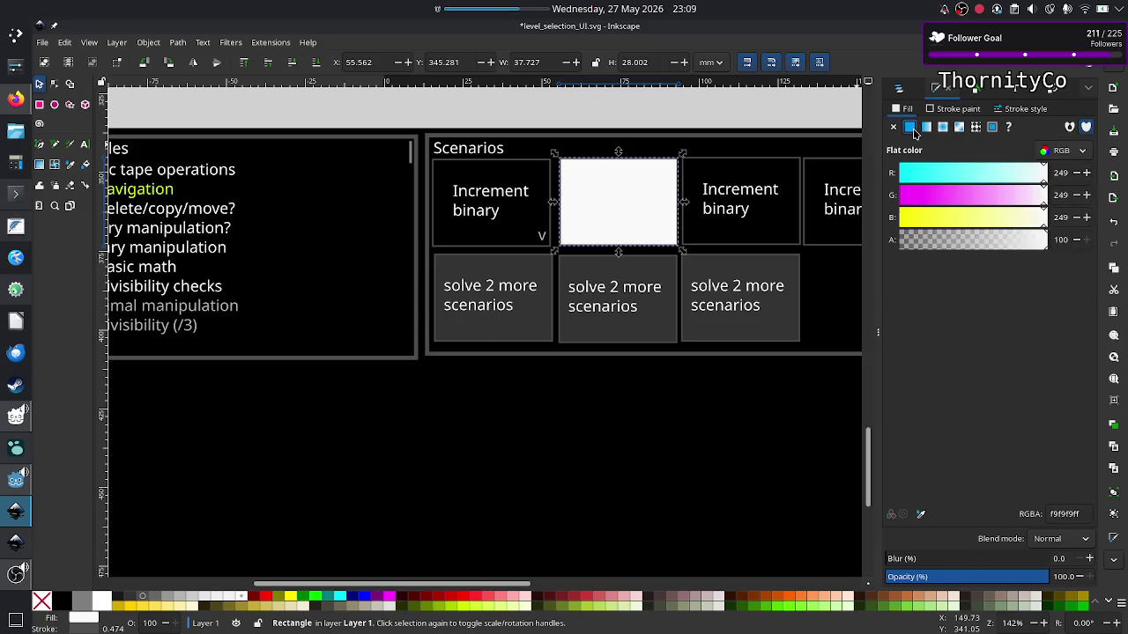
left_click(596, 608)
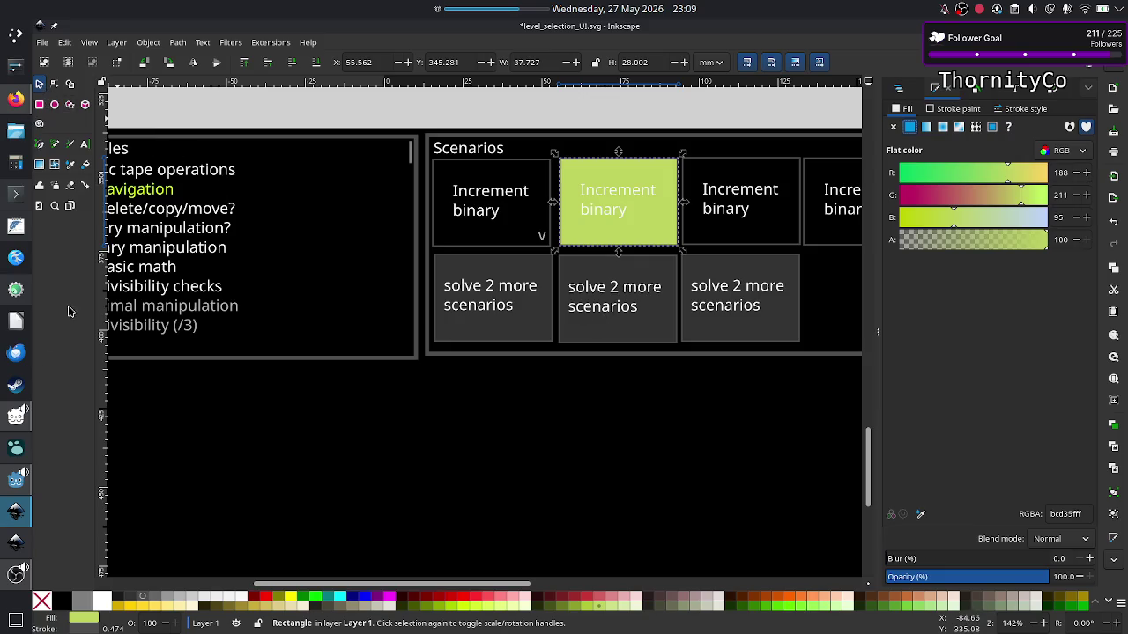
left_click(14, 551)
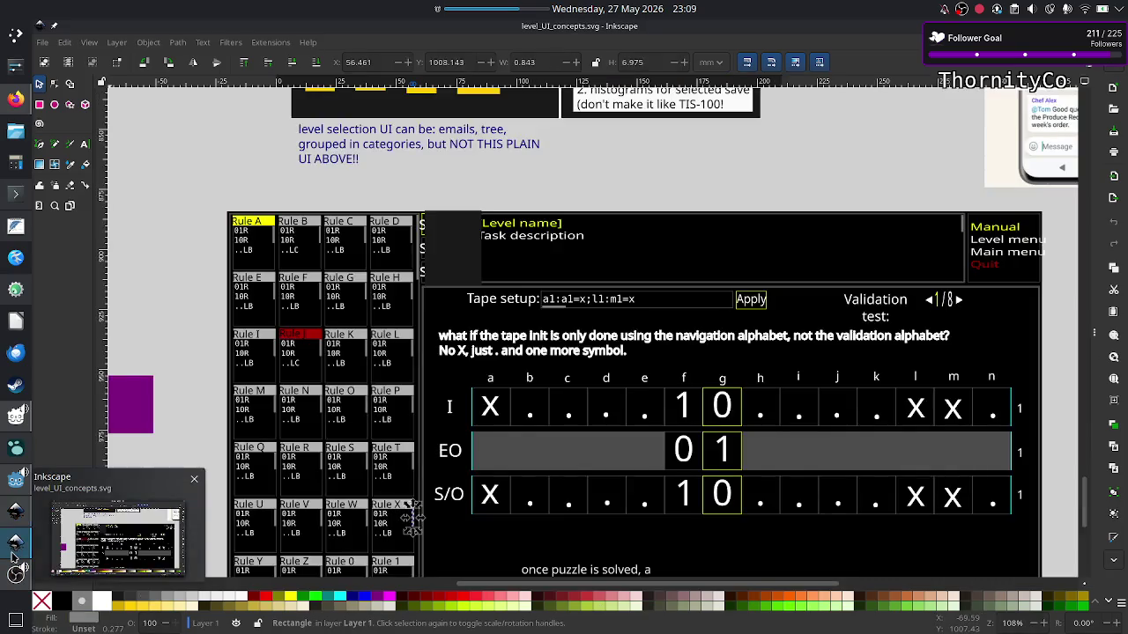
Back in level_selection_UI.svg, recolor the second Increment binary box from green to pure yellow (ffff00ff).
scroll(233, 249, "up", 3)
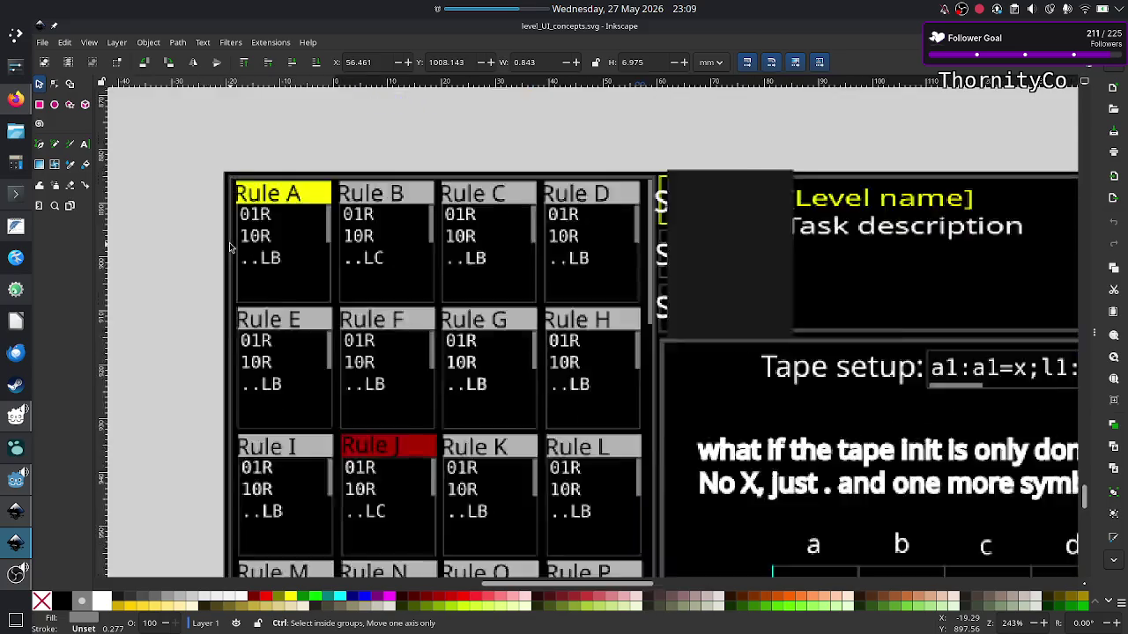
scroll(231, 245, "up", 2)
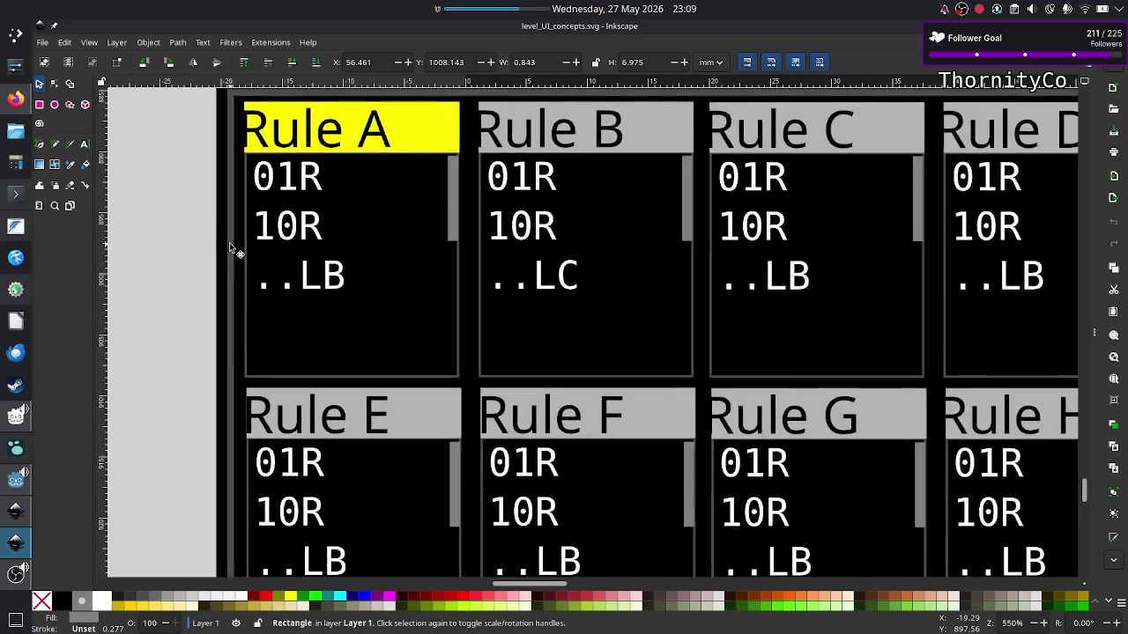
left_click(70, 164)
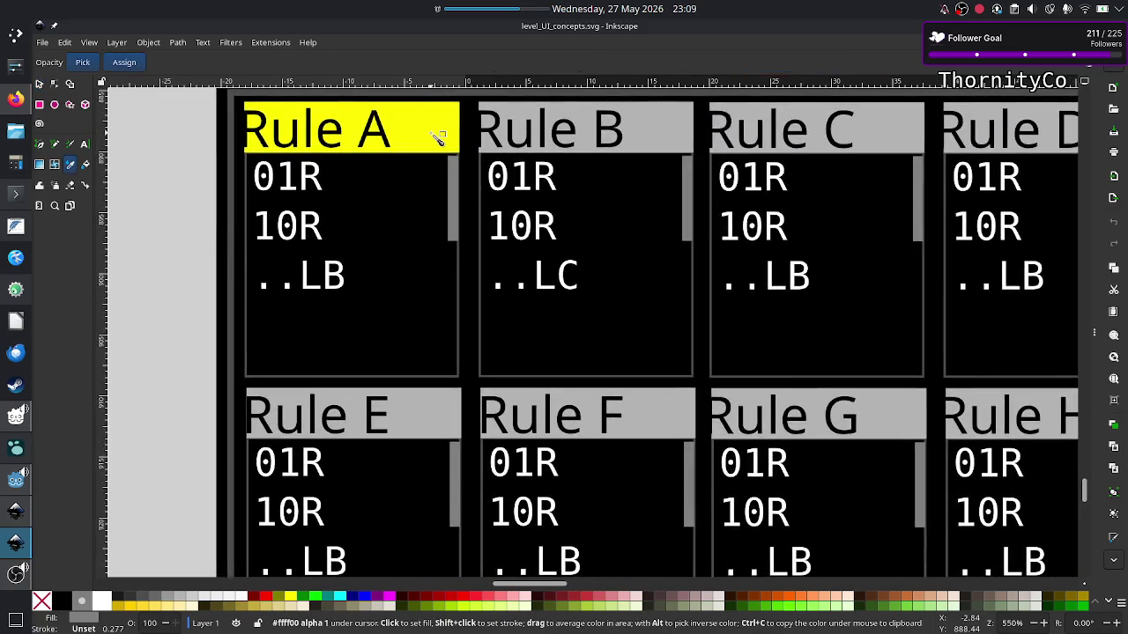
left_click(16, 511)
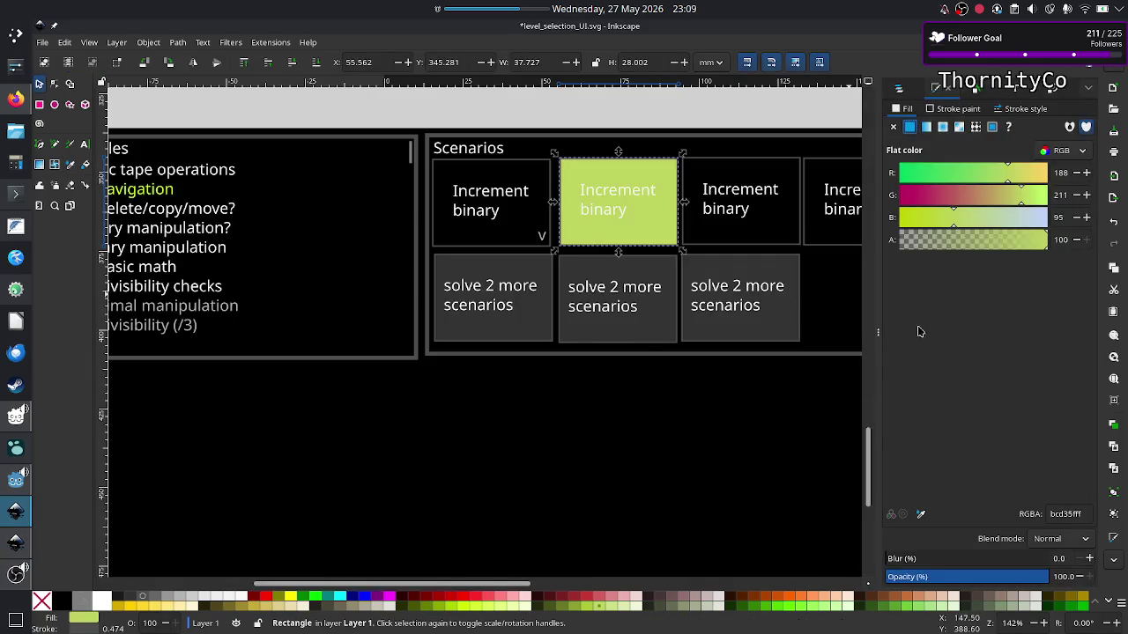
double_click(1064, 513)
type("ffff00ff")
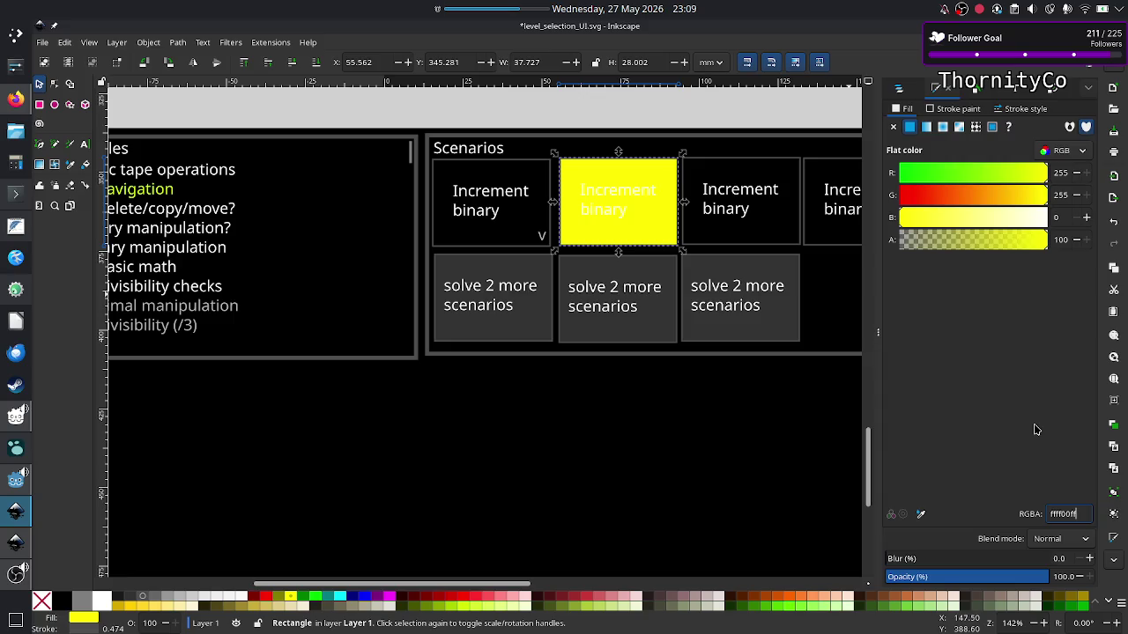
left_click(137, 194)
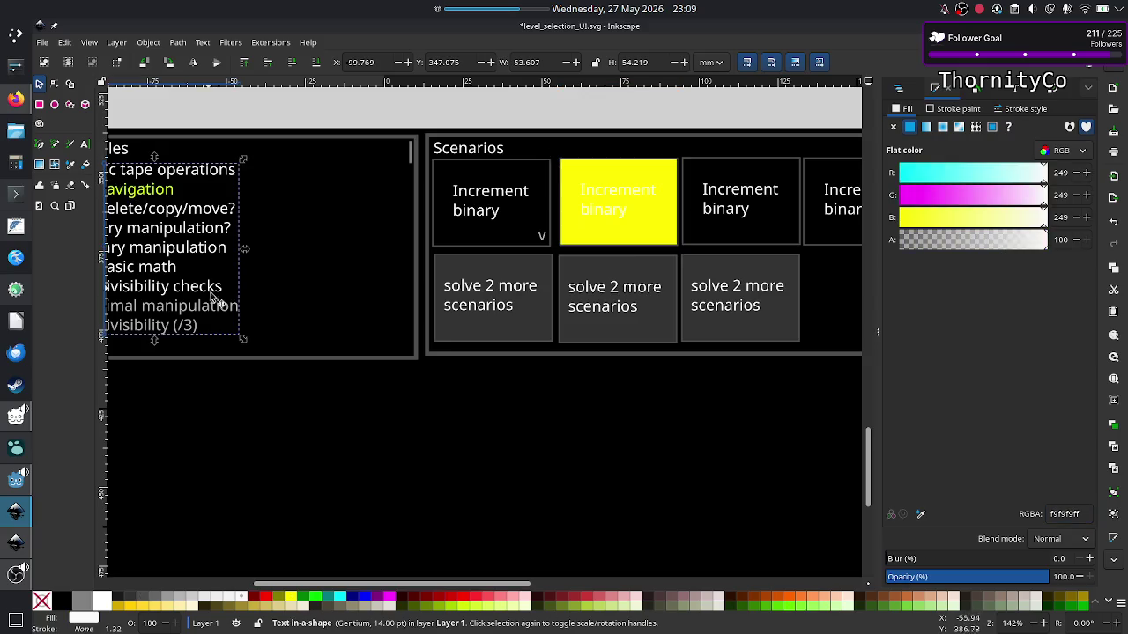
Color only the word 'navigation' in the Modules list pure yellow (ffff00ff).
scroll(216, 299, "left", 6)
scroll(217, 299, "up", 1)
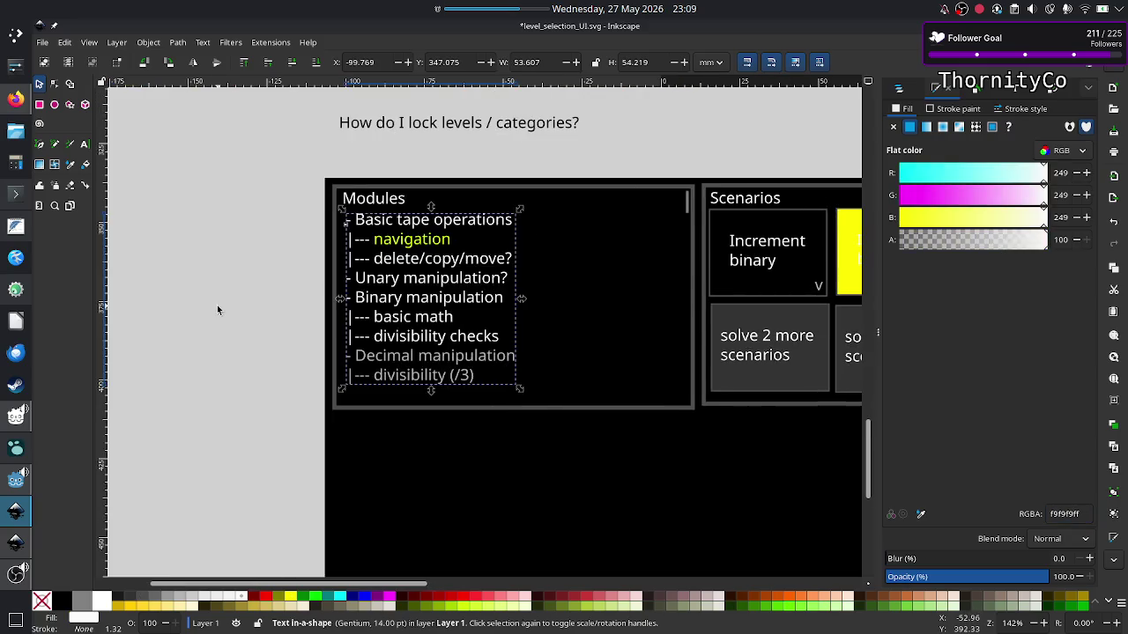
left_click(84, 145)
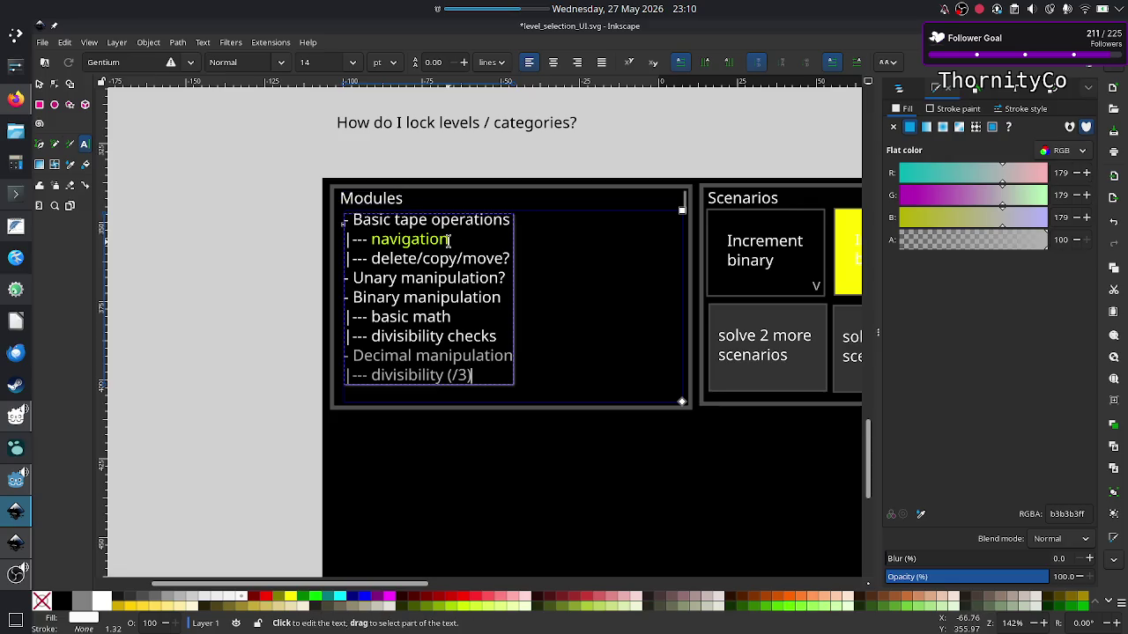
left_click_drag(451, 239, 369, 242)
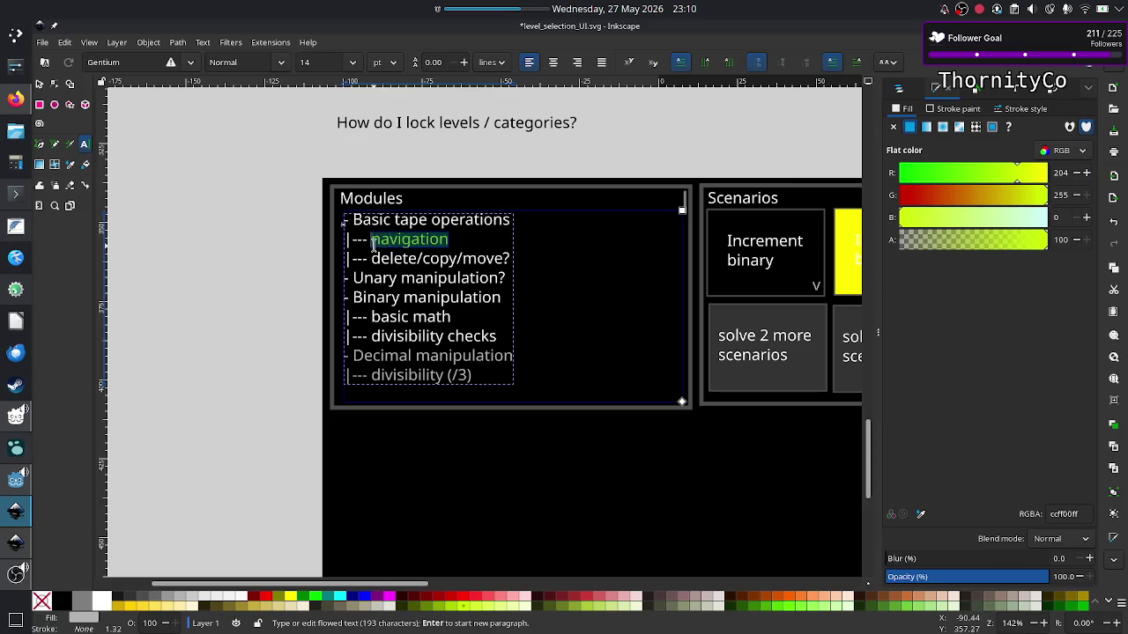
double_click(1062, 513)
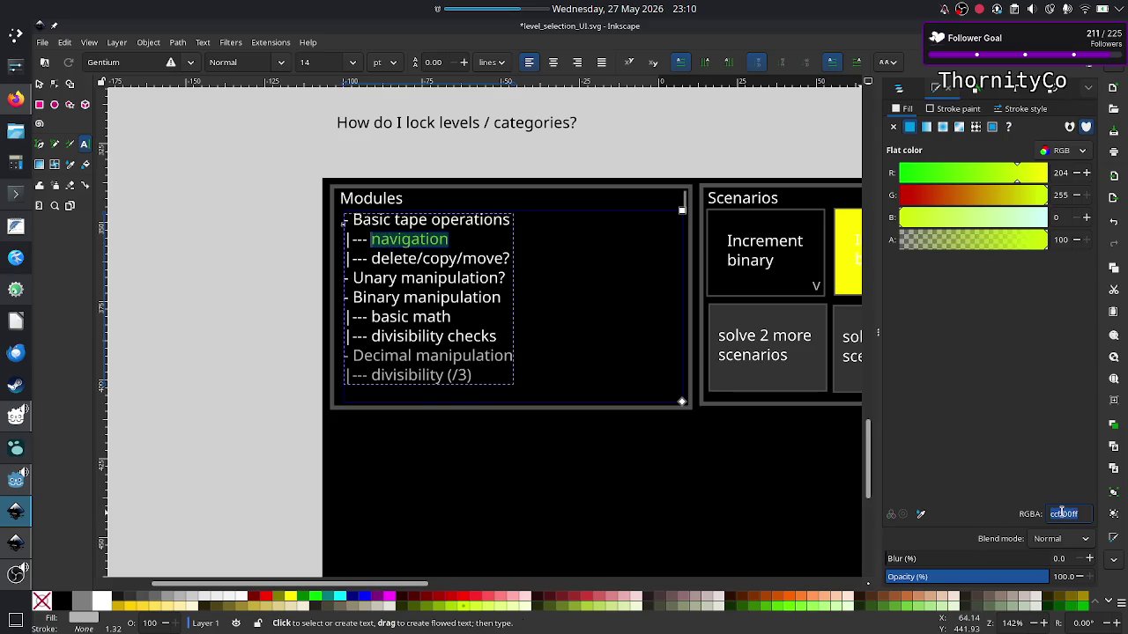
type("ffff00ff")
key("Return")
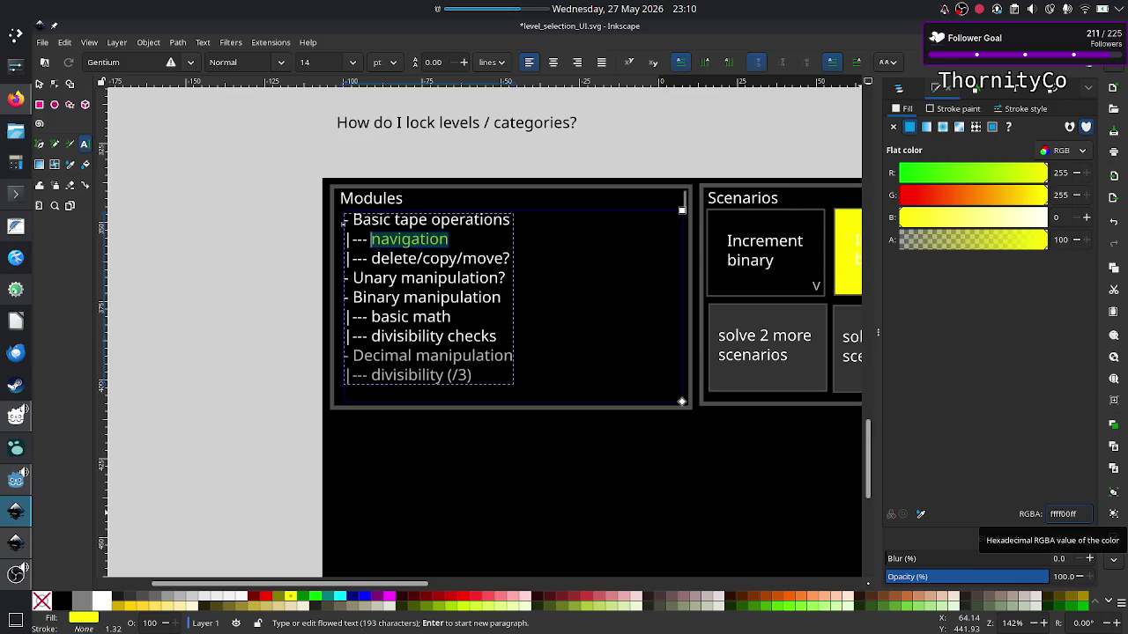
left_click(38, 85)
left_click(224, 248)
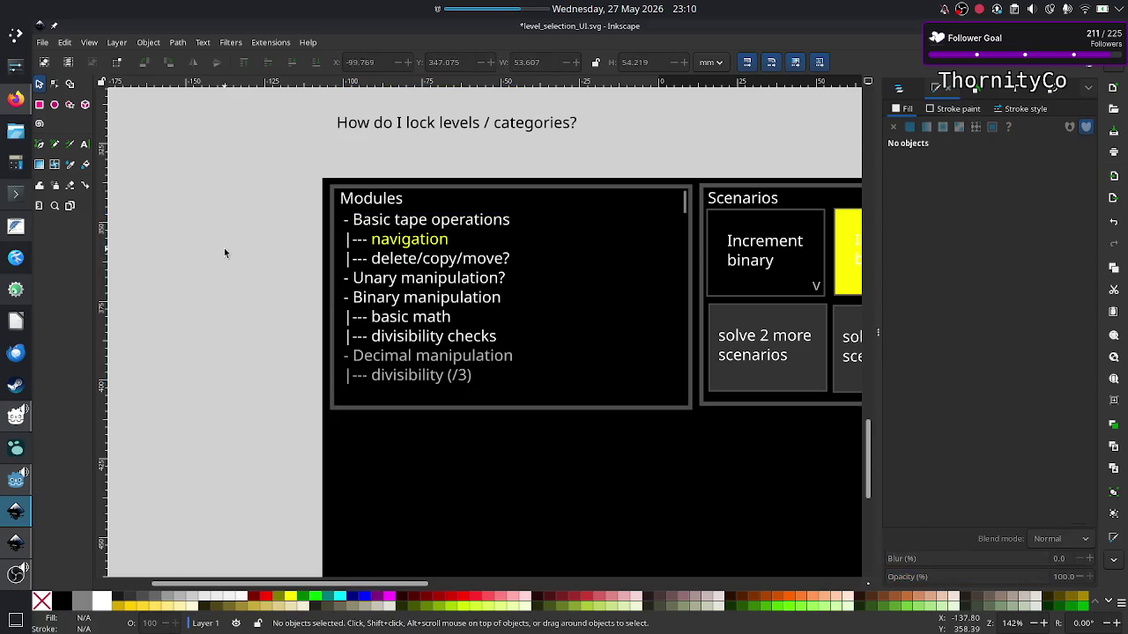
scroll(464, 286, "right", 10)
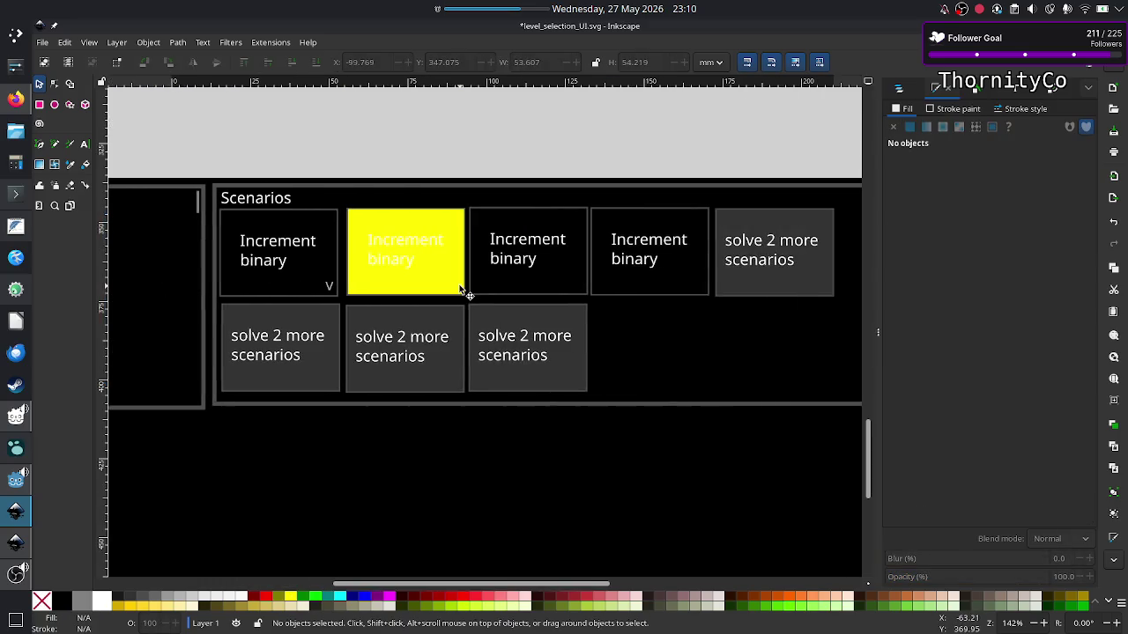
Change the yellow box's Increment binary label from white to black (000000ff).
left_click(408, 254)
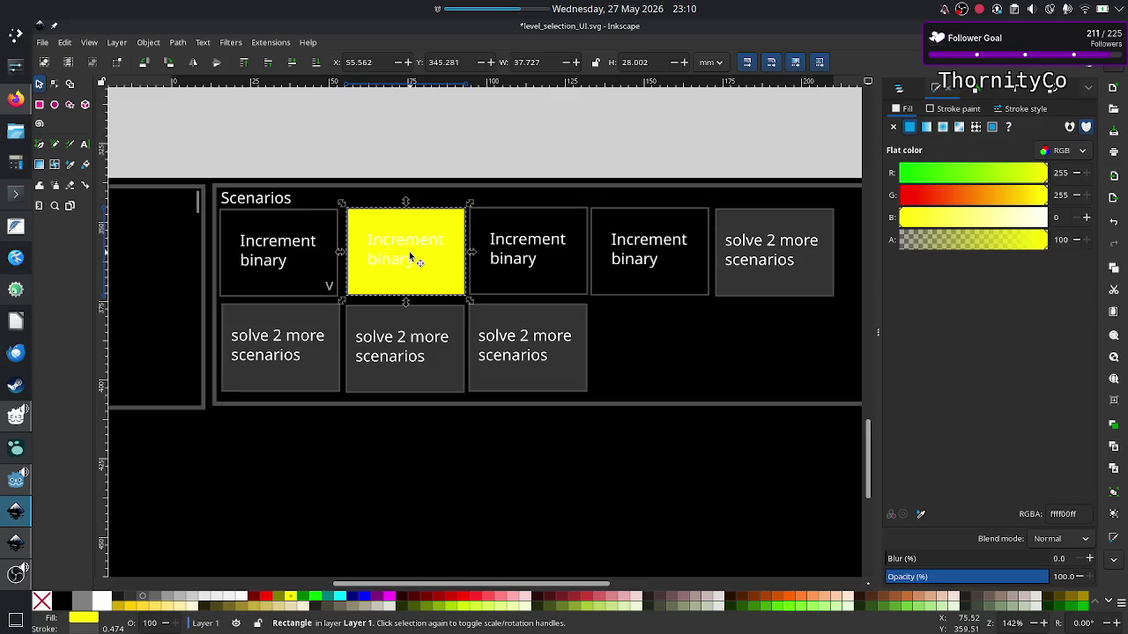
left_click(390, 267)
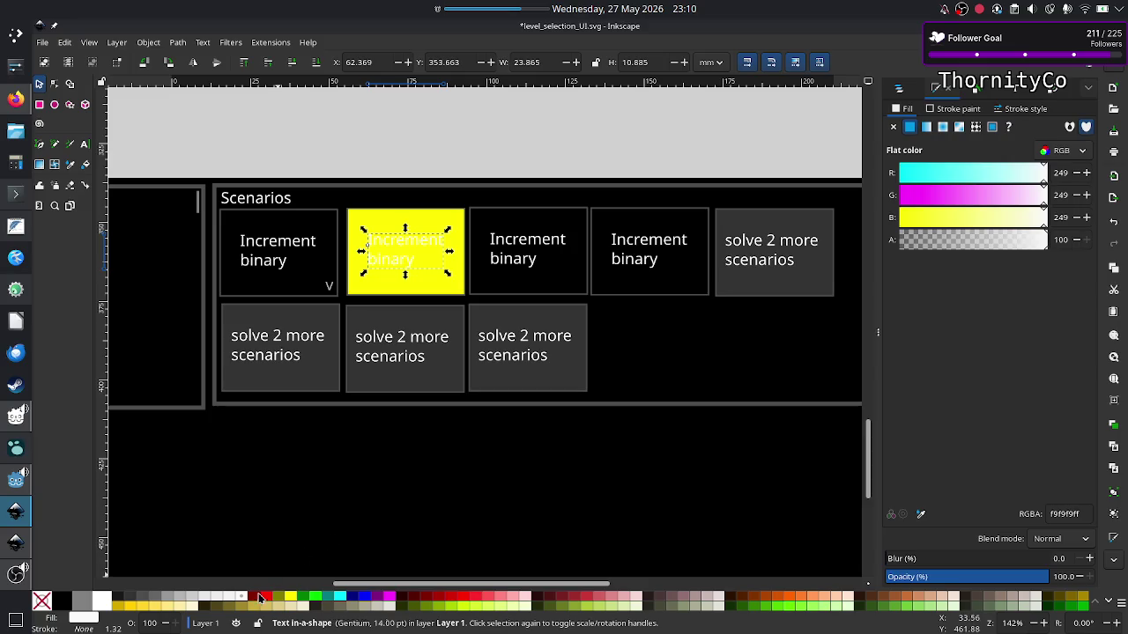
left_click(123, 602)
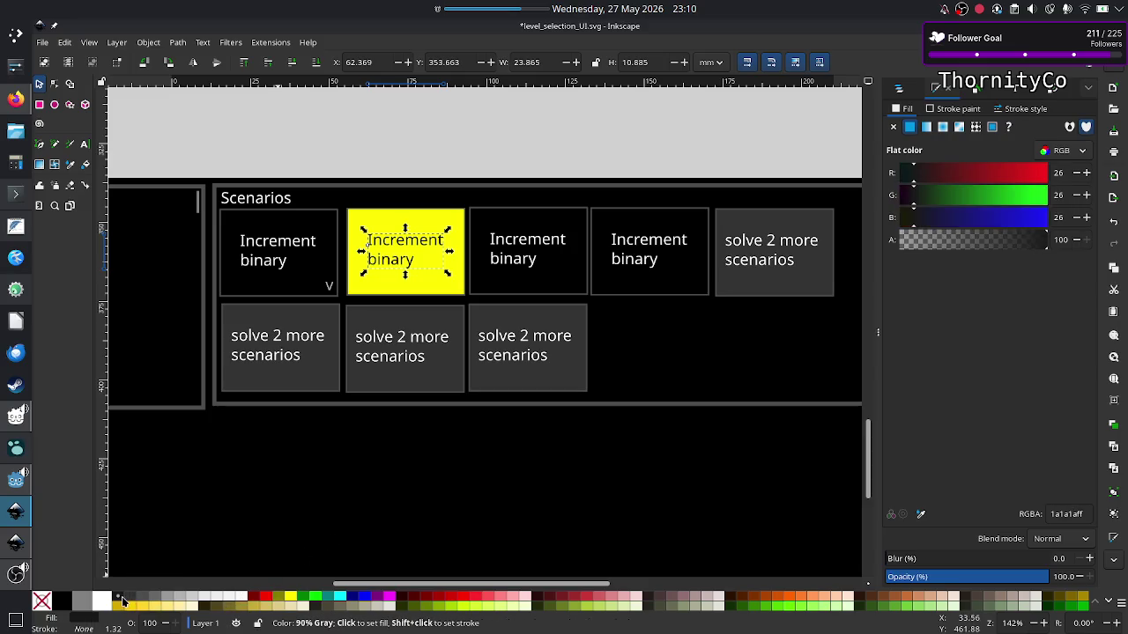
left_click(61, 600)
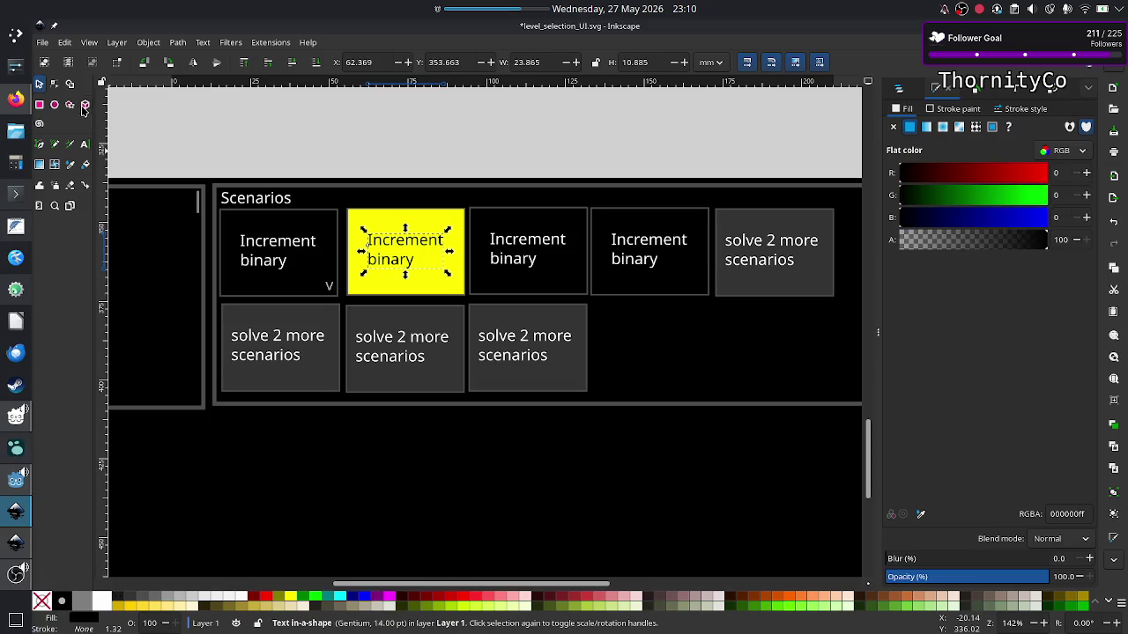
left_click(158, 133)
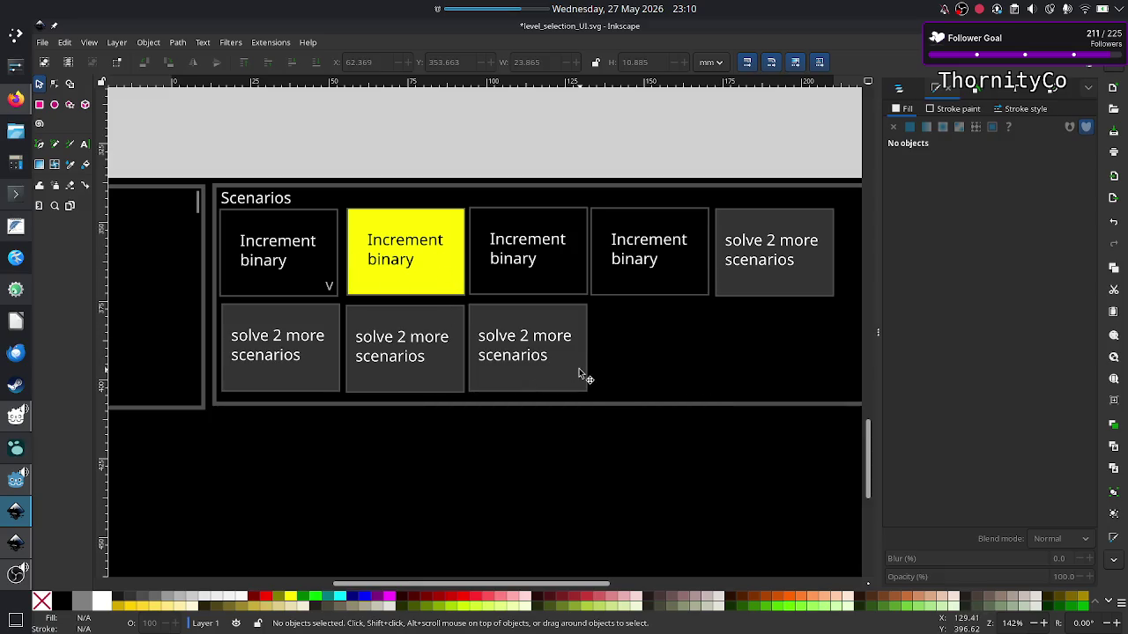
left_click(879, 352)
scroll(440, 352, "down", 2)
scroll(427, 352, "down", 1, "ctrl")
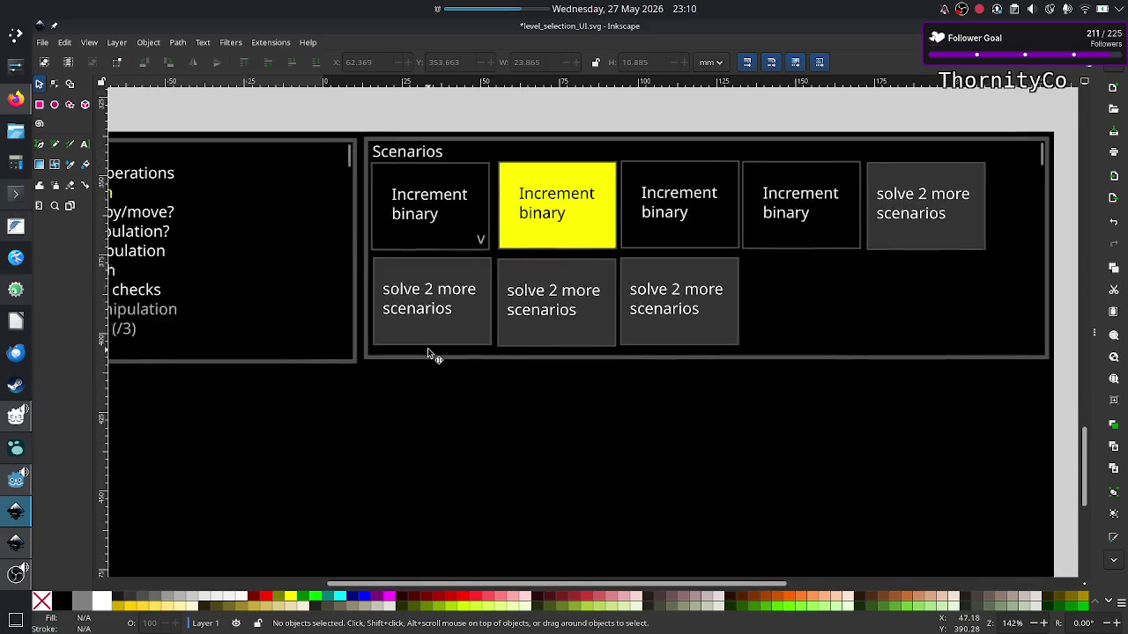
scroll(428, 351, "down", 2, "ctrl")
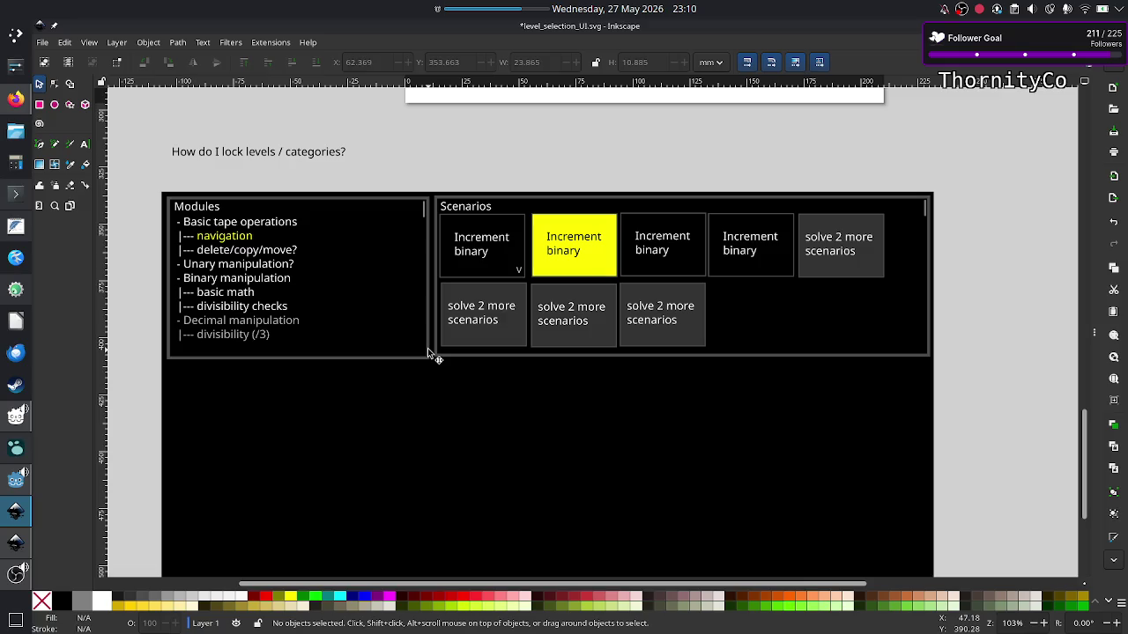
scroll(614, 295, "up", 5)
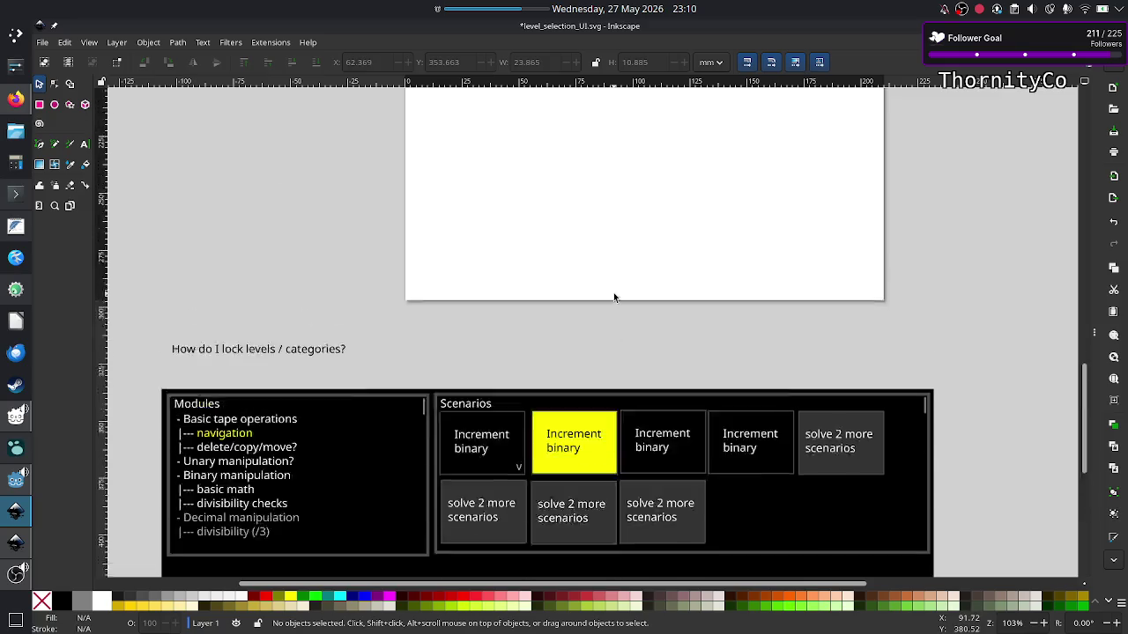
scroll(614, 295, "up", 10)
scroll(614, 295, "up", 5)
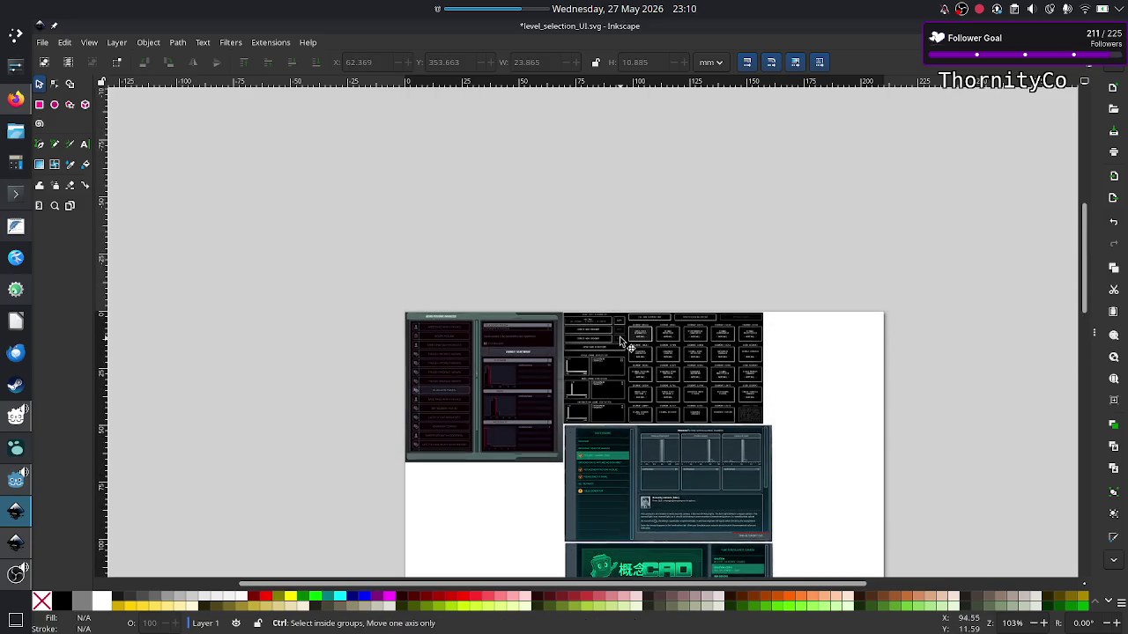
scroll(614, 298, "up", 3)
scroll(616, 326, "up", 2)
scroll(620, 342, "up", 1)
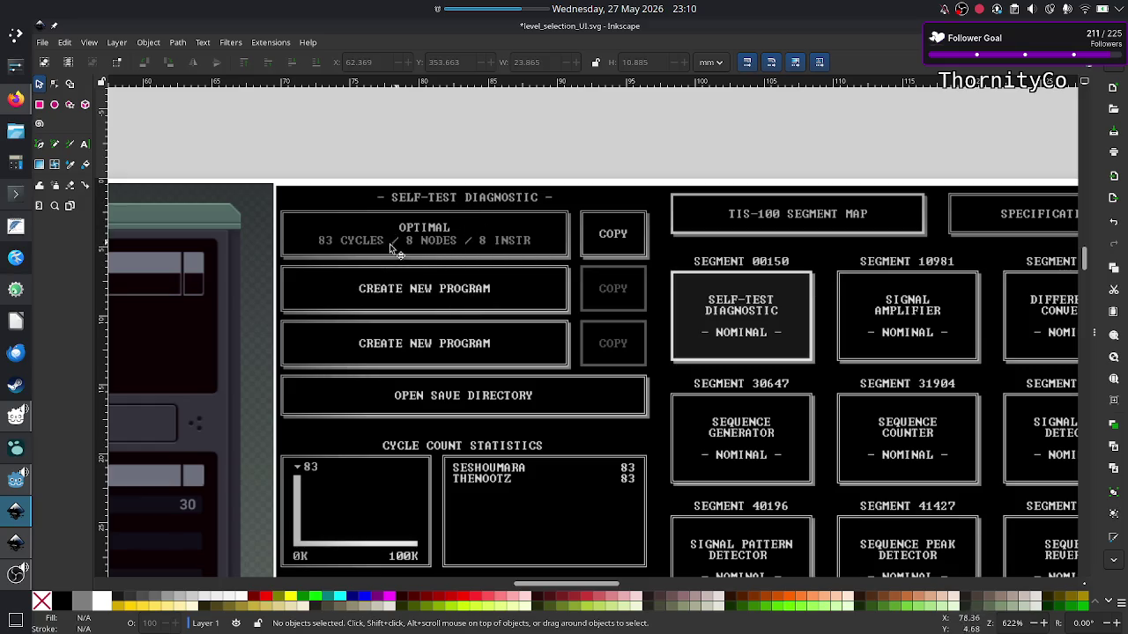
scroll(458, 343, "down", 2)
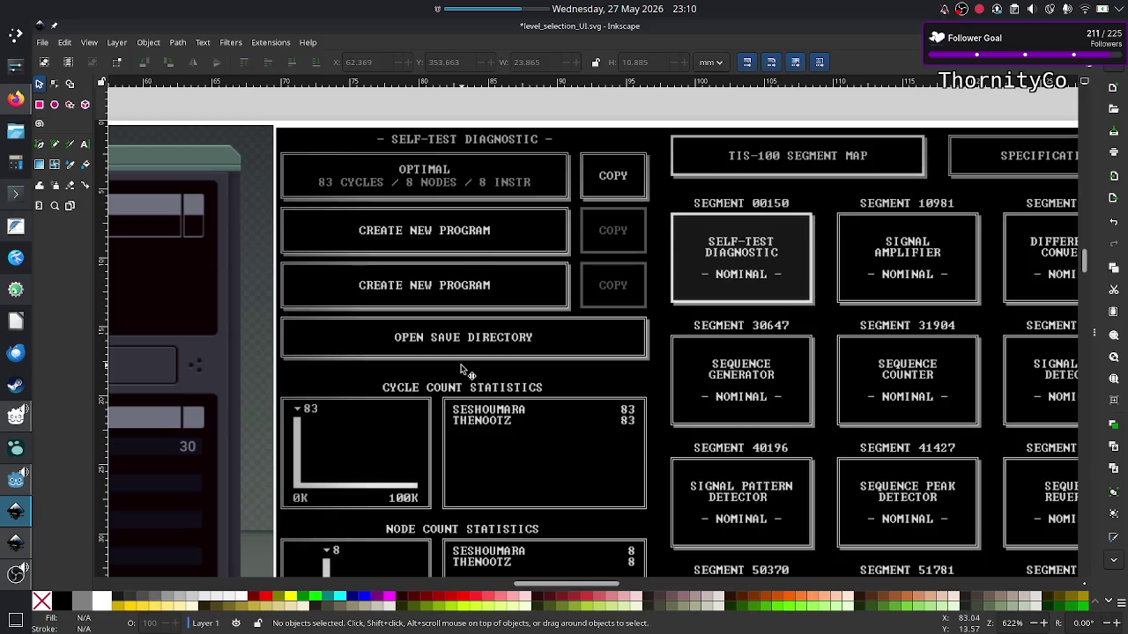
scroll(456, 422, "down", 1)
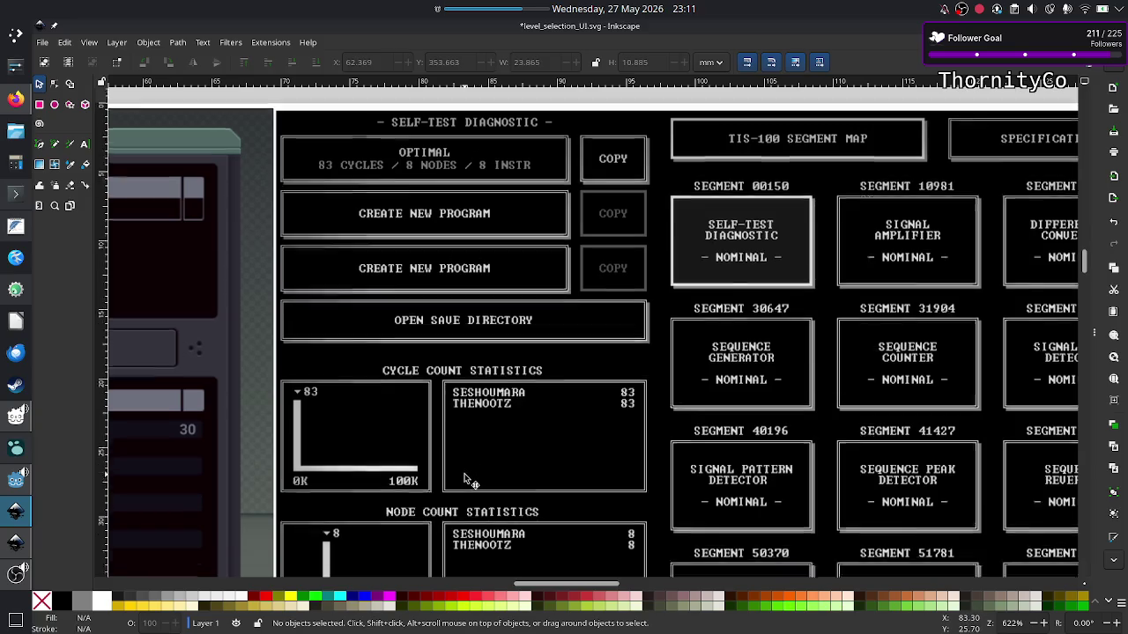
scroll(456, 423, "down", 8)
scroll(462, 458, "up", 8)
scroll(464, 467, "down", 7)
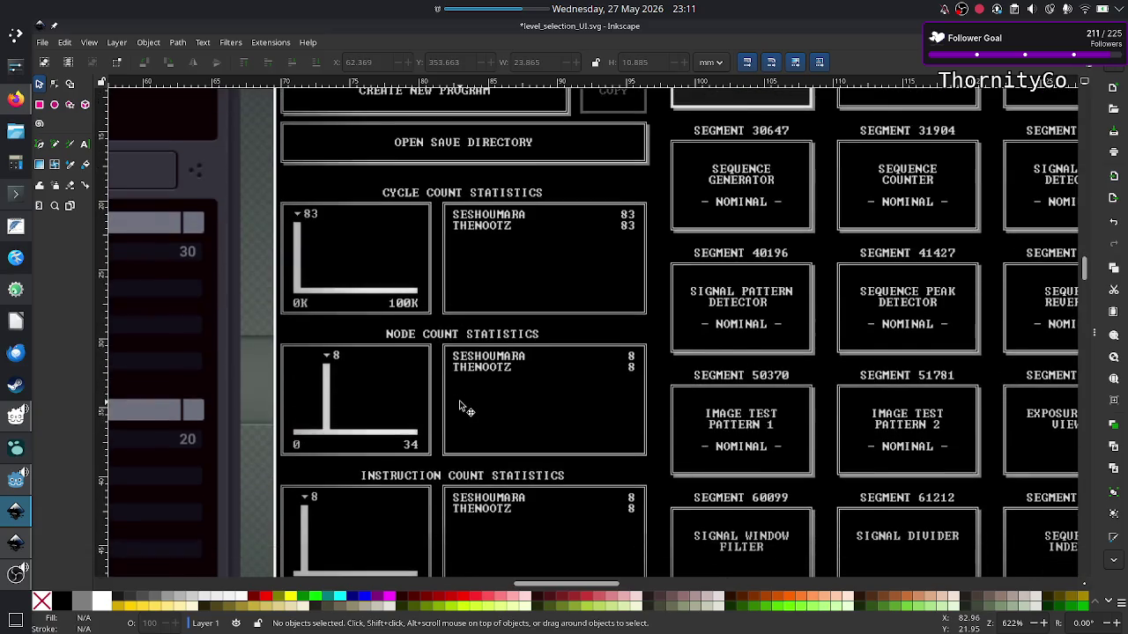
scroll(461, 423, "down", 2)
scroll(459, 405, "down", 1)
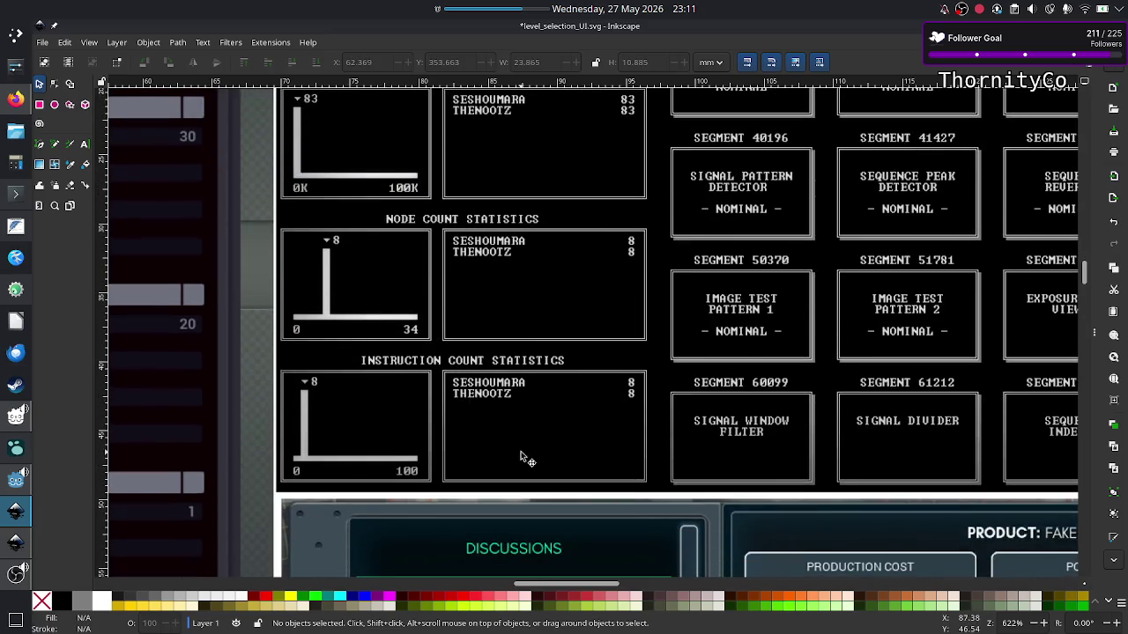
scroll(523, 455, "down", 10)
scroll(521, 451, "right", 11)
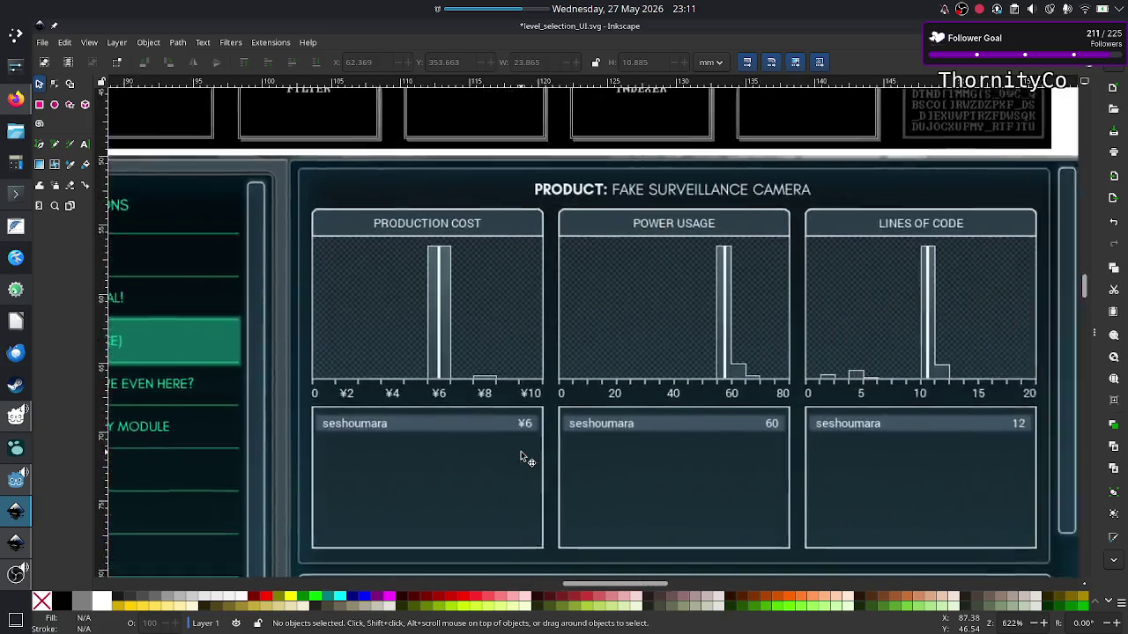
scroll(521, 451, "right", 6)
scroll(521, 451, "down", 10)
scroll(521, 451, "right", 7)
scroll(521, 451, "down", 7)
scroll(520, 451, "left", 3)
scroll(521, 451, "down", 8)
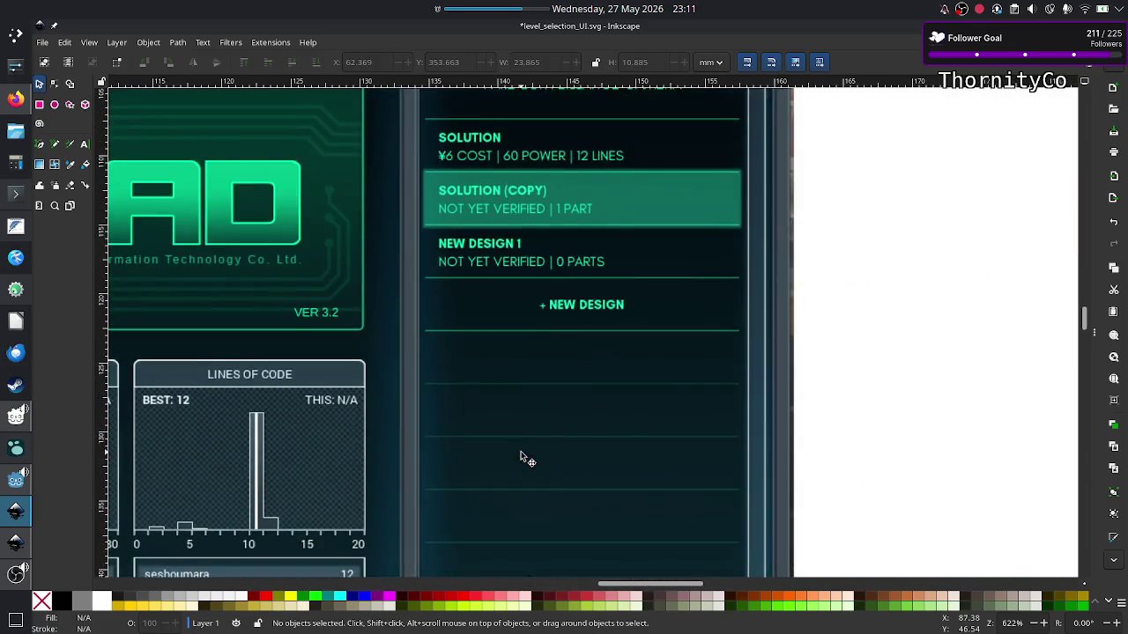
scroll(520, 451, "up", 3)
scroll(522, 457, "up", 2)
scroll(522, 457, "left", 2)
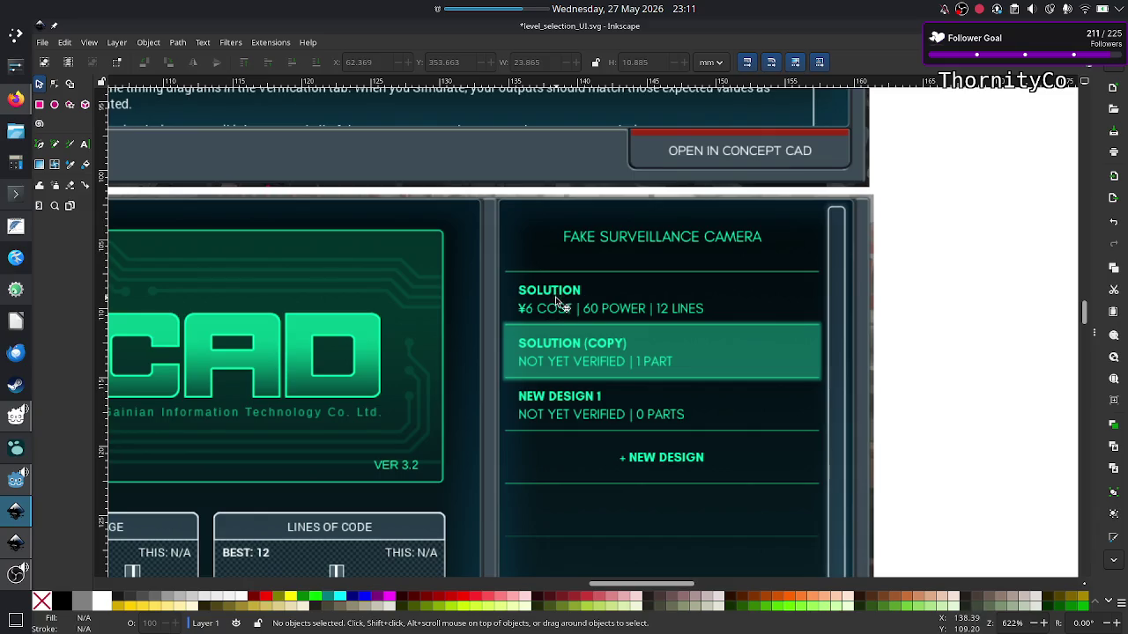
scroll(533, 375, "down", 3)
scroll(539, 378, "down", 7)
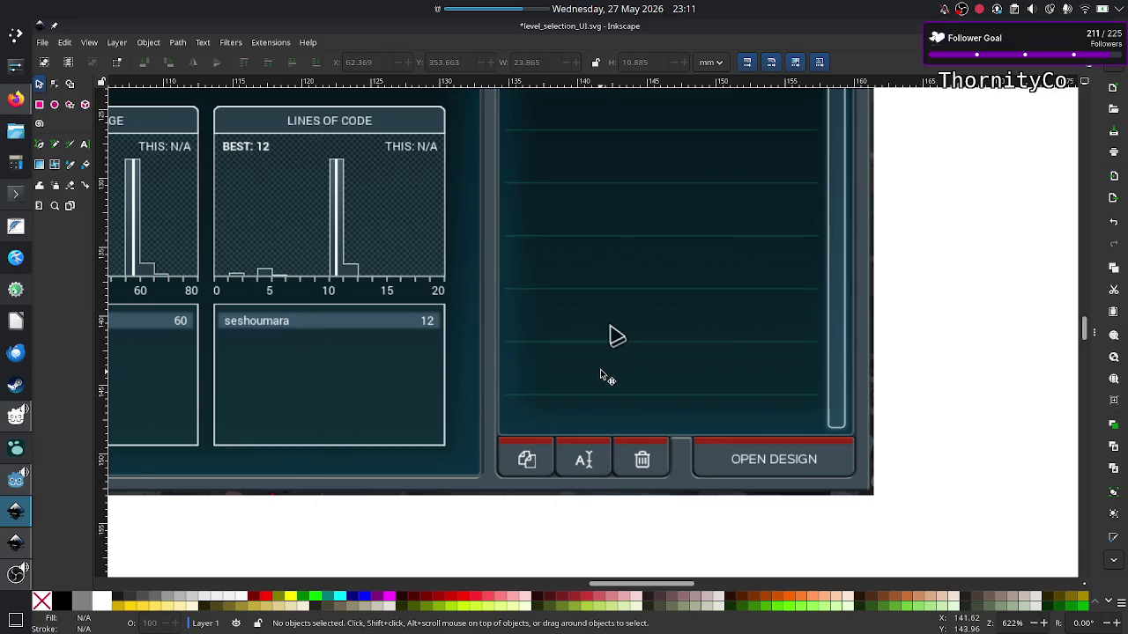
scroll(600, 371, "up", 5)
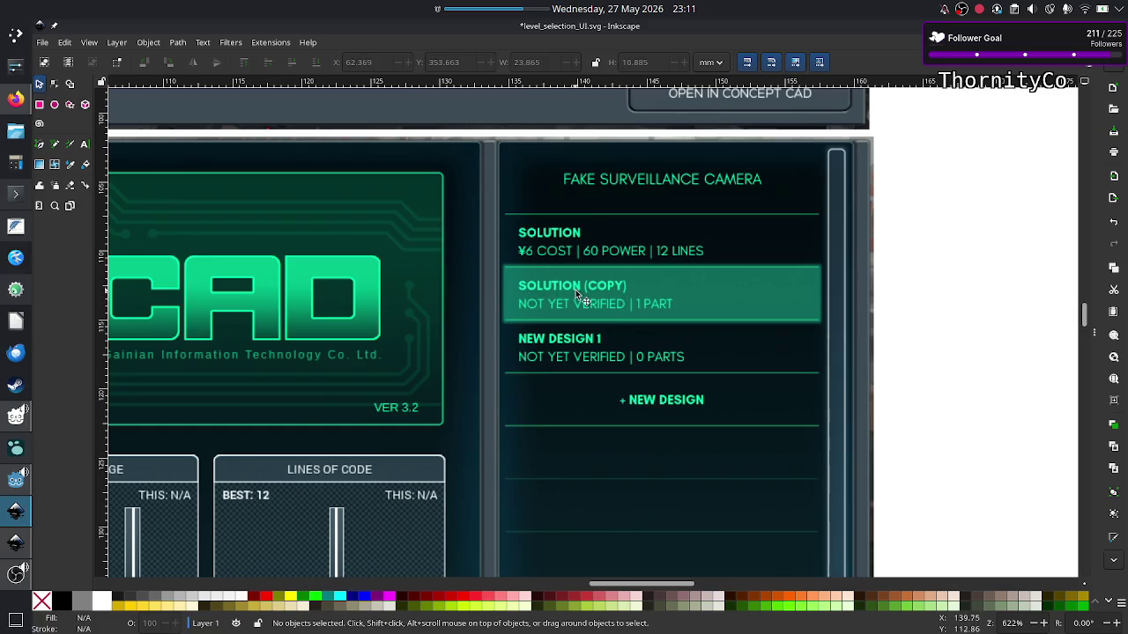
scroll(585, 385, "down", 3)
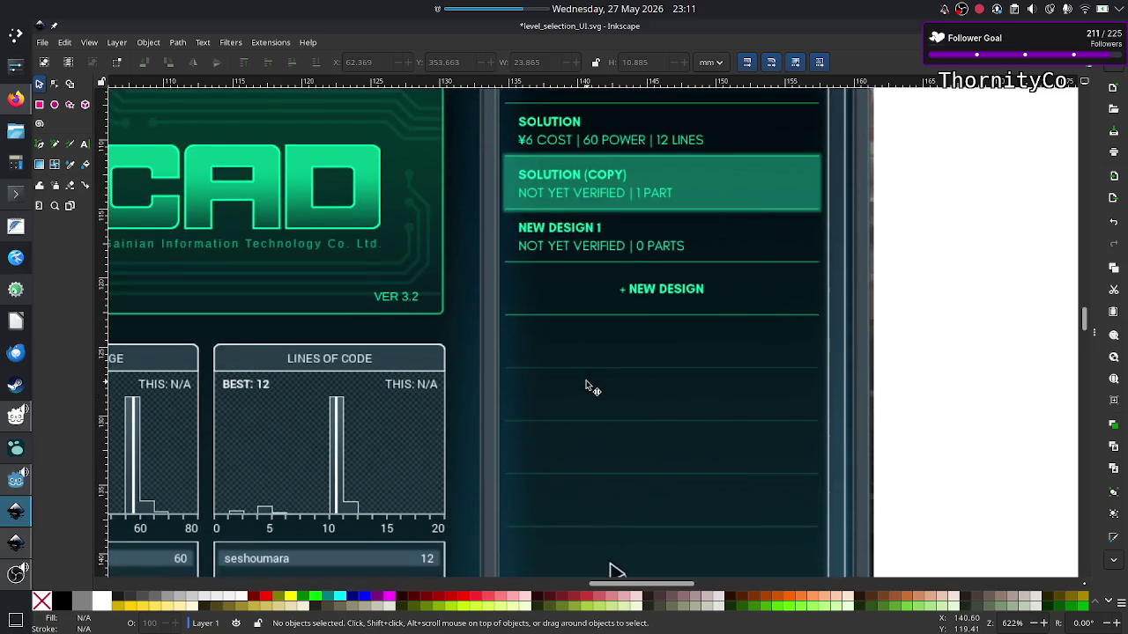
scroll(585, 386, "down", 4)
scroll(585, 386, "up", 5)
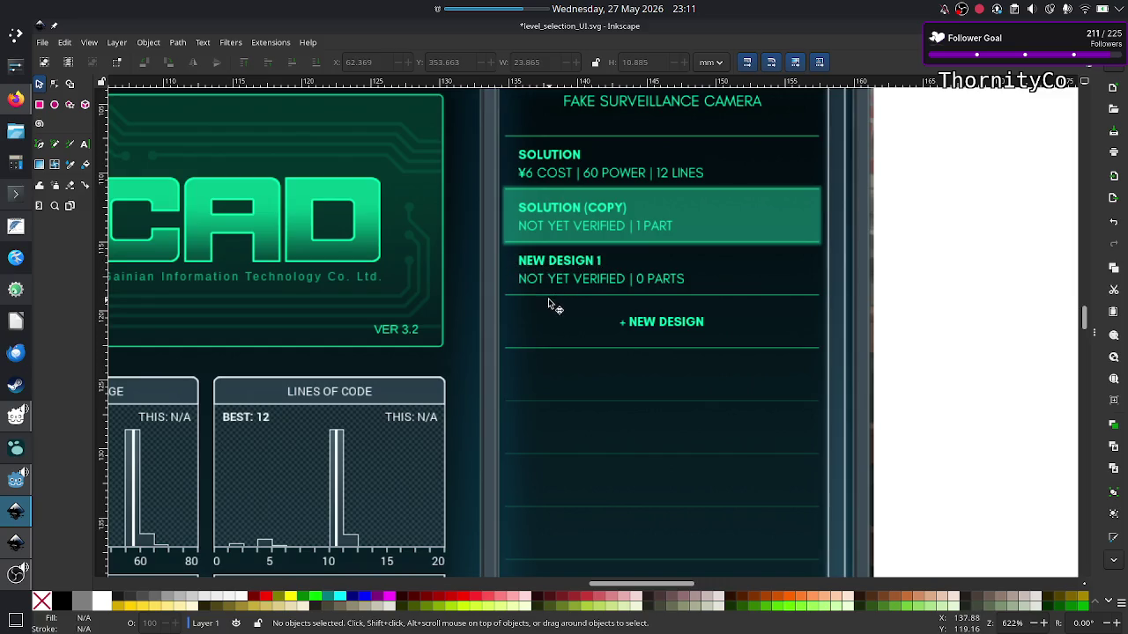
scroll(596, 368, "down", 5)
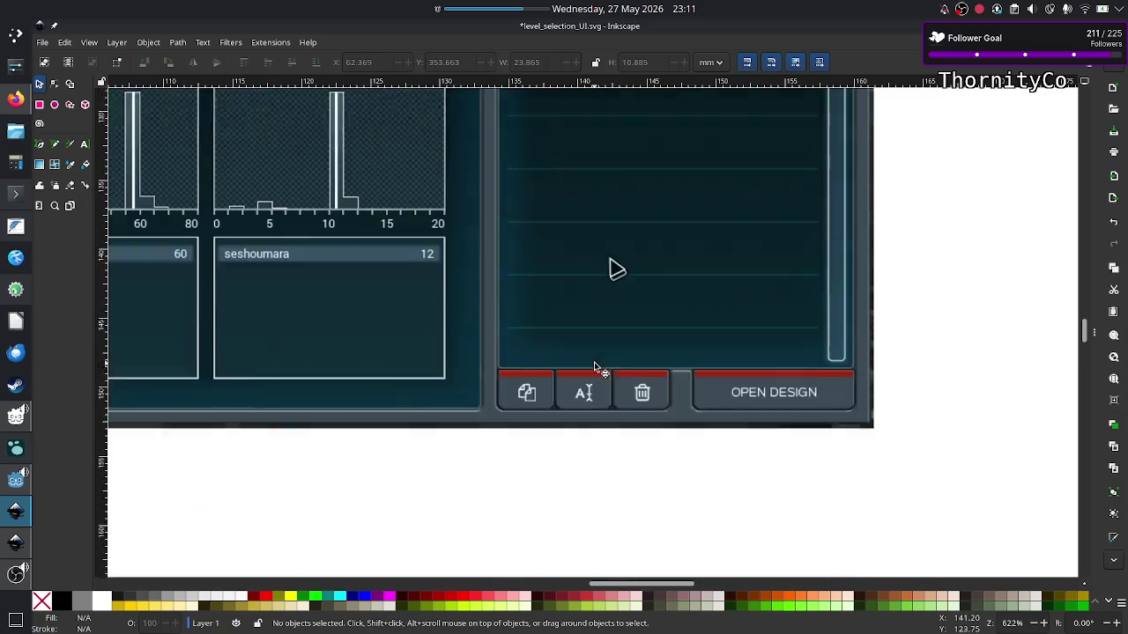
scroll(595, 369, "up", 5)
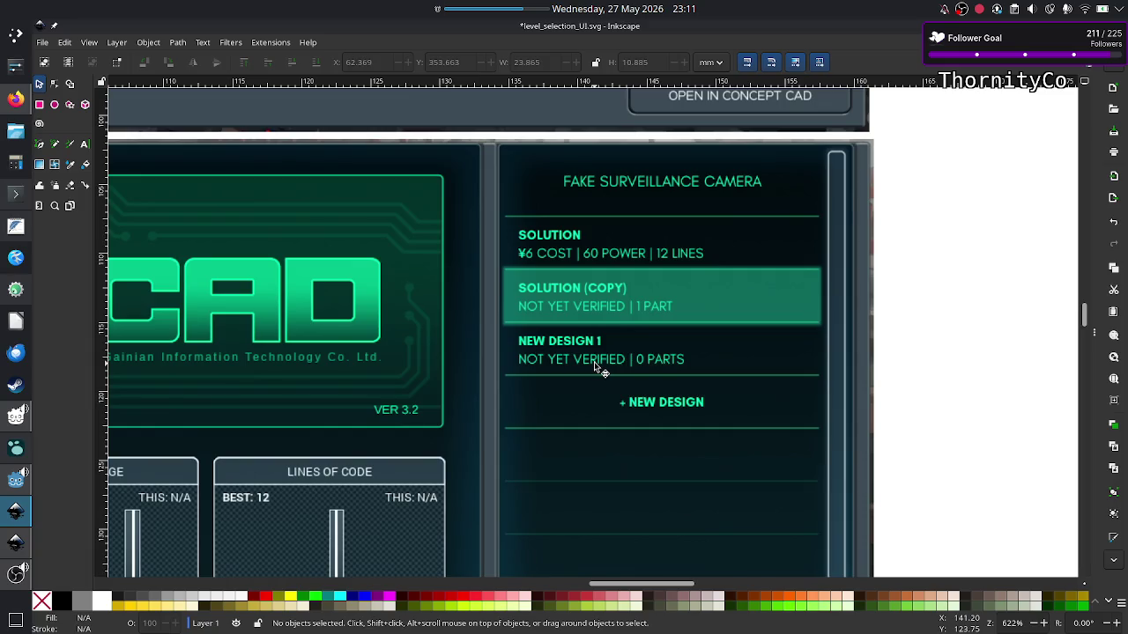
scroll(559, 373, "left", 4)
scroll(552, 368, "left", 2)
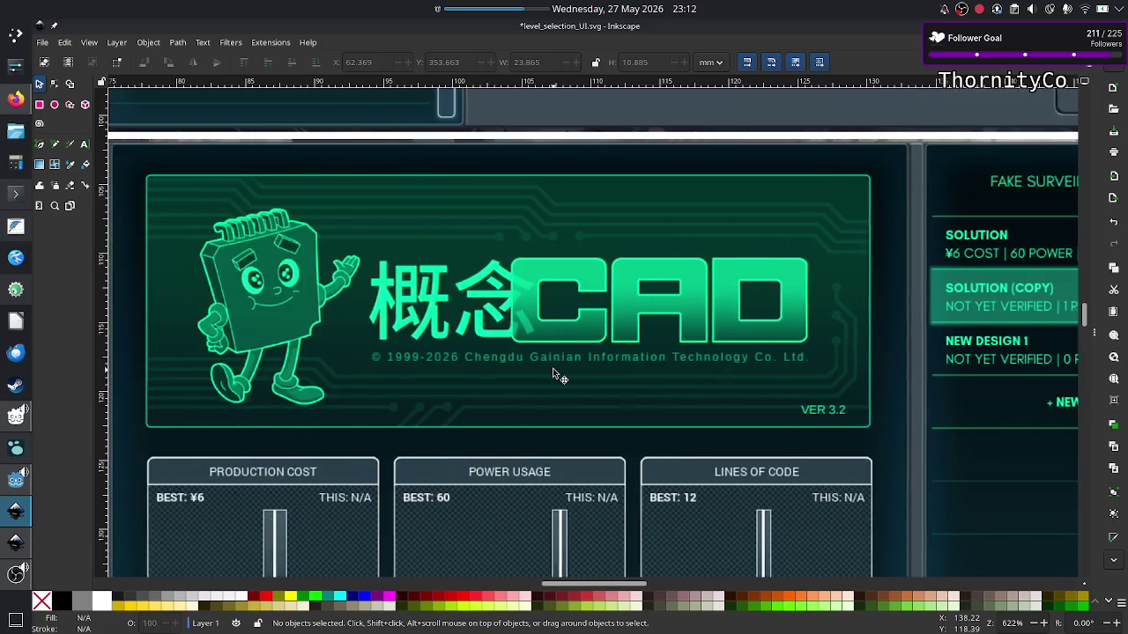
scroll(553, 368, "left", 1)
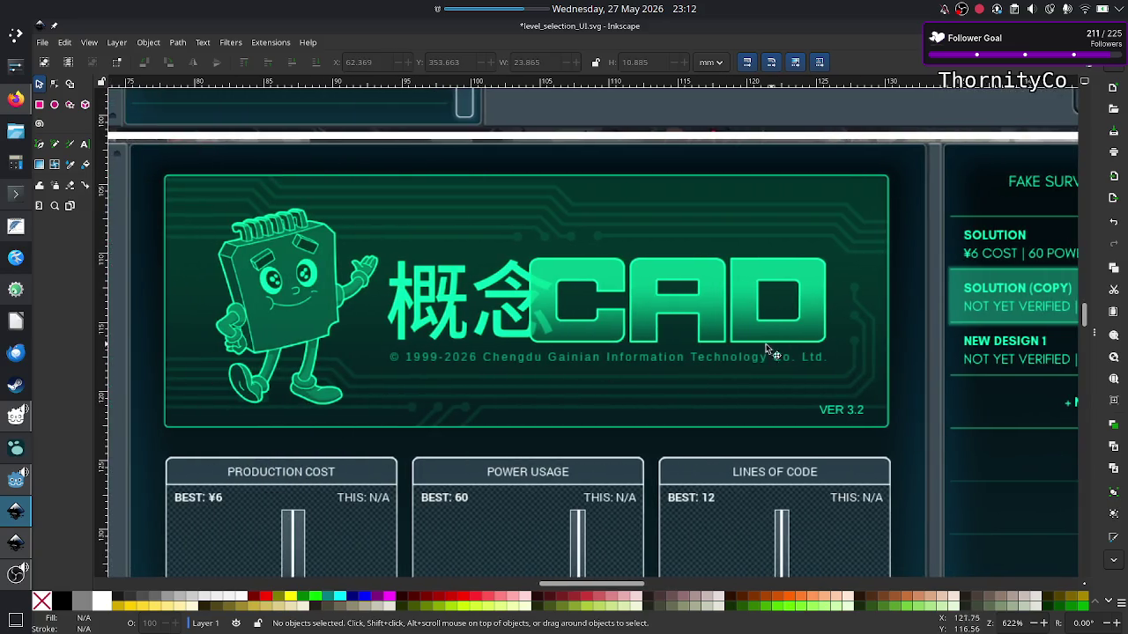
scroll(621, 350, "up", 5)
scroll(621, 350, "up", 2)
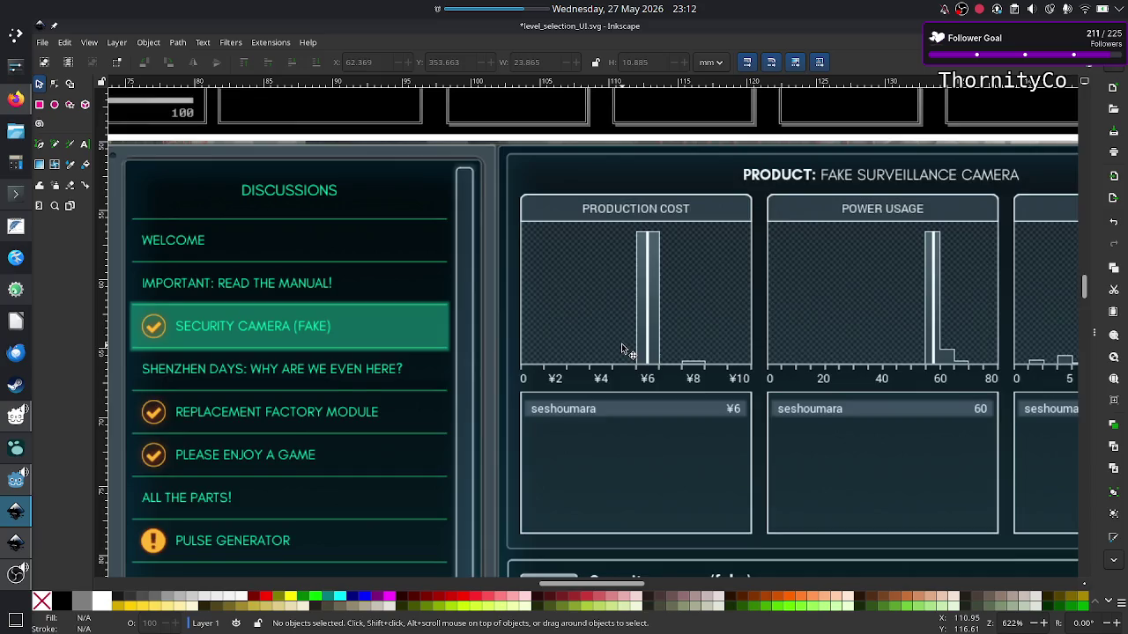
scroll(621, 350, "up", 4)
scroll(621, 350, "up", 2)
scroll(621, 350, "left", 5)
scroll(621, 350, "up", 3)
scroll(621, 350, "left", 2)
scroll(621, 350, "up", 1)
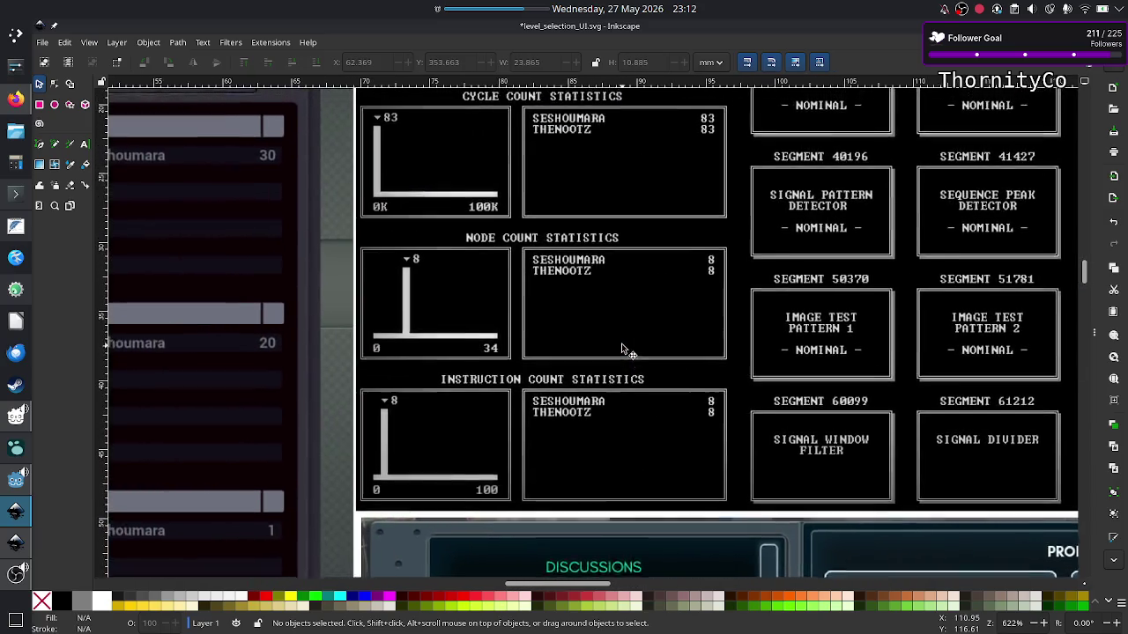
scroll(621, 350, "up", 2)
scroll(621, 349, "right", 1)
scroll(621, 350, "up", 1)
scroll(621, 349, "up", 1)
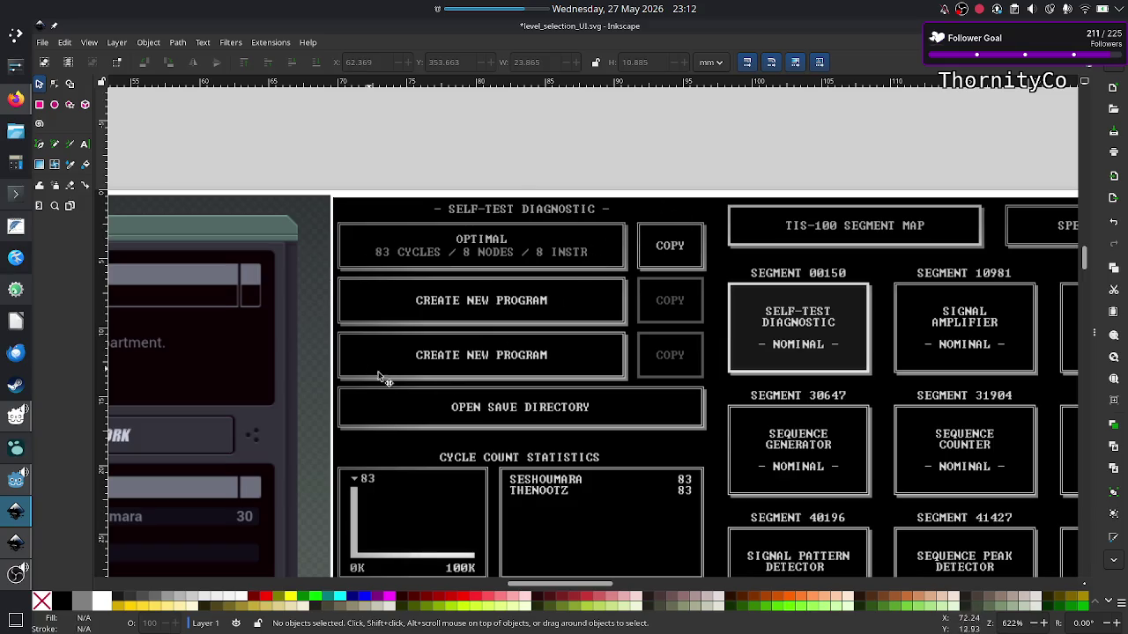
scroll(551, 356, "down", 5)
scroll(535, 380, "down", 10)
scroll(535, 381, "down", 5)
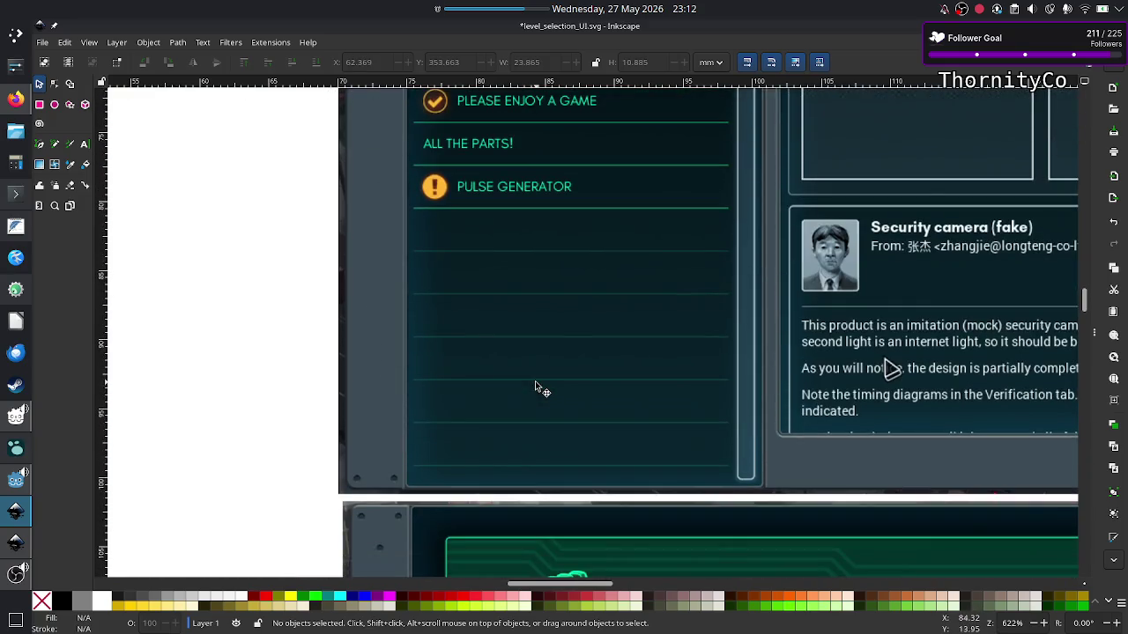
scroll(534, 380, "down", 10)
scroll(534, 381, "right", 10)
scroll(534, 381, "right", 5)
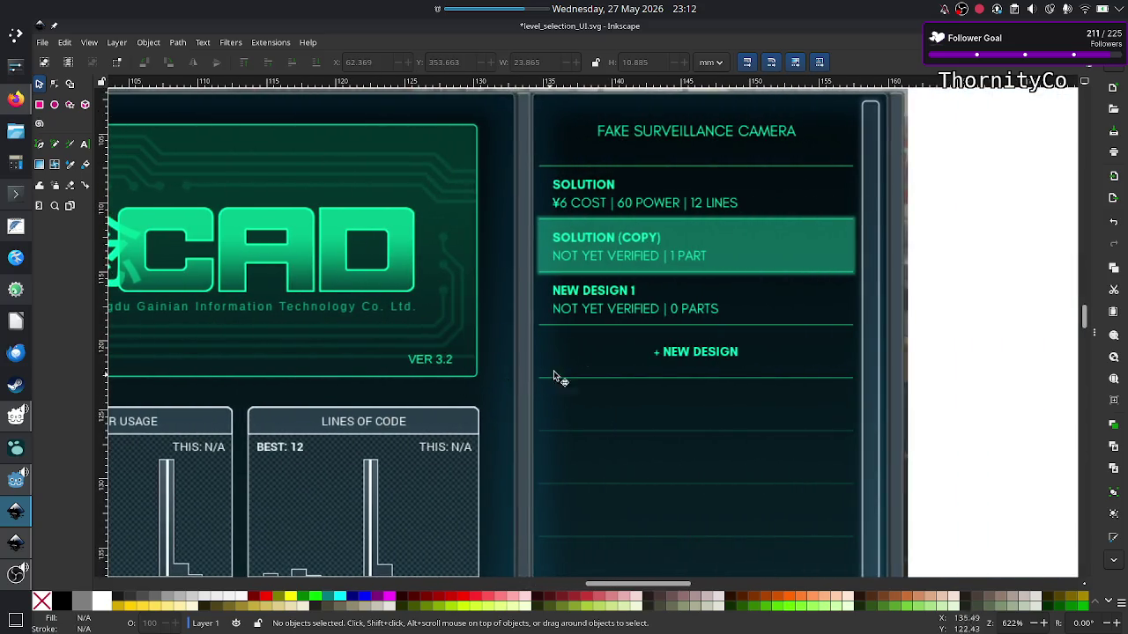
scroll(714, 264, "down", 1)
scroll(730, 304, "down", 3)
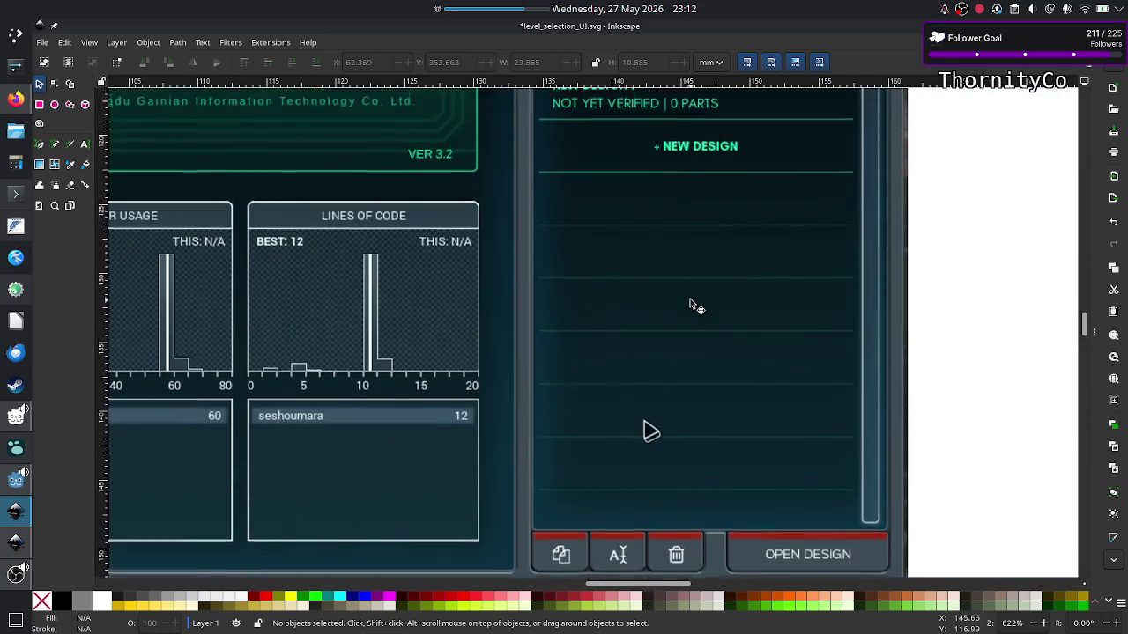
scroll(692, 308, "down", 1)
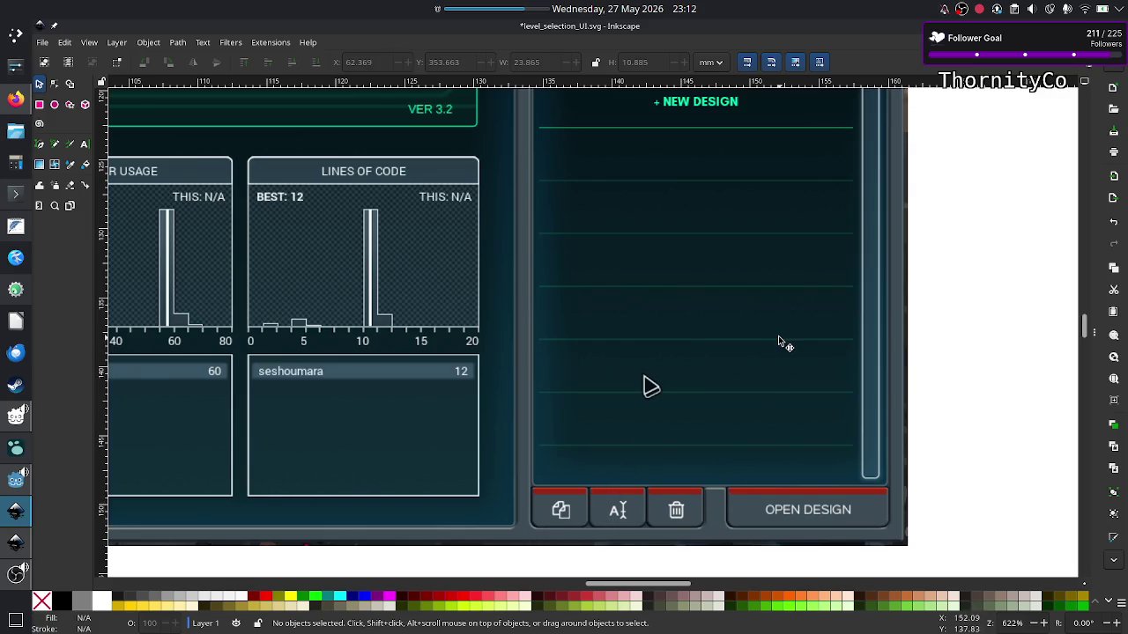
scroll(780, 342, "up", 2)
scroll(780, 342, "up", 3)
scroll(781, 342, "up", 1)
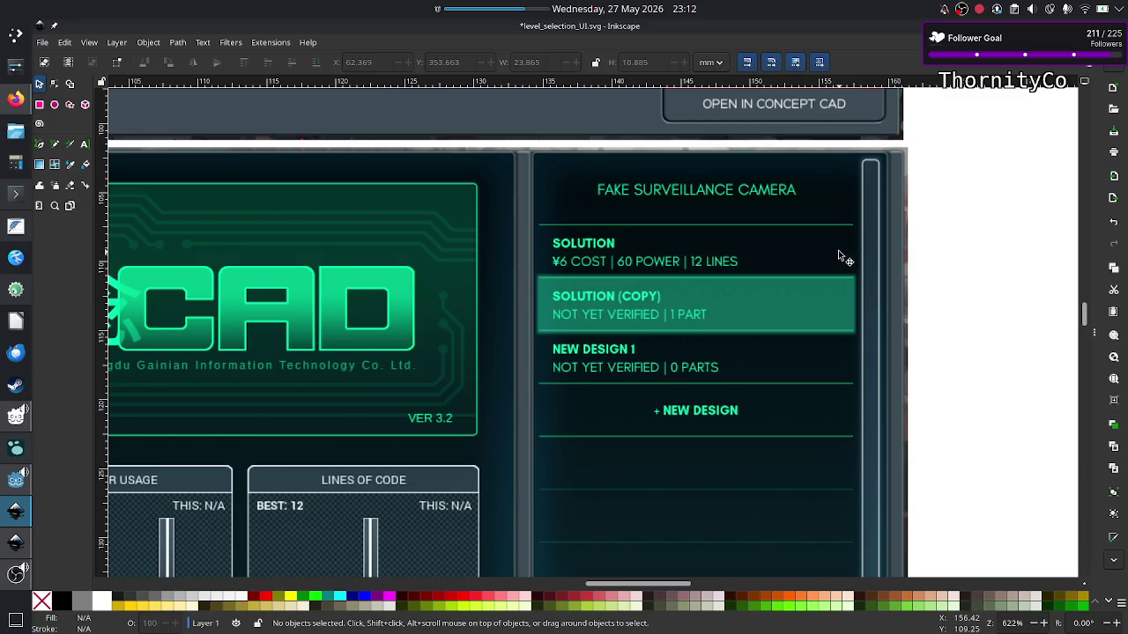
scroll(811, 255, "down", 8)
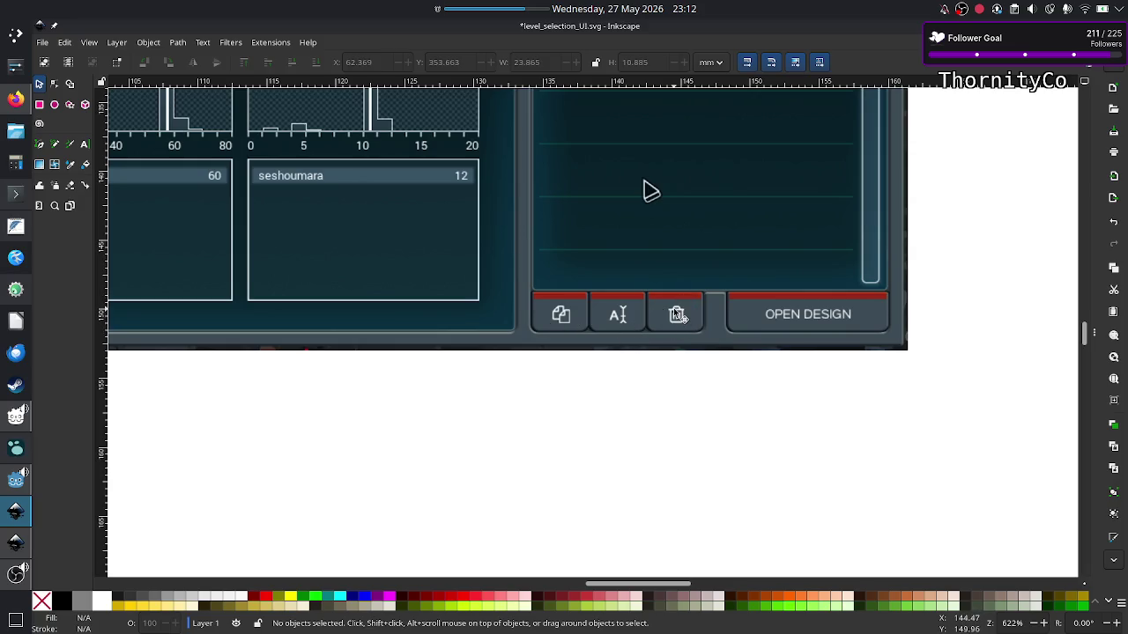
scroll(722, 287, "up", 8)
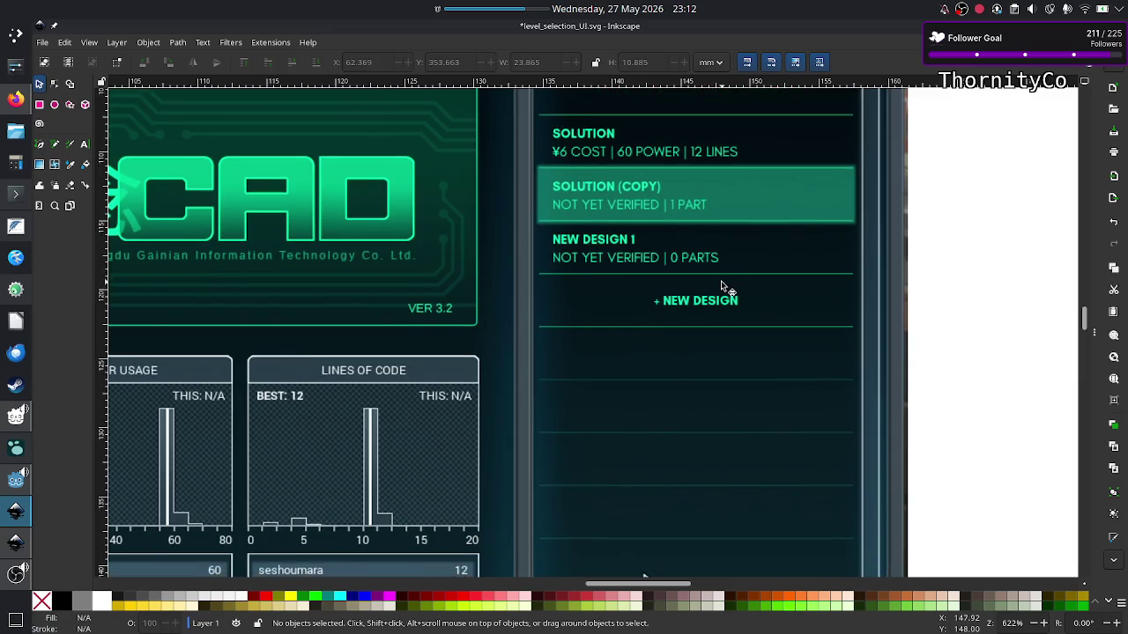
scroll(722, 284, "up", 2)
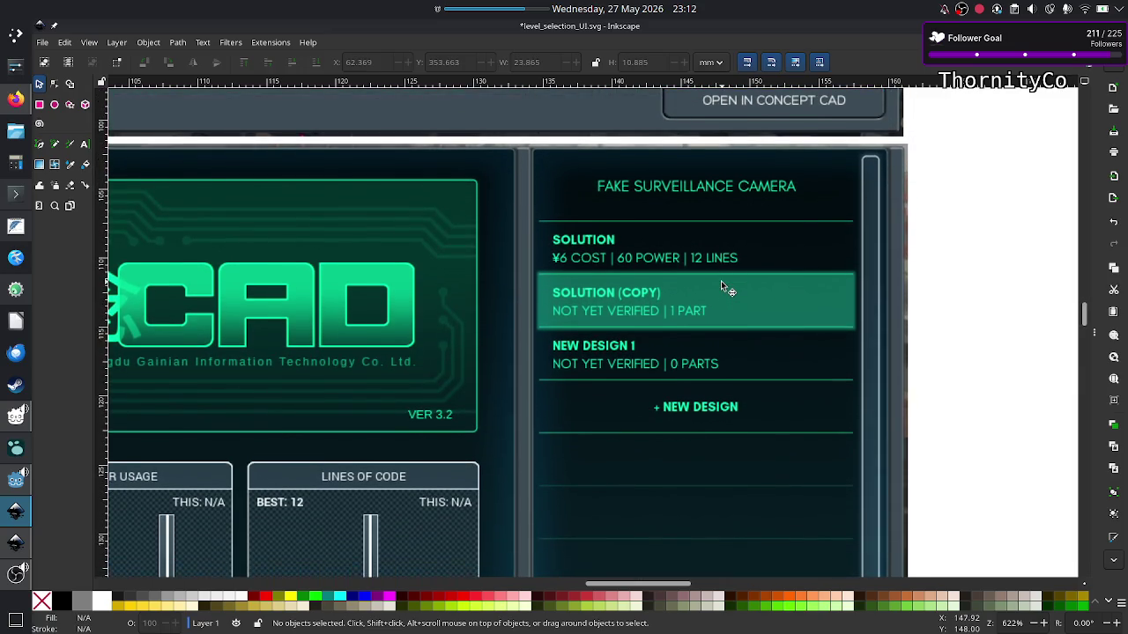
scroll(721, 281, "down", 1)
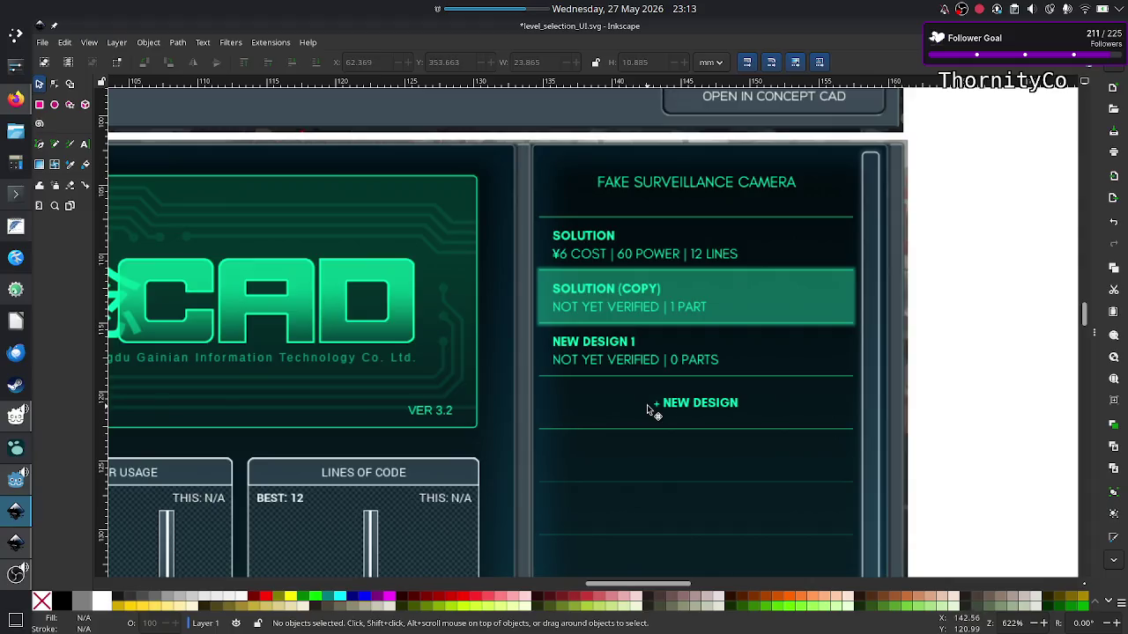
scroll(649, 409, "down", 5)
scroll(649, 419, "down", 3)
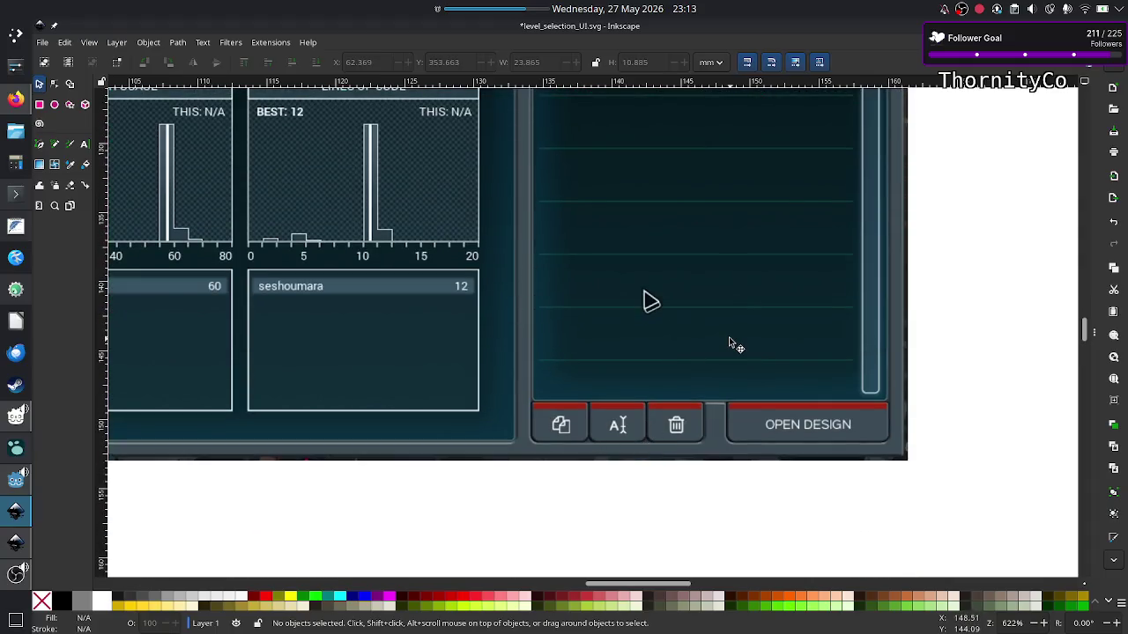
scroll(729, 343, "up", 10)
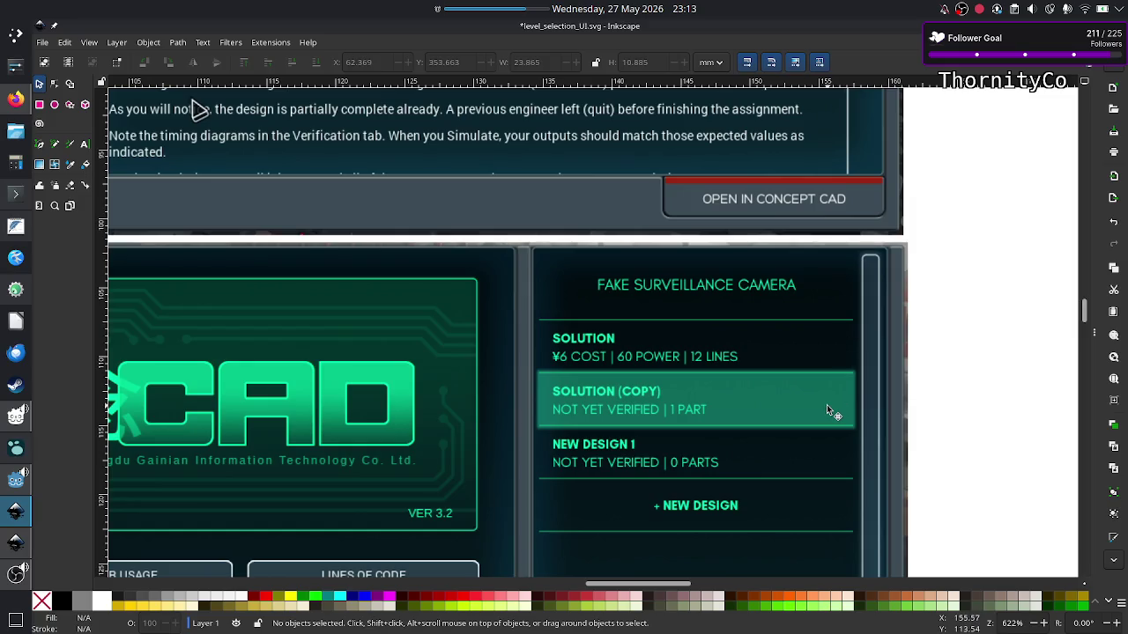
scroll(827, 411, "down", 1)
scroll(826, 410, "down", 5)
scroll(826, 411, "down", 4)
scroll(827, 410, "up", 10)
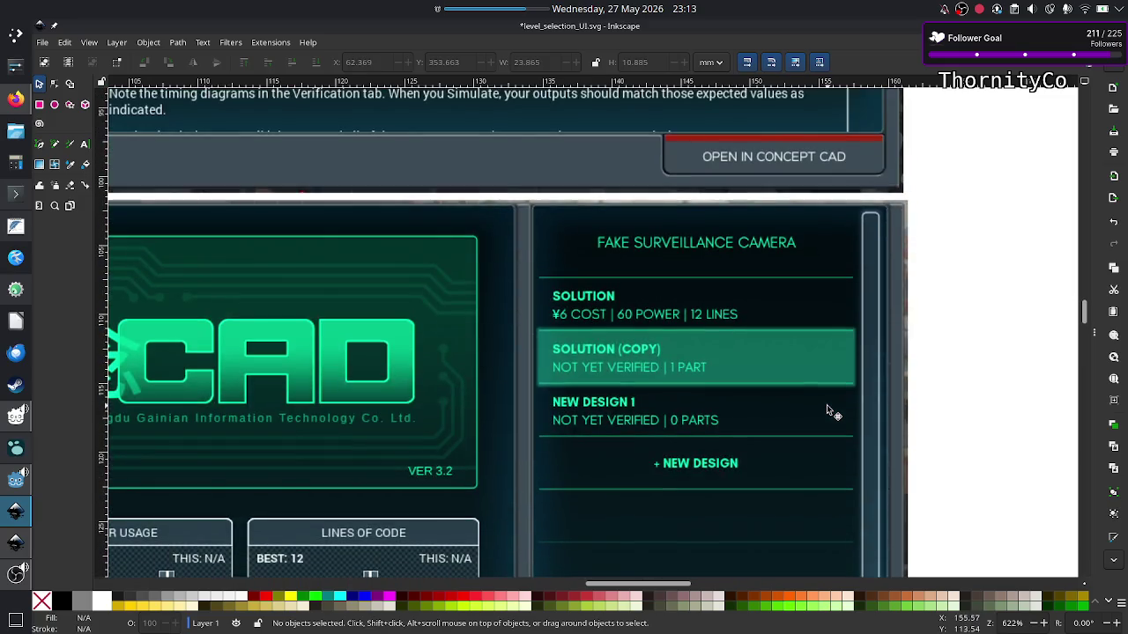
scroll(742, 450, "down", 7)
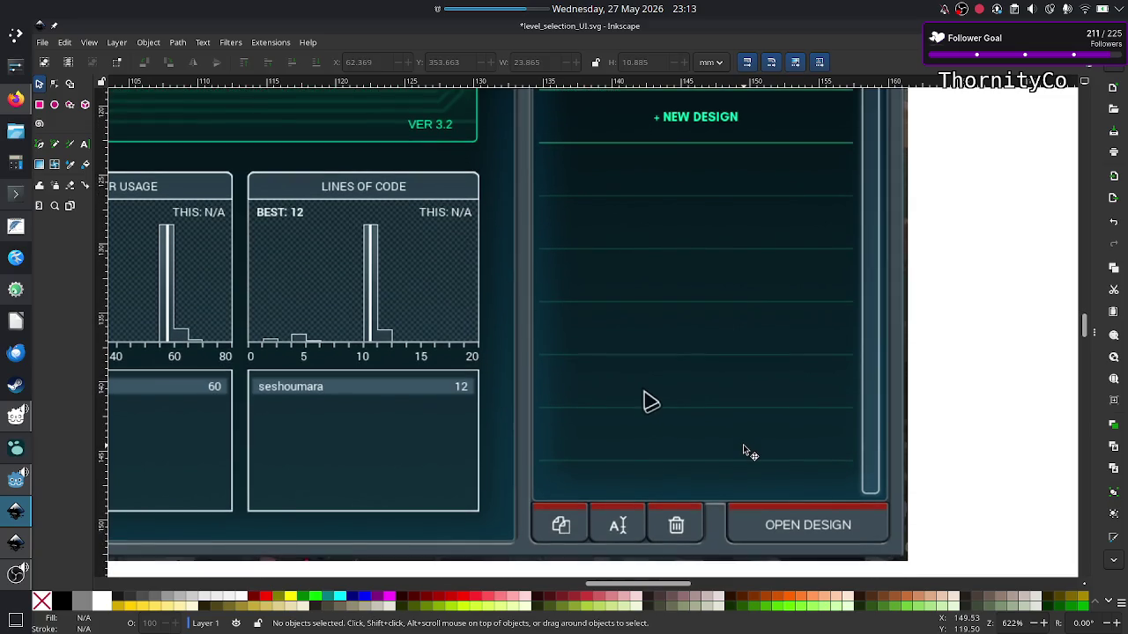
scroll(742, 447, "up", 3)
scroll(743, 447, "up", 5)
scroll(743, 446, "left", 10)
scroll(743, 447, "up", 3)
scroll(743, 447, "up", 2)
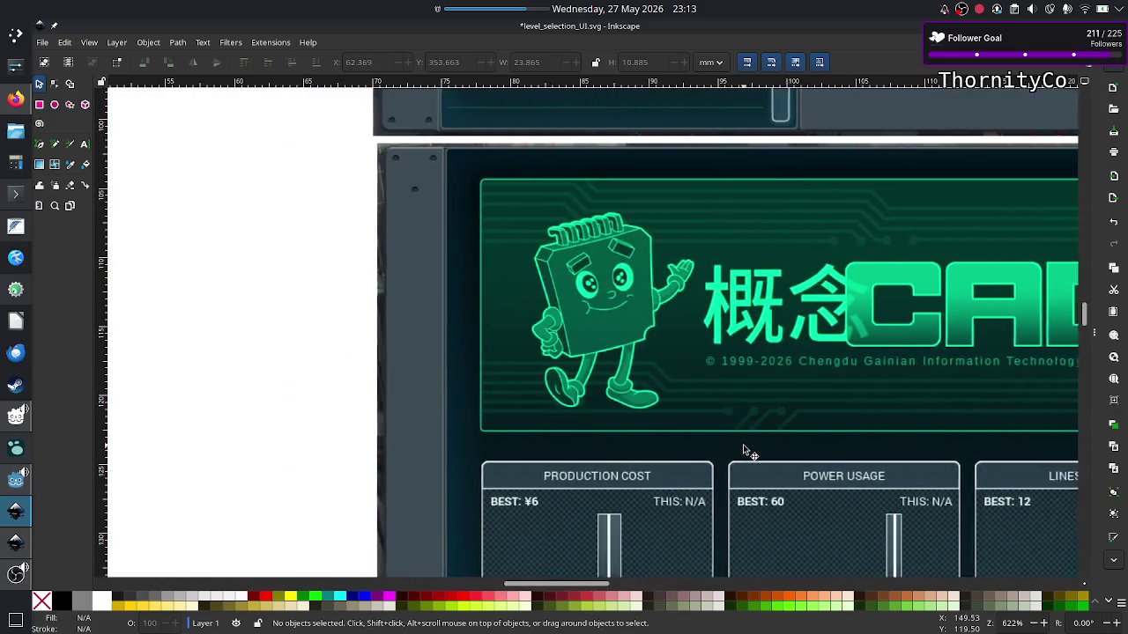
scroll(743, 447, "down", 5)
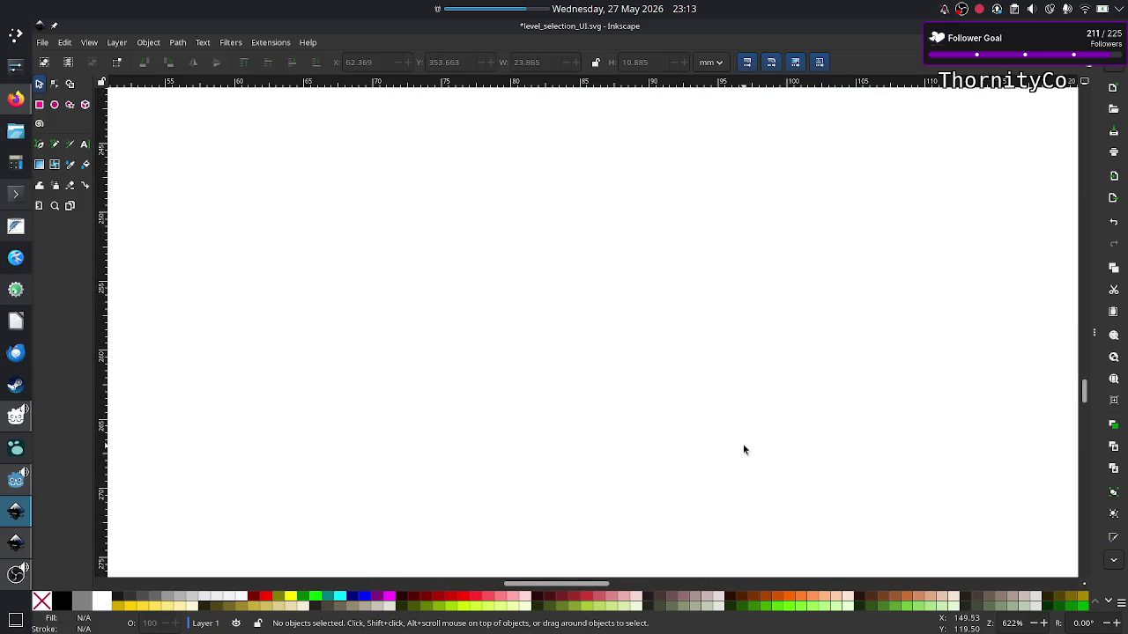
scroll(742, 449, "left", 5)
scroll(742, 449, "left", 3)
scroll(742, 449, "down", 3)
scroll(743, 449, "down", 5)
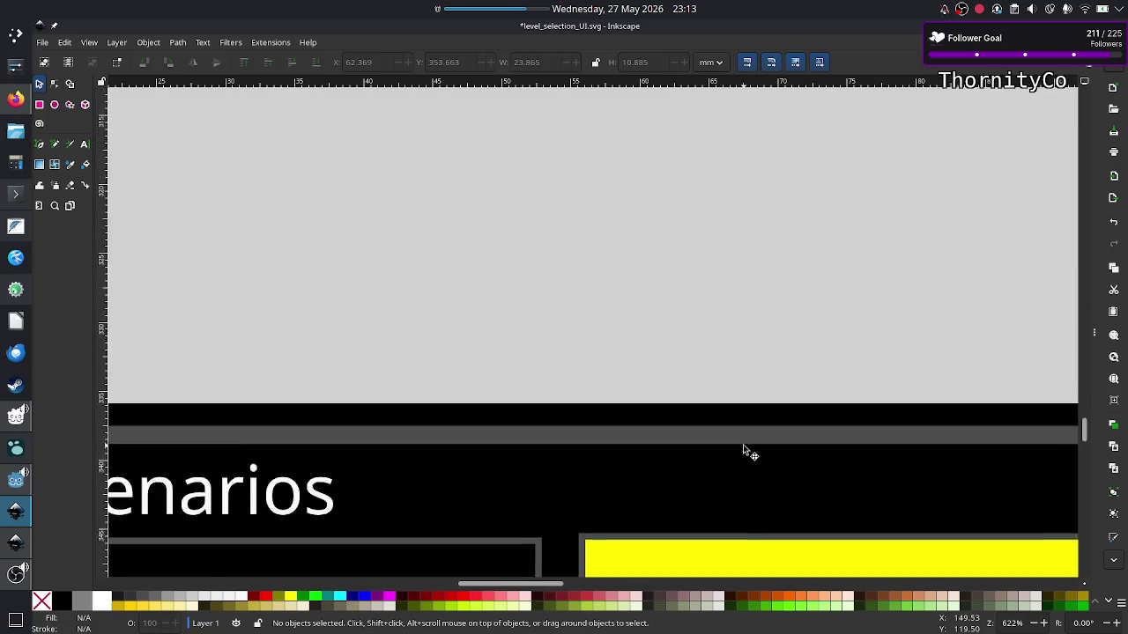
scroll(742, 447, "down", 3)
scroll(743, 447, "down", 10)
scroll(742, 446, "down", 6)
scroll(743, 446, "down", 5, "ctrl")
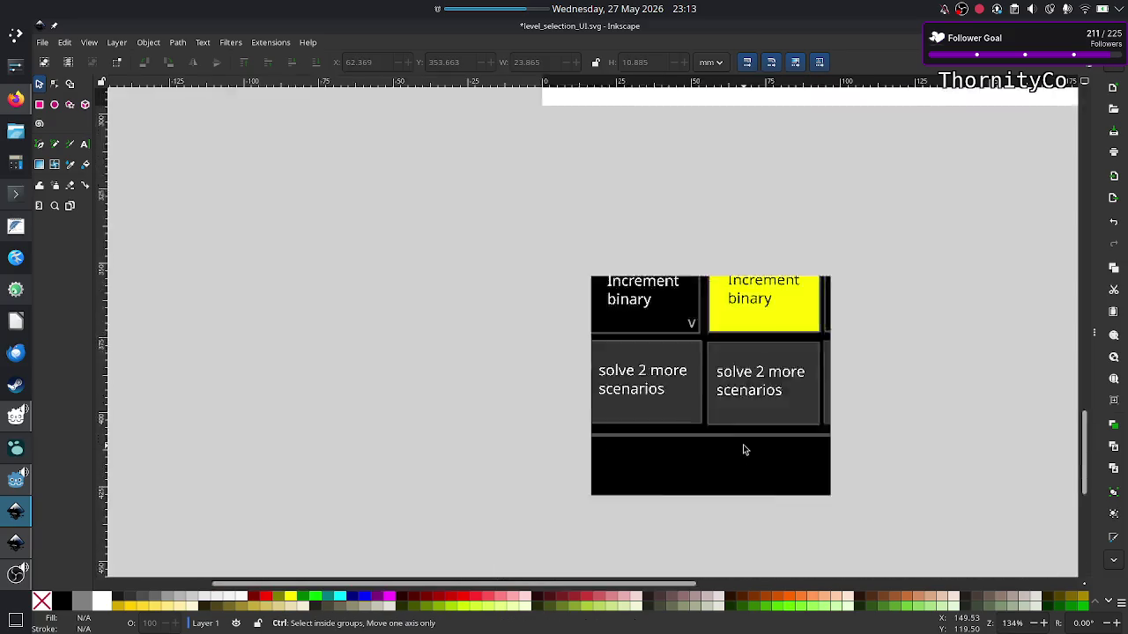
scroll(743, 449, "down", 3, "ctrl")
scroll(742, 450, "up", 3, "ctrl")
scroll(743, 450, "right", 4)
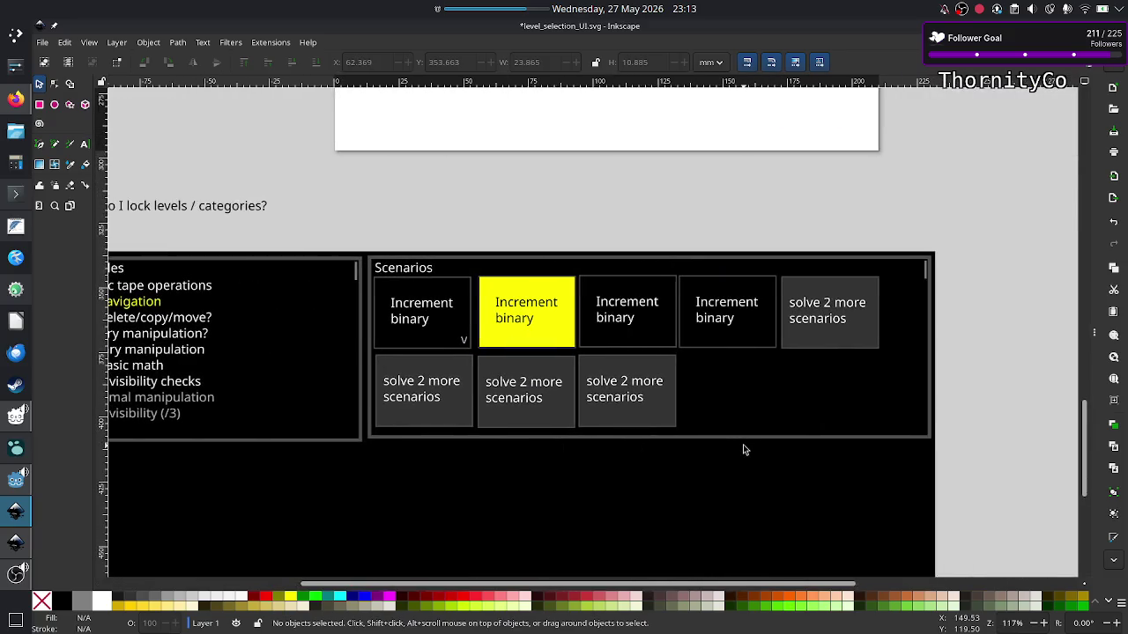
scroll(742, 449, "down", 5)
scroll(743, 449, "down", 1)
scroll(743, 449, "left", 3)
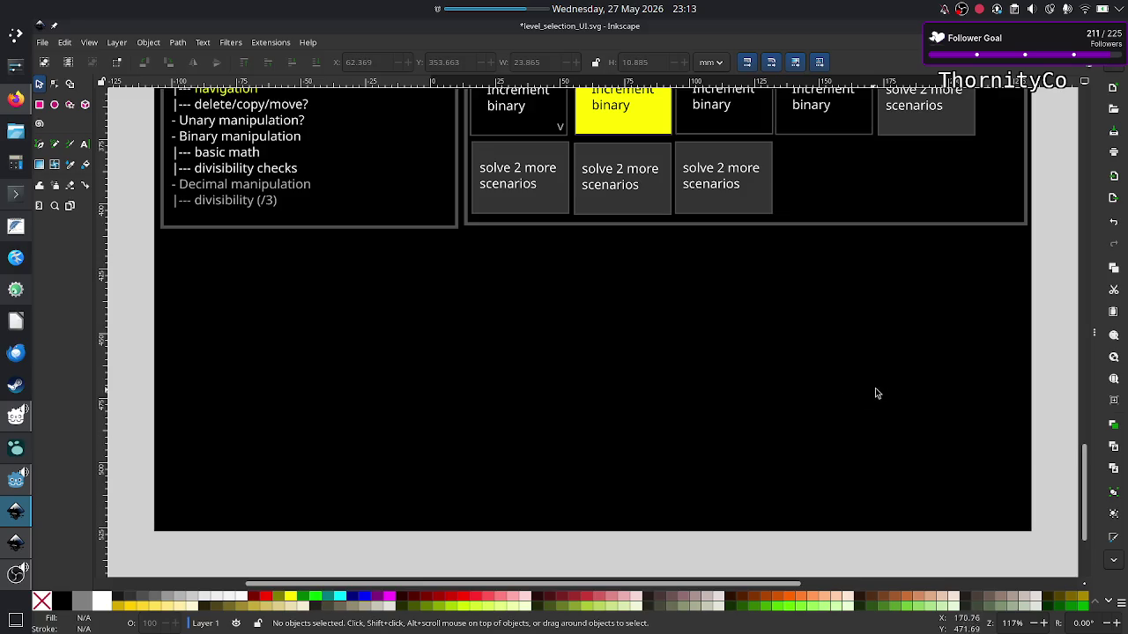
scroll(875, 388, "up", 2)
scroll(875, 389, "right", 1)
scroll(887, 394, "down", 1)
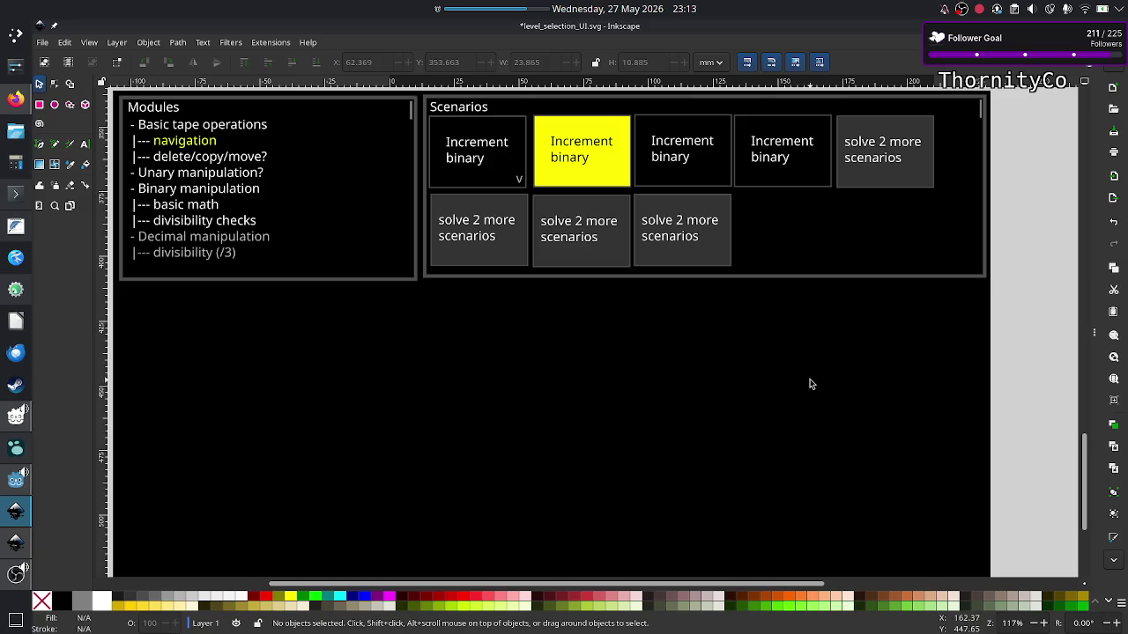
scroll(766, 343, "down", 2)
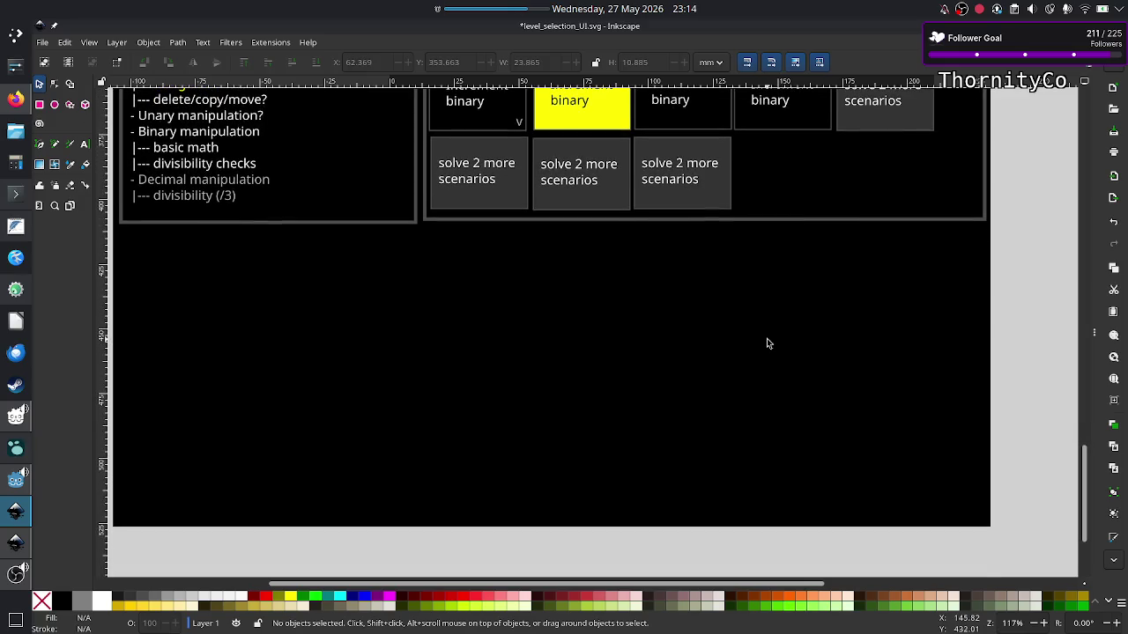
scroll(767, 342, "up", 3)
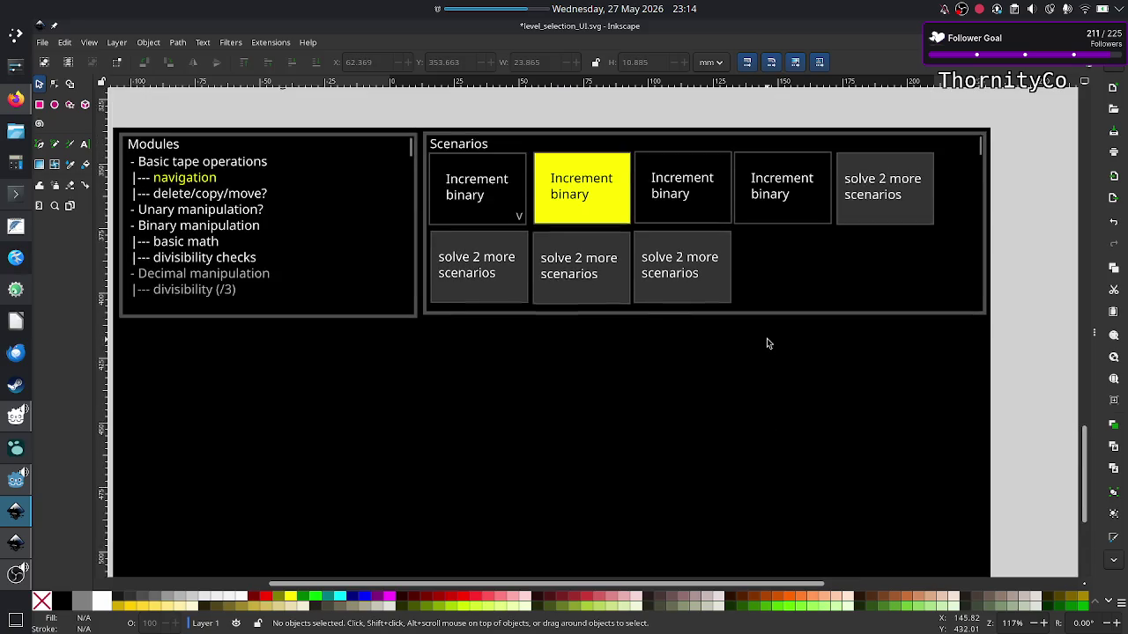
scroll(766, 342, "down", 1)
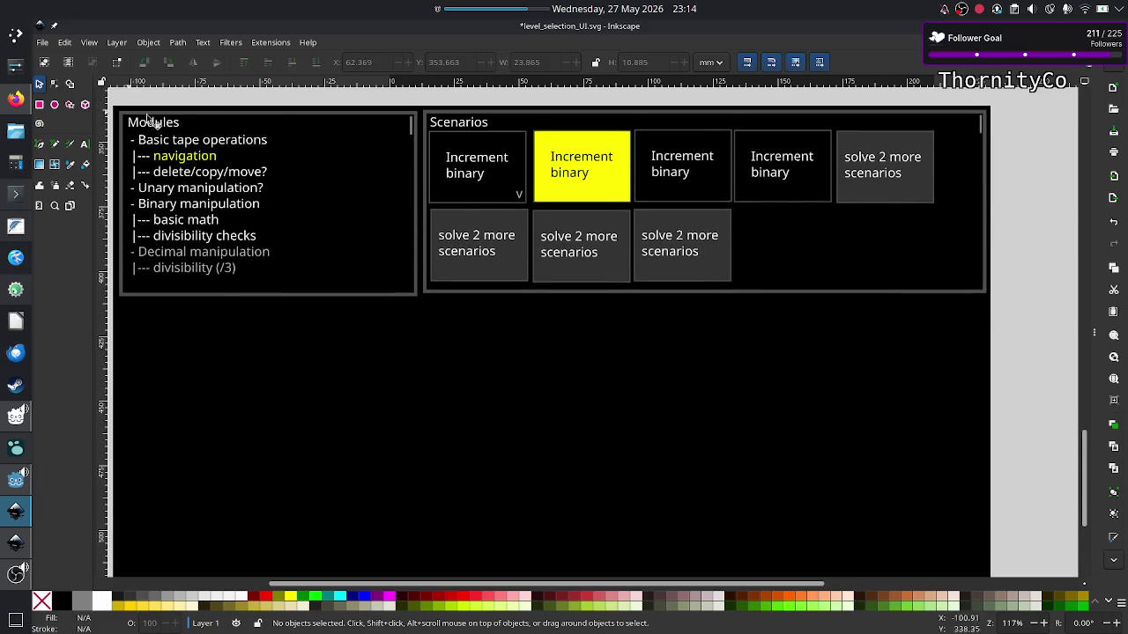
left_click(366, 114)
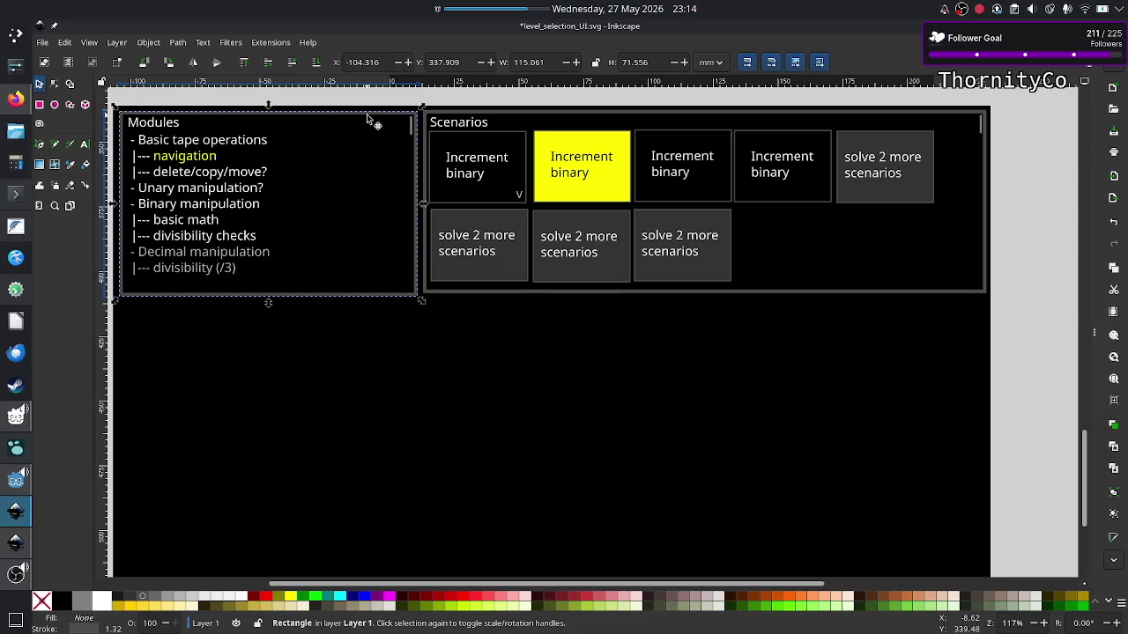
Duplicate the Modules frame rectangle and stretch the copy taller.
key("ctrl+c")
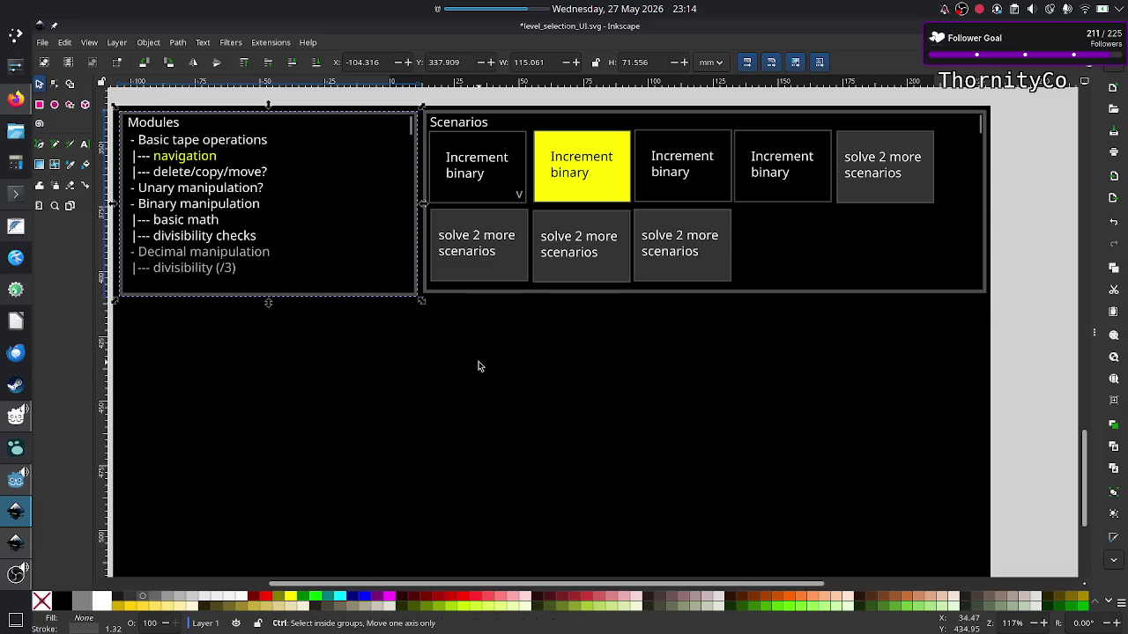
key("ctrl+v")
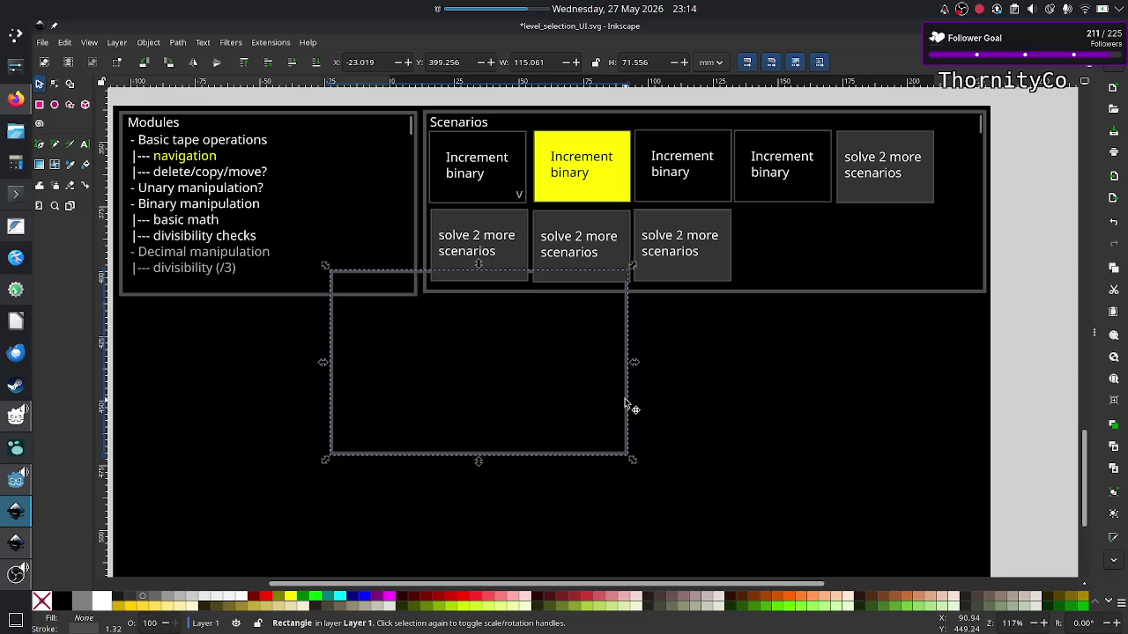
mouse_move(628, 401)
left_mouse_down()
mouse_move(820, 470)
mouse_move(985, 431)
left_mouse_up()
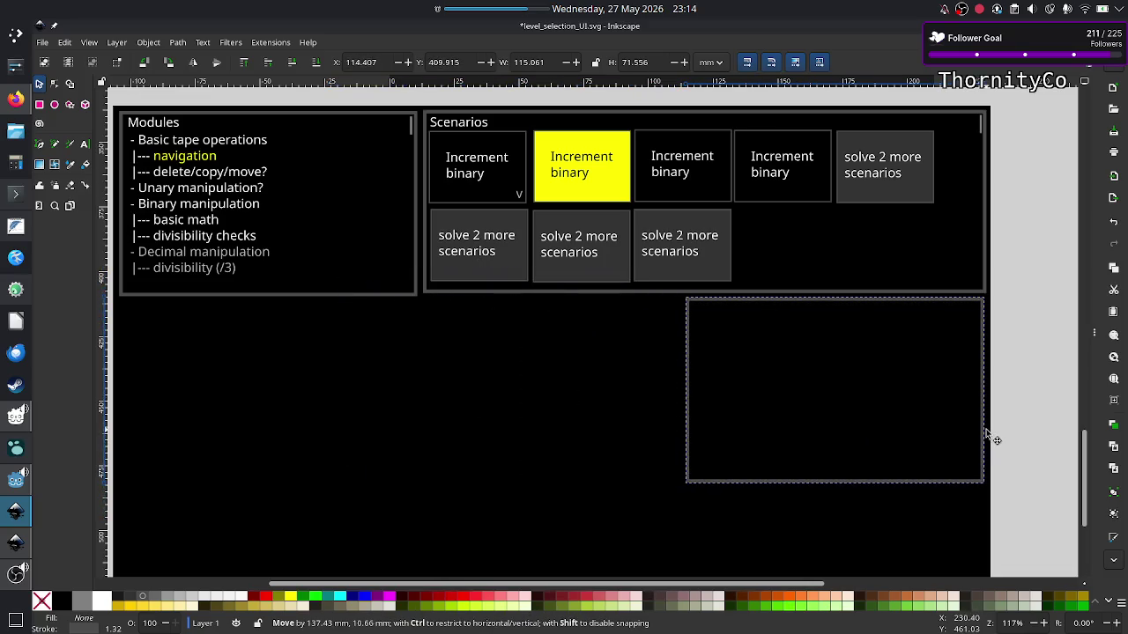
left_click_drag(985, 432, 990, 433)
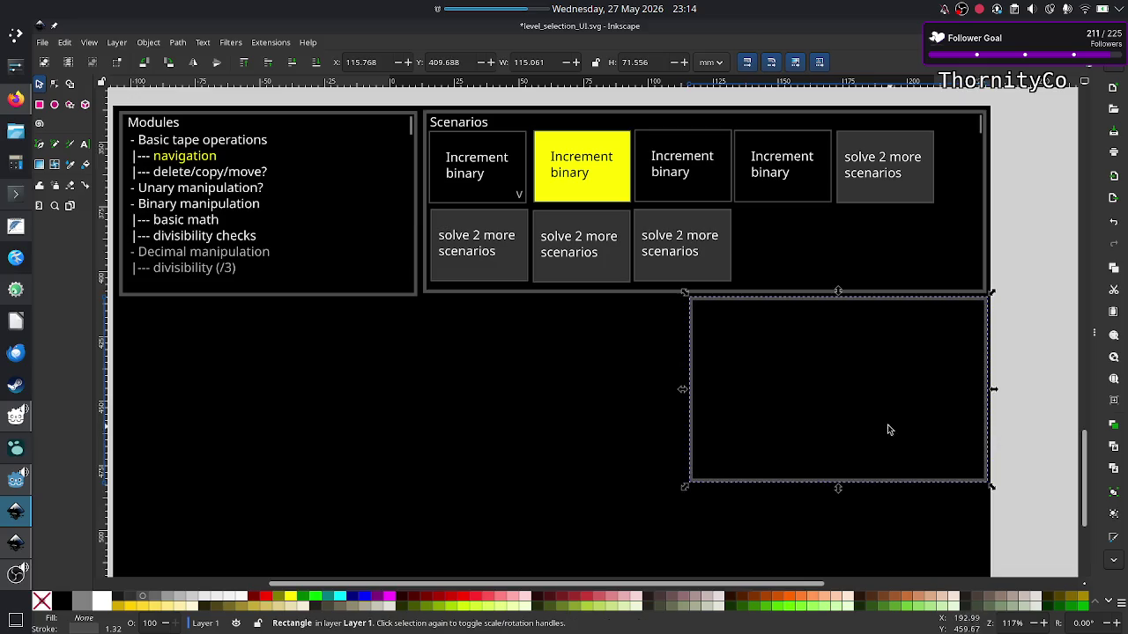
scroll(881, 440, "down", 5)
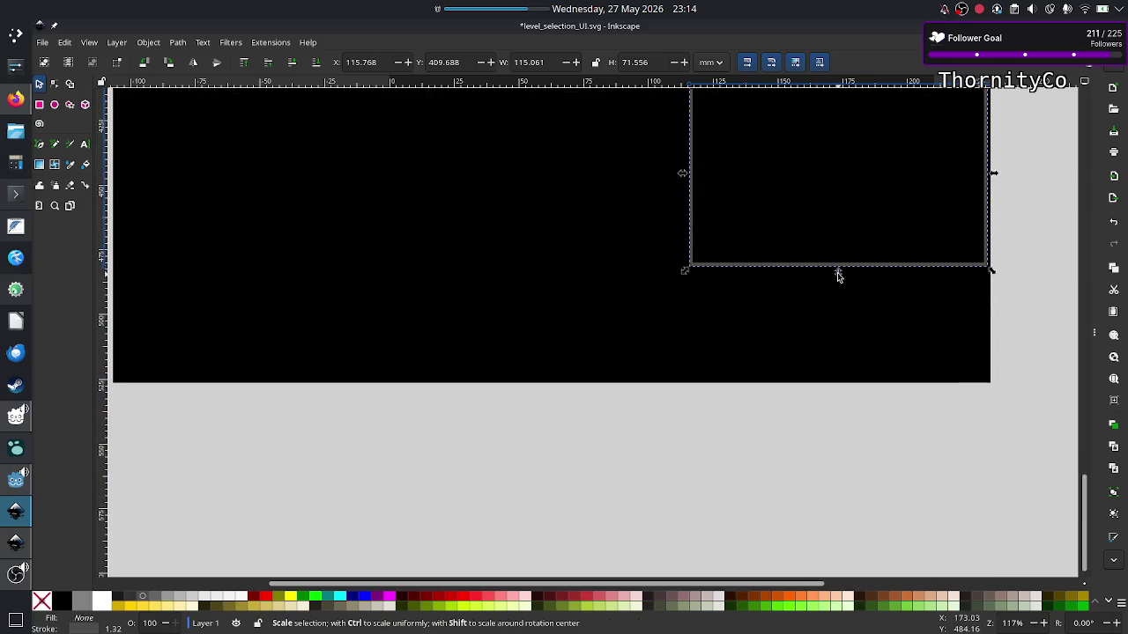
left_click_drag(837, 272, 841, 389)
left_click(741, 456)
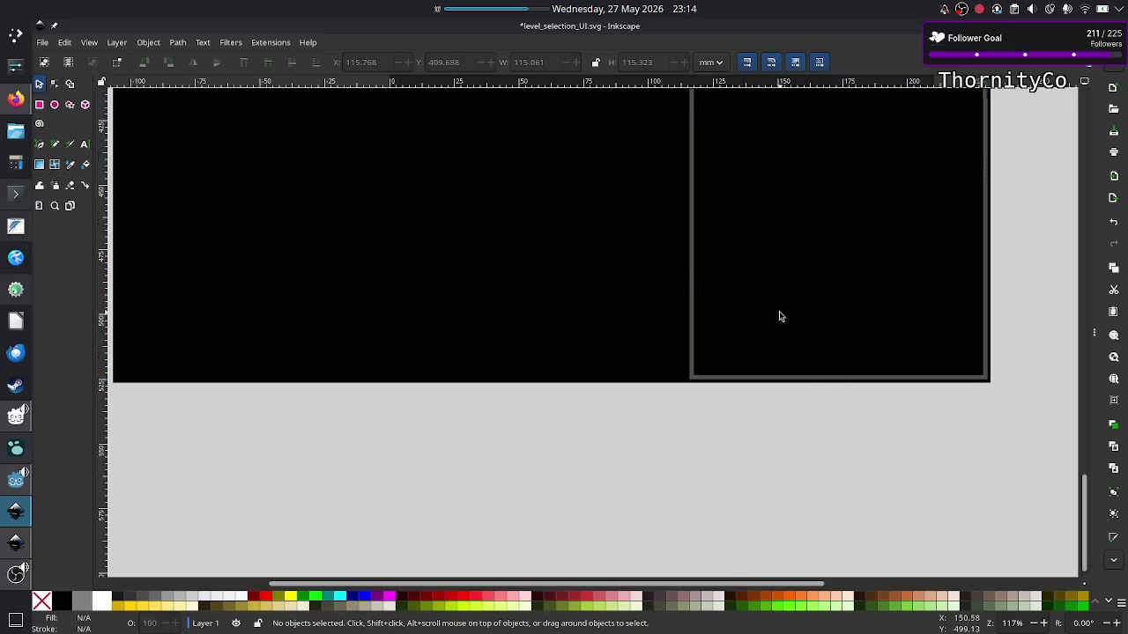
scroll(779, 315, "up", 5)
scroll(779, 316, "down", 3)
scroll(778, 316, "up", 2)
scroll(779, 315, "up", 1)
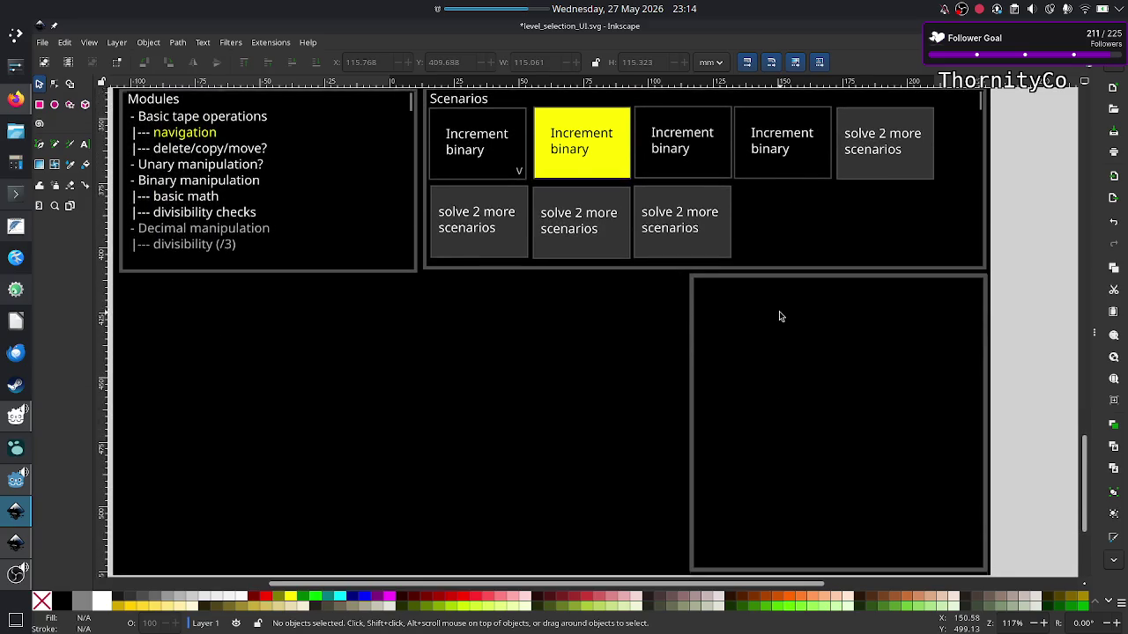
scroll(779, 316, "down", 2)
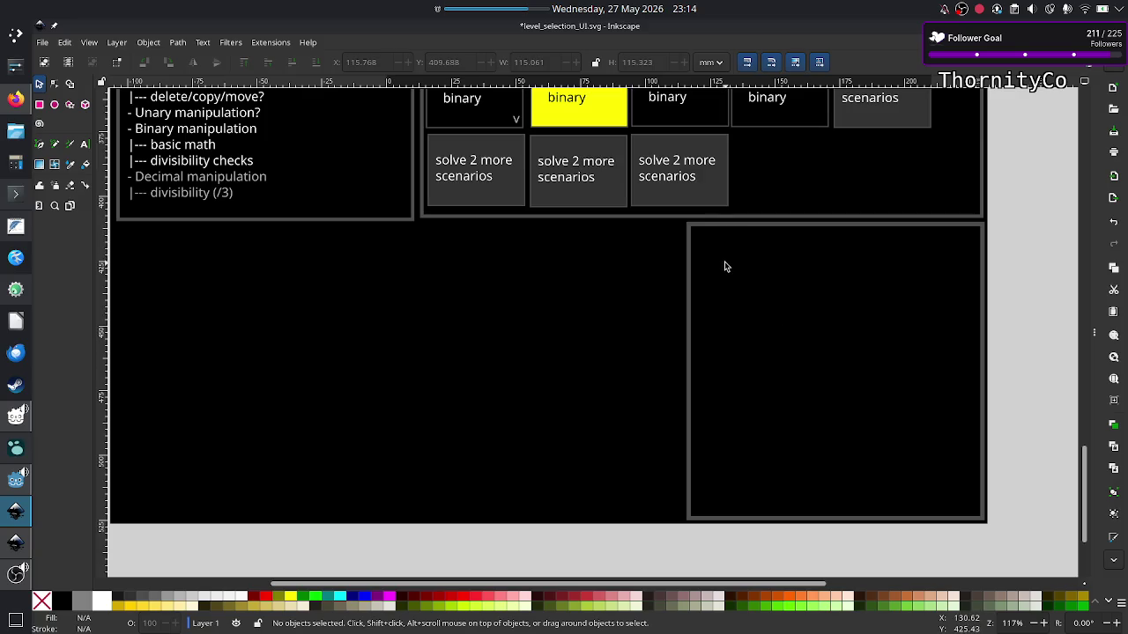
scroll(560, 307, "left", 10)
scroll(560, 307, "right", 3)
scroll(561, 306, "right", 2)
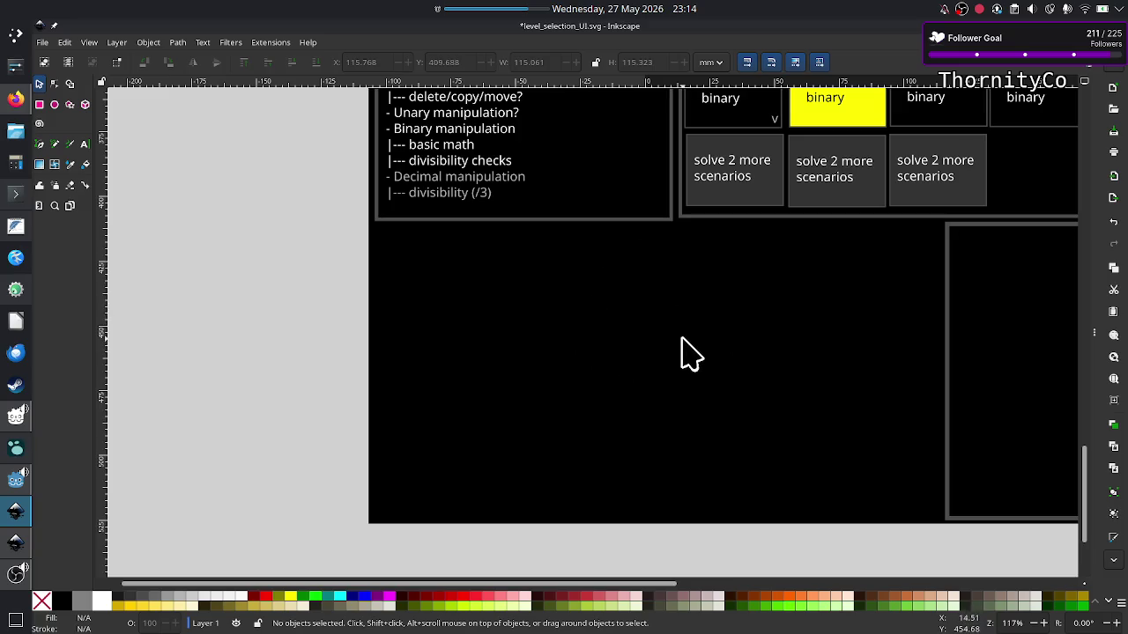
scroll(682, 341, "right", 4)
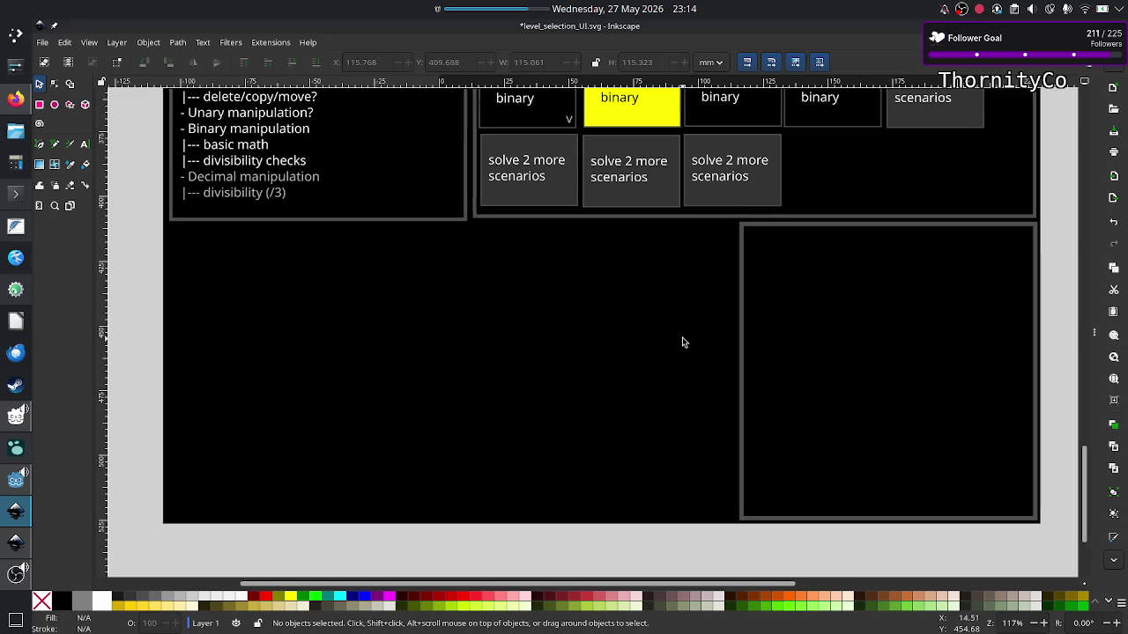
scroll(681, 342, "left", 2)
scroll(682, 342, "left", 4)
scroll(682, 342, "up", 2)
scroll(682, 342, "up", 2)
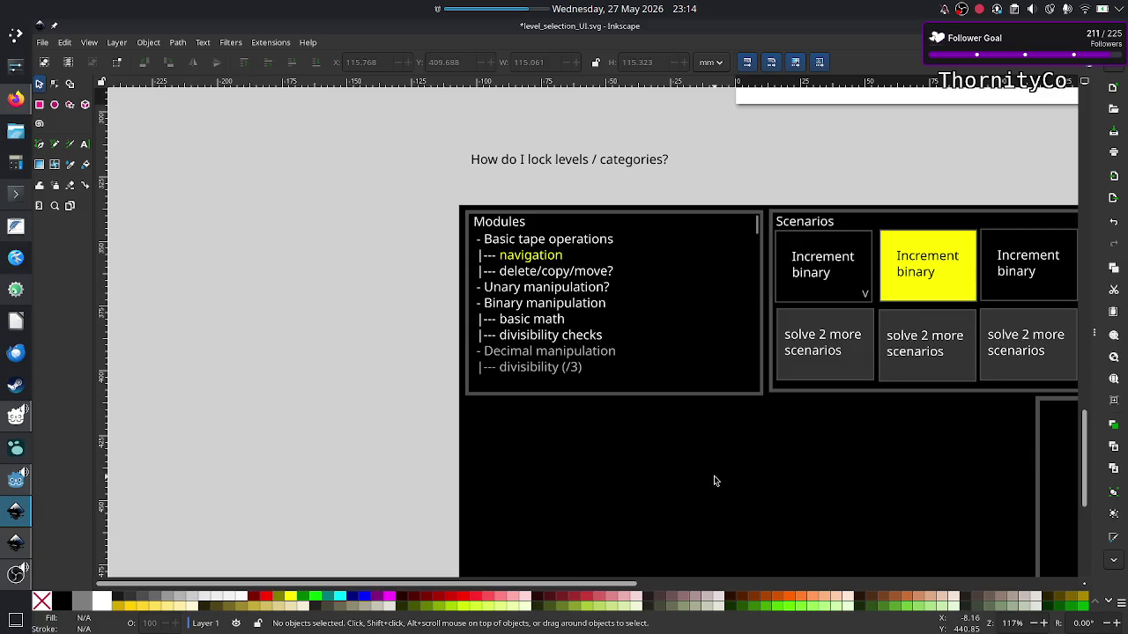
scroll(800, 481, "left", 2)
scroll(799, 481, "right", 8)
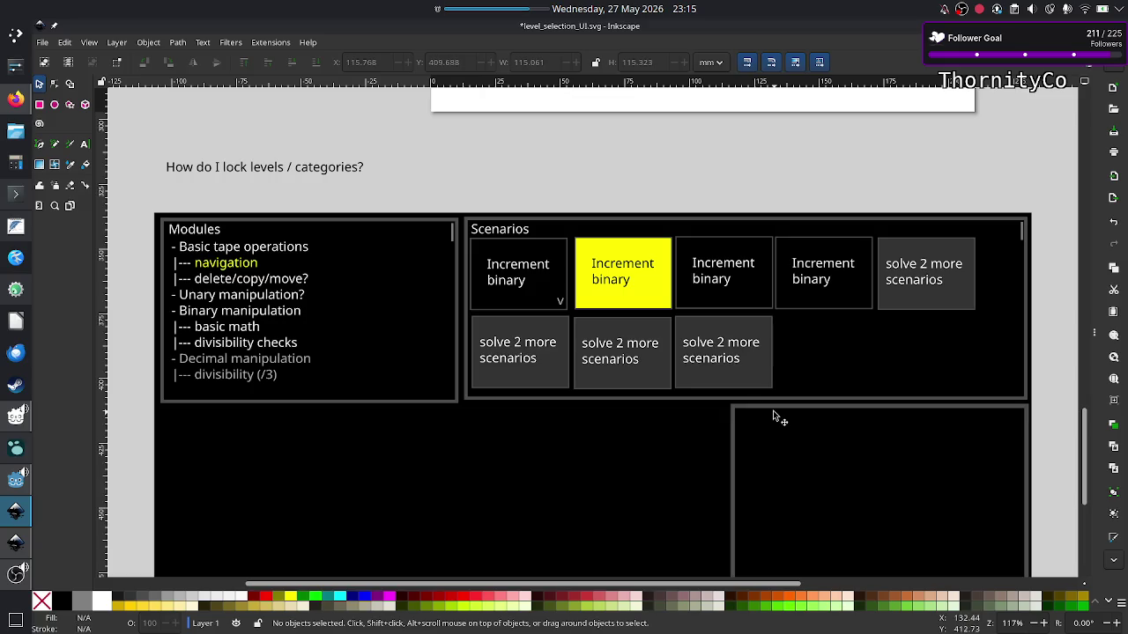
Move the new frame directly under the Modules panel and shorten it to clear the panel.
left_click_drag(773, 416, 202, 420)
key("r")
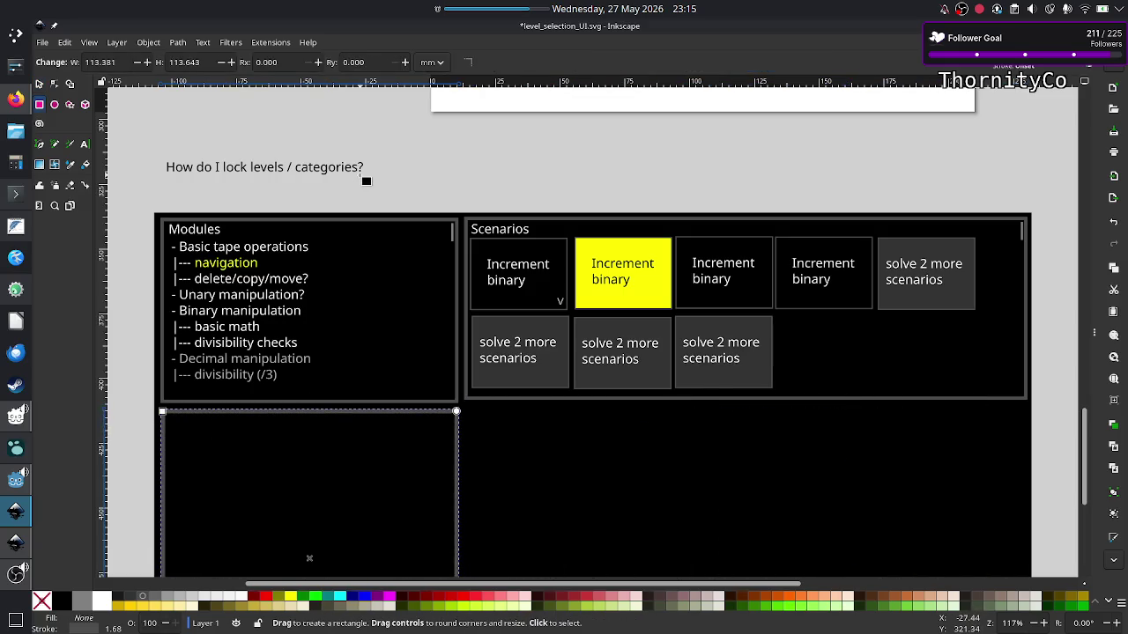
left_click(459, 197)
scroll(350, 502, "down", 1)
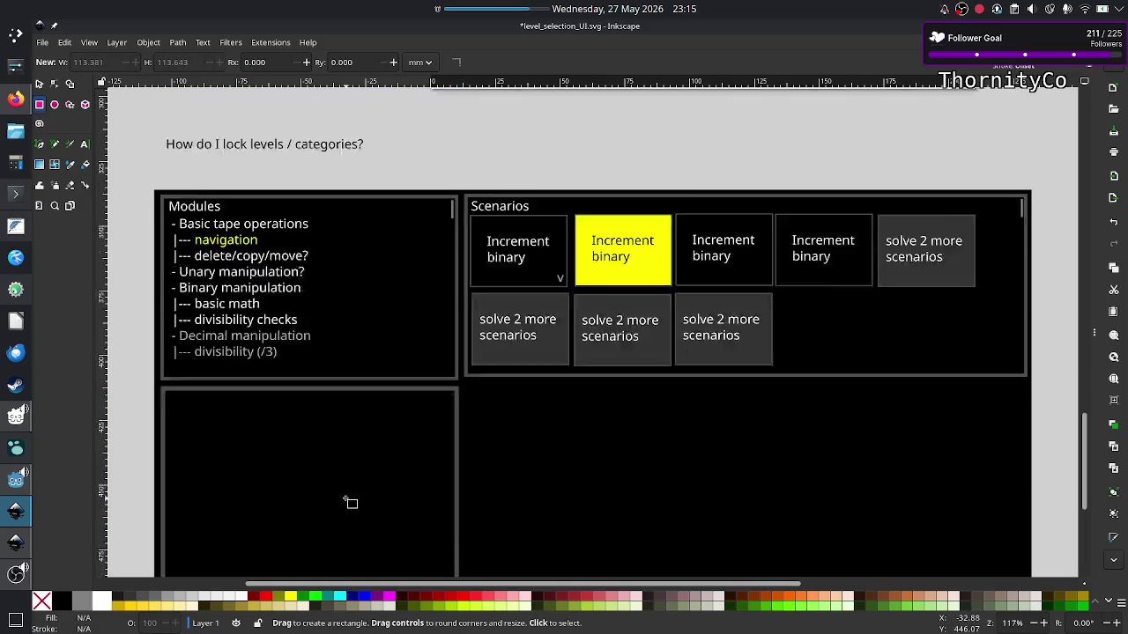
scroll(351, 502, "down", 3)
scroll(351, 502, "down", 1)
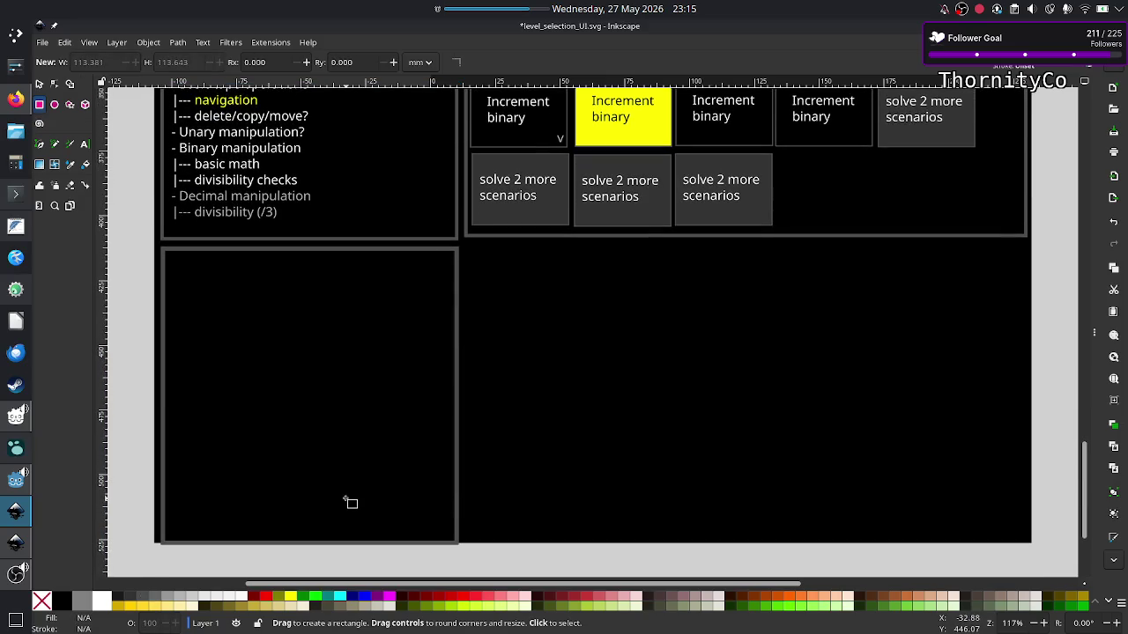
left_click(38, 84)
left_click(351, 258)
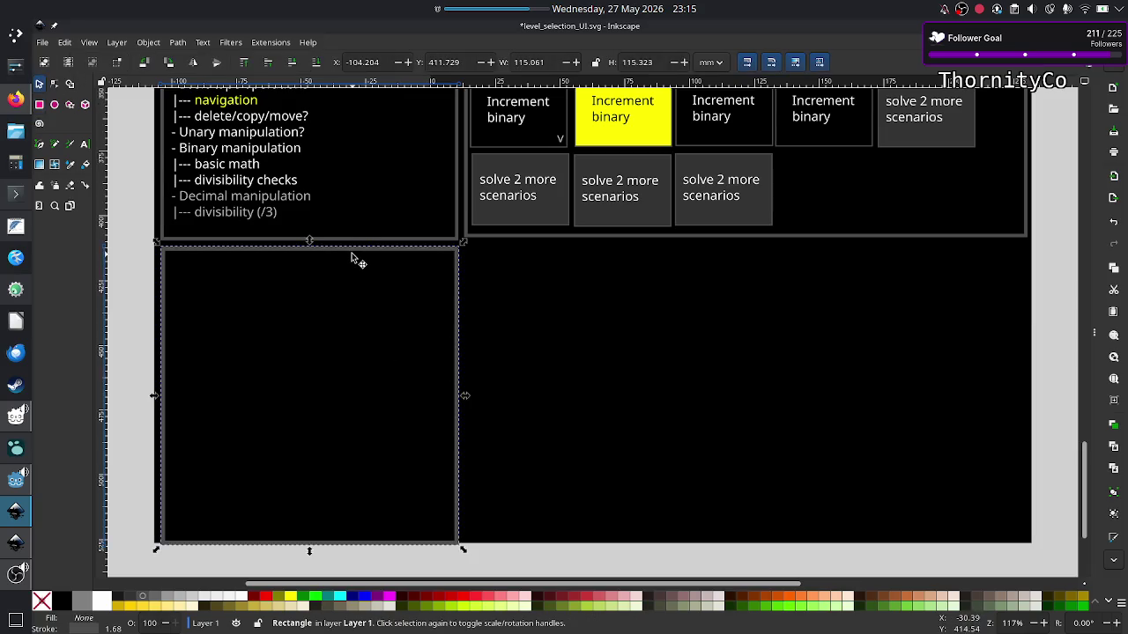
left_click_drag(310, 244, 304, 249)
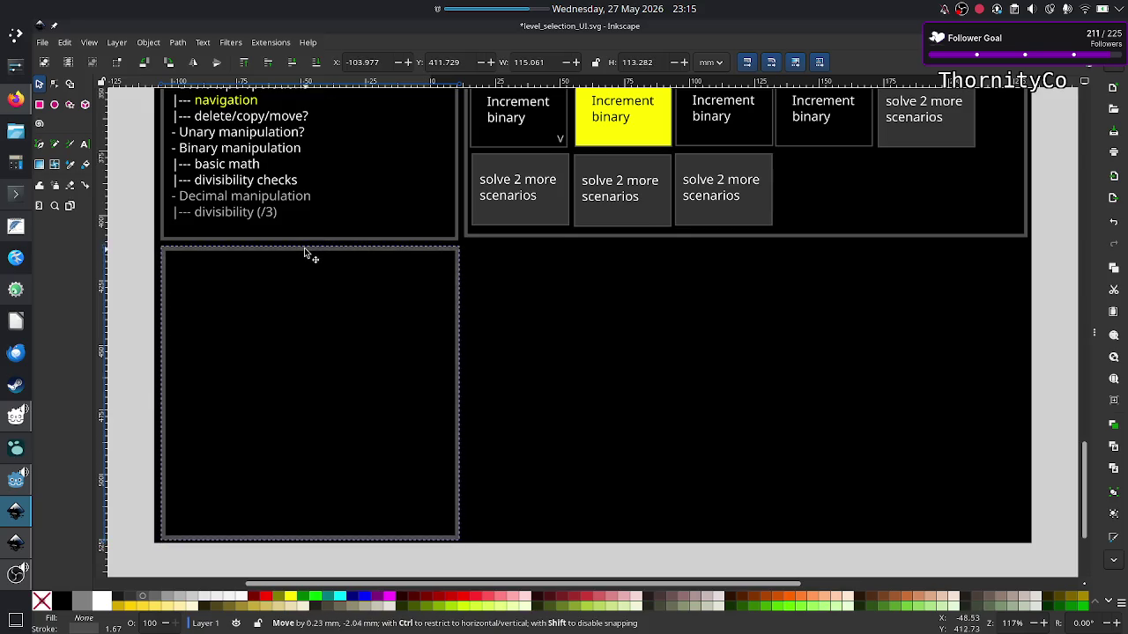
scroll(211, 257, "up", 3)
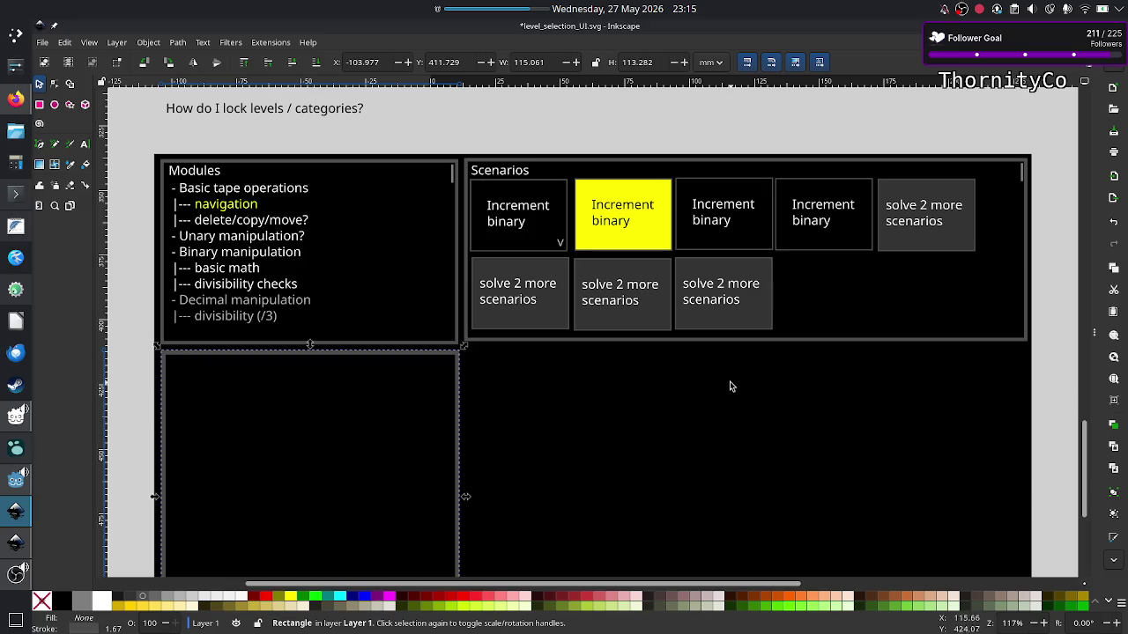
scroll(733, 399, "down", 3)
scroll(733, 400, "up", 1)
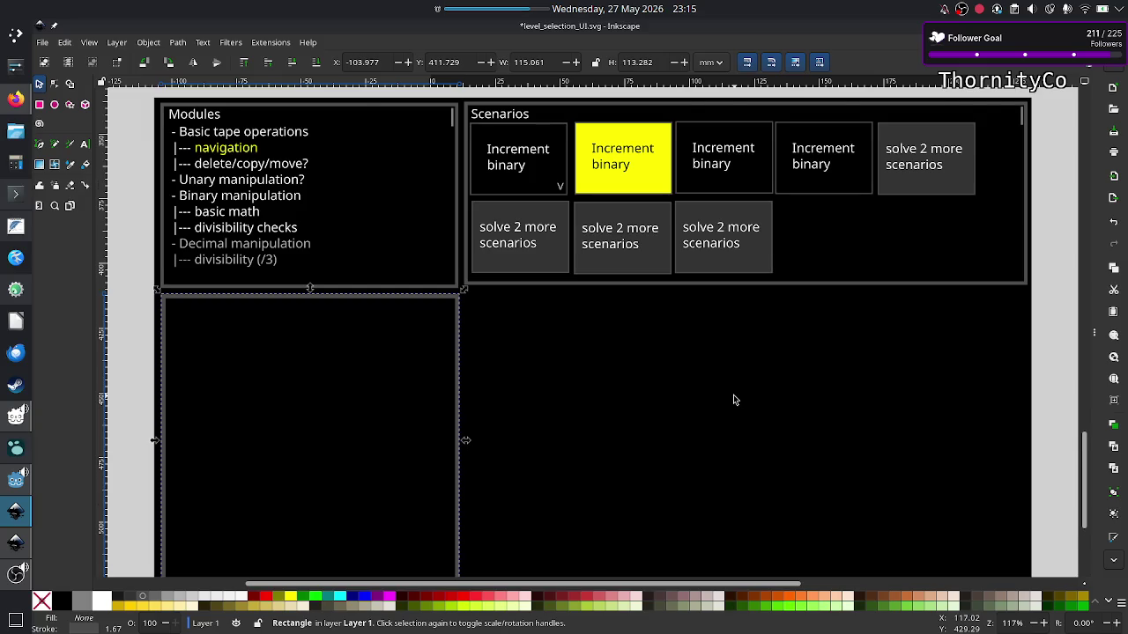
scroll(733, 400, "down", 2)
scroll(733, 400, "up", 1)
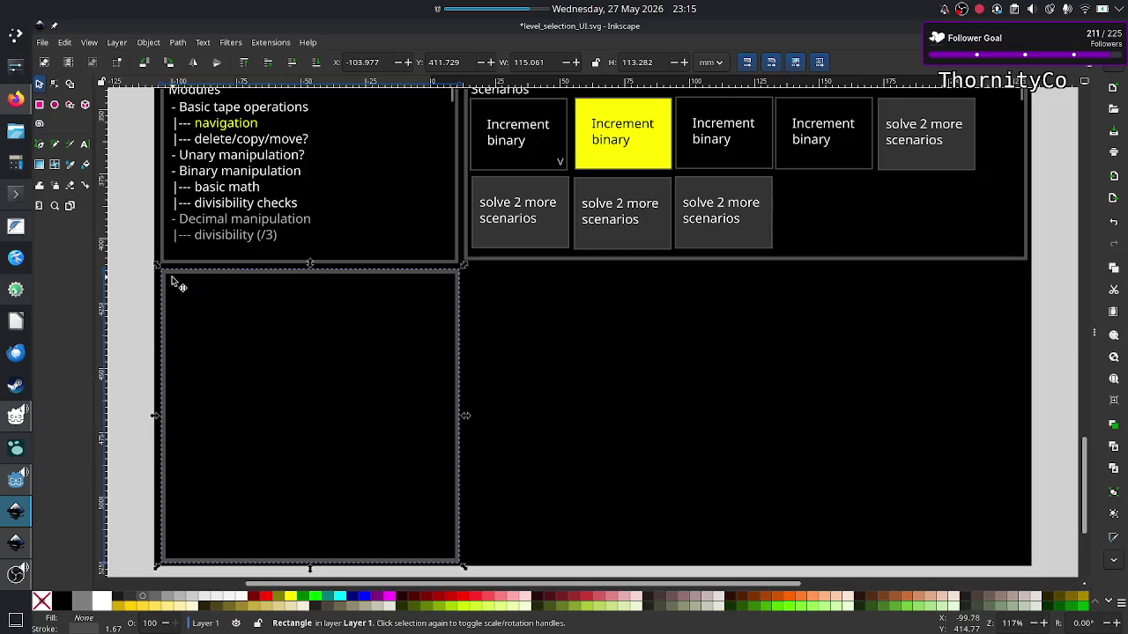
left_click(128, 277)
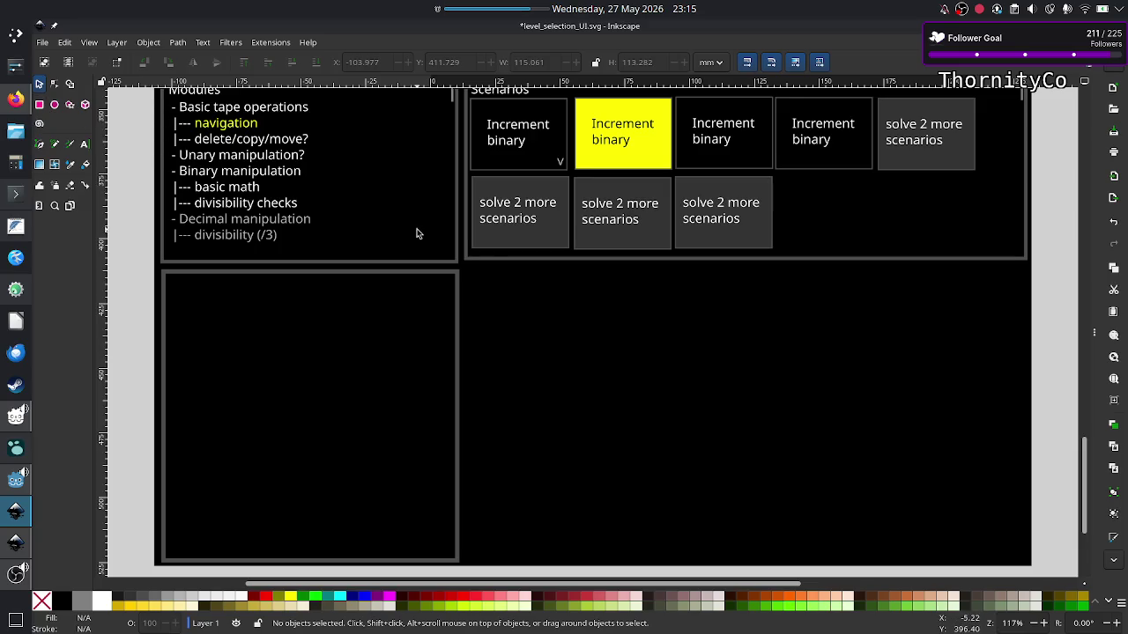
left_click(567, 143)
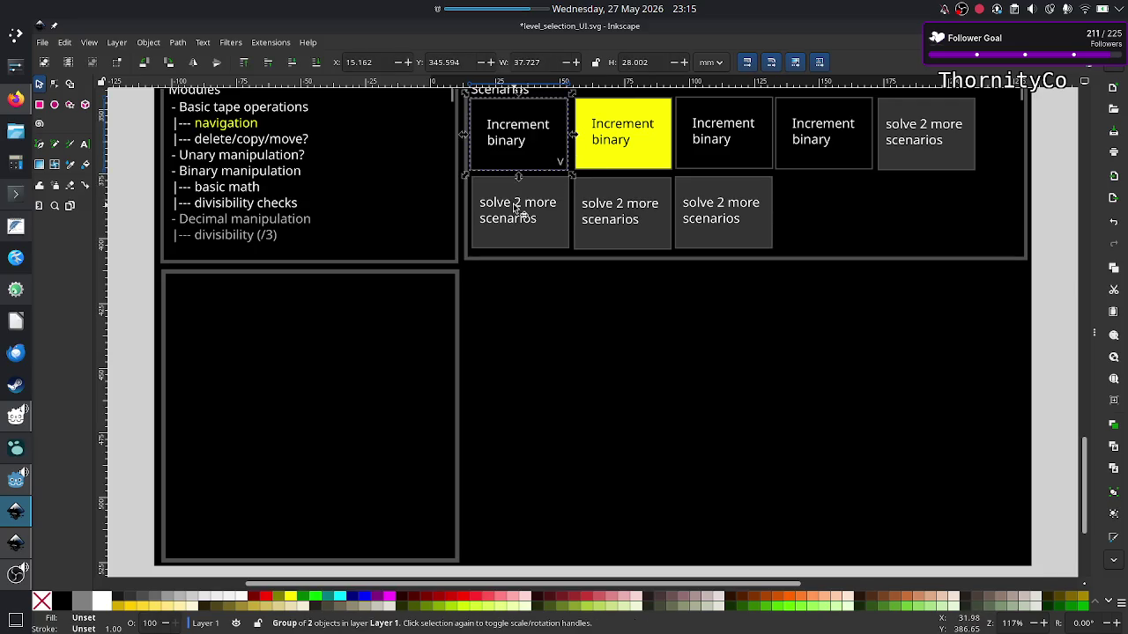
Paste a rectangle copy and resize it into an 86.715 × 14.408 mm strip at the panel's top.
left_click(459, 283)
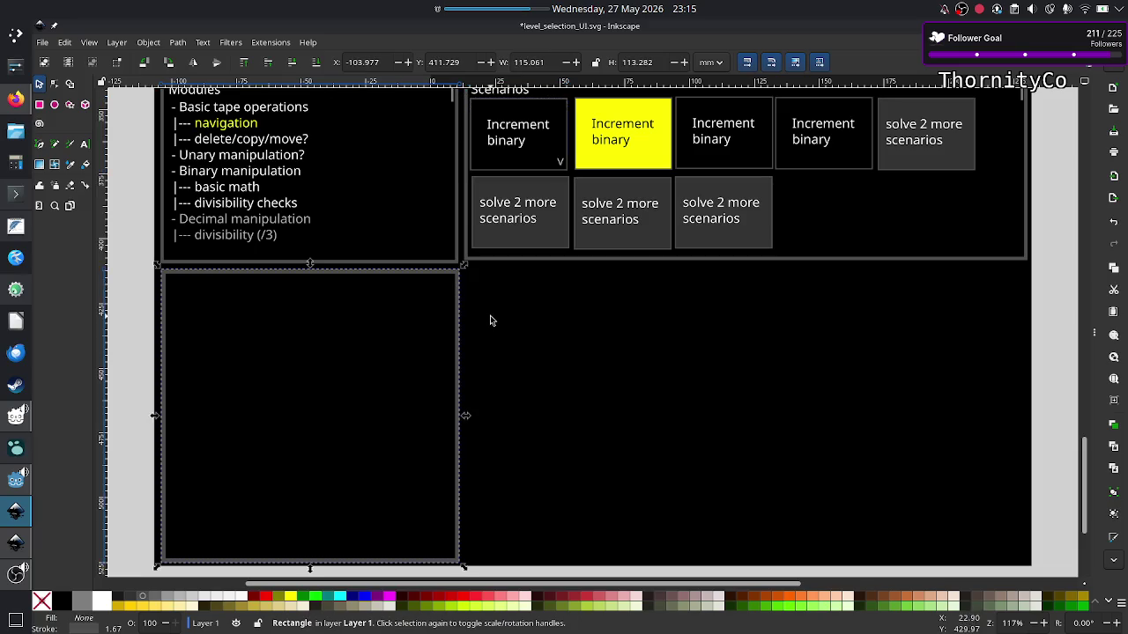
key("ctrl+v")
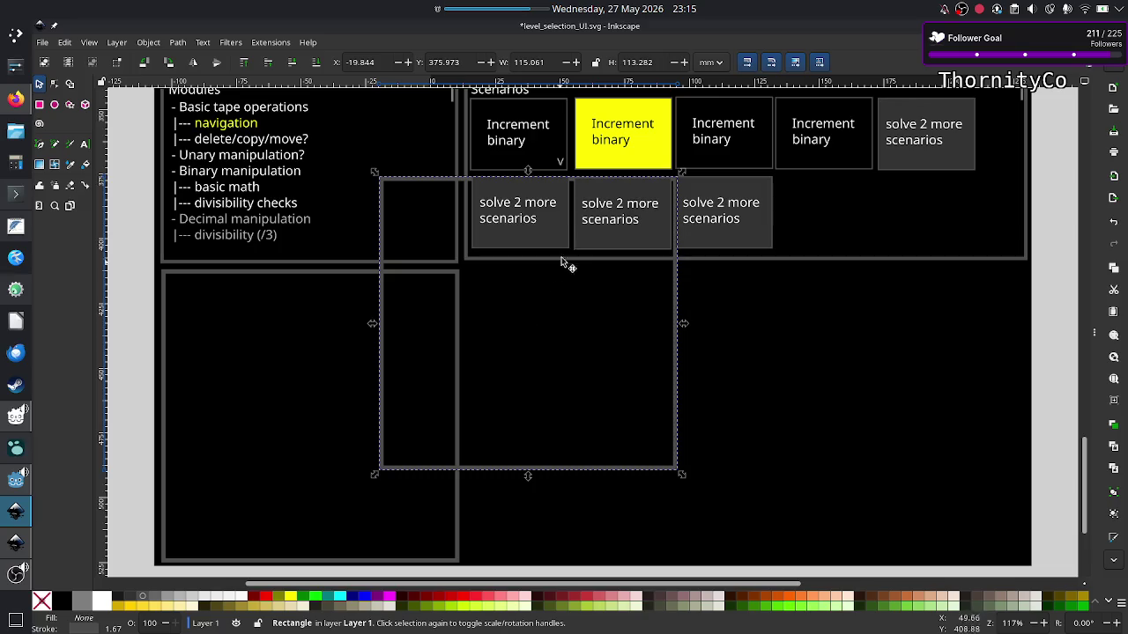
mouse_move(528, 171)
left_mouse_down()
mouse_move(540, 269)
mouse_move(533, 432)
left_mouse_up()
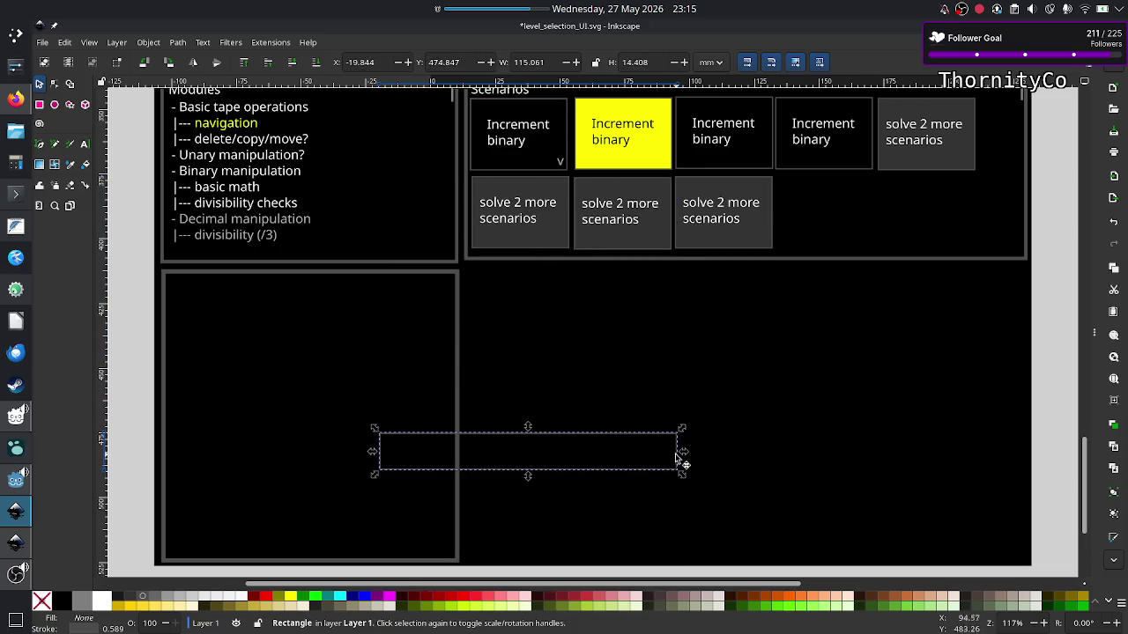
left_click_drag(684, 458, 525, 460)
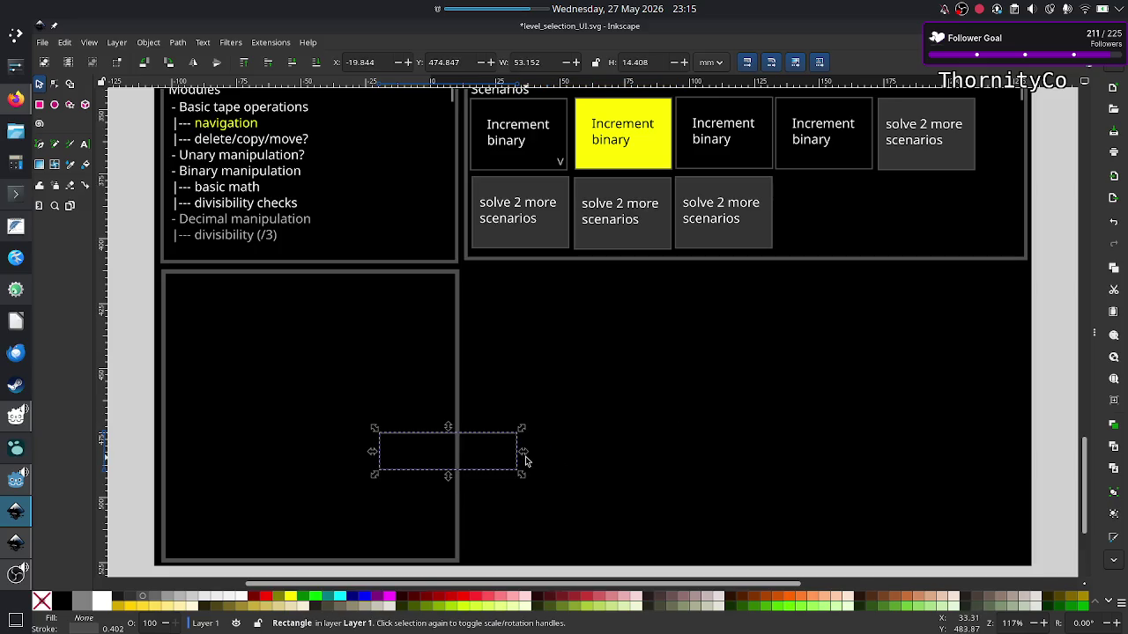
mouse_move(467, 436)
left_mouse_down()
mouse_move(296, 325)
mouse_move(256, 280)
left_mouse_up()
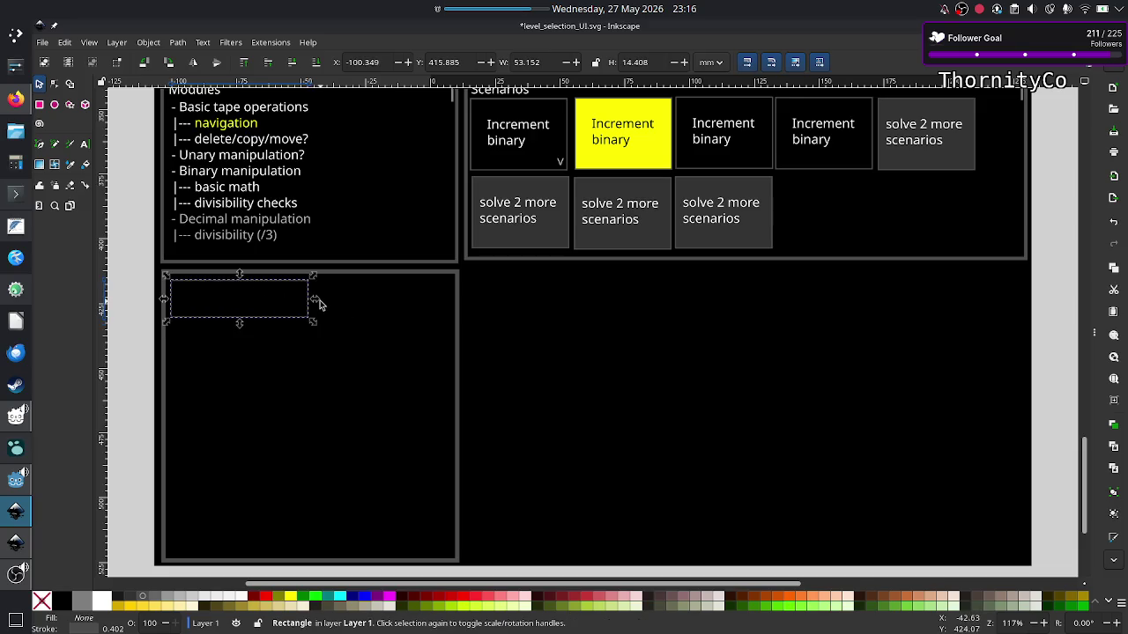
left_click_drag(318, 304, 407, 307)
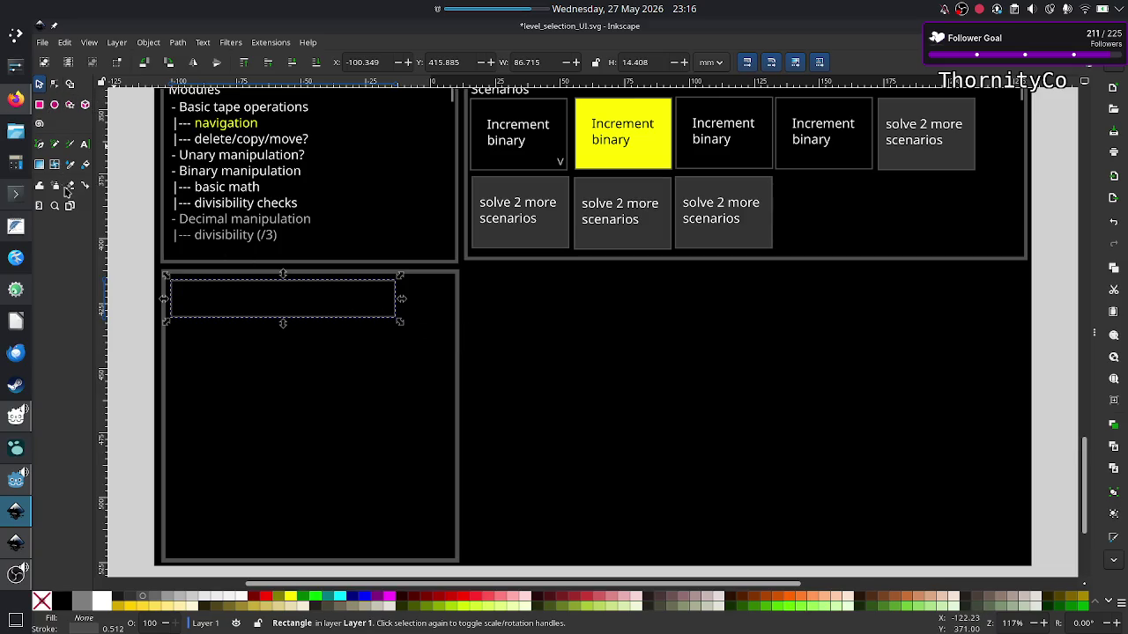
Add the white flowed-text title 'Destructive copy' inside the top strip box.
left_click(84, 147)
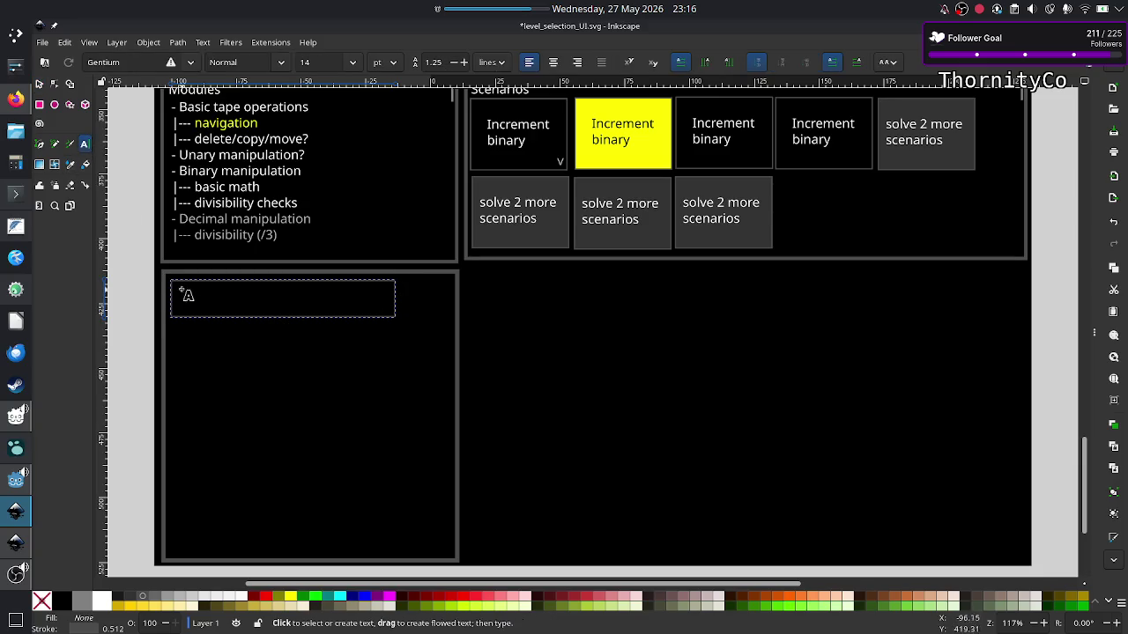
mouse_move(179, 288)
left_mouse_down()
mouse_move(294, 309)
mouse_move(393, 308)
left_mouse_up()
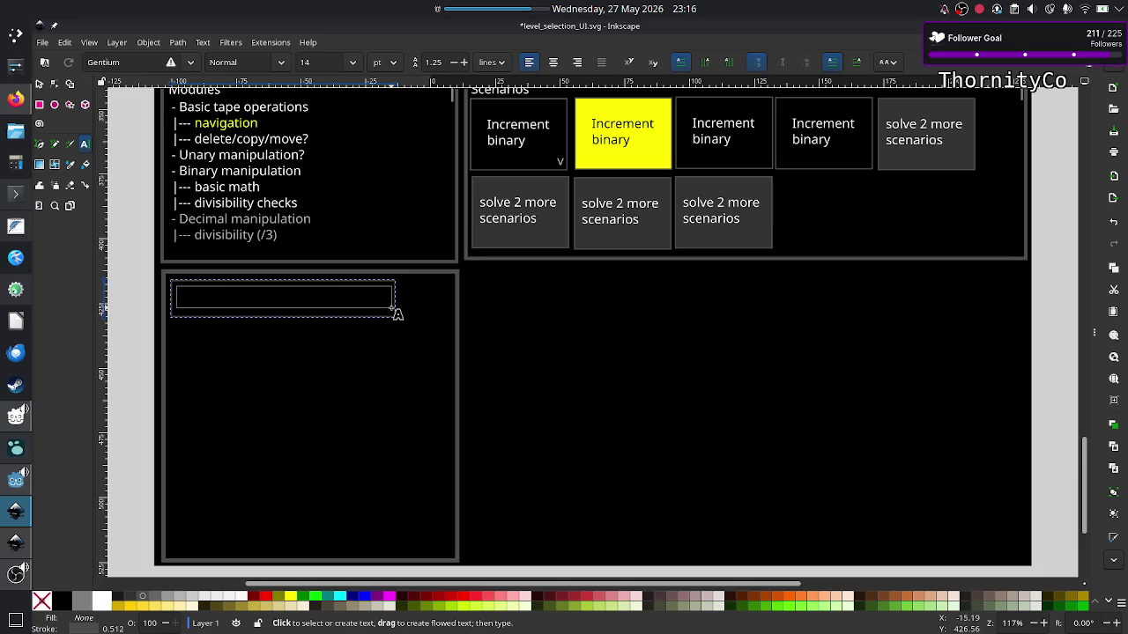
left_click_drag(393, 308, 392, 310)
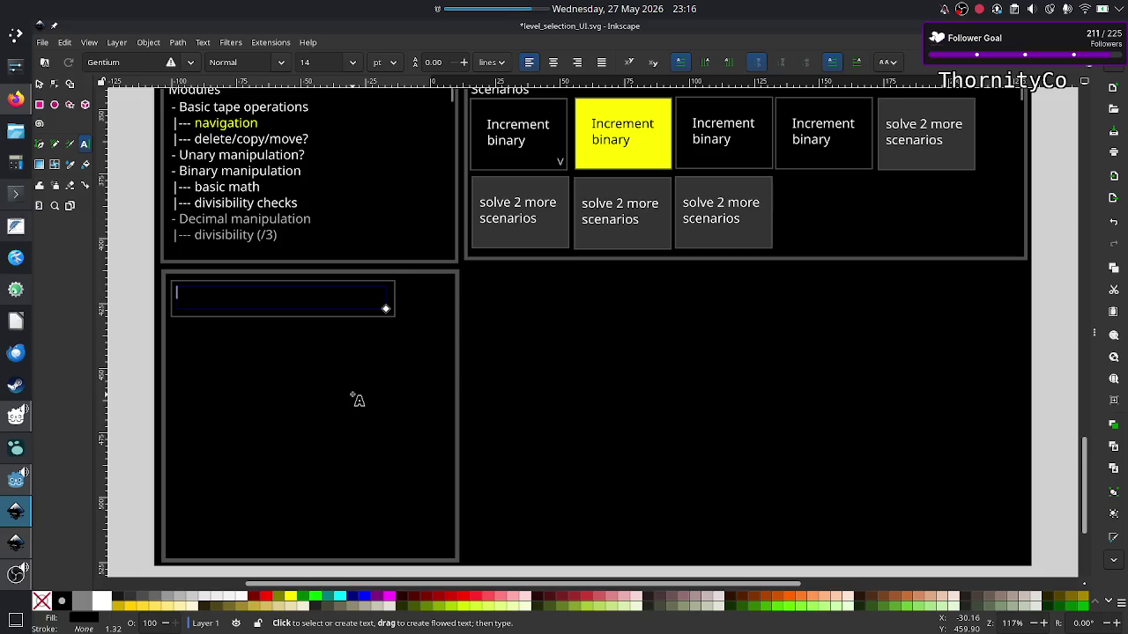
type("- --")
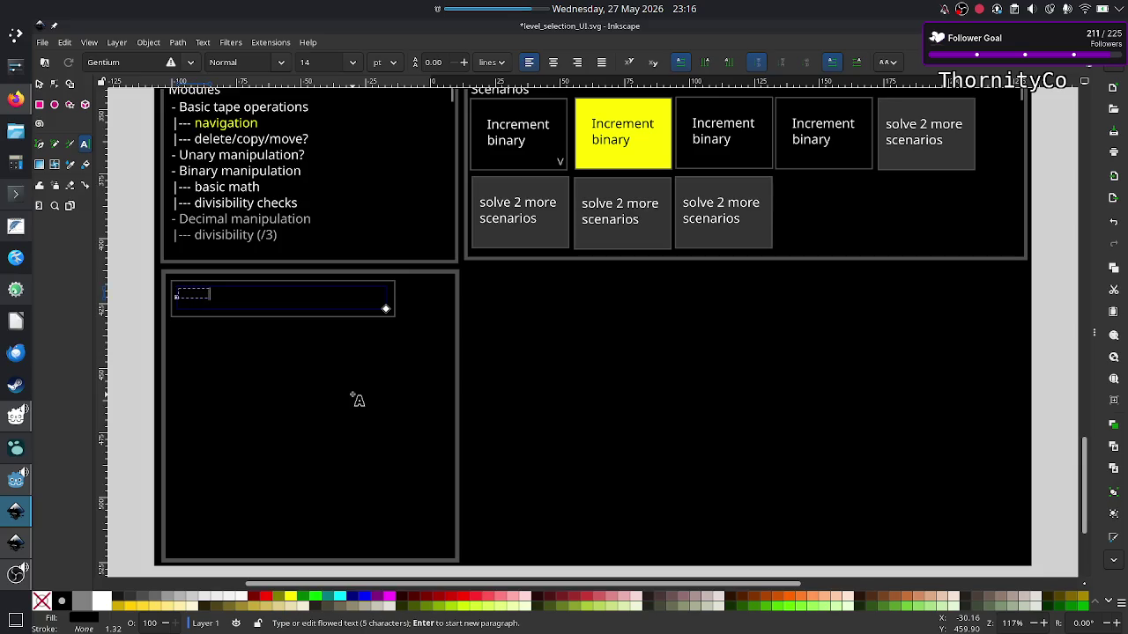
type(" --")
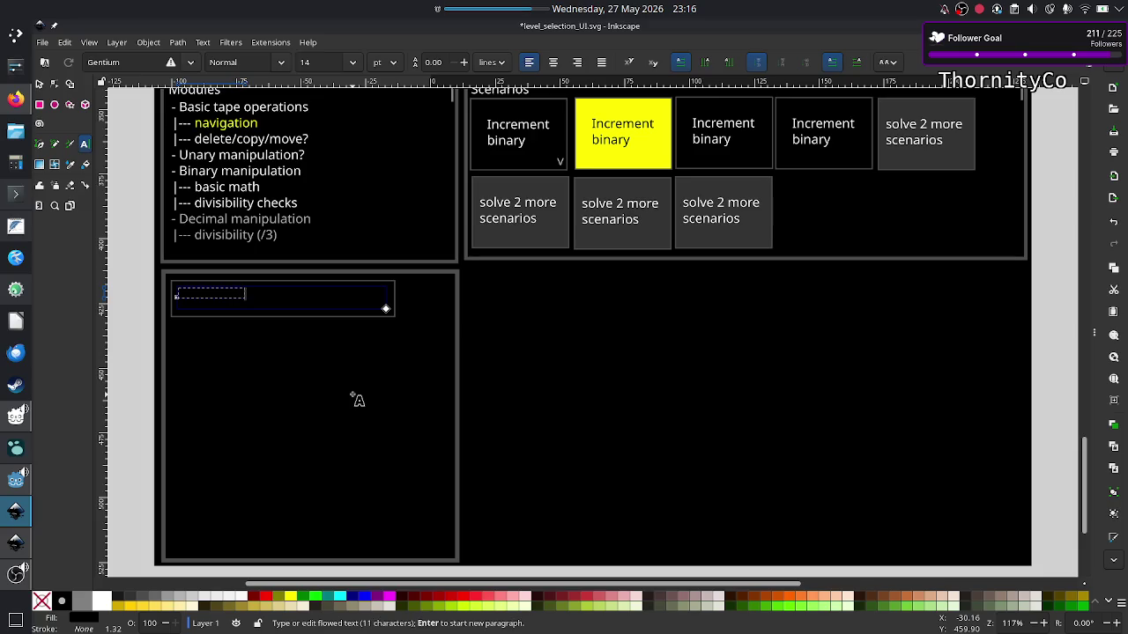
type("--")
type("----")
key("BackSpace")
key("BackSpace")
key("BackSpace")
type("te")
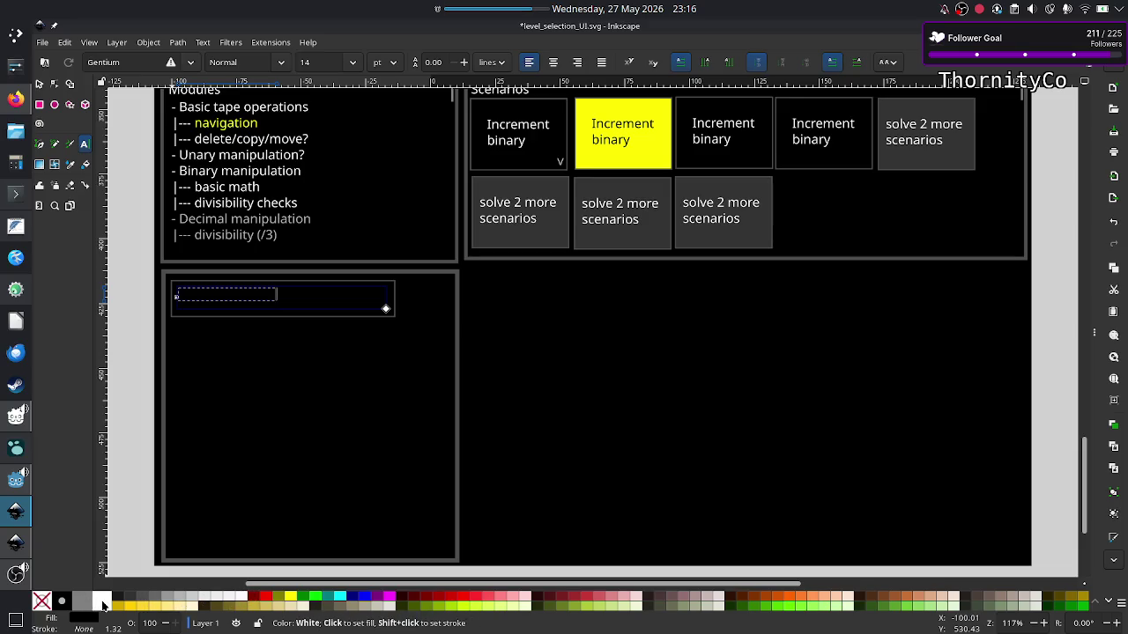
left_click(240, 600)
type("Destructive copy")
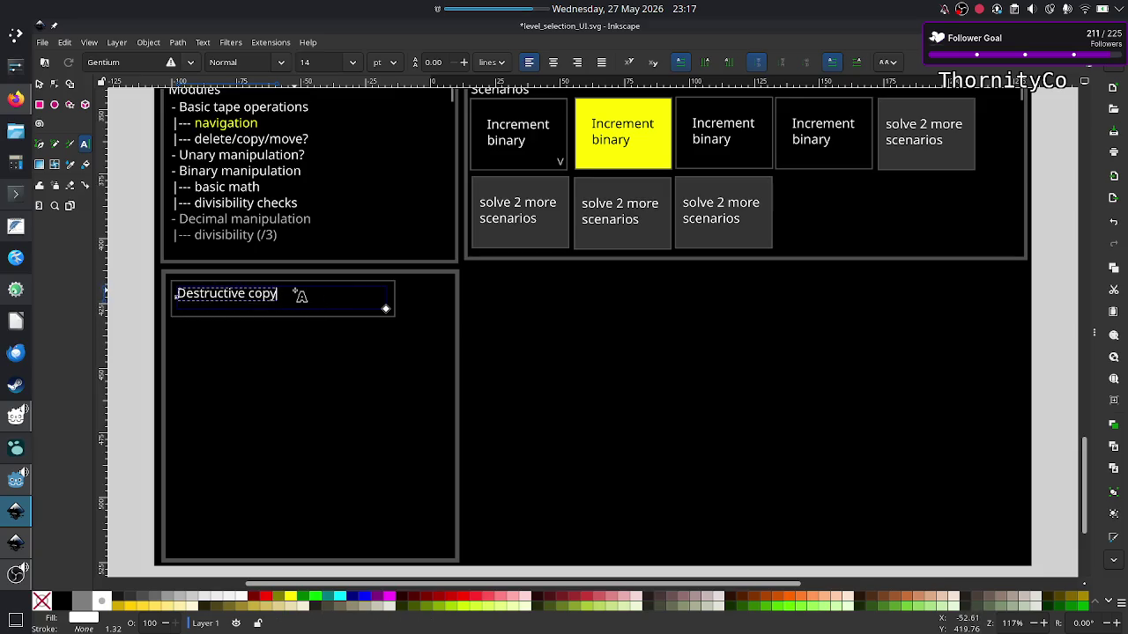
left_click(40, 84)
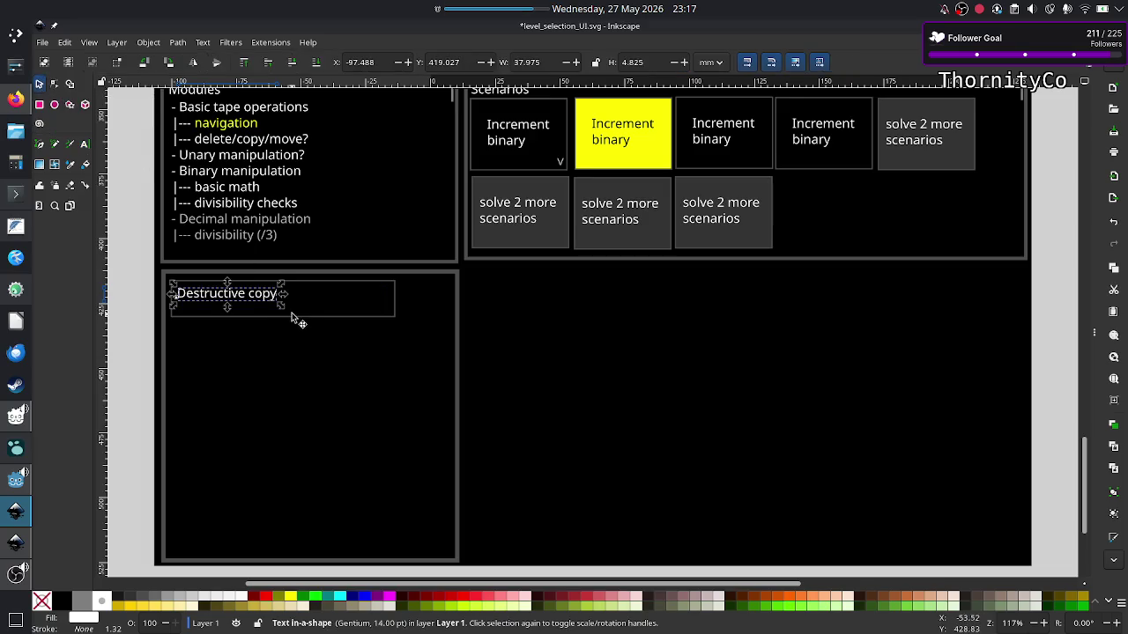
left_click(143, 354)
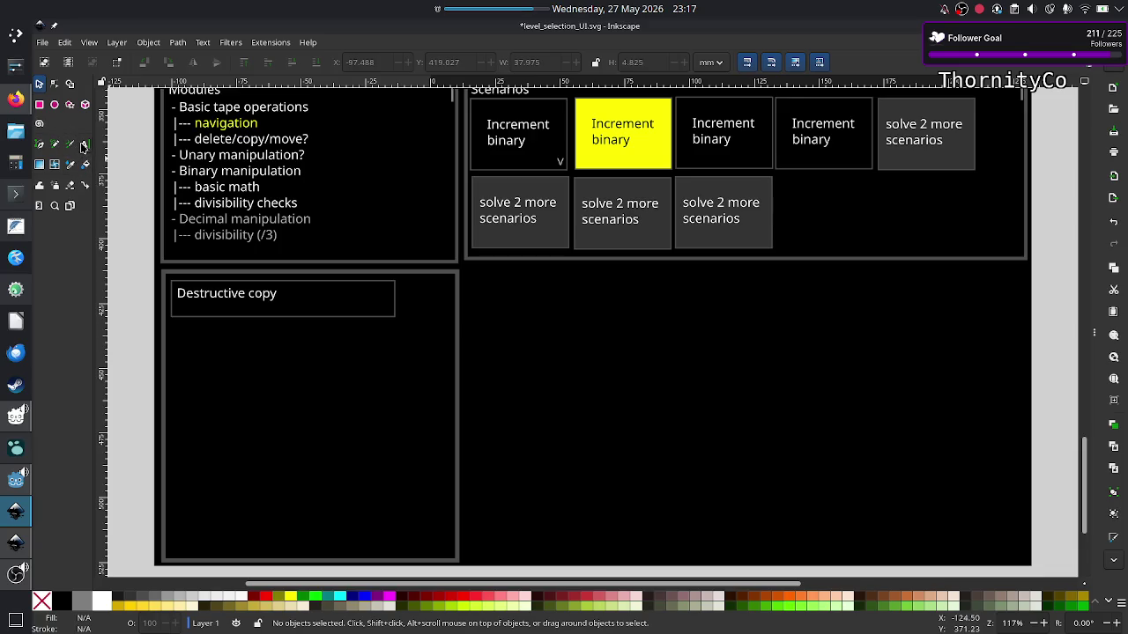
Add a small 'X' text close mark at the panel's top-right, nudged into place with arrow keys.
left_click(83, 146)
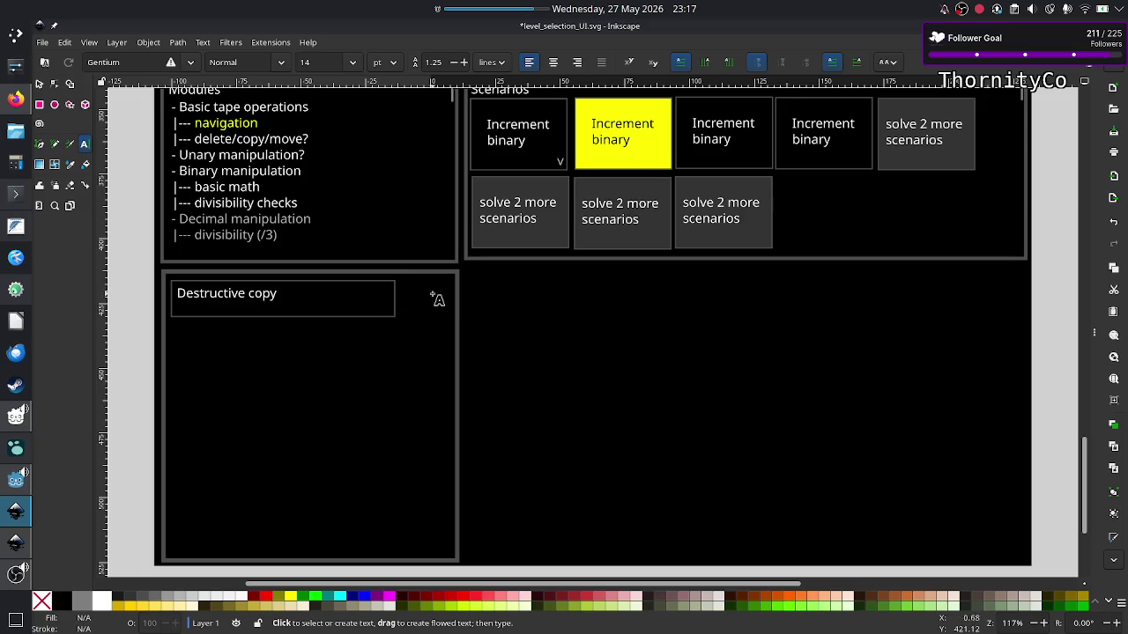
left_click_drag(427, 287, 450, 310)
type("X")
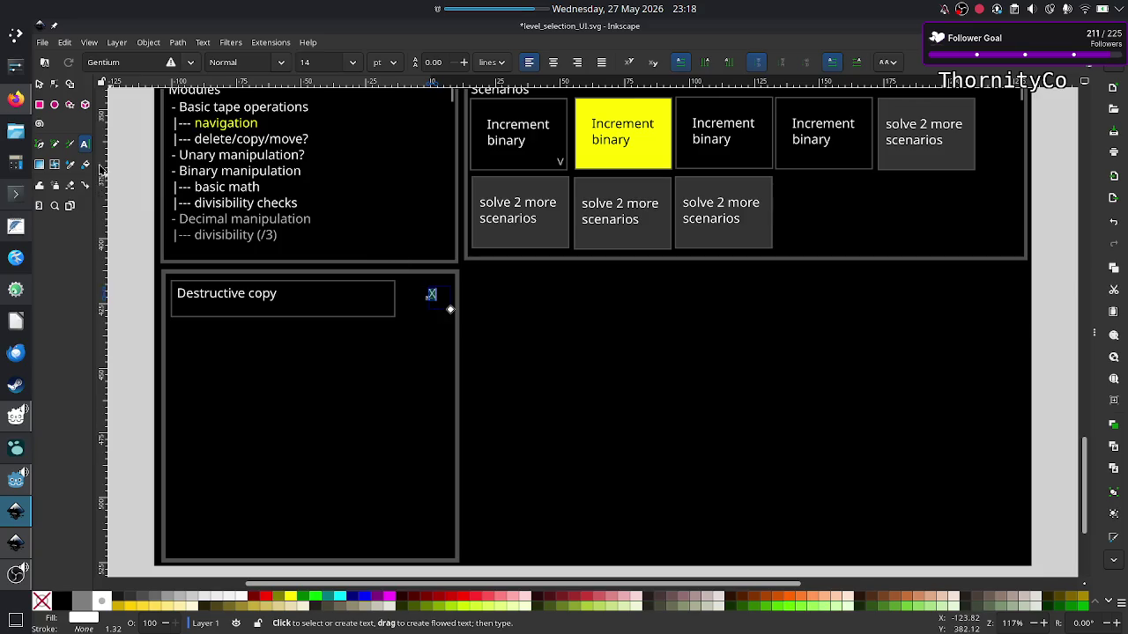
left_click(39, 84)
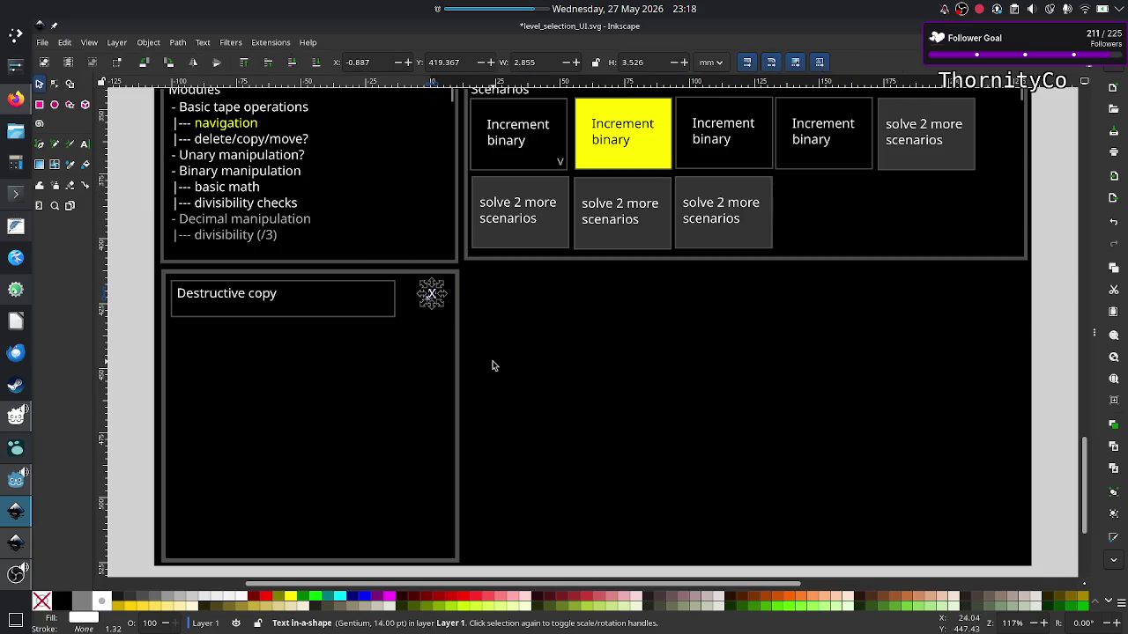
key("Right")
key("Down")
key("Right")
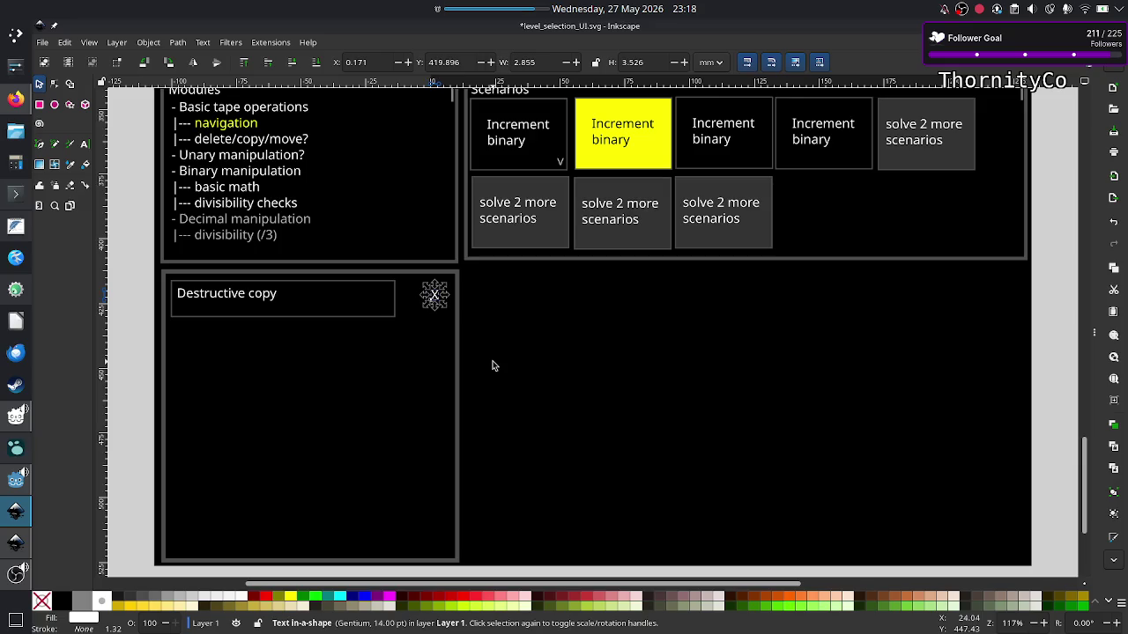
key("Right")
key("Right")
key("Right")
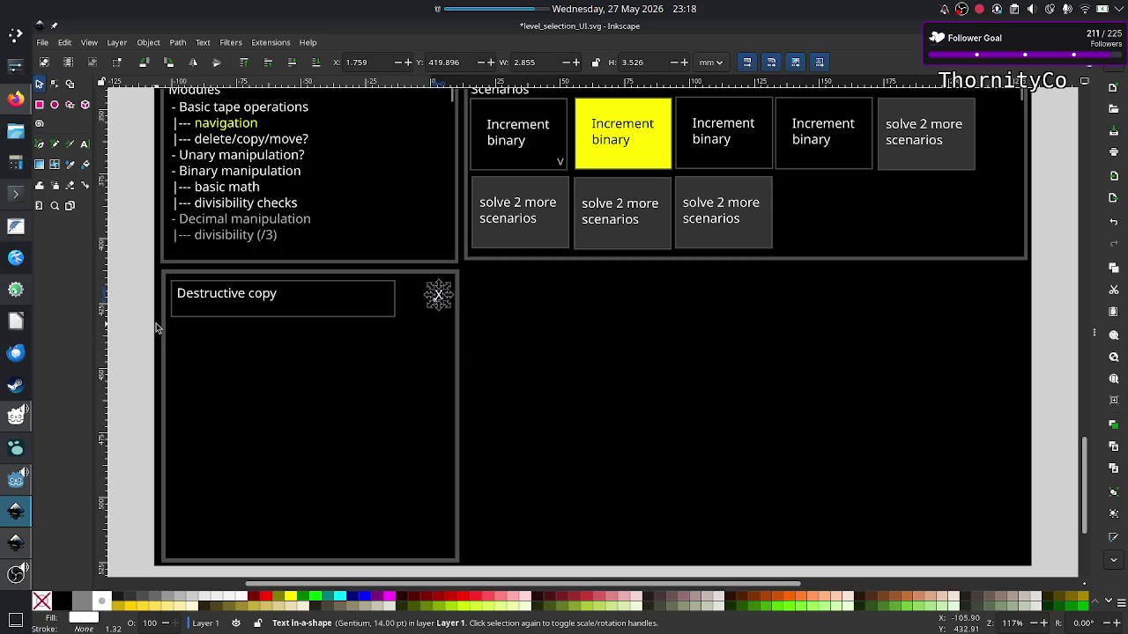
key("Escape")
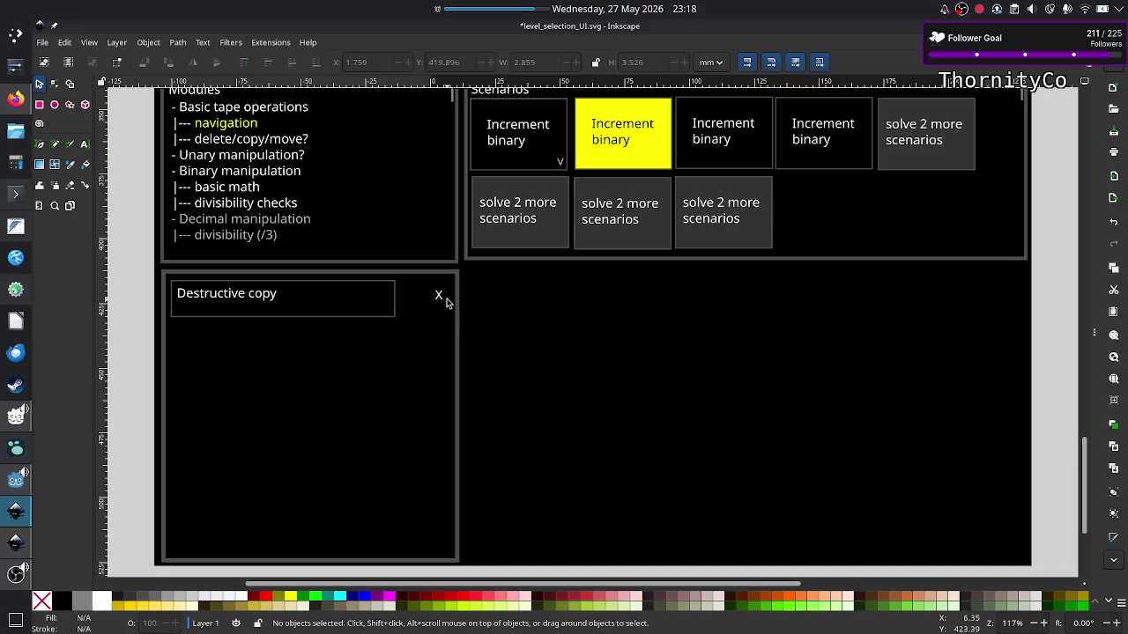
left_click(439, 296)
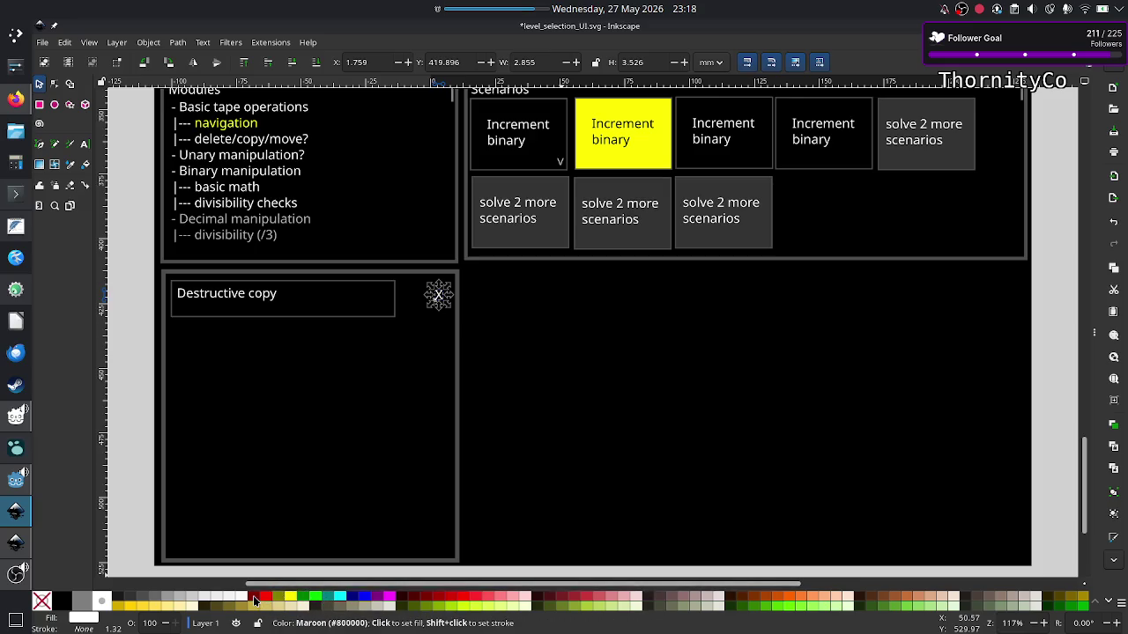
Switch to level_UI_concepts.svg and pan around its mockup for reference.
left_click(15, 548)
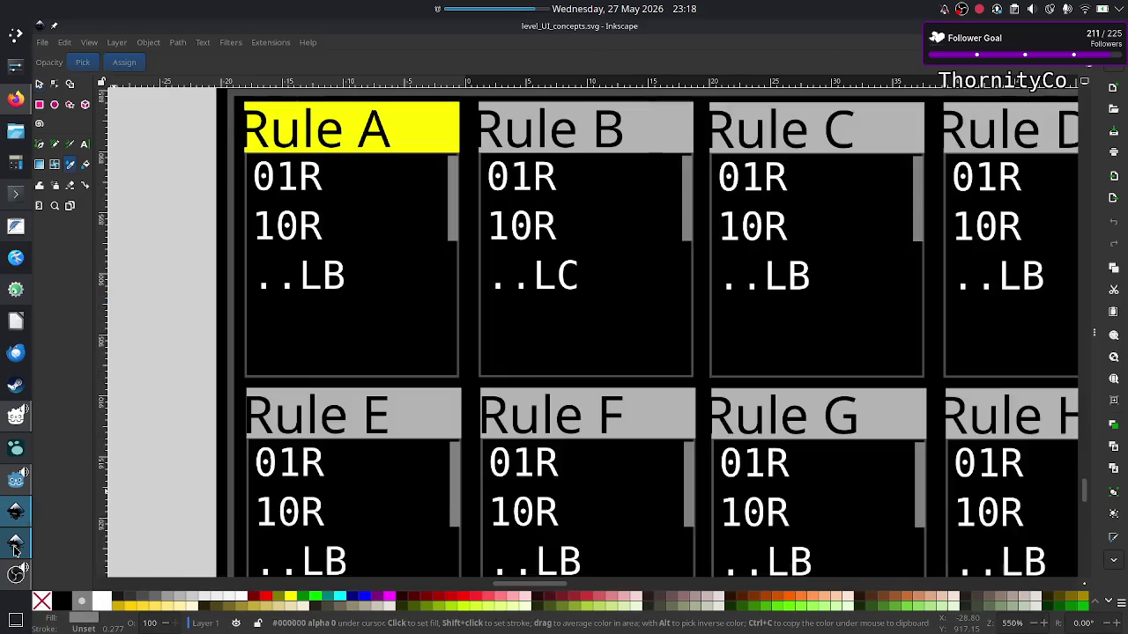
scroll(683, 335, "right", 10)
scroll(686, 338, "right", 4)
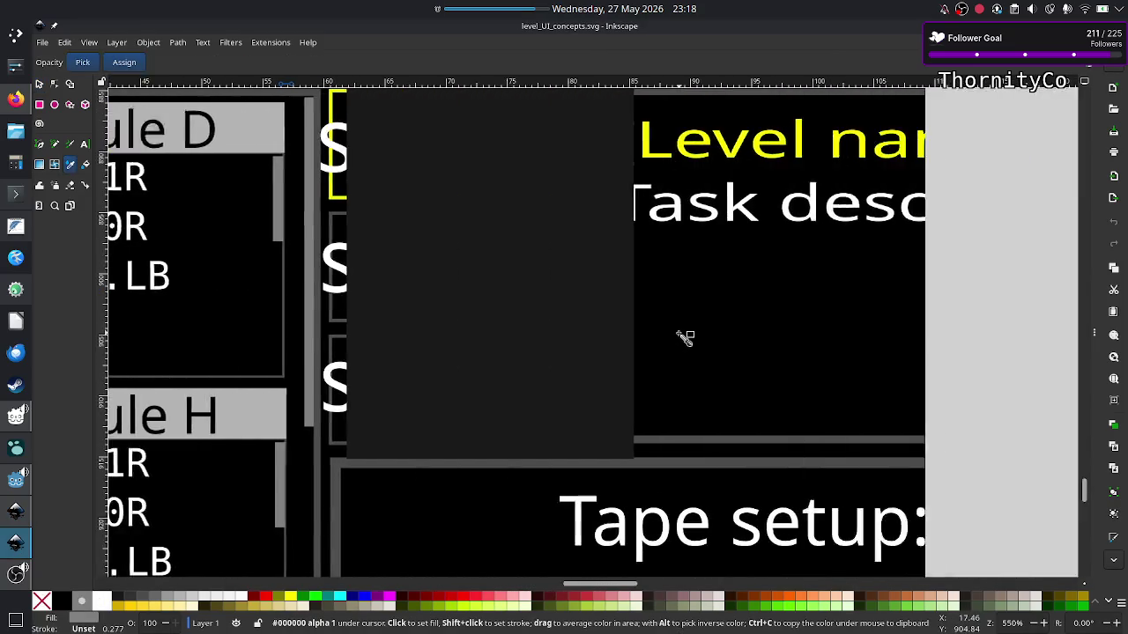
scroll(685, 338, "down", 5)
scroll(686, 339, "right", 5)
scroll(685, 338, "down", 5)
scroll(685, 338, "down", 3)
scroll(685, 338, "down", 5)
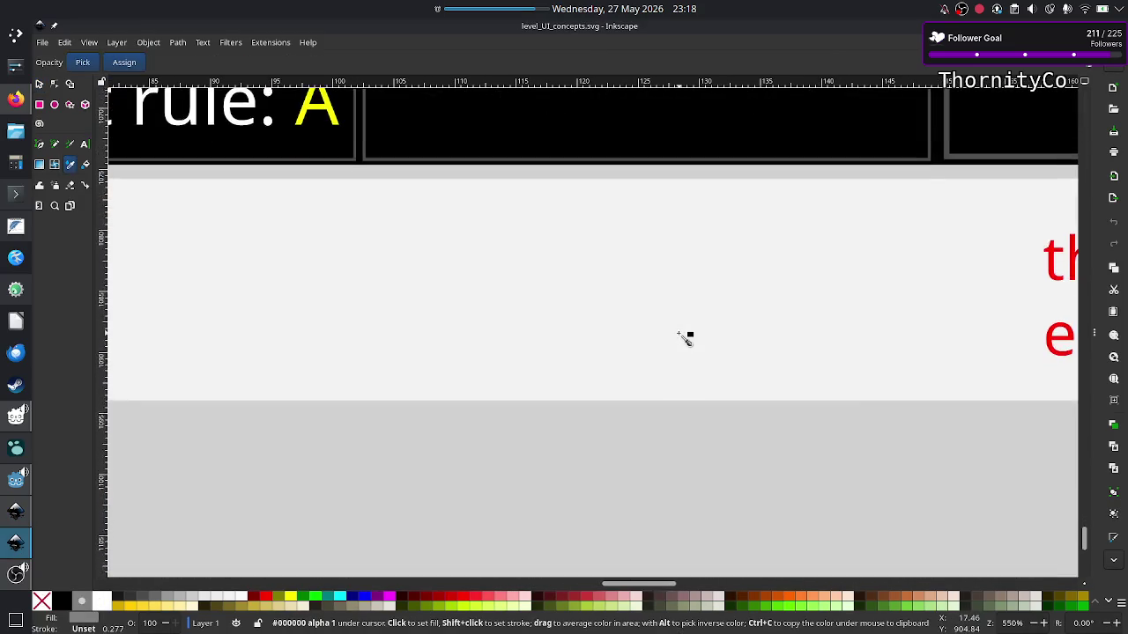
scroll(685, 338, "right", 5)
scroll(686, 338, "right", 5)
scroll(685, 339, "left", 5)
scroll(685, 339, "up", 5)
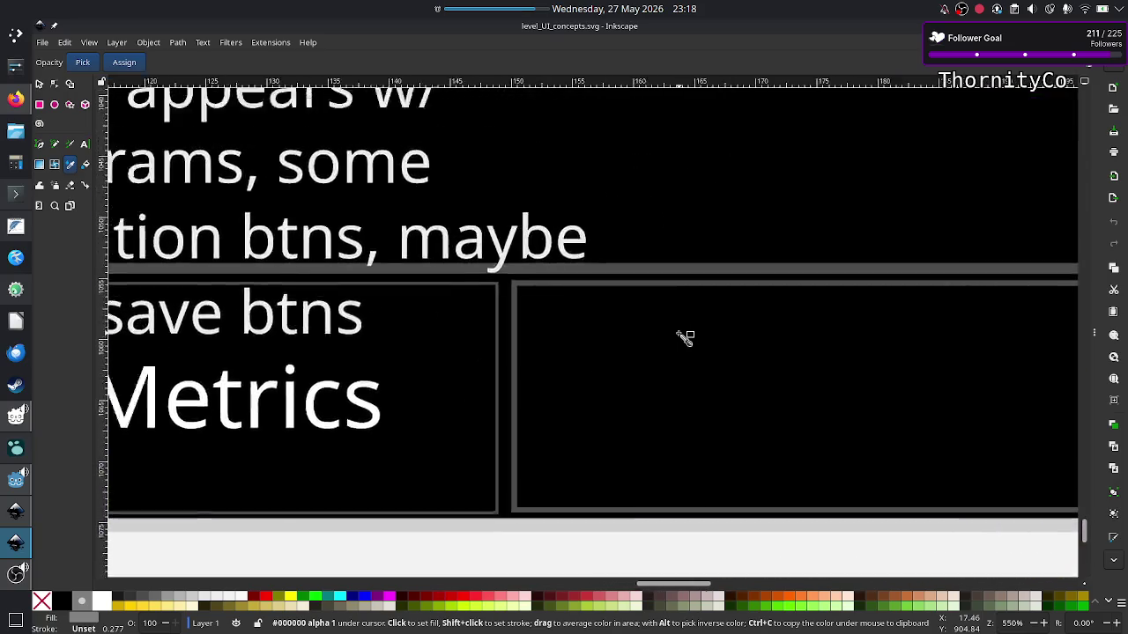
scroll(684, 337, "down", 5)
scroll(683, 337, "right", 5)
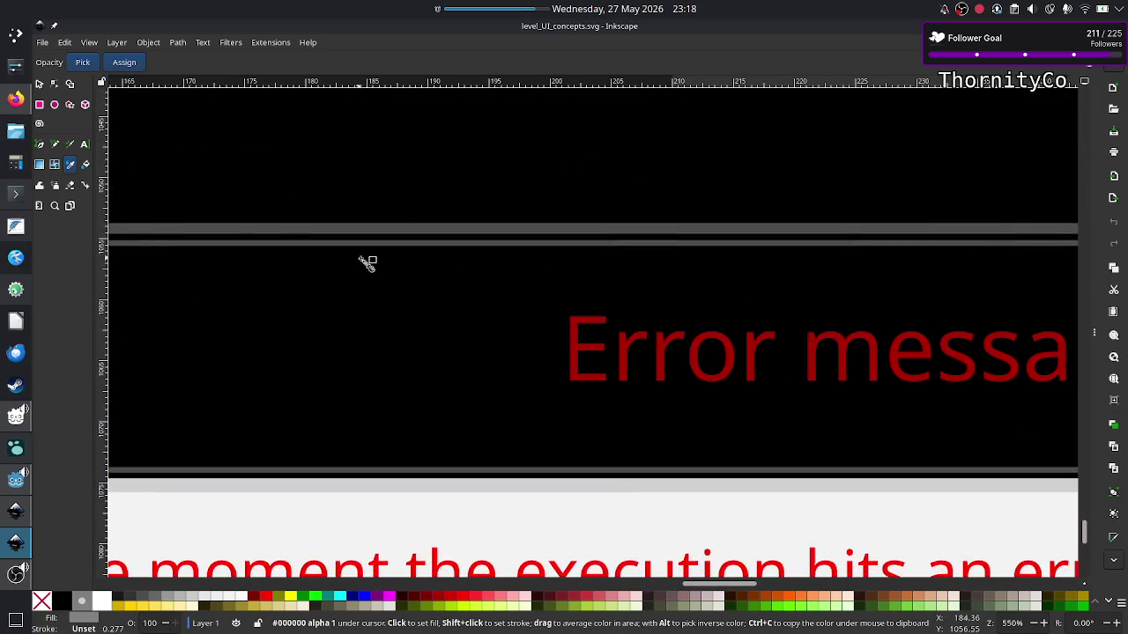
scroll(594, 328, "up", 3)
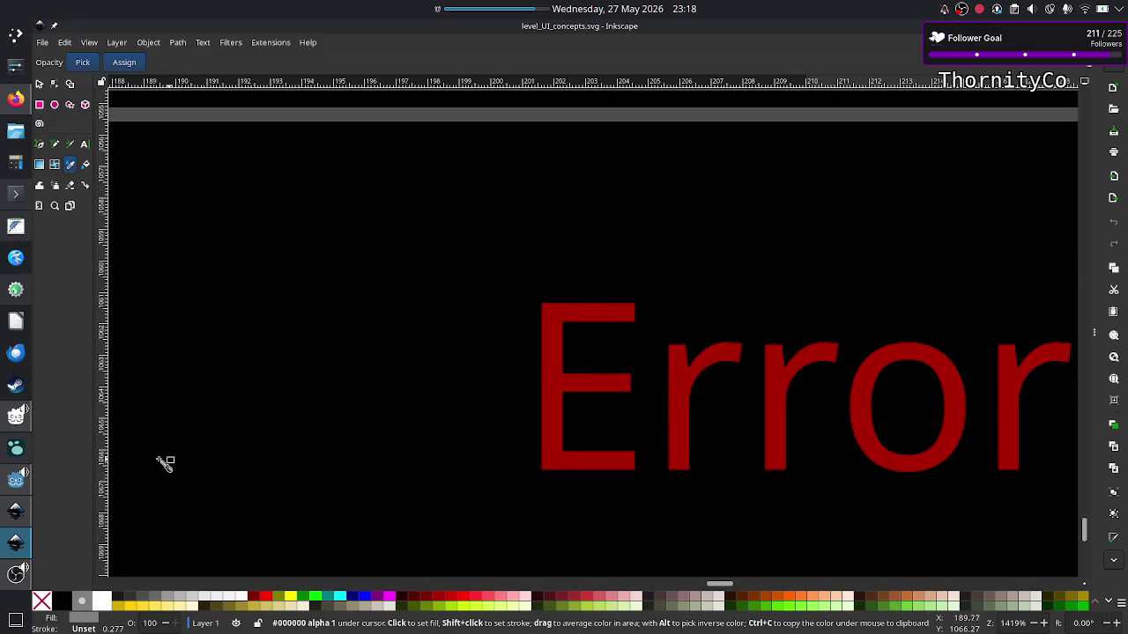
Return to level_selection_UI.svg and dock the Fill and Stroke dialog with Ctrl+Shift+F.
left_click(16, 511)
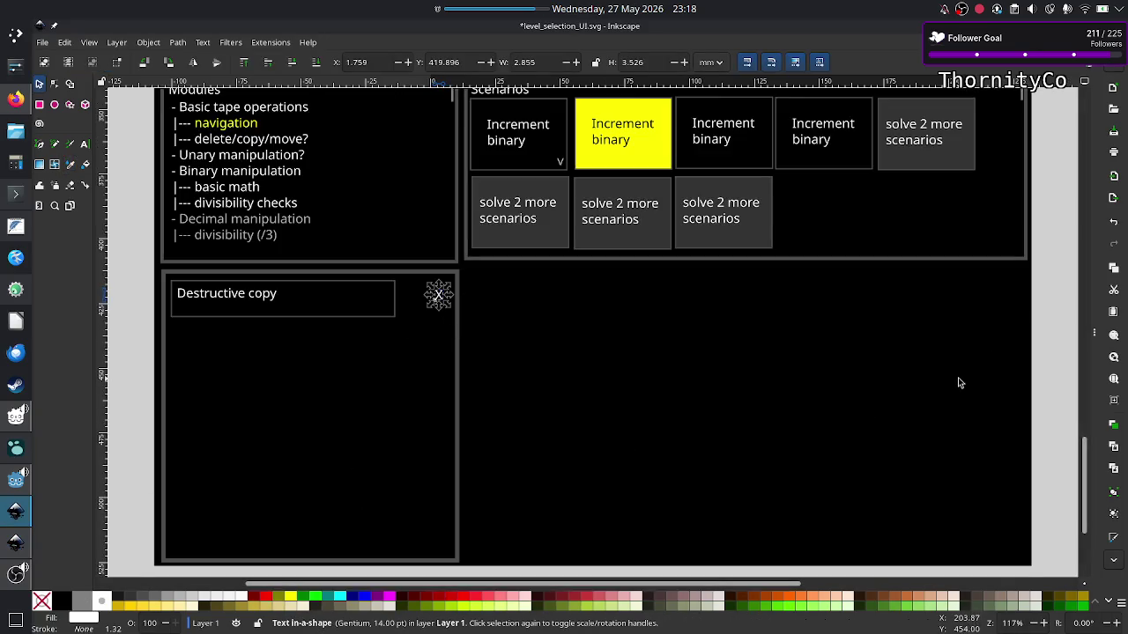
key("ctrl+shift+f")
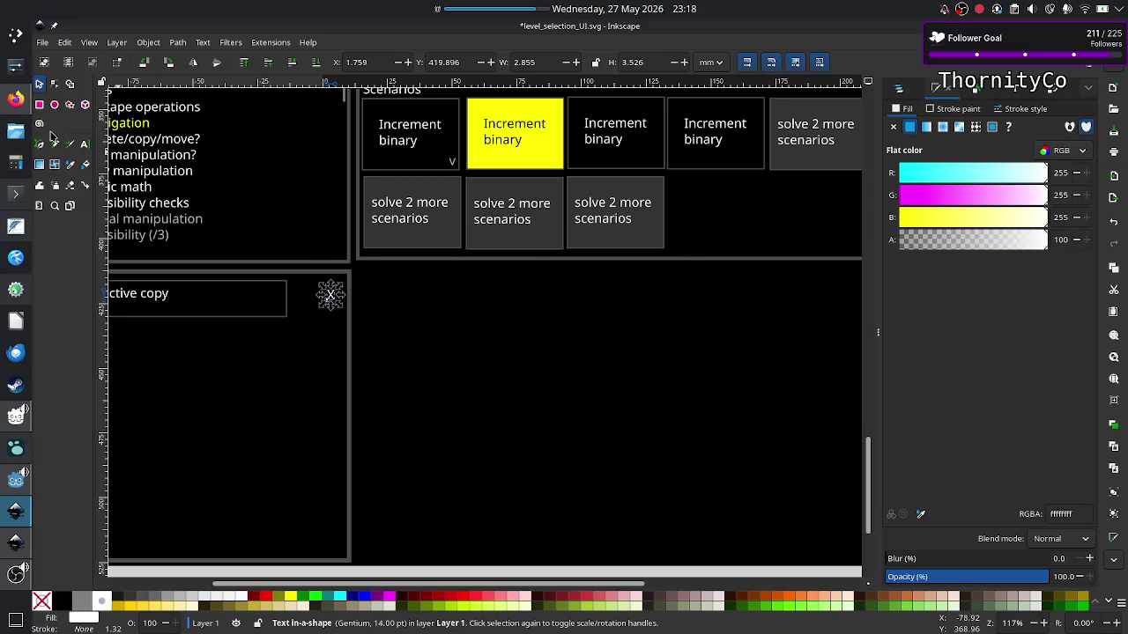
left_click(83, 145)
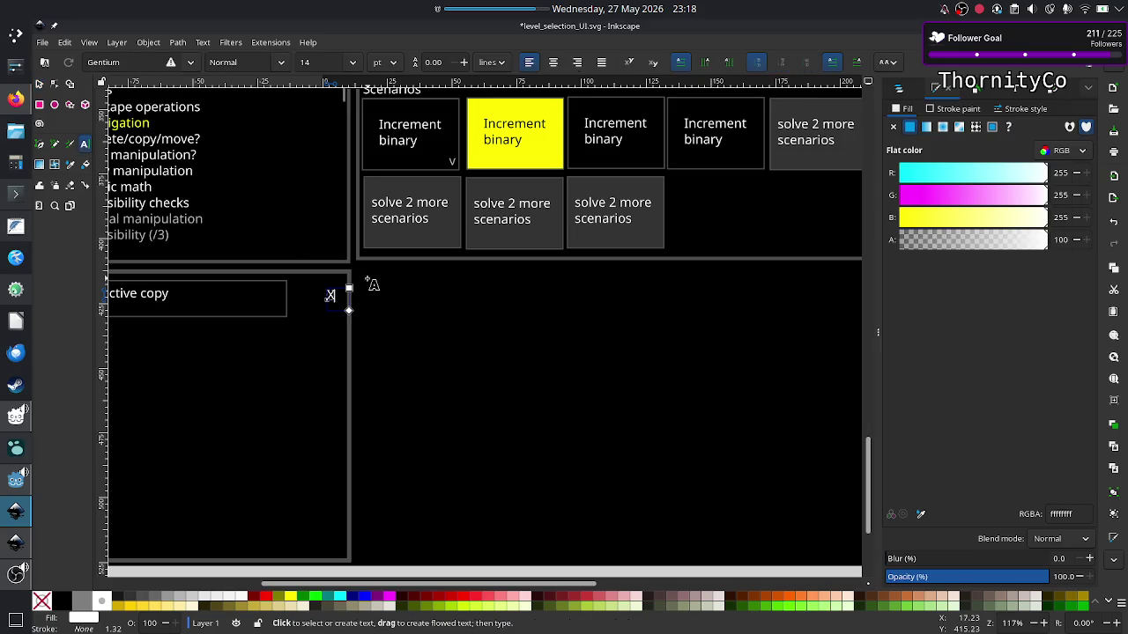
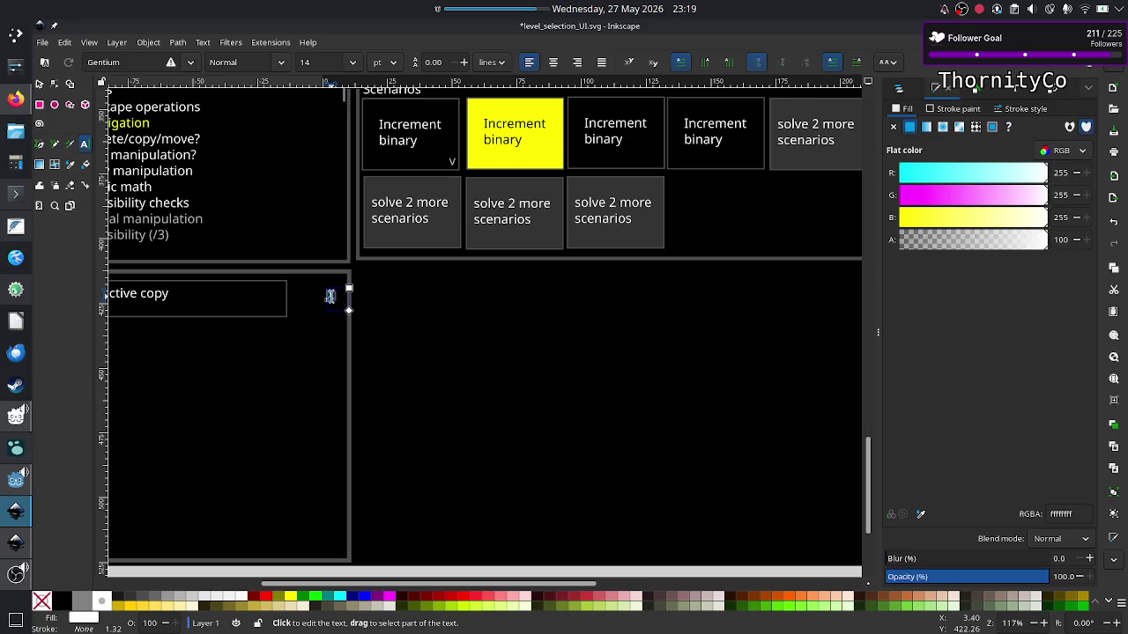
Inspect the X text's font family, font features, raw text, transform and object properties.
right_click(329, 296)
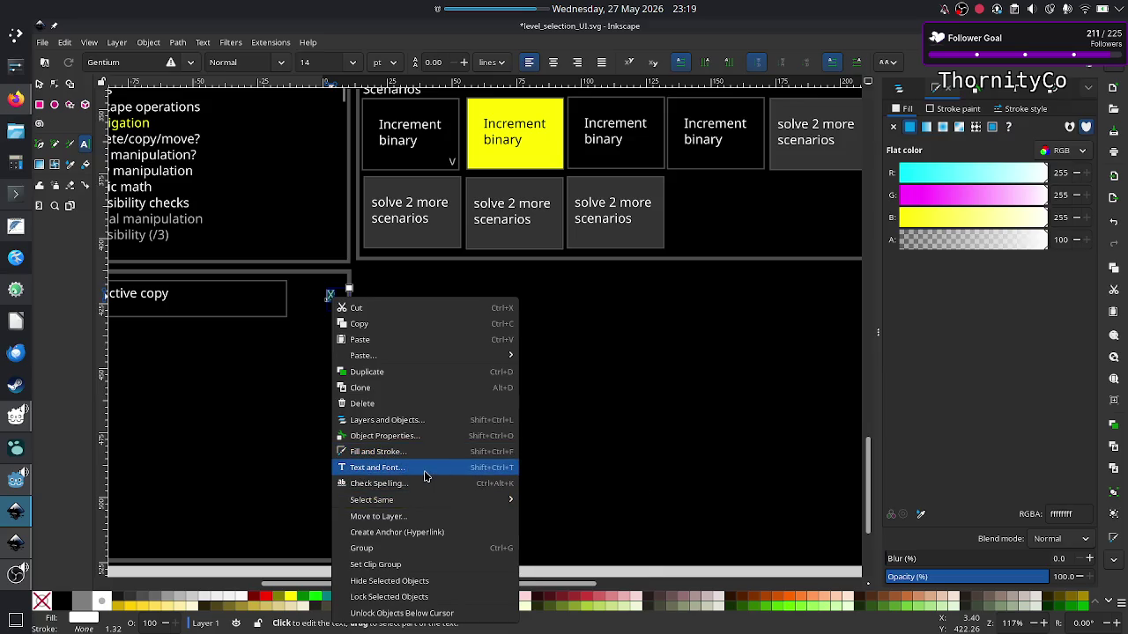
left_click(427, 469)
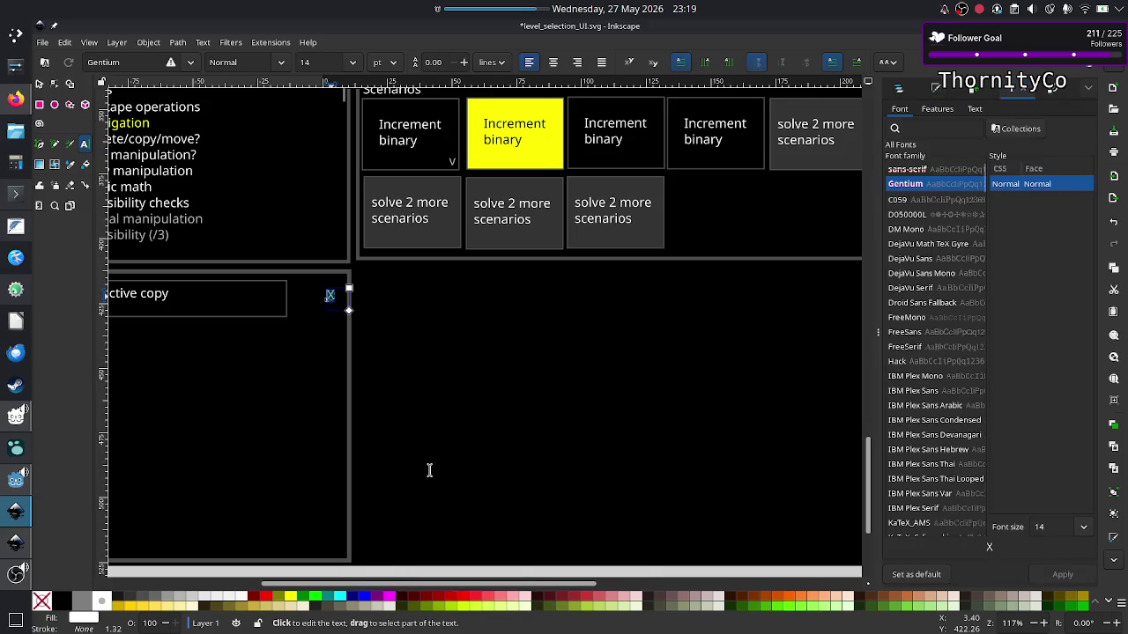
left_click(975, 110)
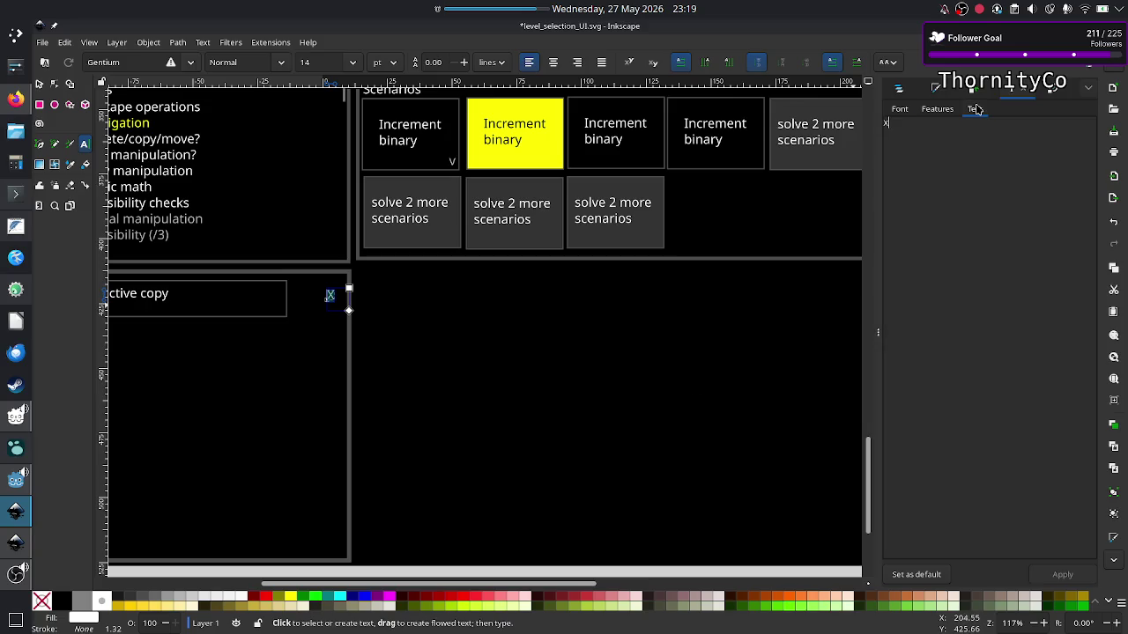
left_click(938, 110)
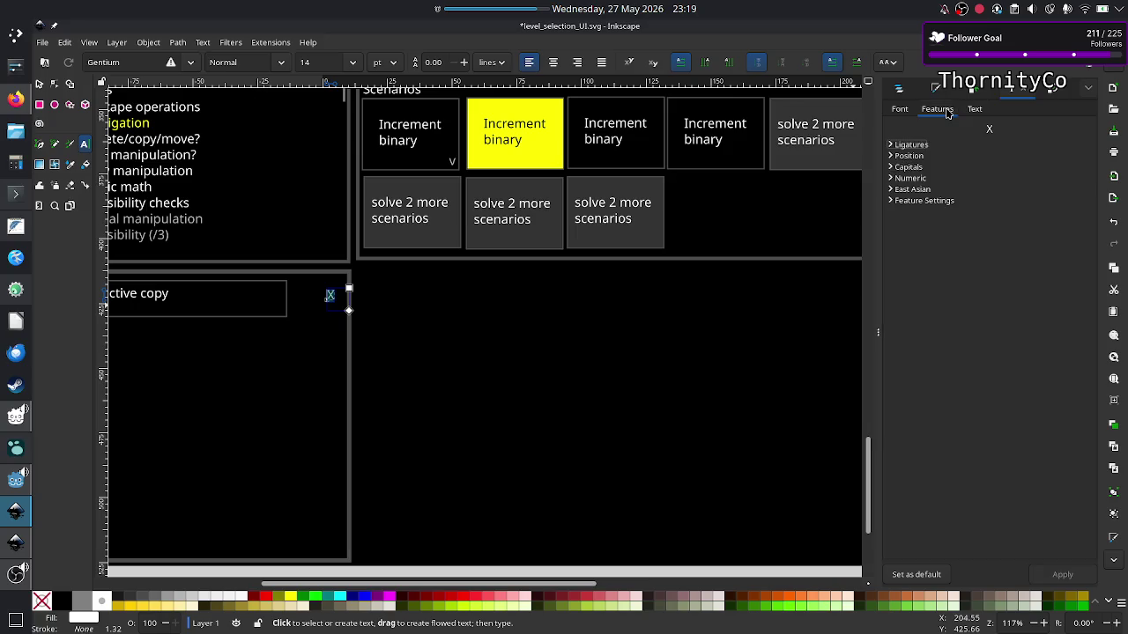
left_click(905, 110)
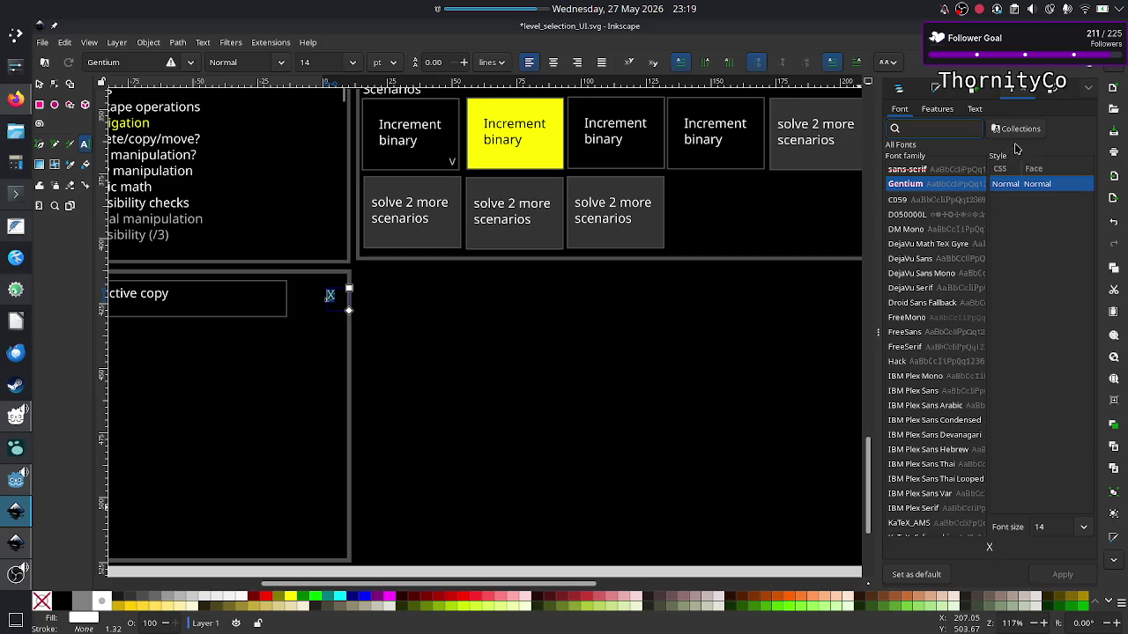
left_click(938, 110)
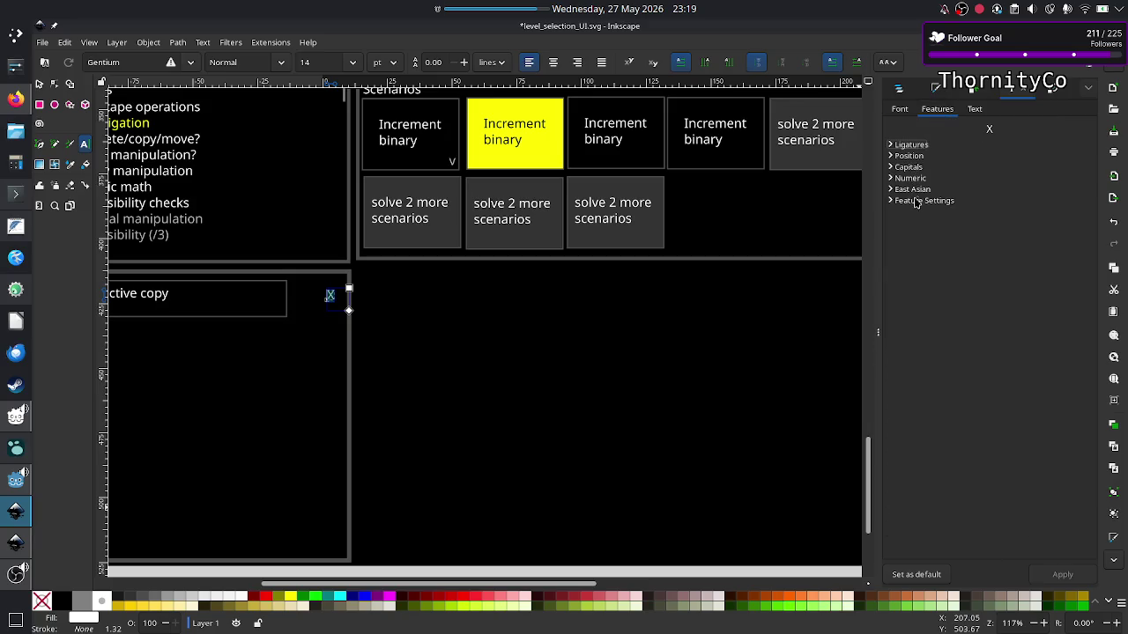
left_click(977, 113)
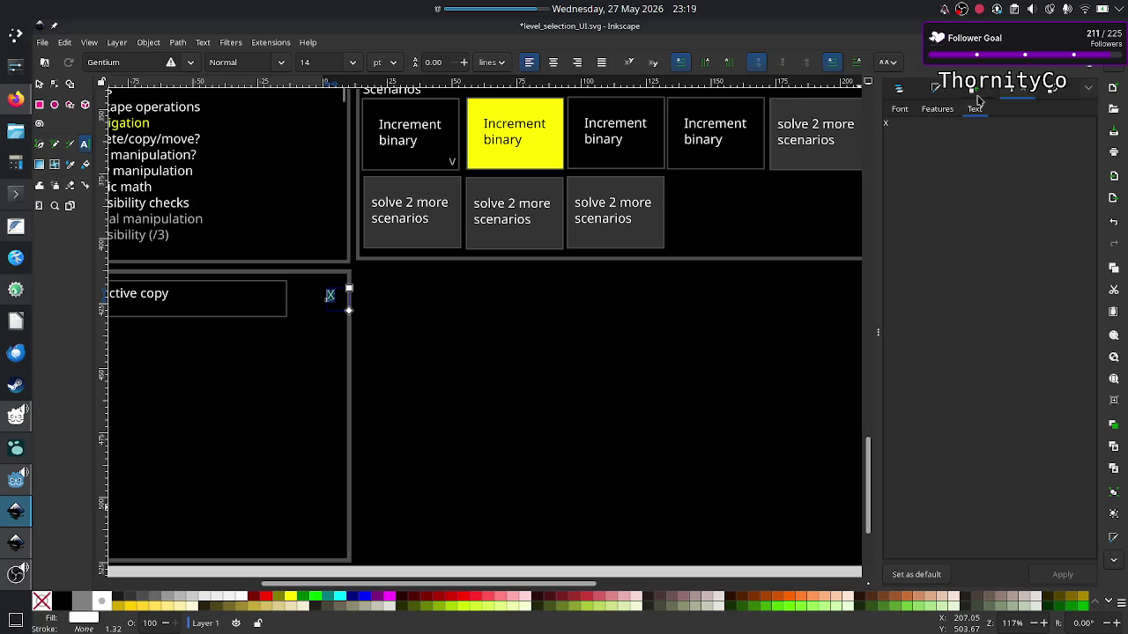
left_click(1051, 94)
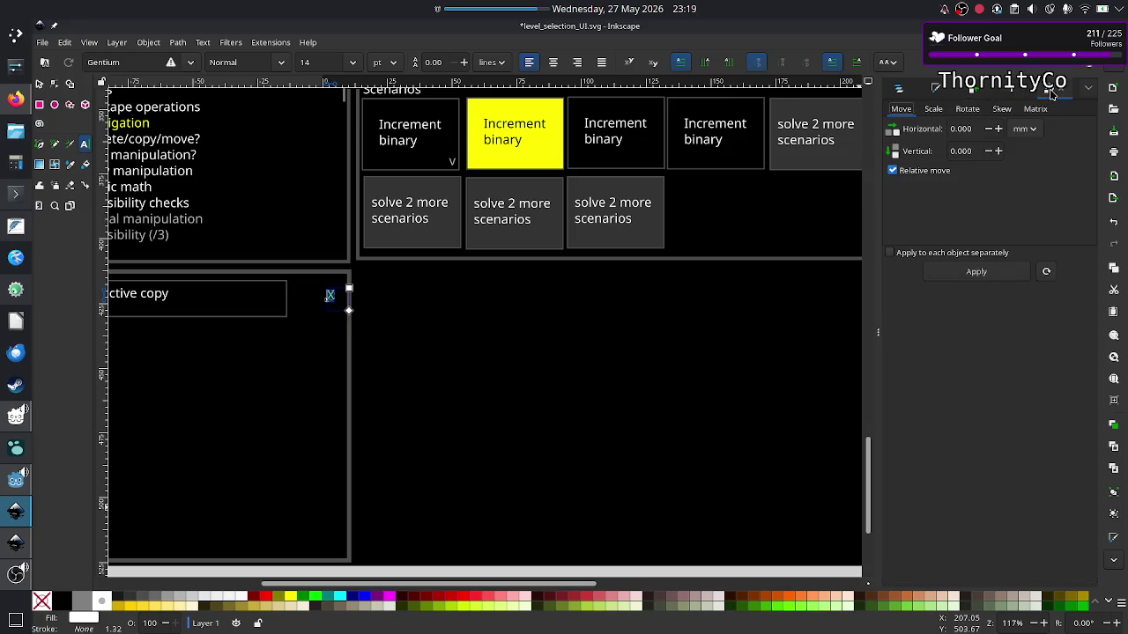
left_click(965, 92)
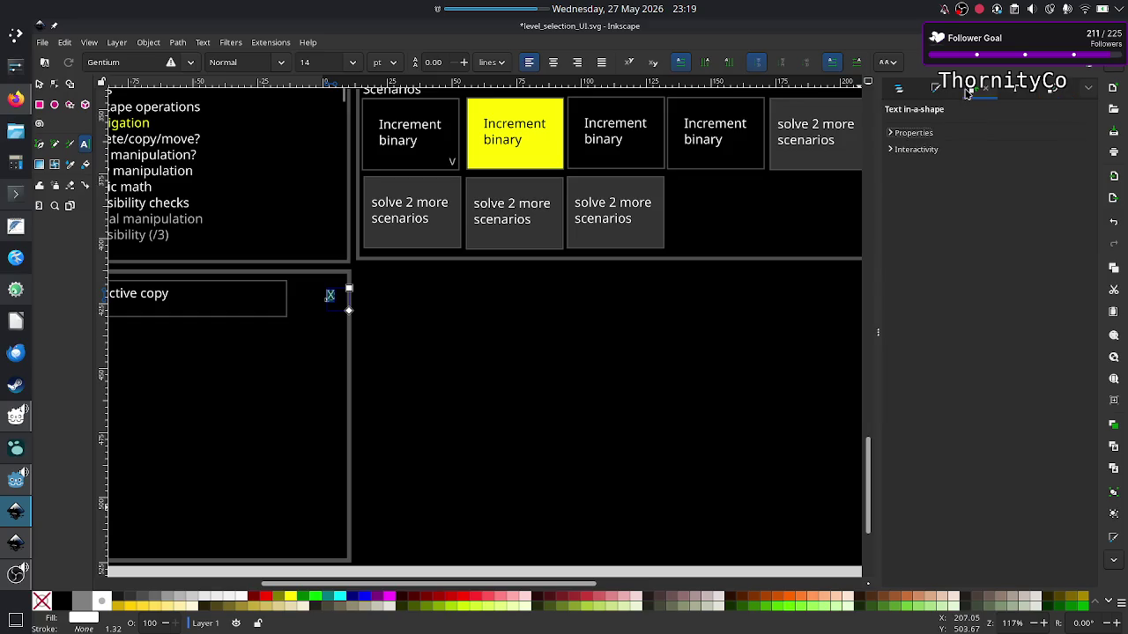
left_click(936, 90)
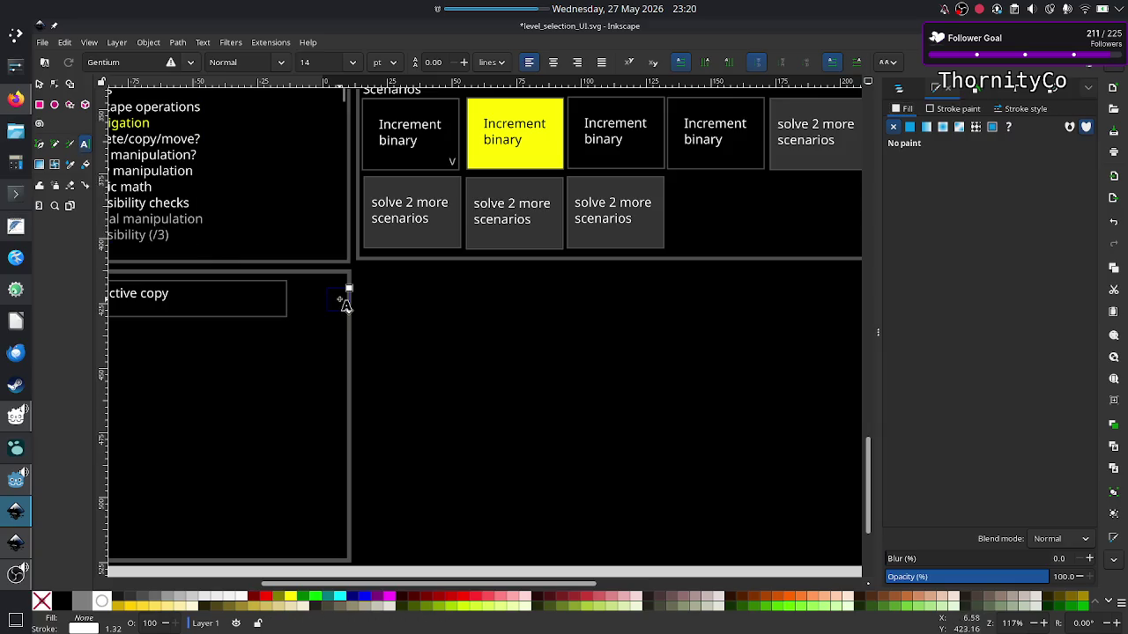
Nudge and drag the X text up beside the active copy box.
left_click(341, 295)
left_click(39, 85)
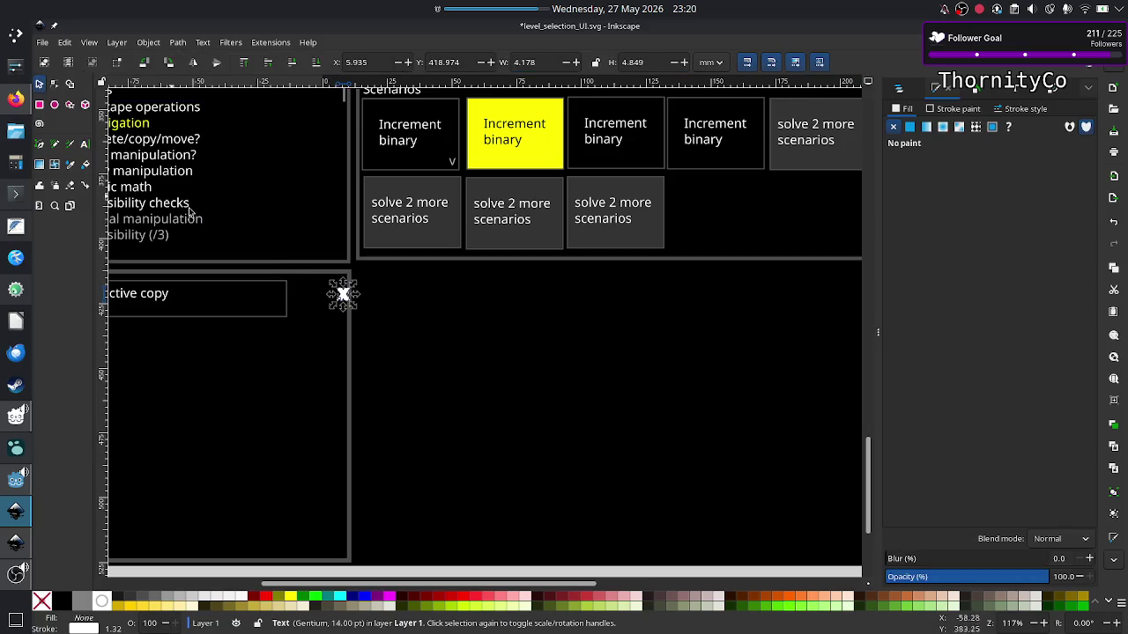
key("Down")
key("Down")
key("Down")
key("Down")
key("Down")
key("Down")
key("Down")
key("Down")
key("Left")
key("Left")
key("Left")
key("Left")
key("Escape")
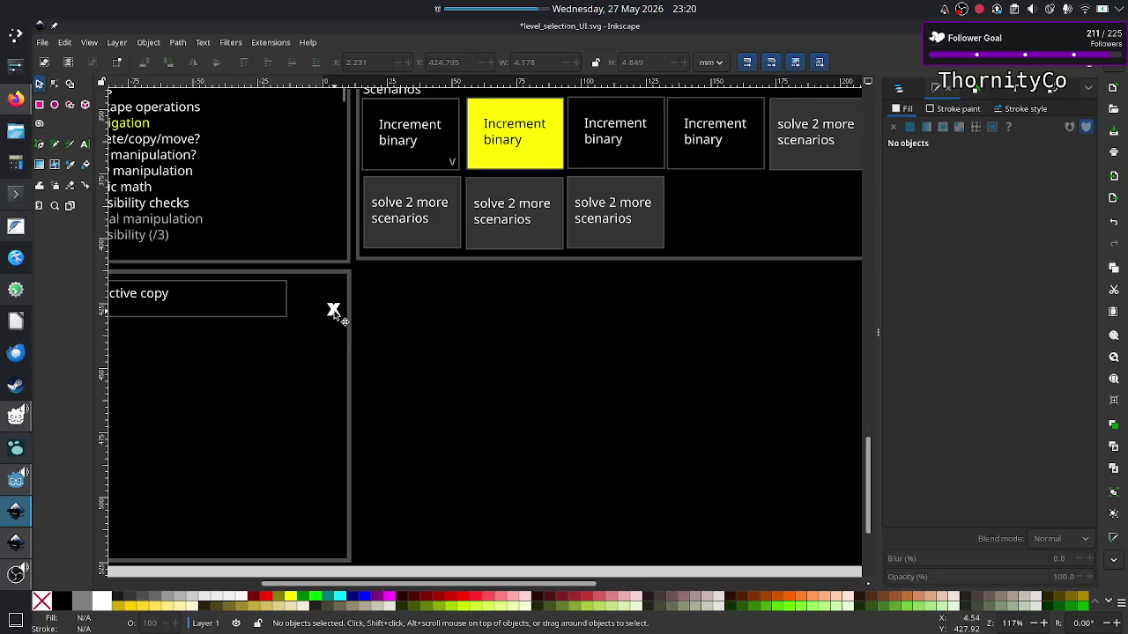
left_click(335, 310)
left_click_drag(335, 310, 331, 303)
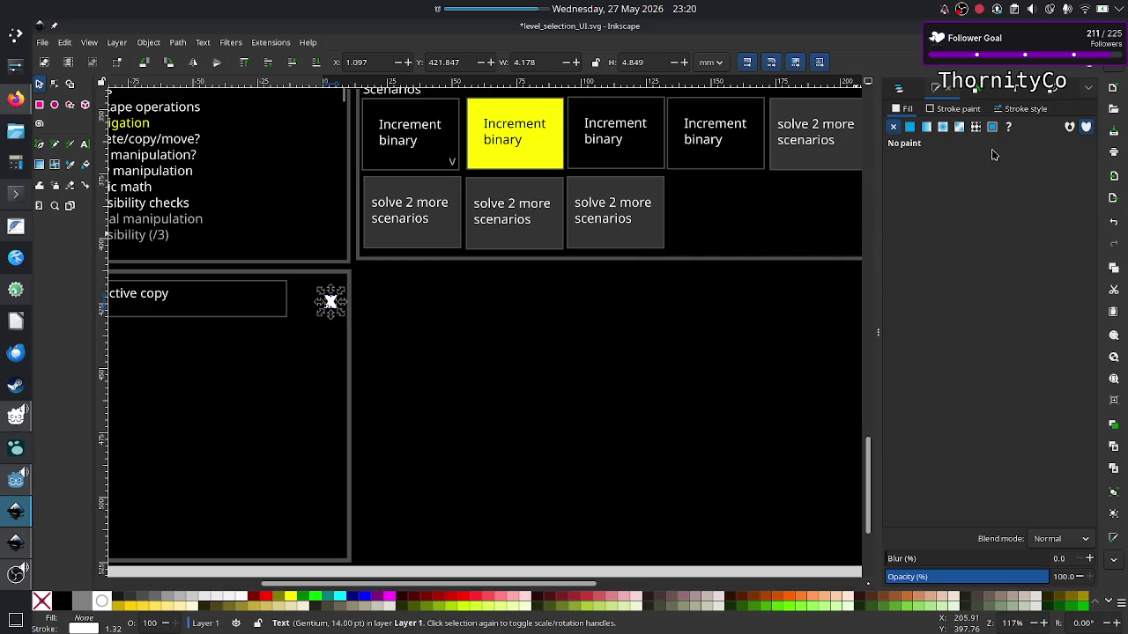
Set the X text's stroke paint to none, then rubber-band select and delete it.
left_click(969, 110)
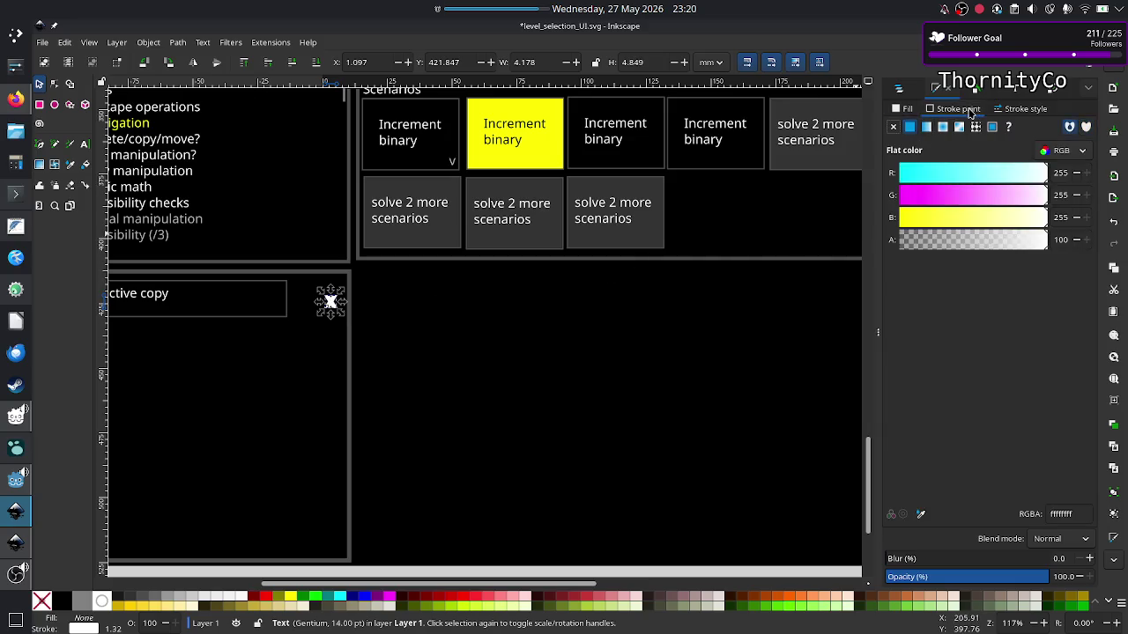
left_click(894, 128)
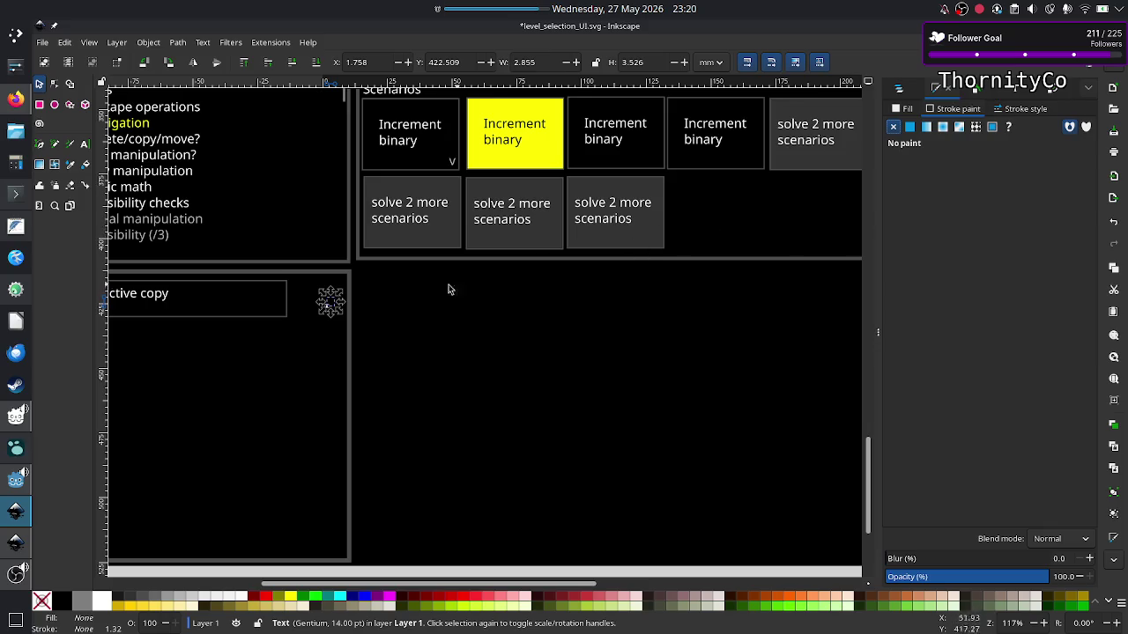
left_click(387, 357)
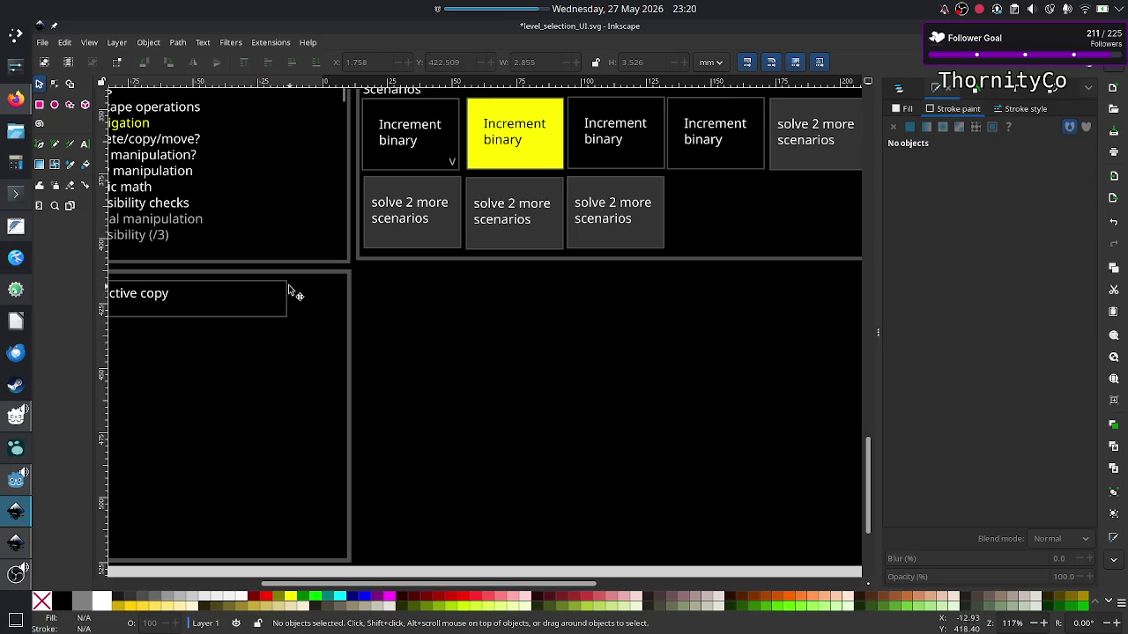
left_click_drag(296, 285, 339, 335)
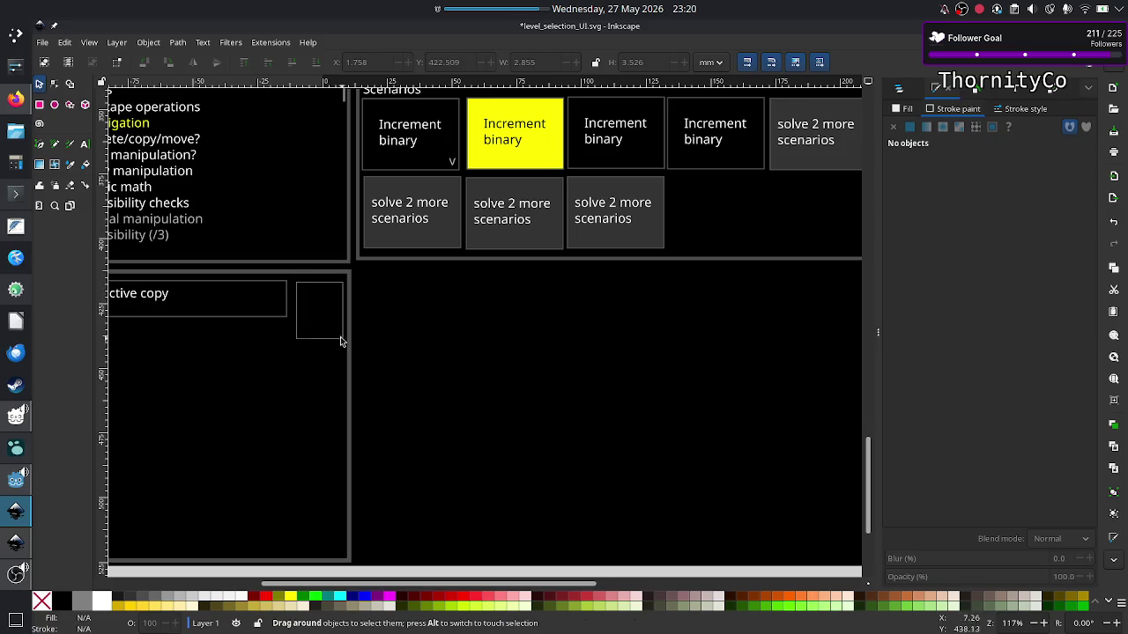
key("Delete")
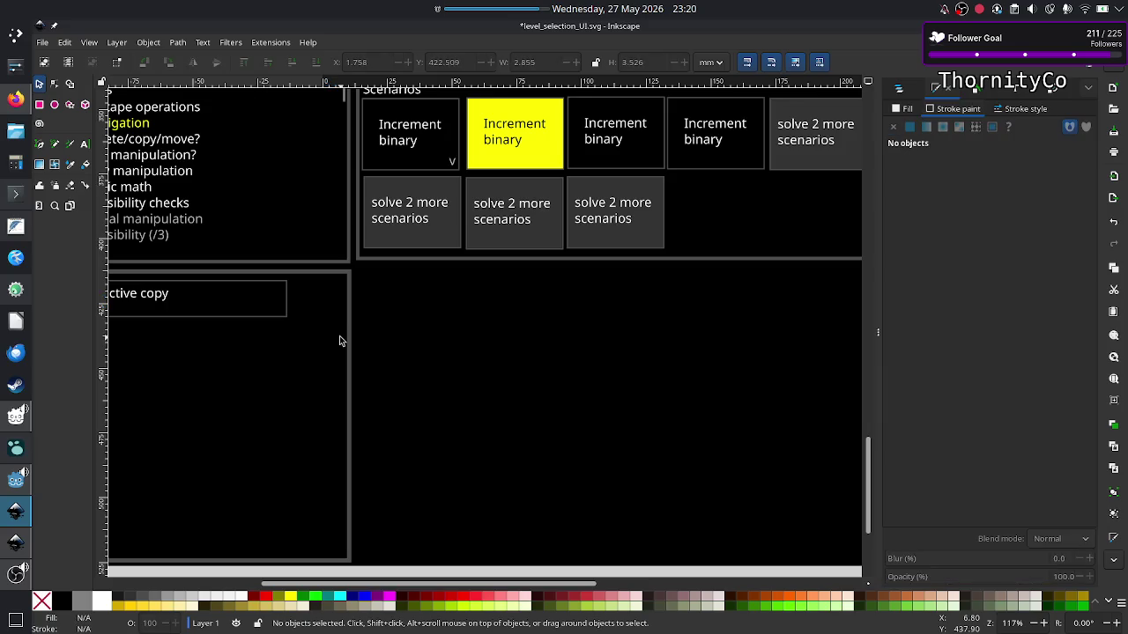
Draw a new text frame beside the active copy box, type 'a', and select it.
left_click(85, 144)
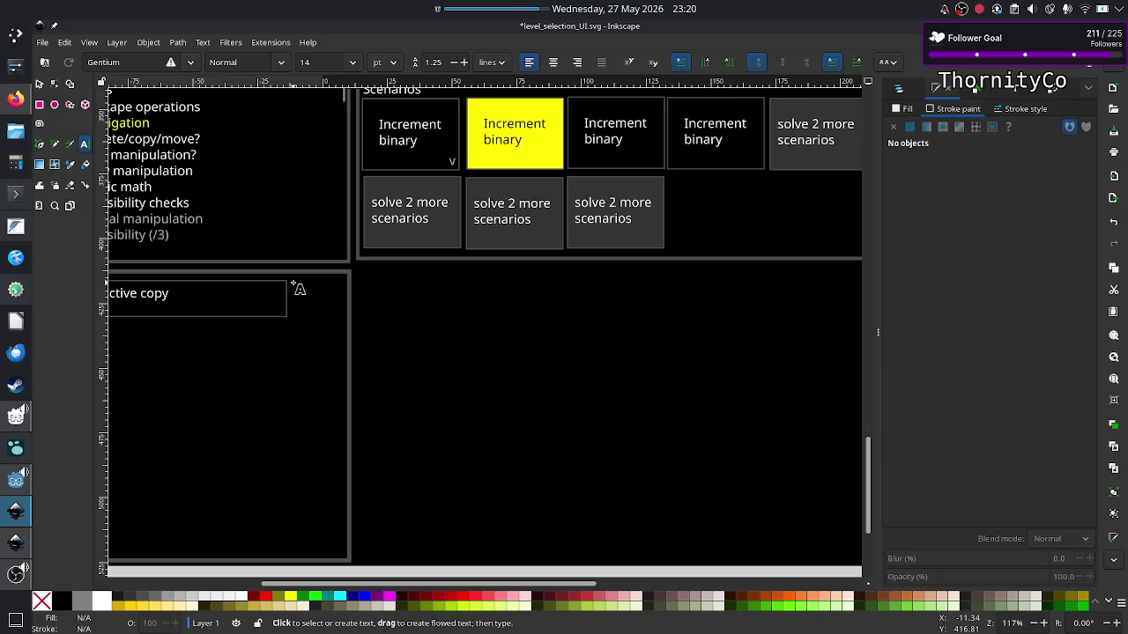
left_click_drag(297, 285, 327, 305)
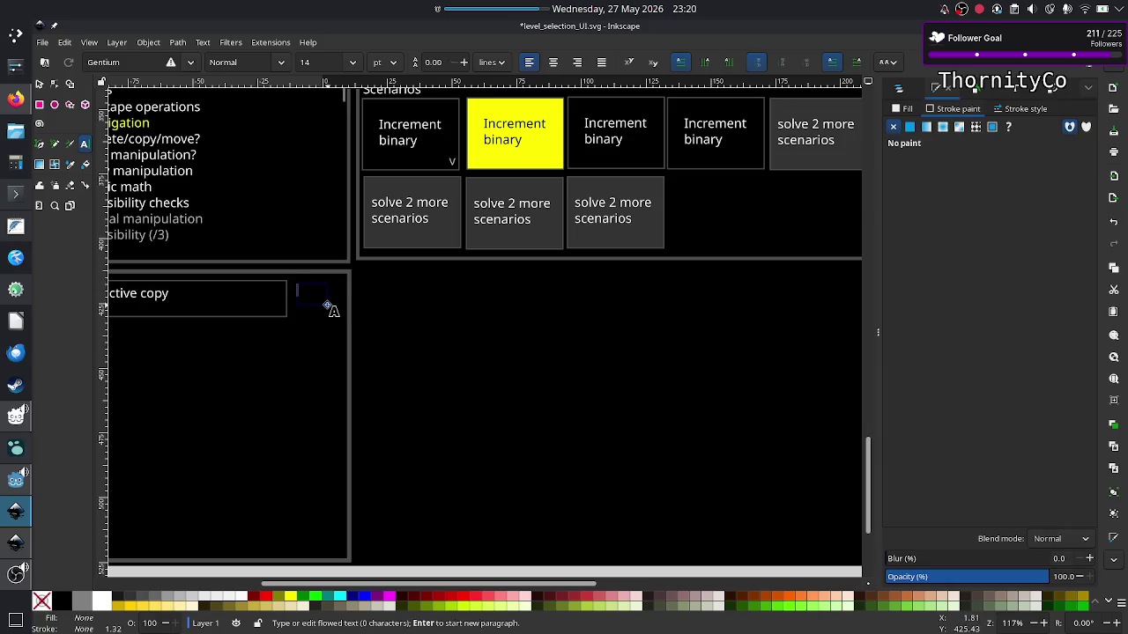
type("a")
key("ctrl+a")
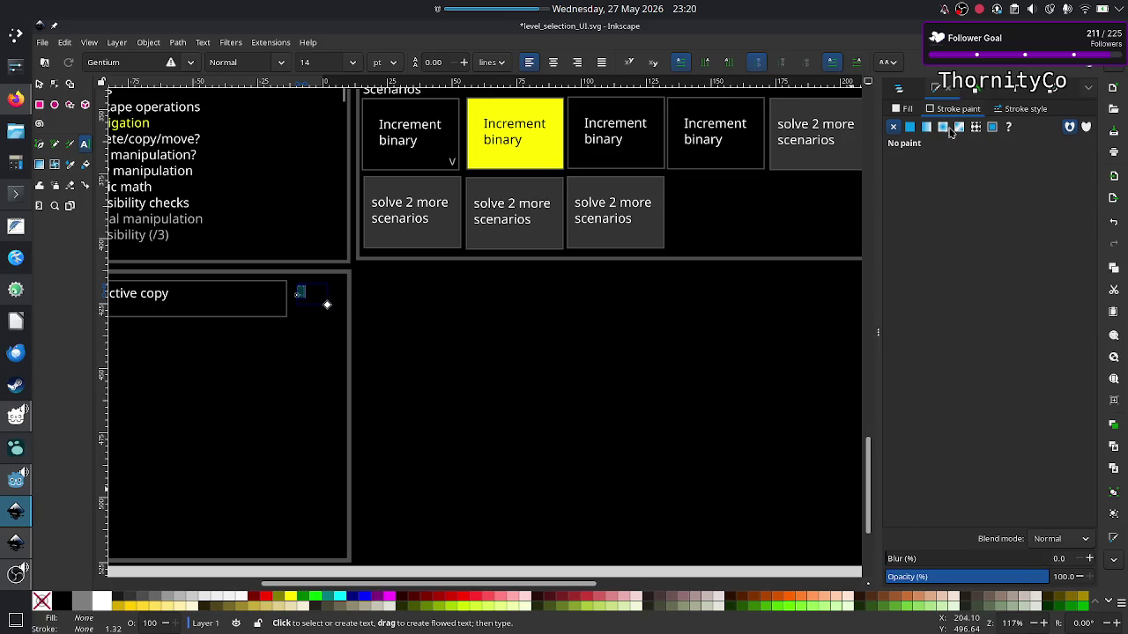
Give the new text a flat dark red outline, colour aa0000ff.
left_click(908, 109)
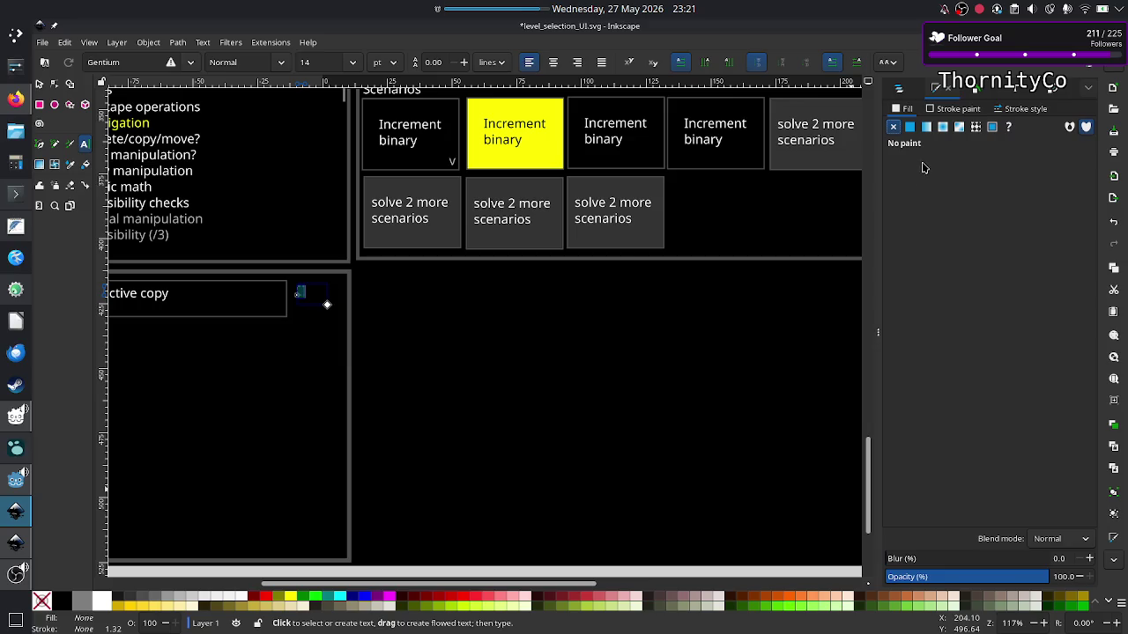
left_click(956, 112)
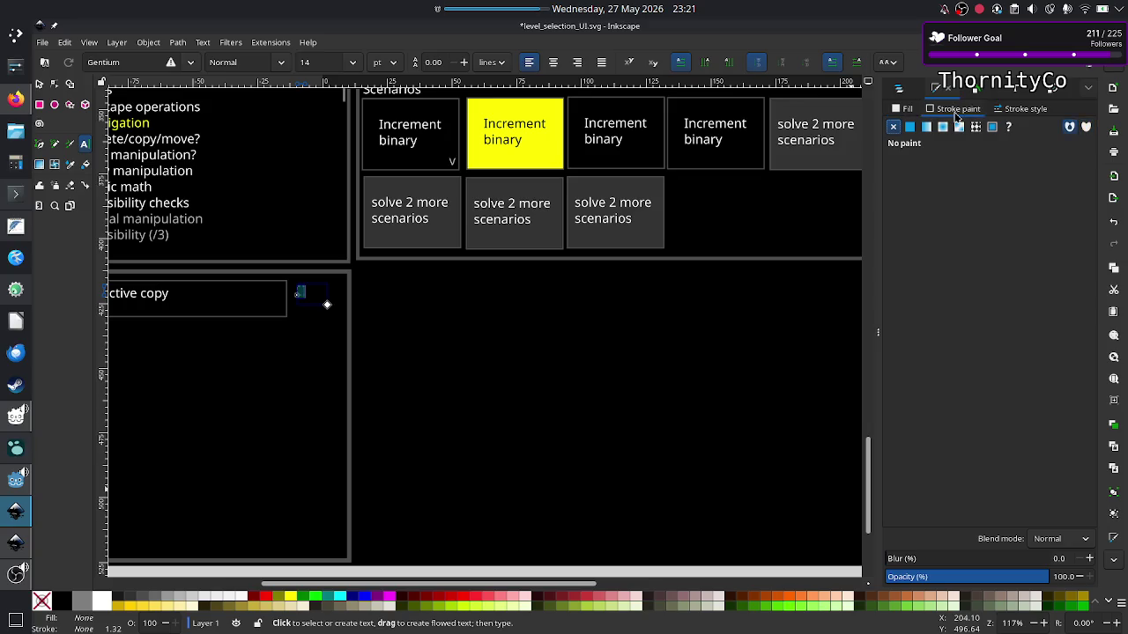
left_click(909, 110)
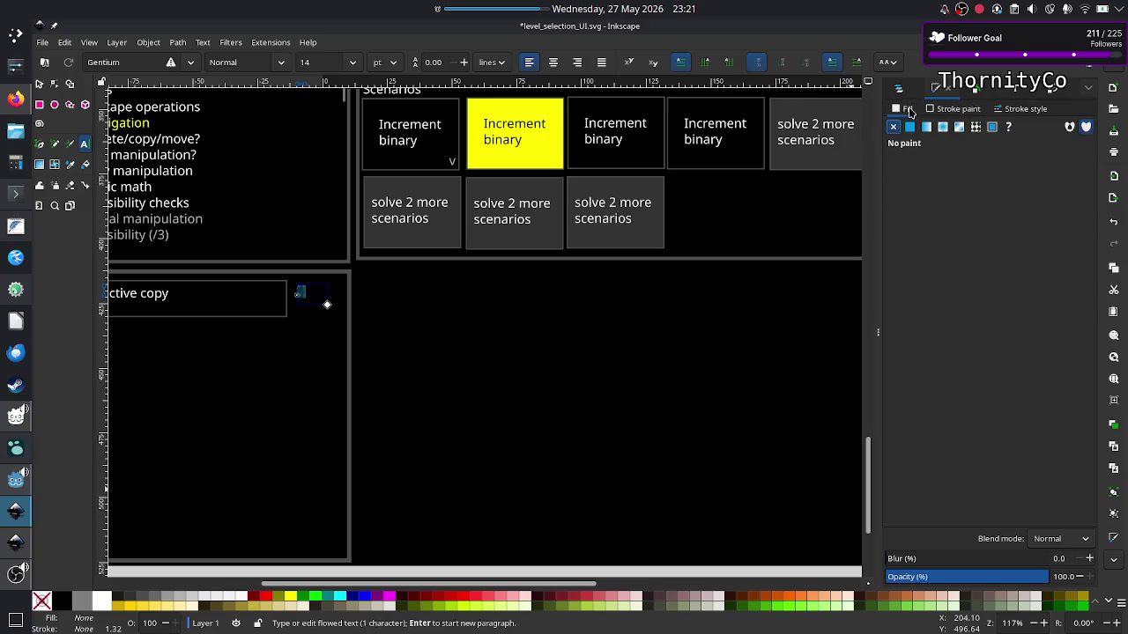
left_click(955, 112)
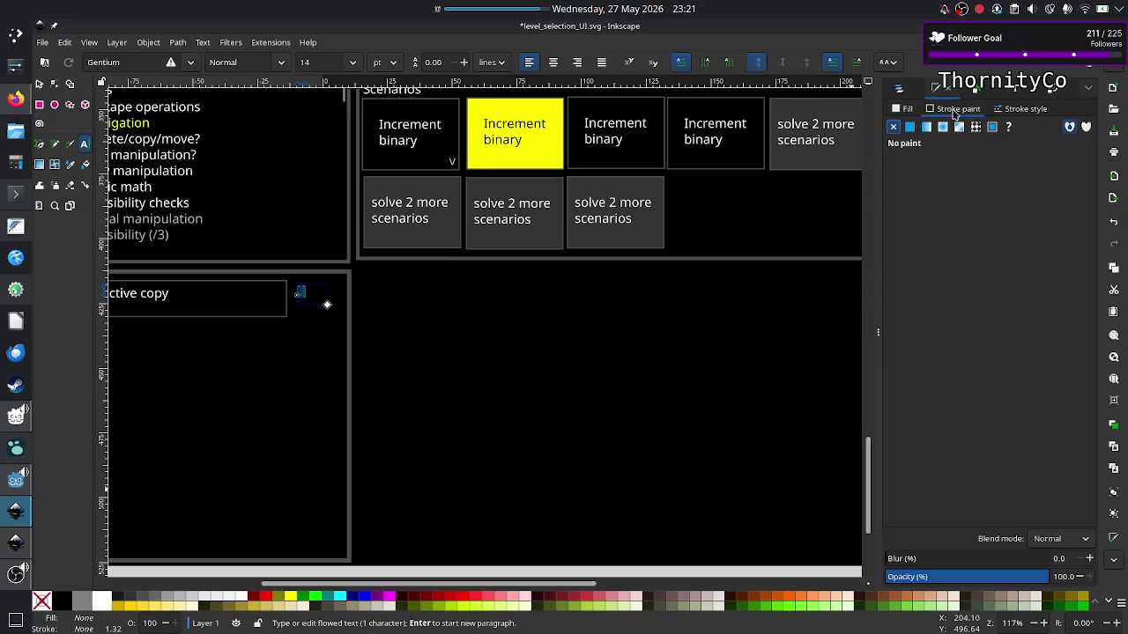
left_click(910, 128)
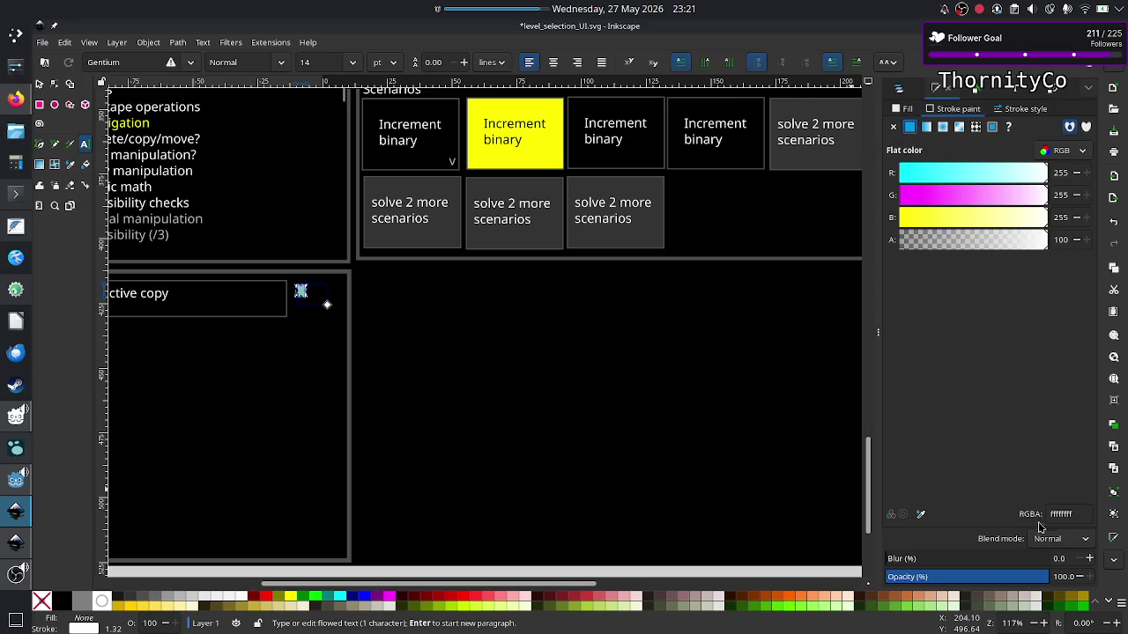
double_click(1069, 514)
type("aa0000ff")
key("Return")
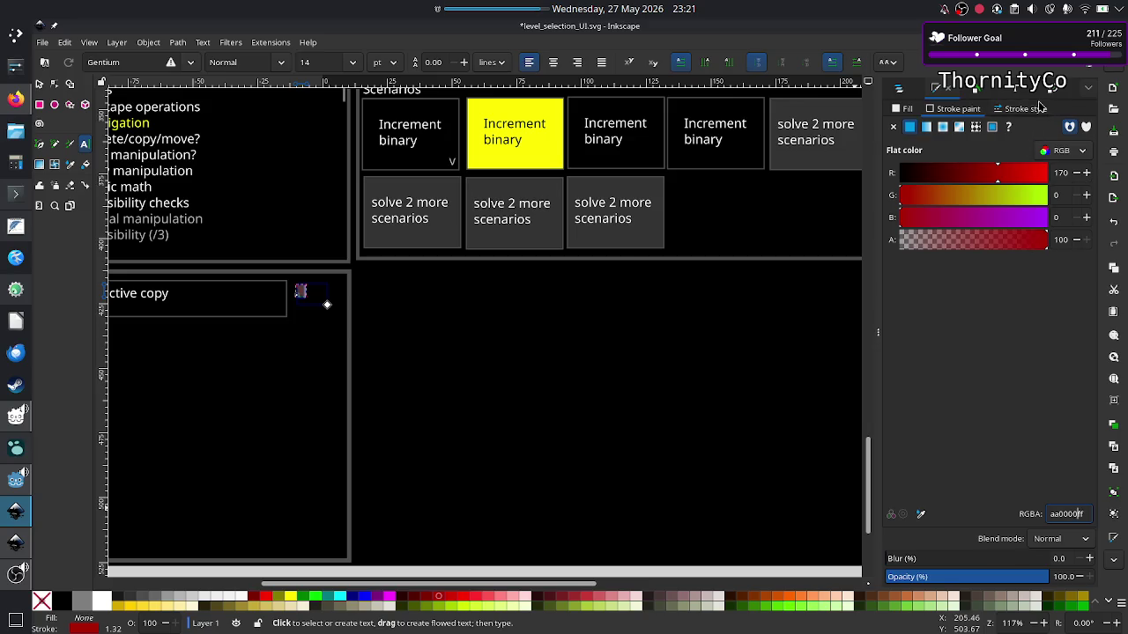
Set the outline width to 2 px and select the red X.
left_click(1032, 110)
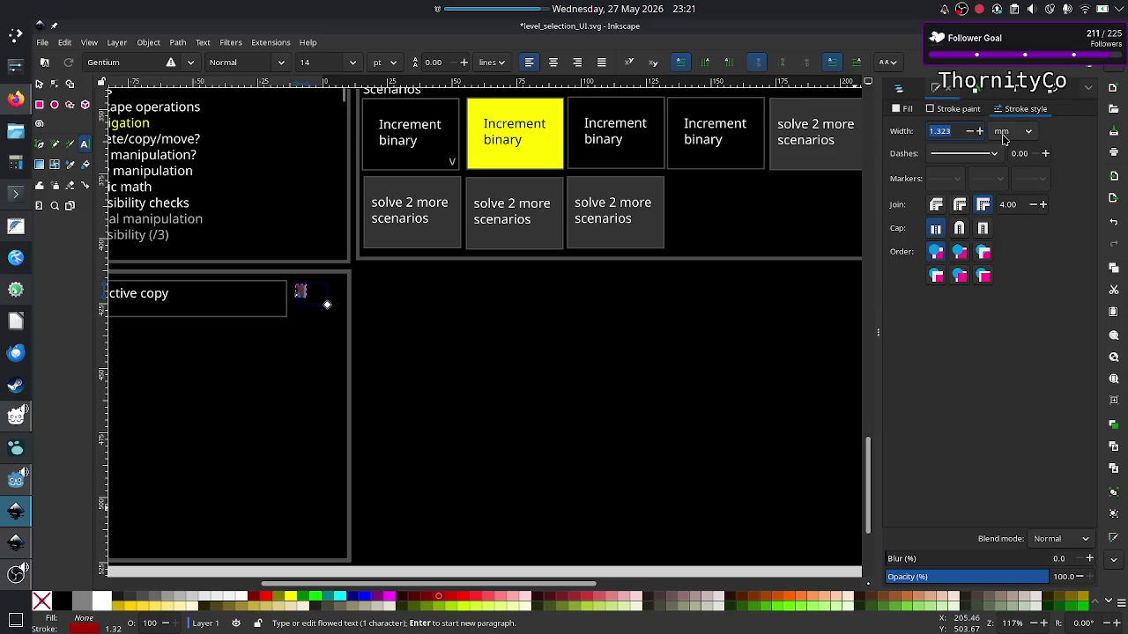
left_click(1021, 132)
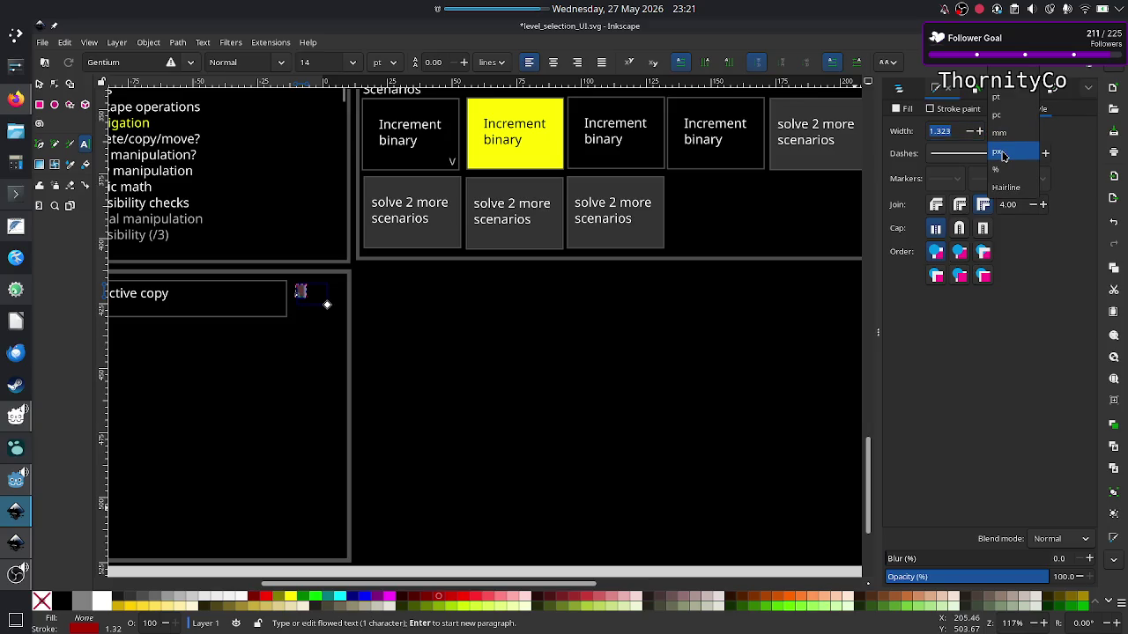
left_click(1003, 156)
left_click(967, 132)
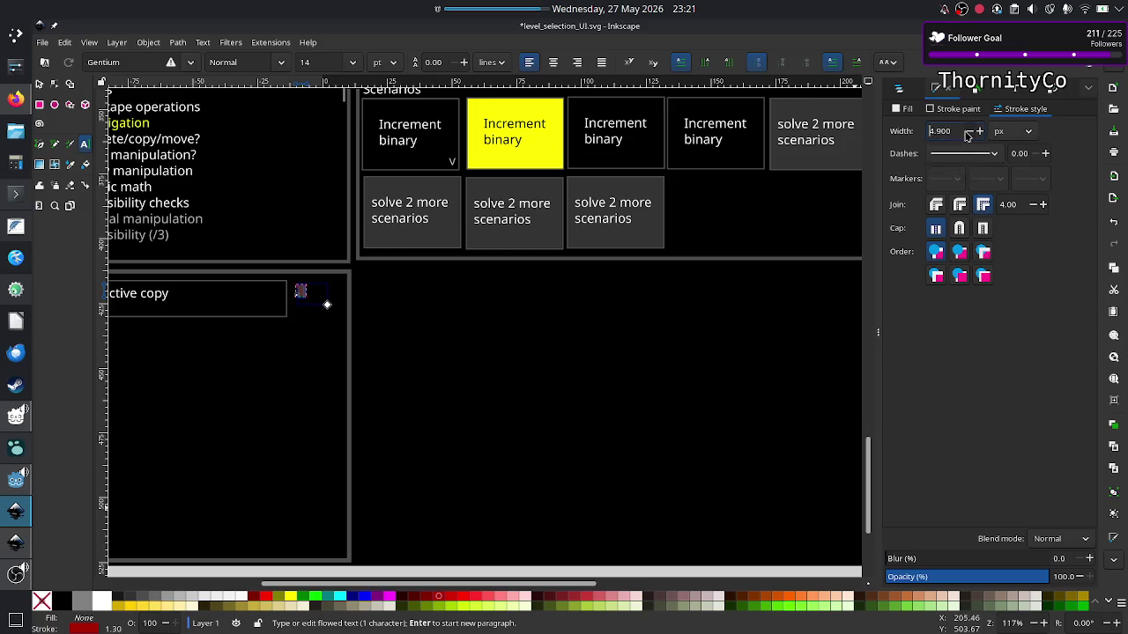
left_click(967, 131)
left_click(967, 131)
left_click(968, 131)
left_click(966, 132)
left_click(966, 132)
double_click(943, 130)
type("2")
key("Return")
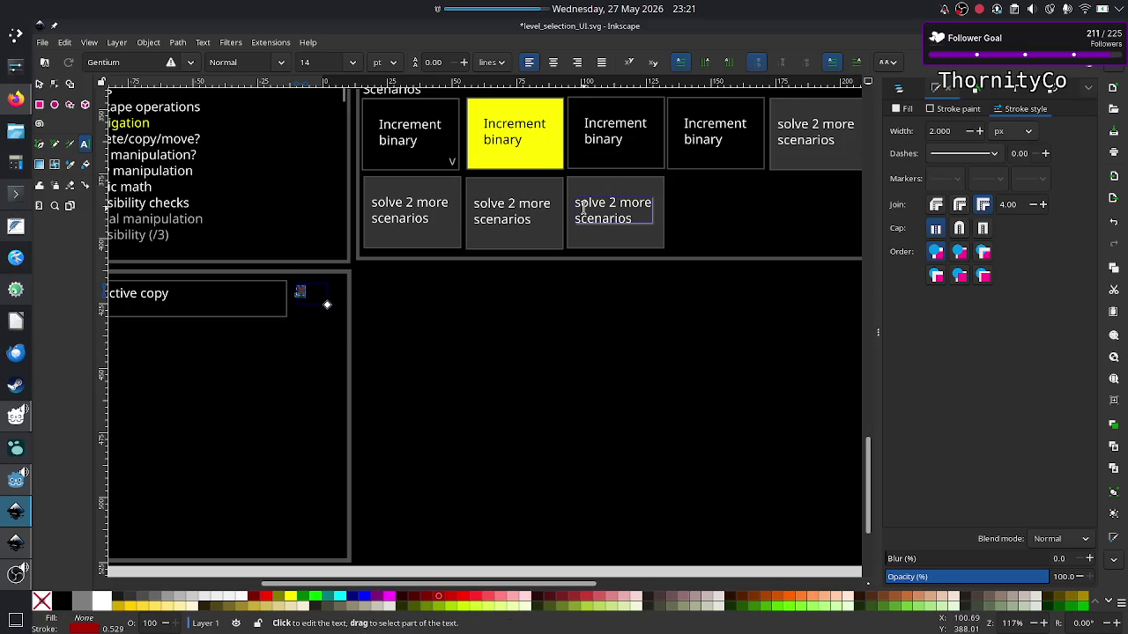
left_click(39, 83)
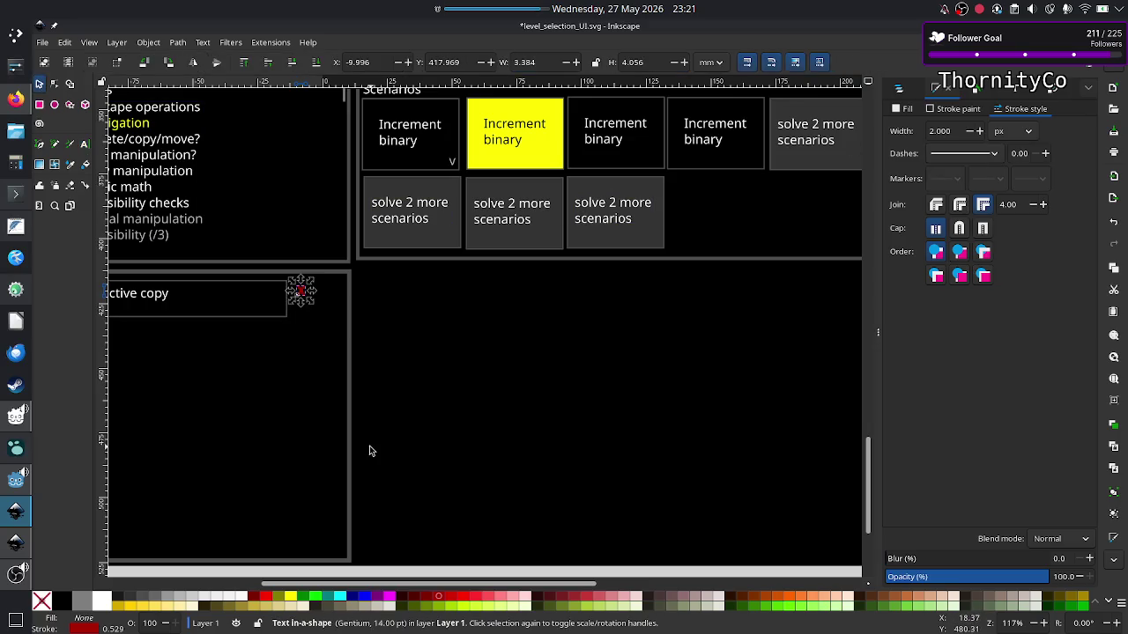
left_click(454, 415)
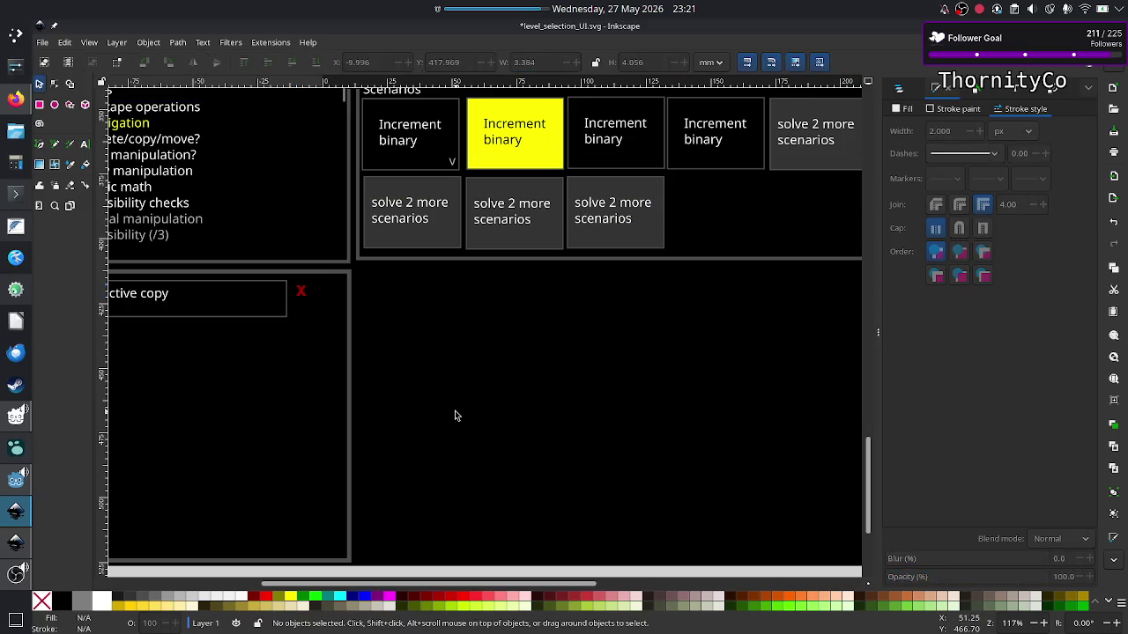
Move the red X right to X 3.686 mm, then bring level_UI_concepts.svg forward.
left_click(299, 292)
left_click_drag(298, 293, 332, 299)
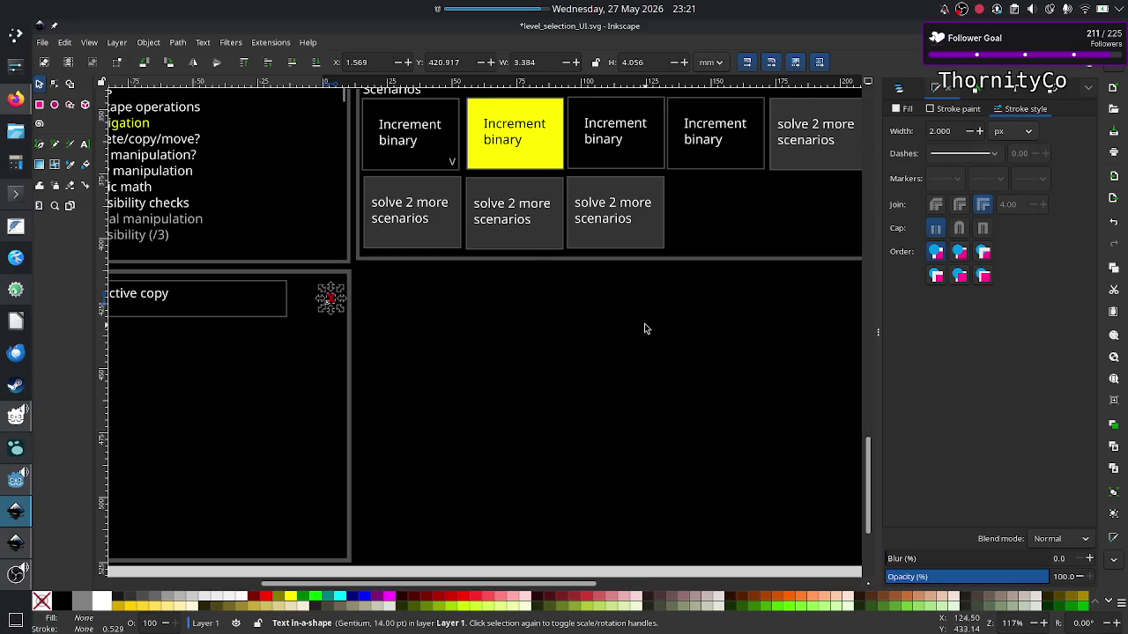
left_click(260, 361)
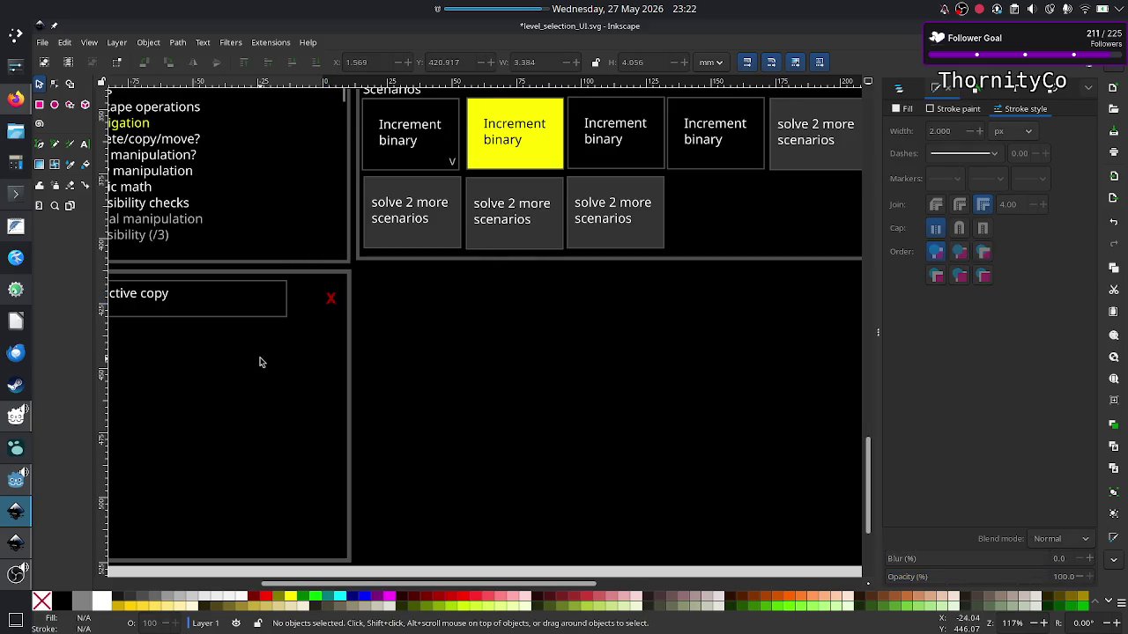
left_click(332, 300)
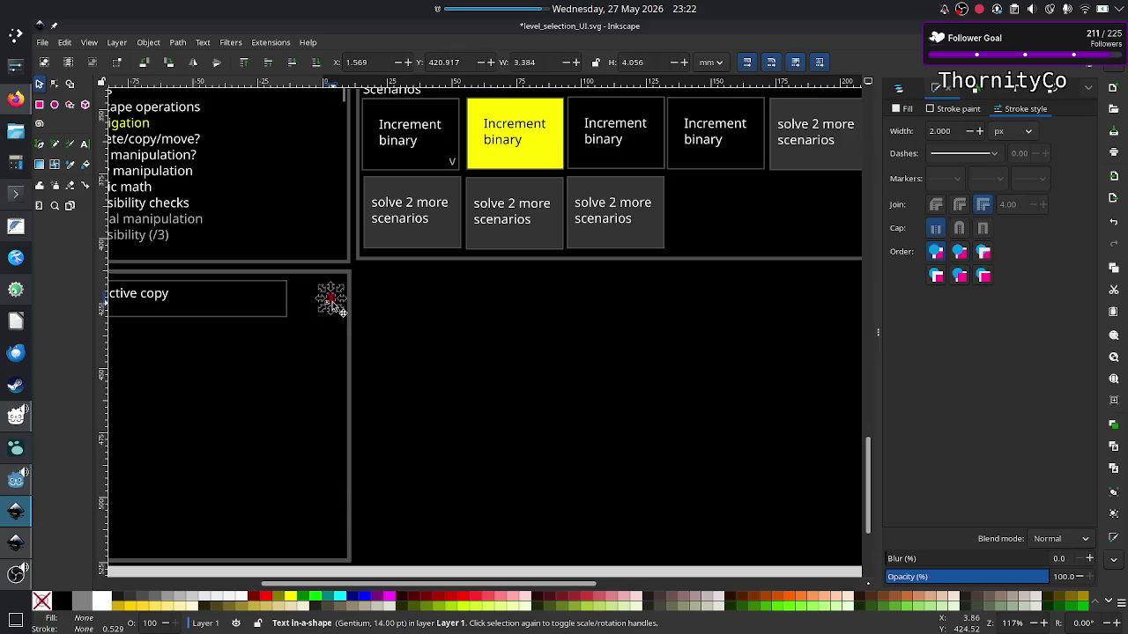
left_click(322, 370)
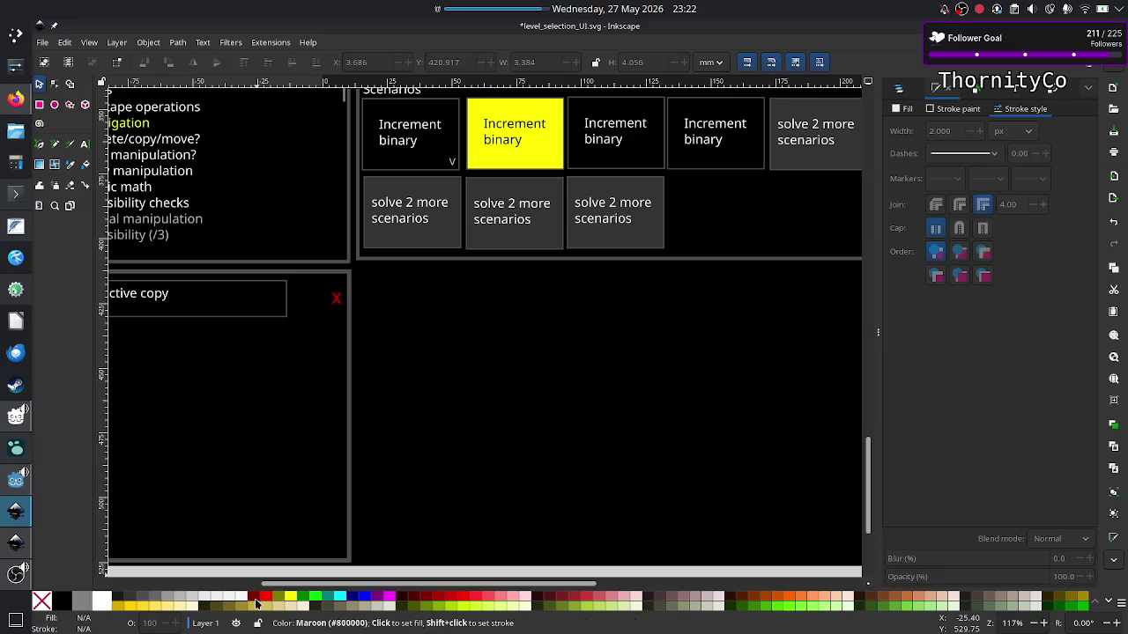
left_click(16, 542)
Copy the play triangle from the playback controls and return to level_selection_UI.svg.
scroll(595, 464, "down", 5, "ctrl")
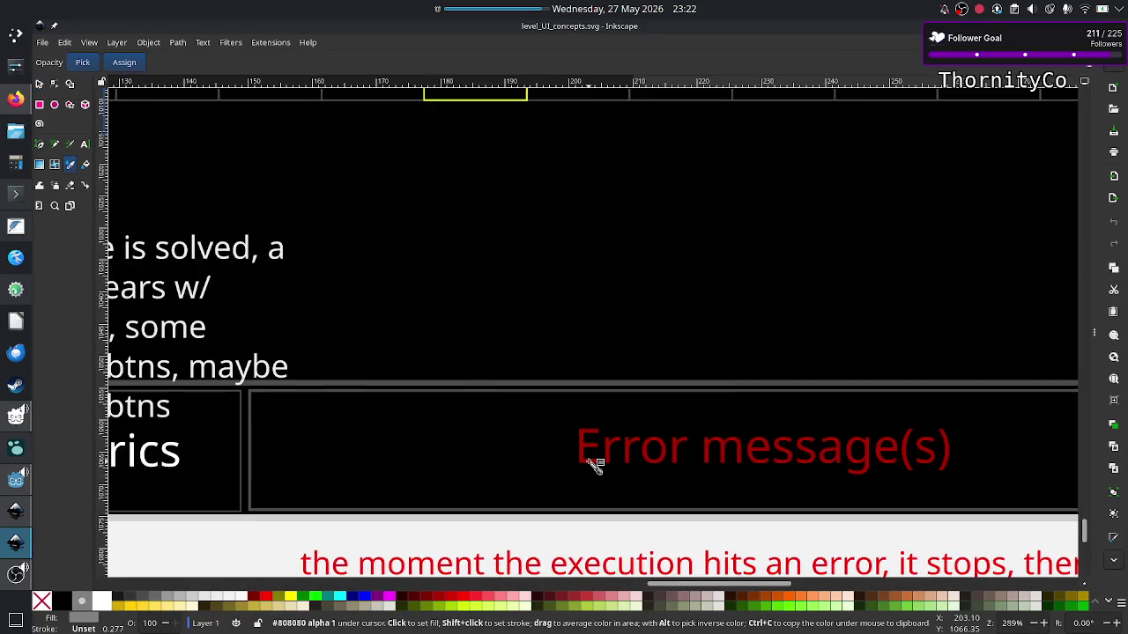
scroll(675, 324, "up", 5)
scroll(676, 325, "right", 5)
scroll(675, 324, "down", 2)
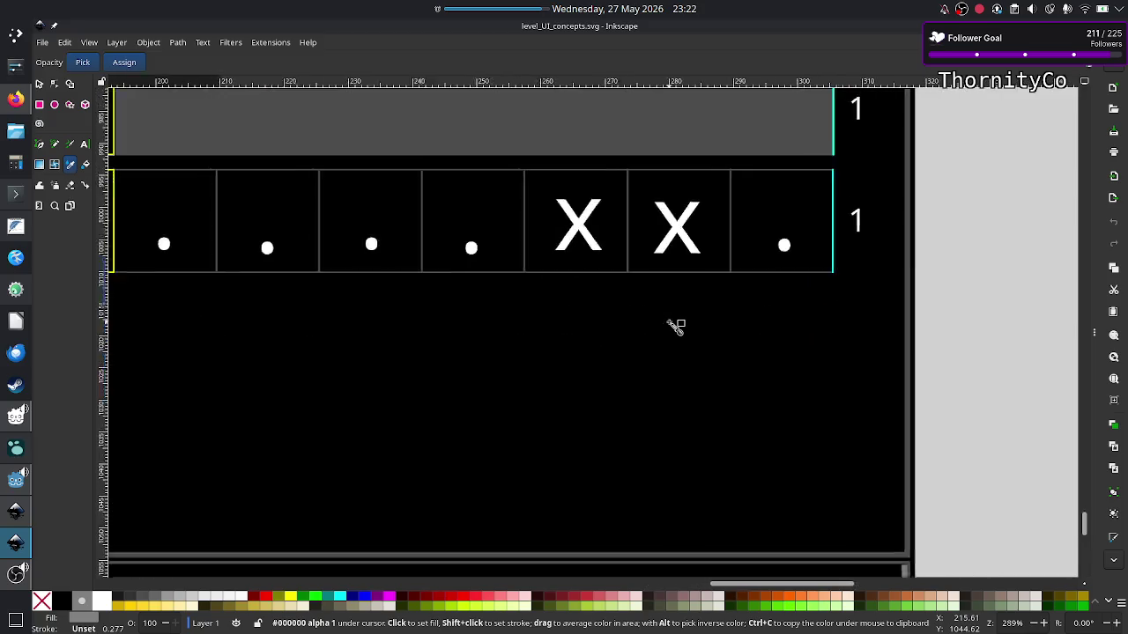
scroll(676, 324, "up", 8)
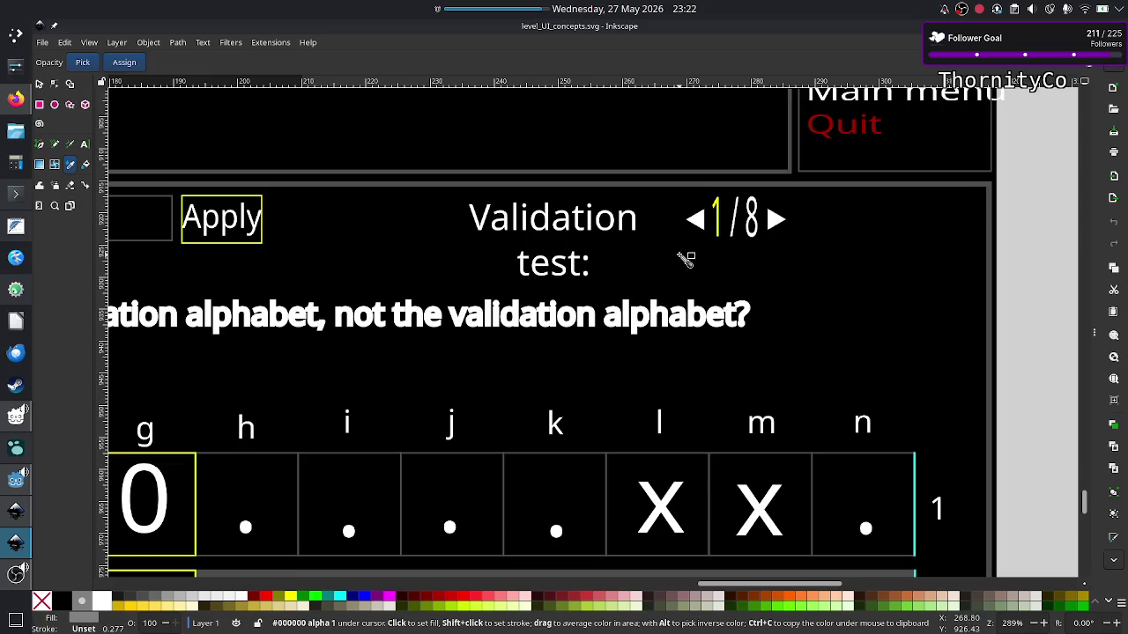
scroll(499, 322, "down", 5)
scroll(499, 323, "down", 5)
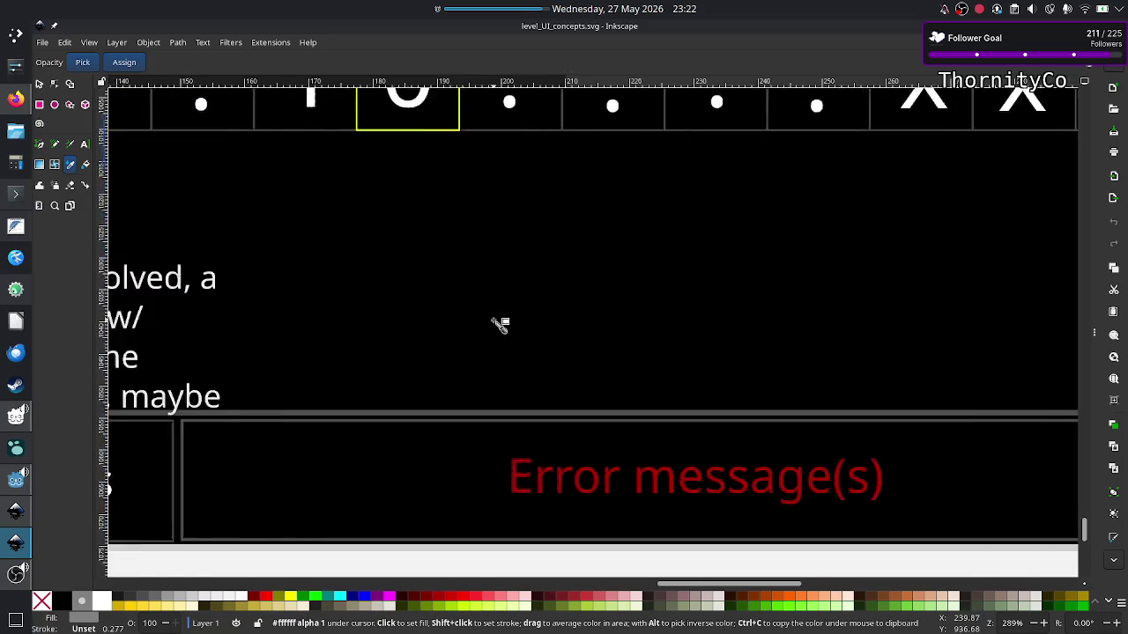
scroll(499, 322, "left", 5)
scroll(499, 323, "left", 5)
scroll(499, 322, "left", 1)
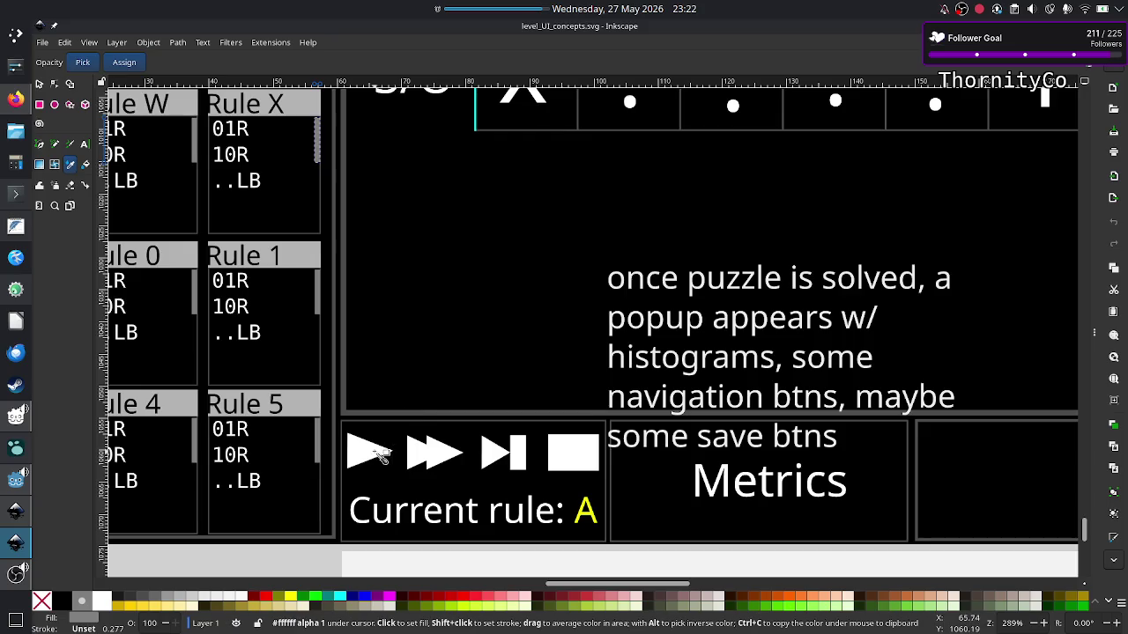
left_click(39, 83)
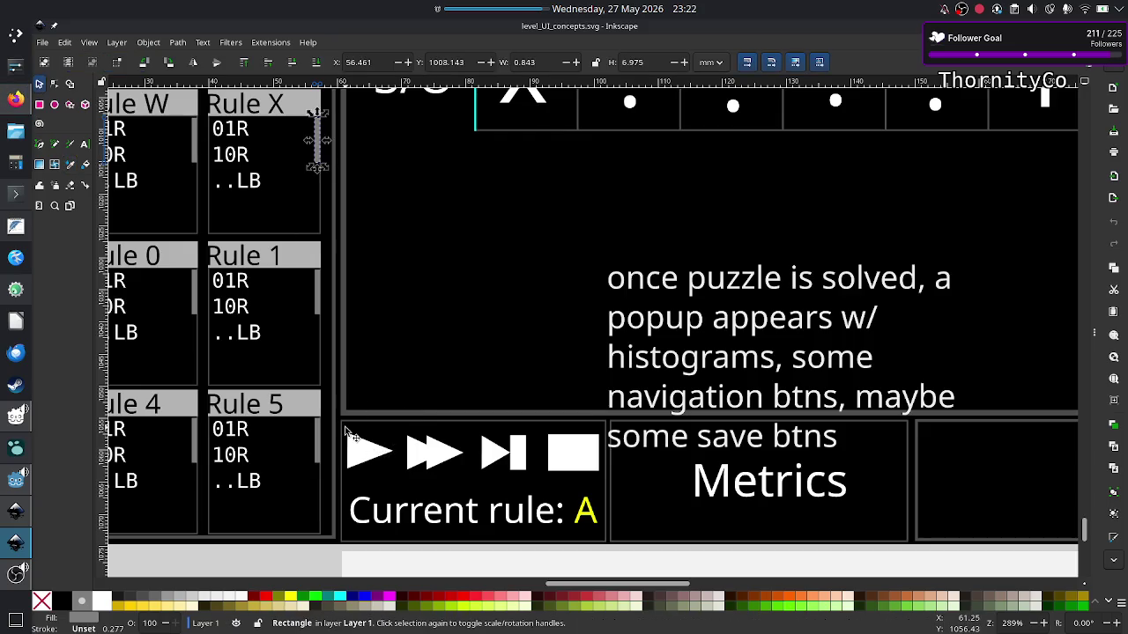
left_click(383, 458)
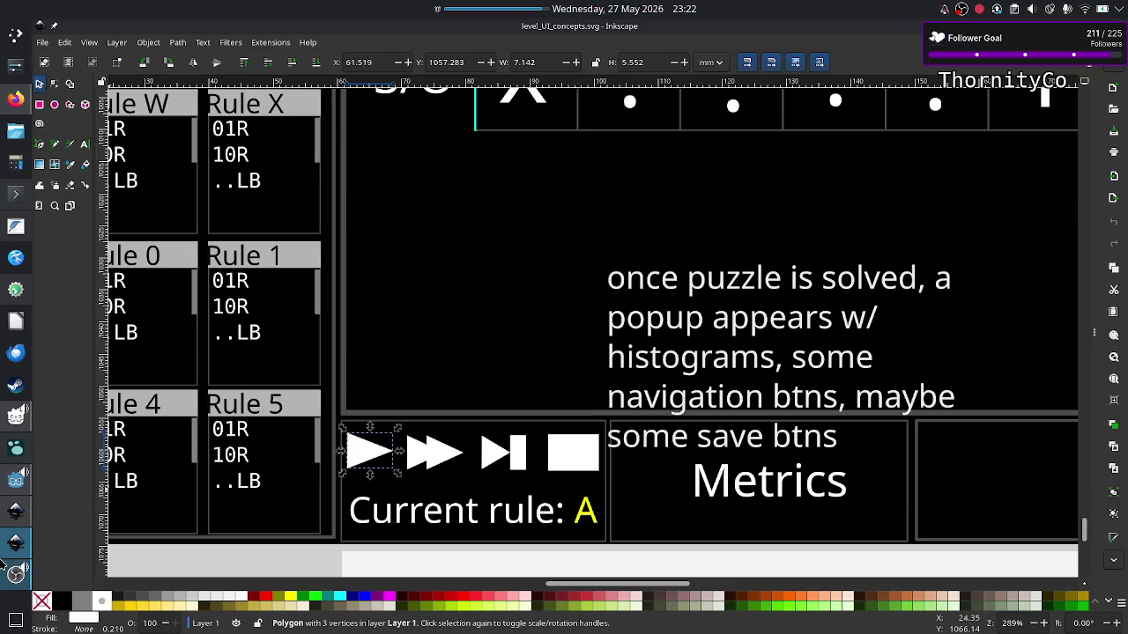
left_click(15, 513)
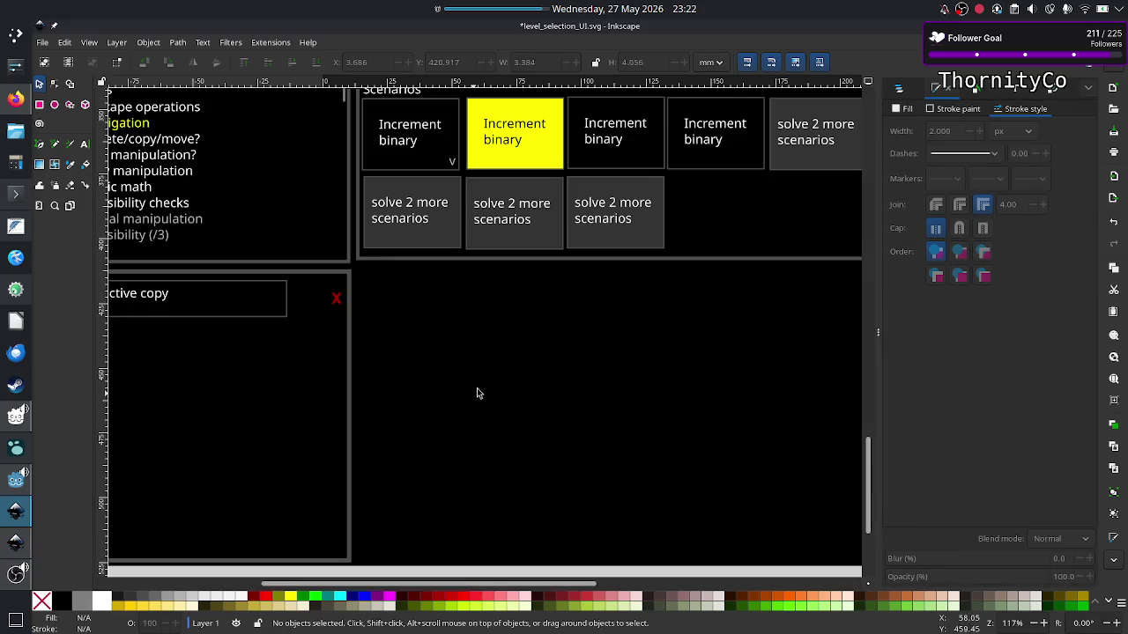
Scale the pasted play triangle proportionally to 75% width.
scroll(548, 340, "down", 2)
scroll(548, 342, "up", 2)
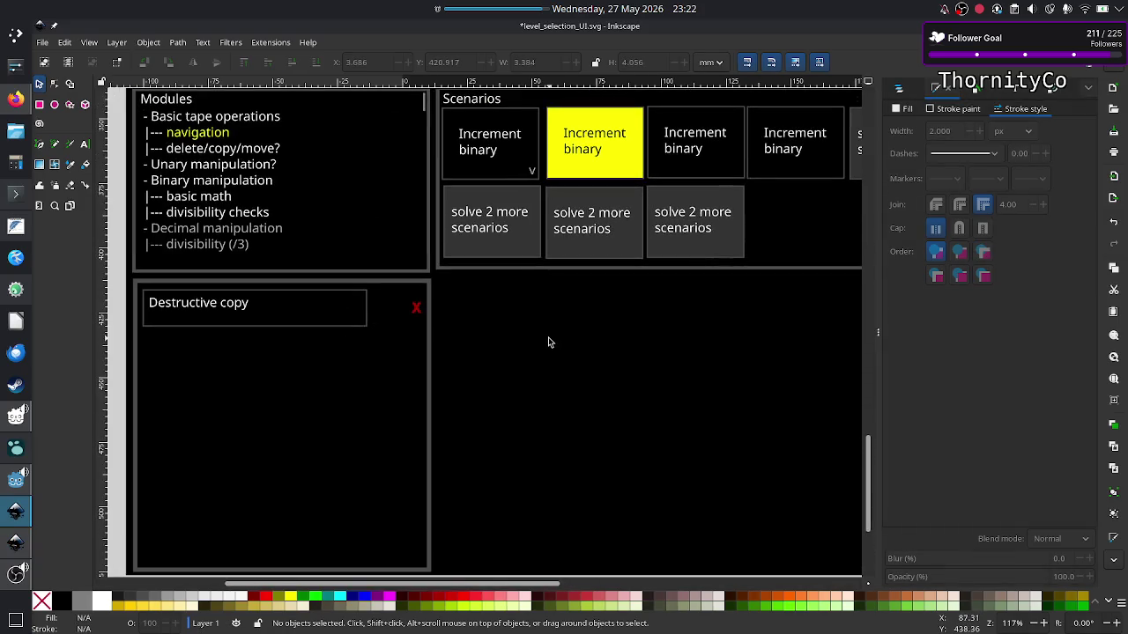
left_click(381, 305)
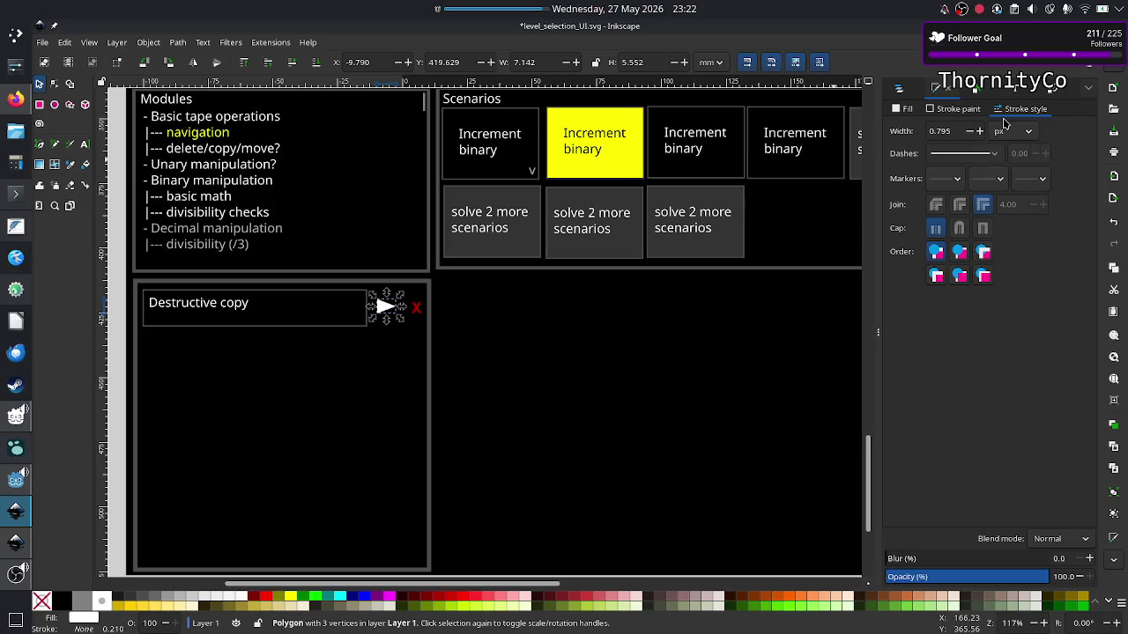
left_click(1049, 90)
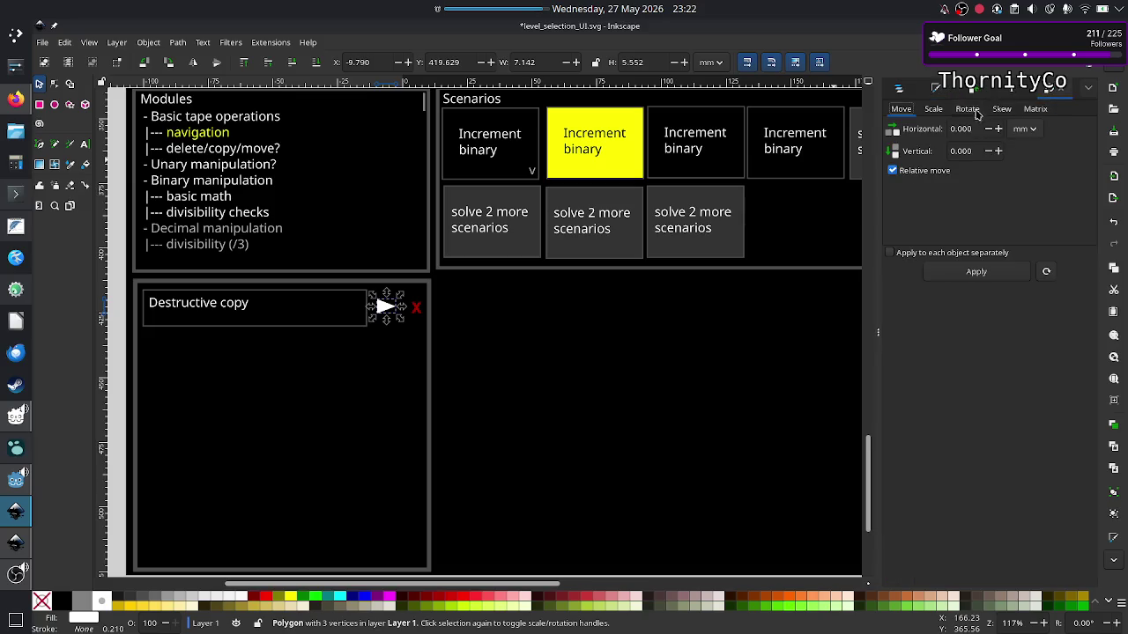
left_click(933, 109)
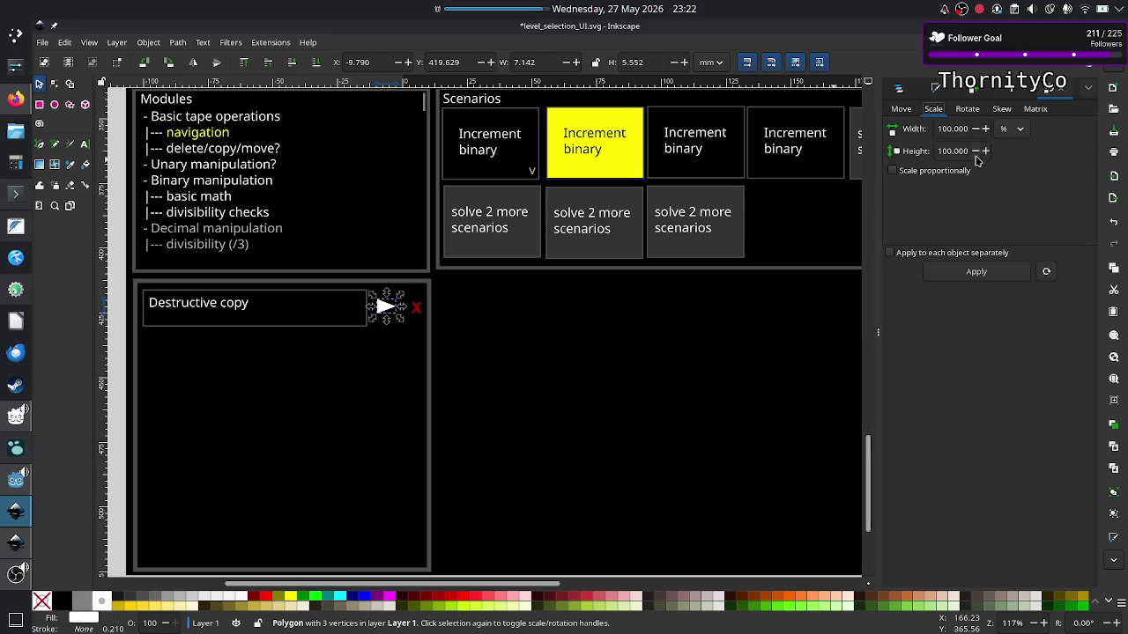
left_click(934, 171)
triple_click(949, 131)
type("75")
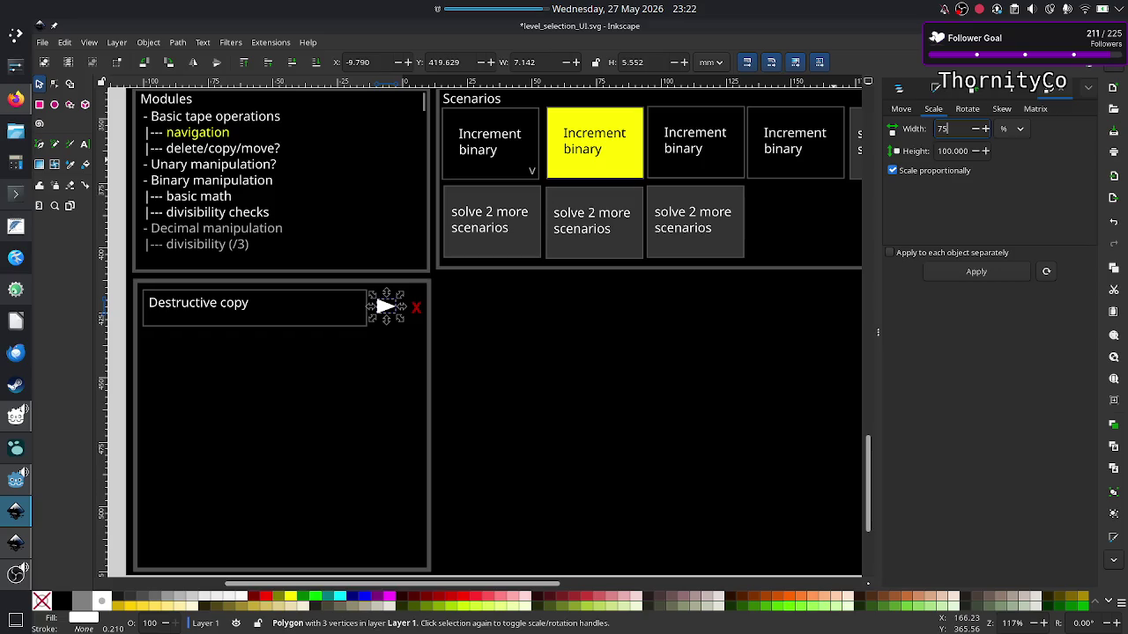
key("Return")
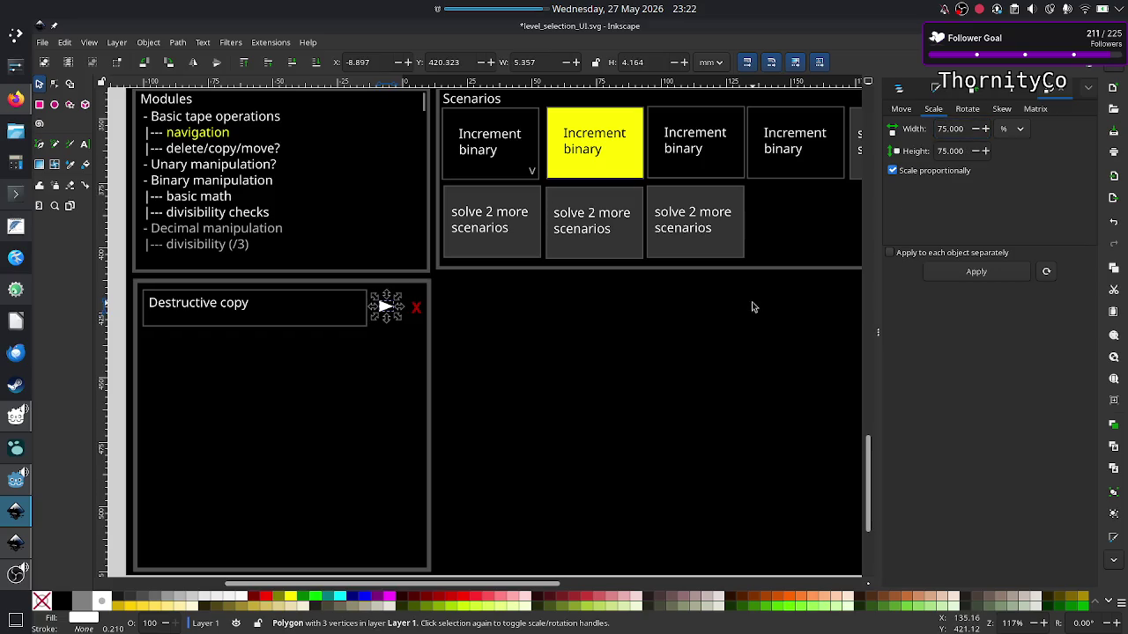
Nudge the scaled triangle left toward the Destructive copy row box.
left_click(382, 306)
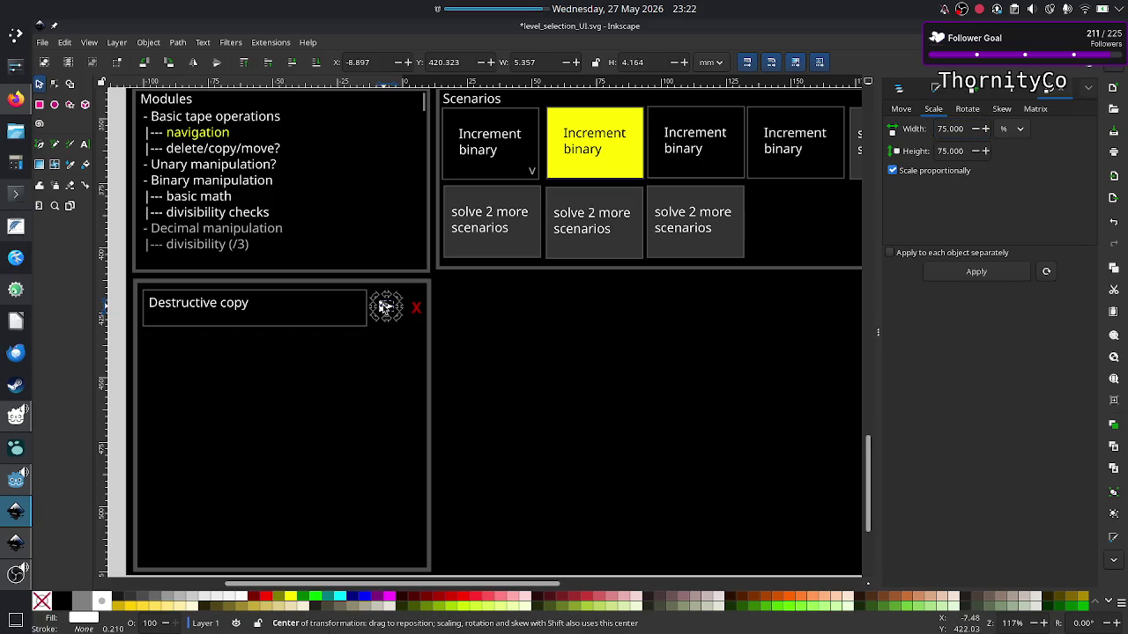
key("Escape")
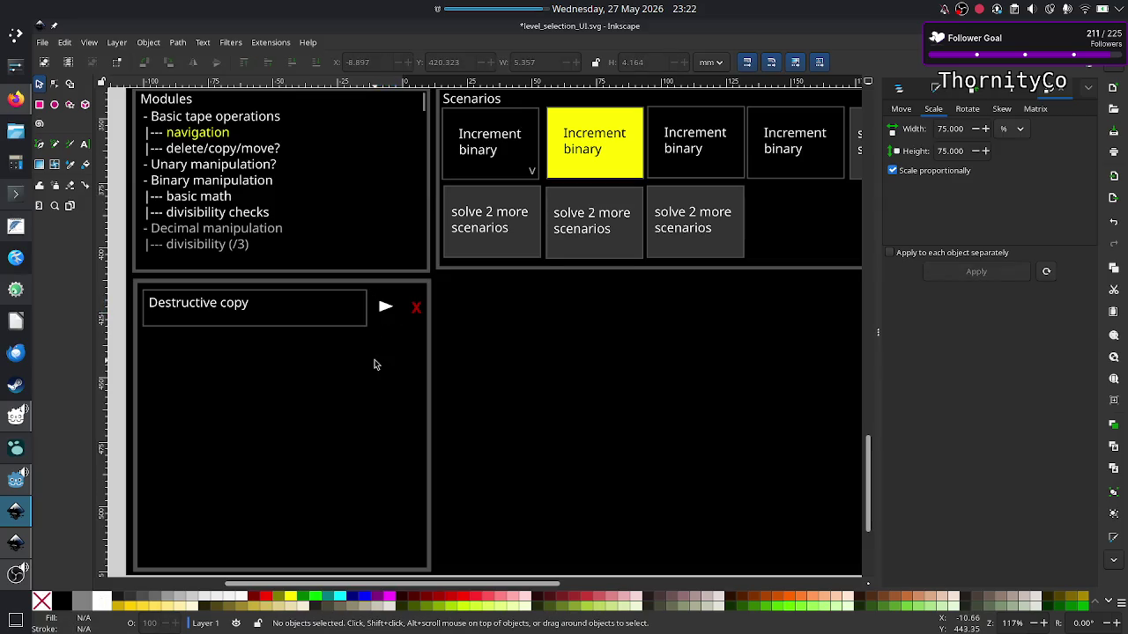
left_click(385, 309)
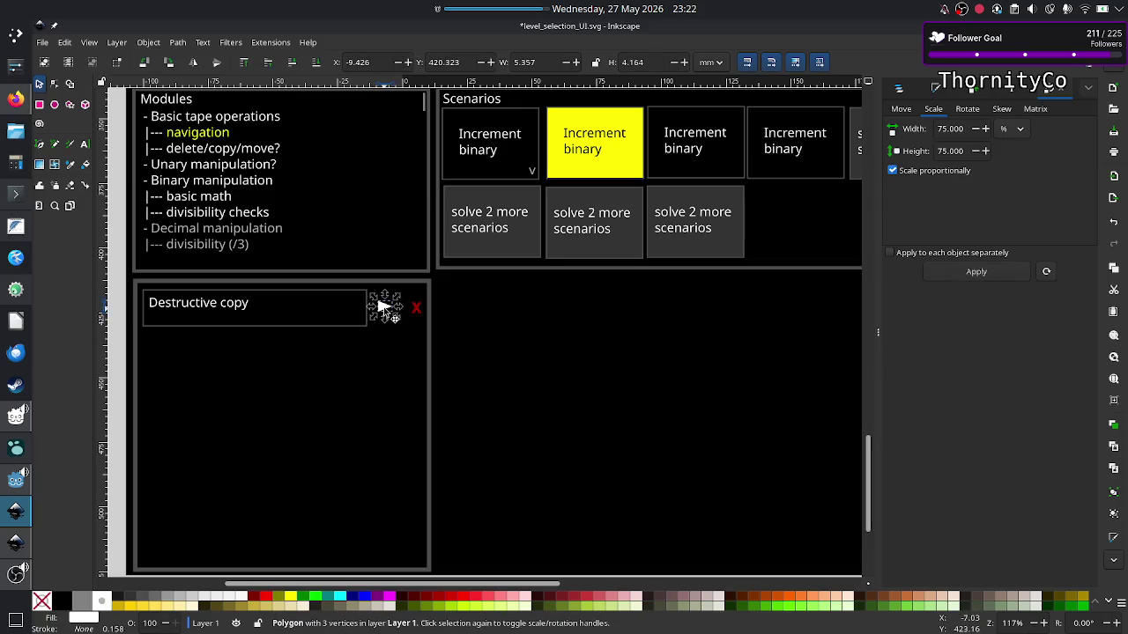
left_click_drag(385, 308, 376, 307)
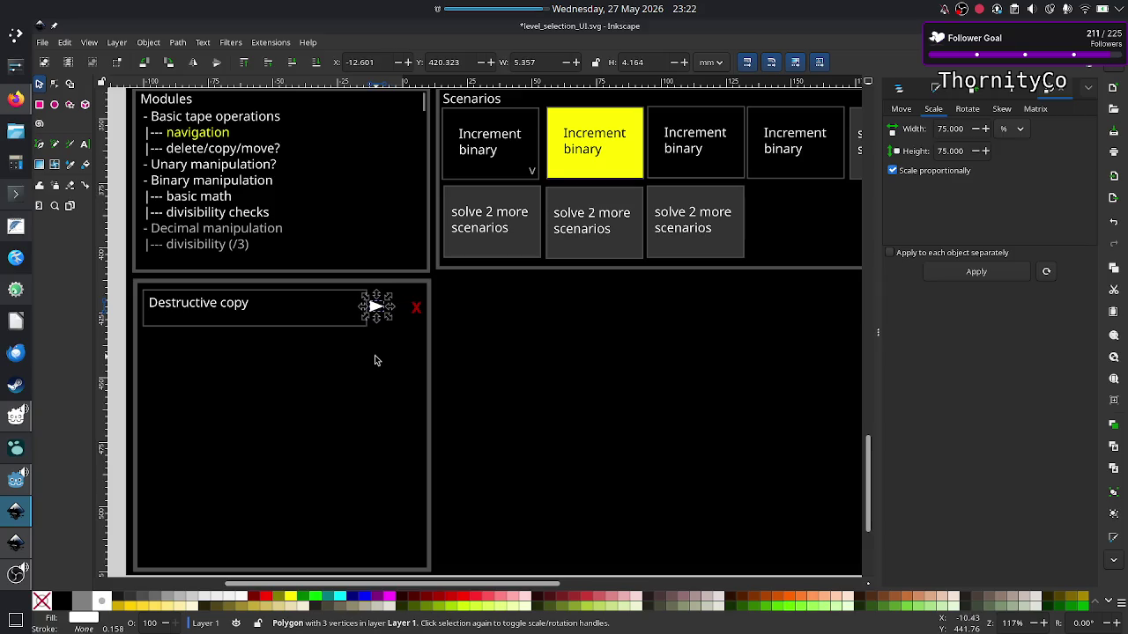
key("Escape")
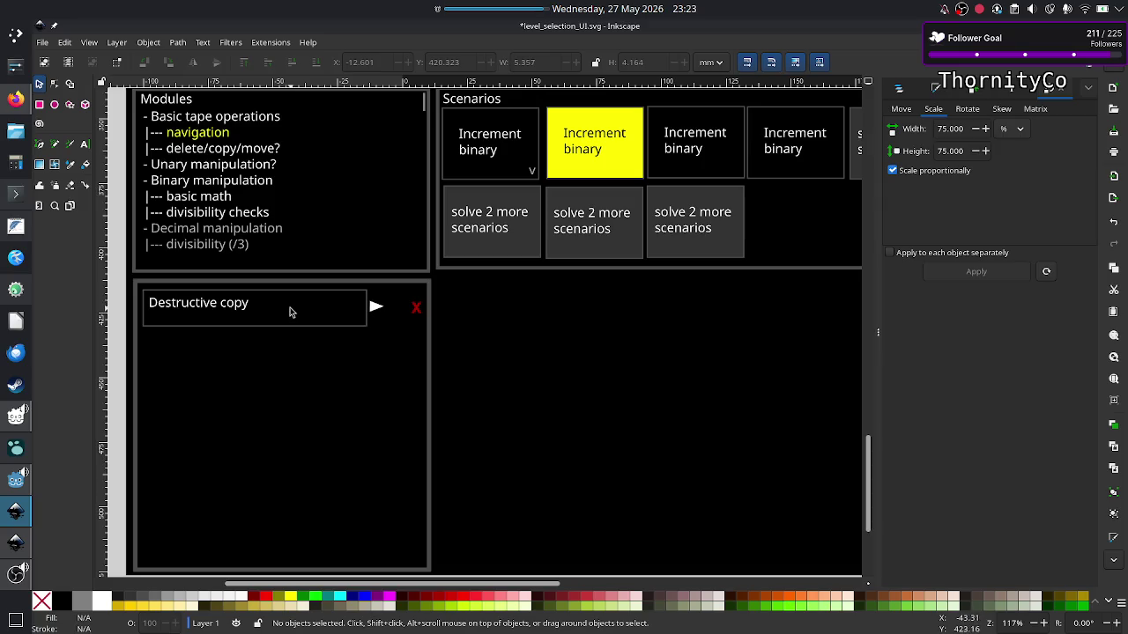
Check the red X beside the row, then switch back to level_UI_concepts.svg.
scroll(471, 347, "right", 5)
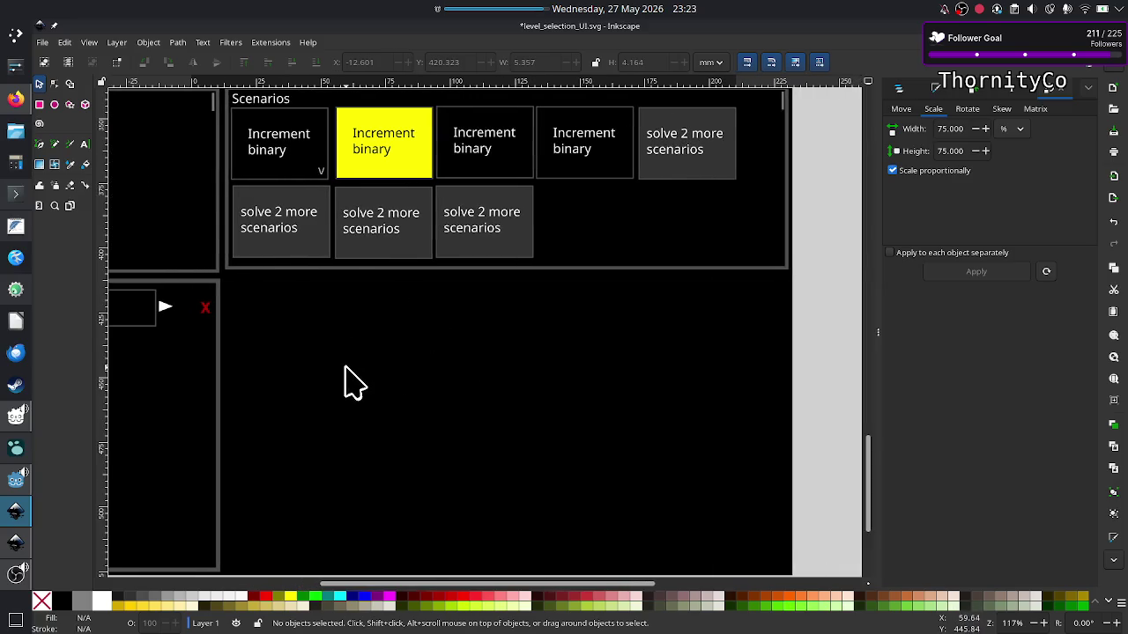
scroll(344, 380, "left", 4)
scroll(344, 380, "left", 4)
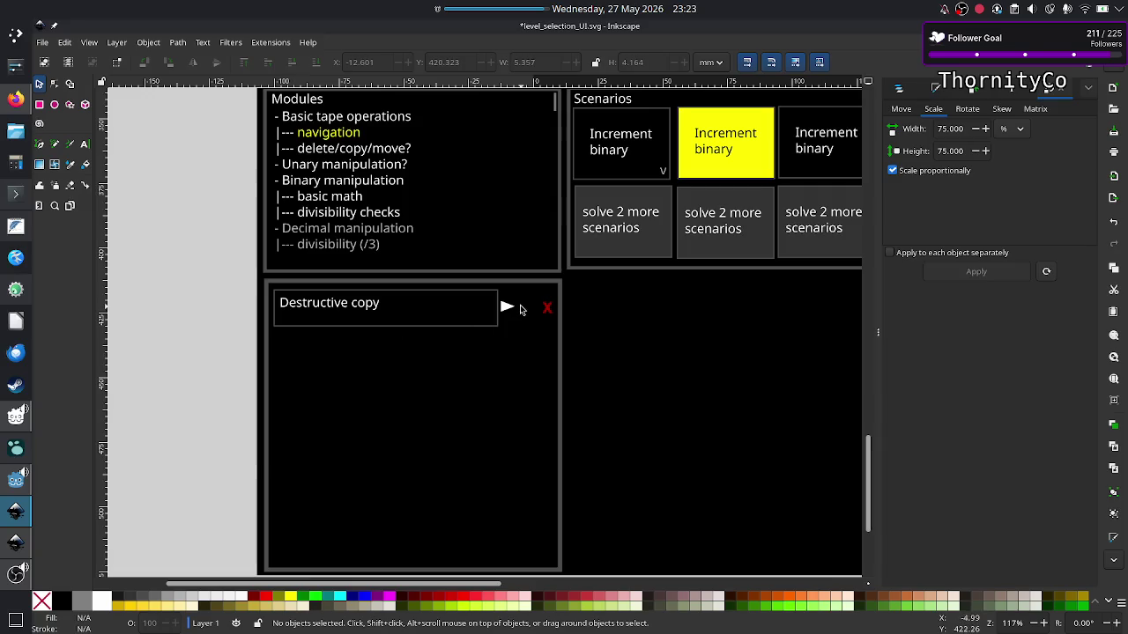
left_click(546, 310)
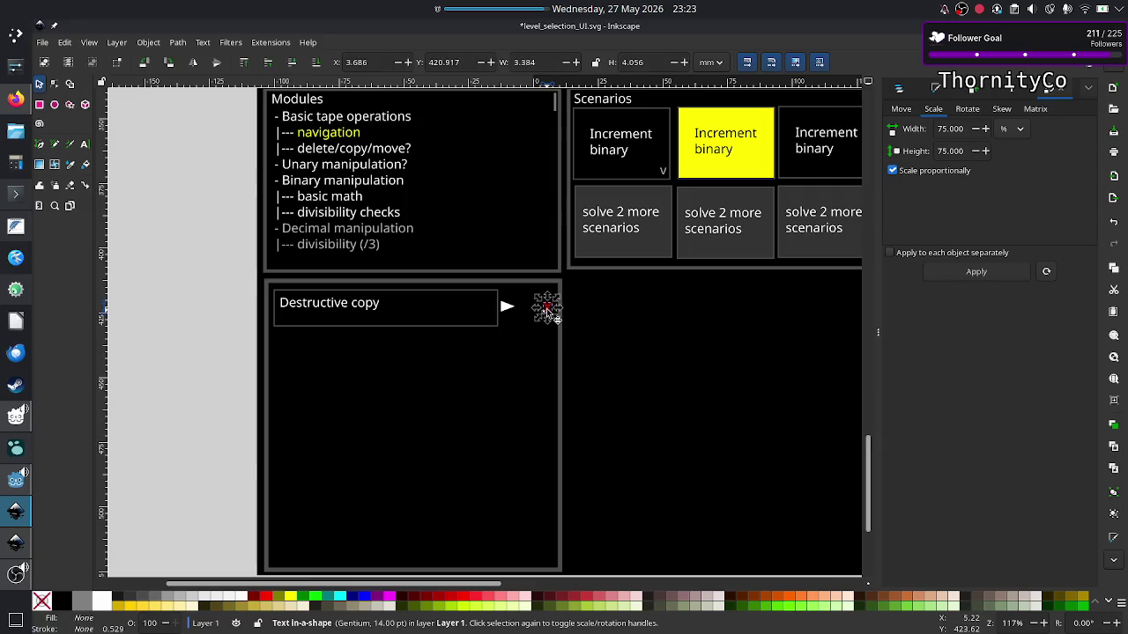
key("Escape")
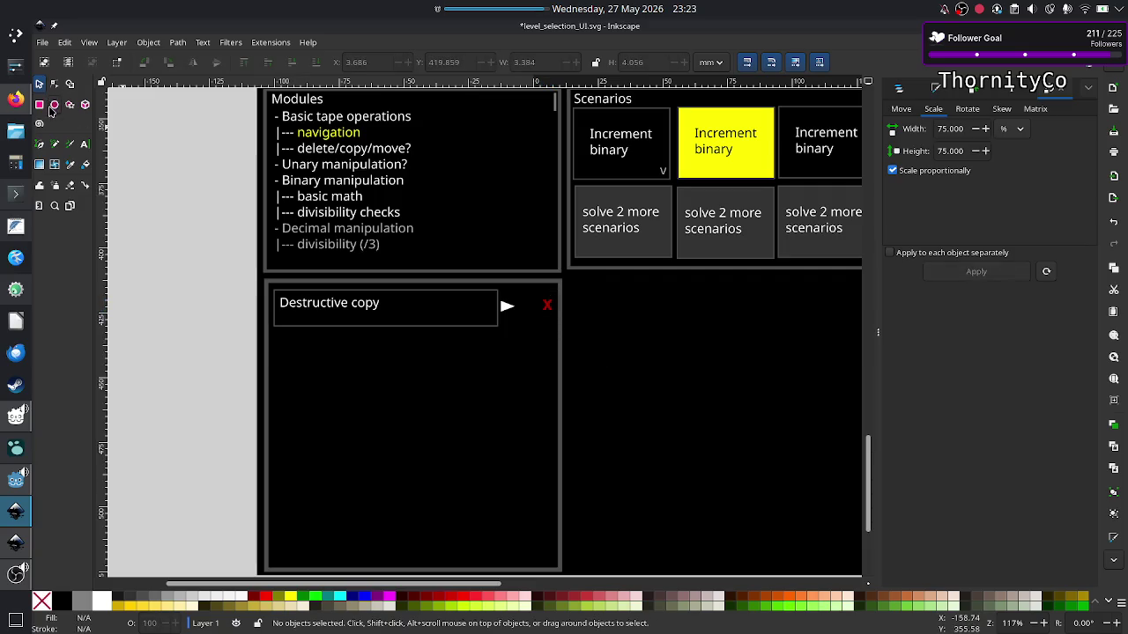
key("ctrl+Tab")
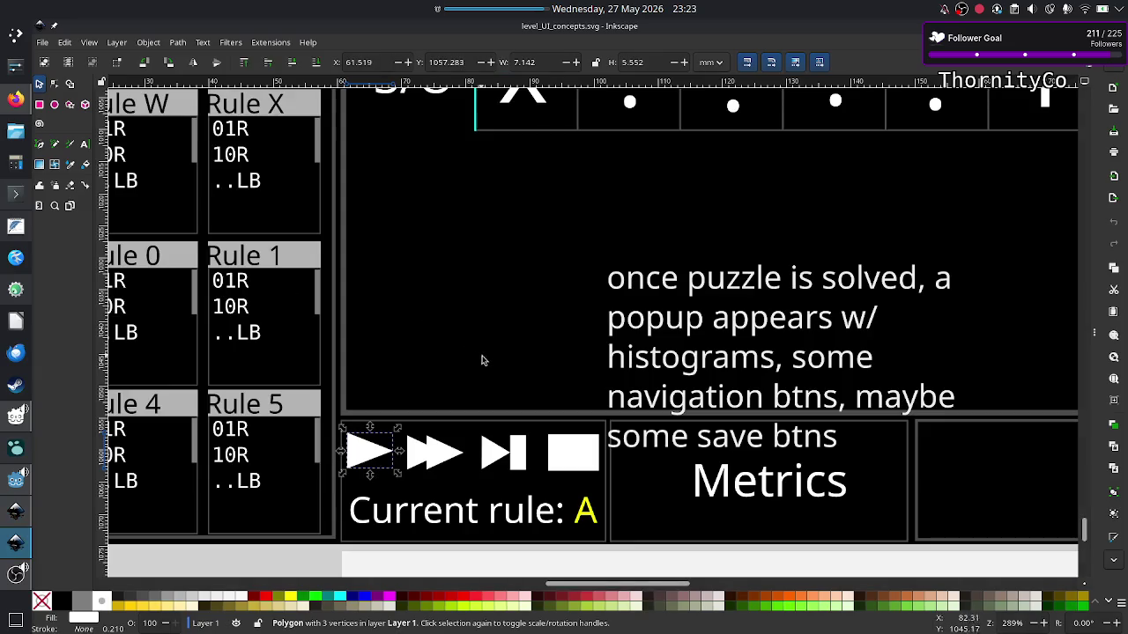
scroll(486, 370, "right", 5)
scroll(486, 370, "right", 8)
scroll(486, 370, "right", 10)
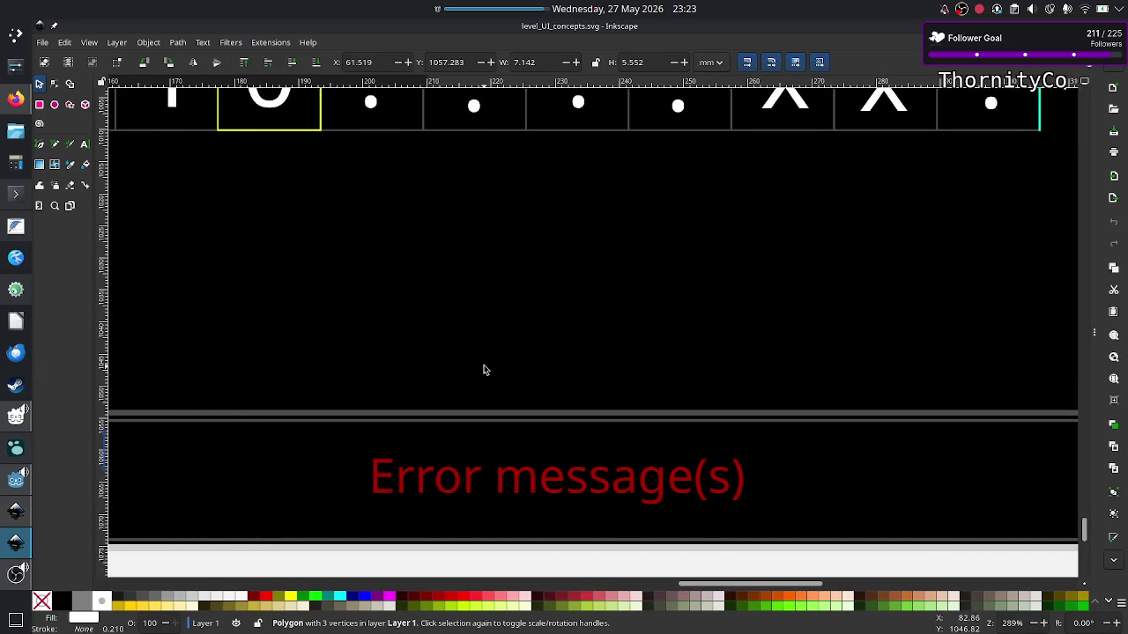
scroll(483, 370, "right", 8)
scroll(483, 370, "left", 1)
scroll(483, 370, "left", 4)
scroll(483, 370, "up", 3)
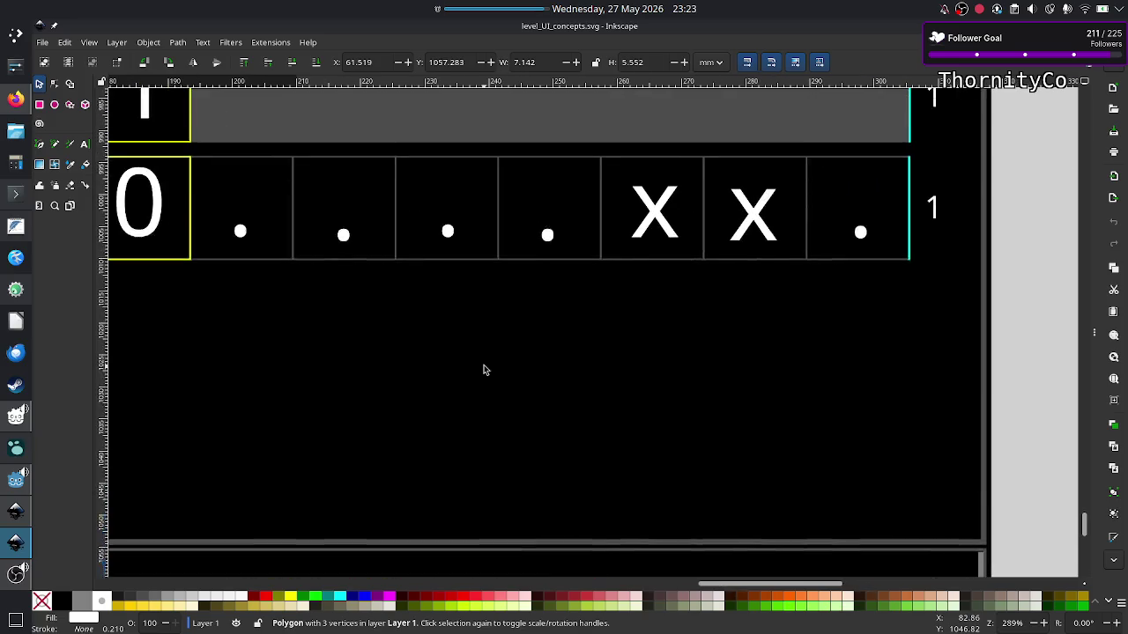
scroll(484, 370, "down", 1)
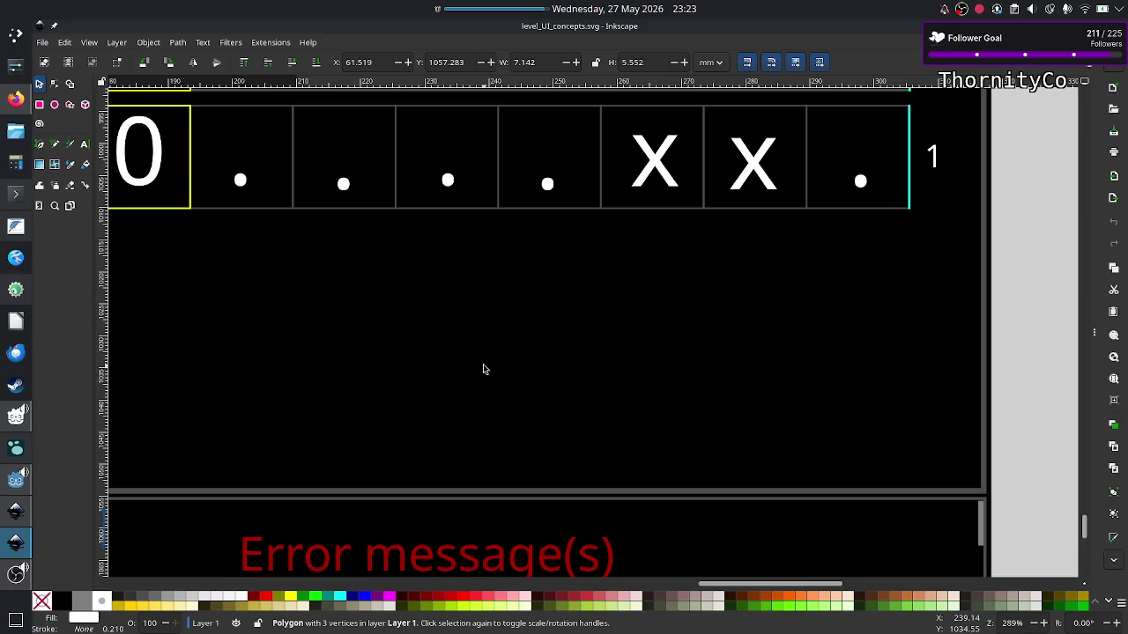
key("Escape")
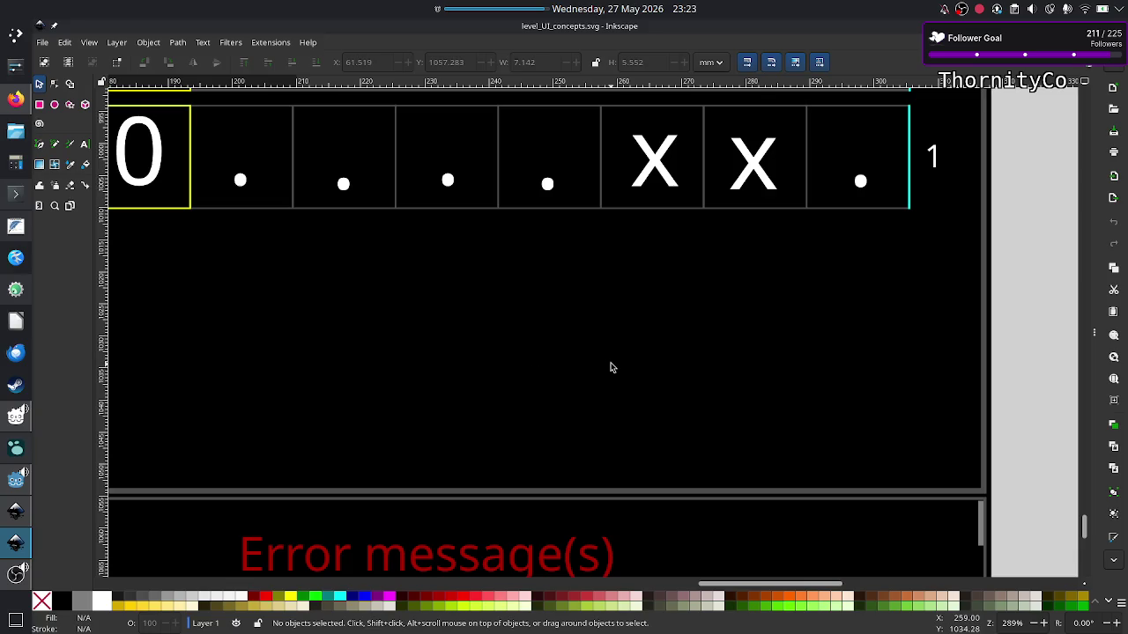
scroll(610, 368, "down", 3)
scroll(610, 368, "down", 5)
scroll(610, 367, "up", 8)
scroll(612, 367, "up", 3)
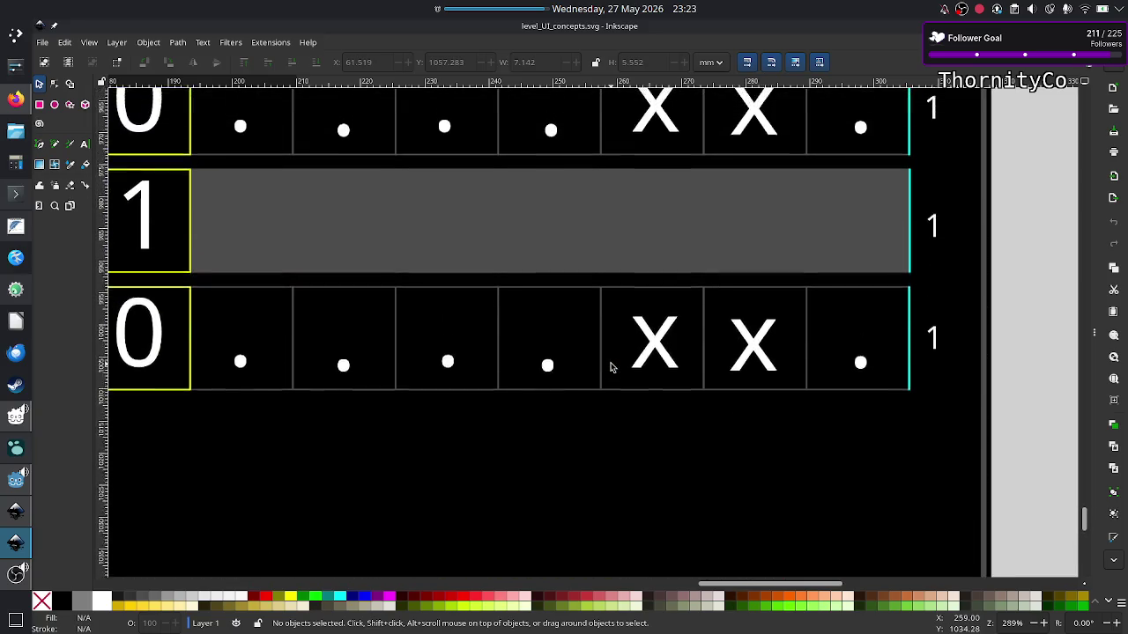
scroll(612, 367, "up", 4)
scroll(612, 368, "up", 1)
scroll(614, 370, "down", 1)
scroll(614, 370, "up", 4)
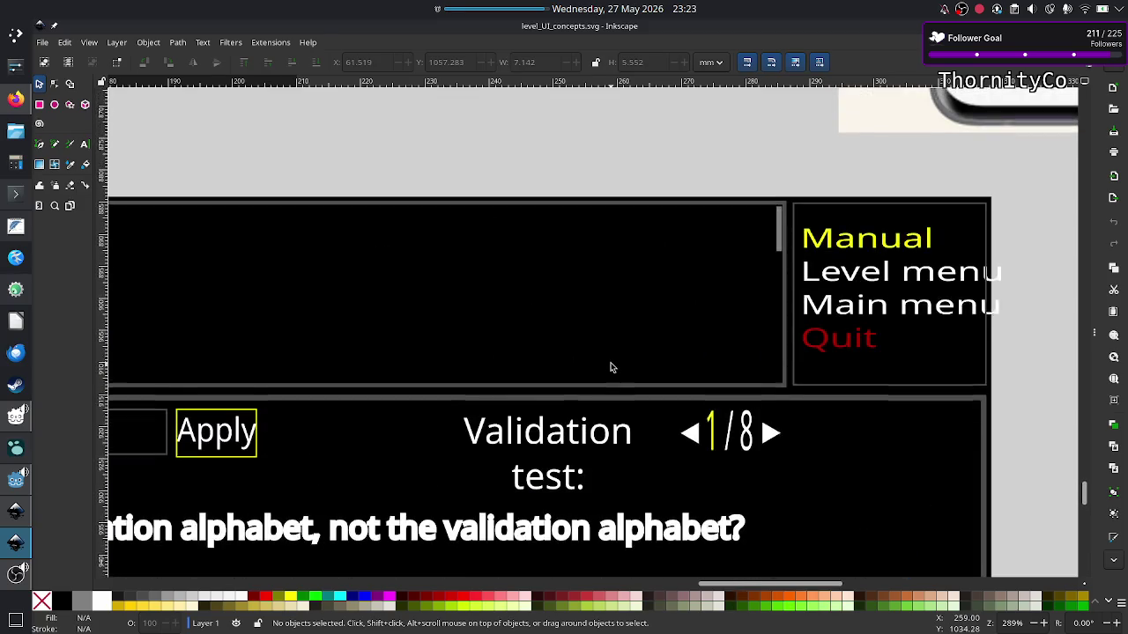
scroll(612, 369, "left", 3)
scroll(612, 369, "left", 6)
scroll(611, 368, "left", 2)
scroll(612, 368, "up", 15)
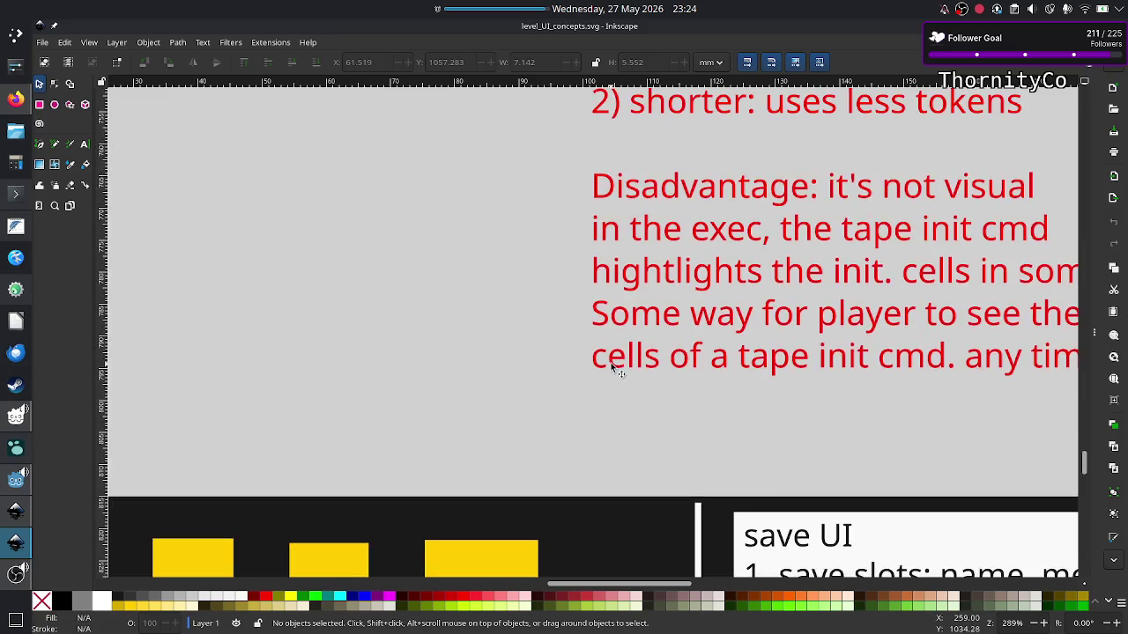
scroll(612, 368, "down", 5)
scroll(612, 367, "down", 3)
scroll(612, 367, "down", 5)
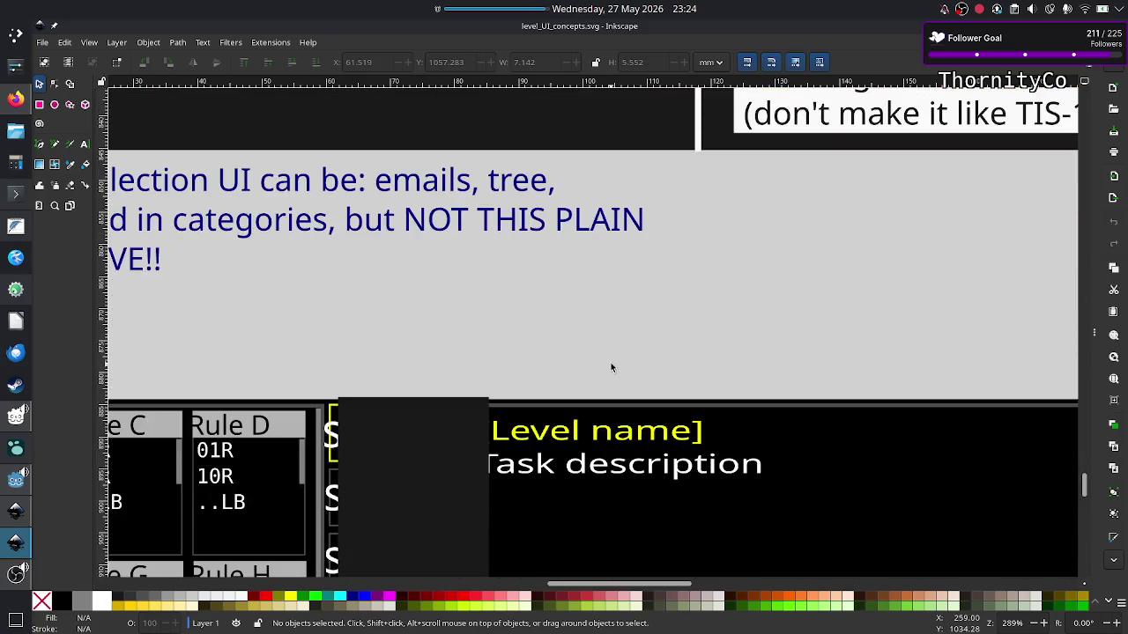
scroll(612, 367, "down", 1)
scroll(612, 367, "down", 4)
scroll(610, 368, "down", 5)
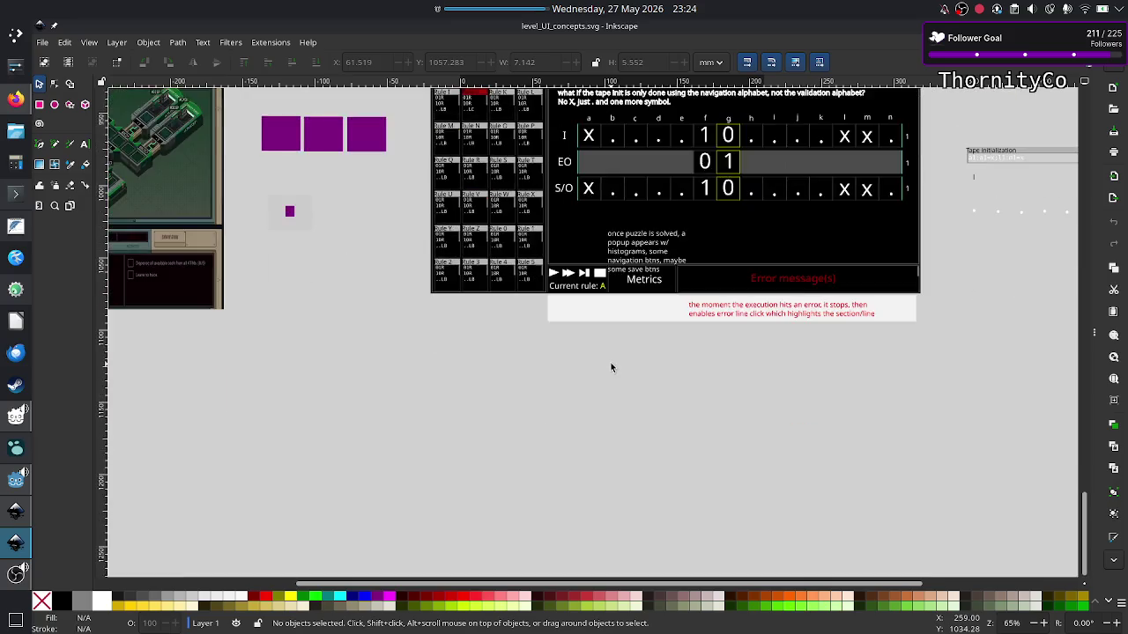
scroll(611, 369, "down", 1)
scroll(611, 368, "left", 5)
scroll(610, 369, "left", 1)
scroll(610, 367, "right", 6)
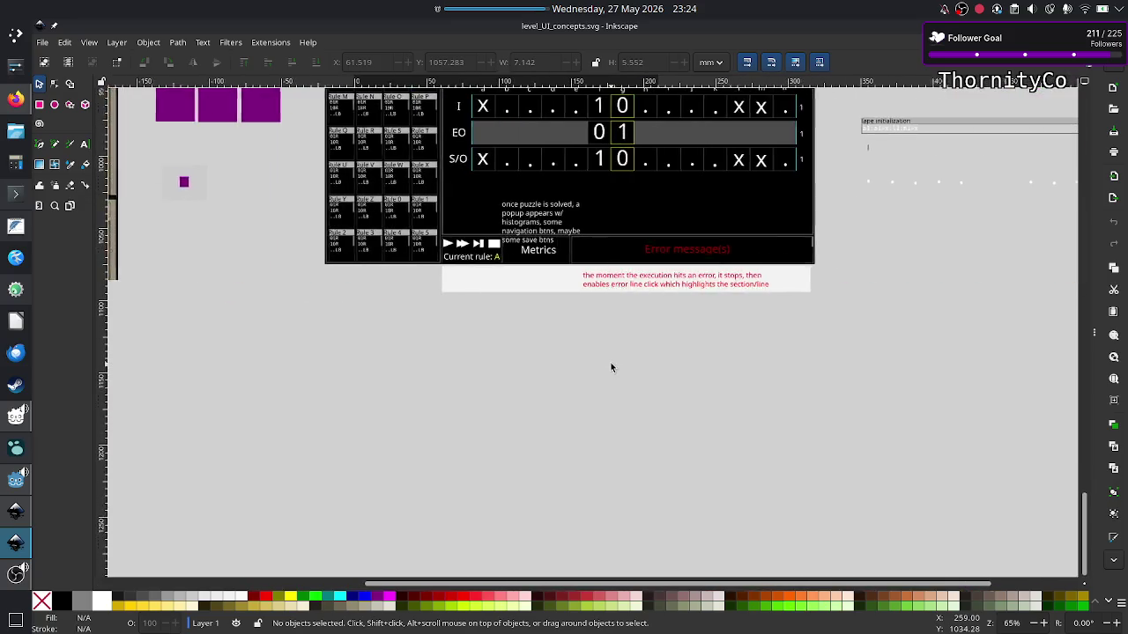
scroll(611, 367, "up", 5)
scroll(610, 368, "up", 1)
scroll(610, 367, "left", 5)
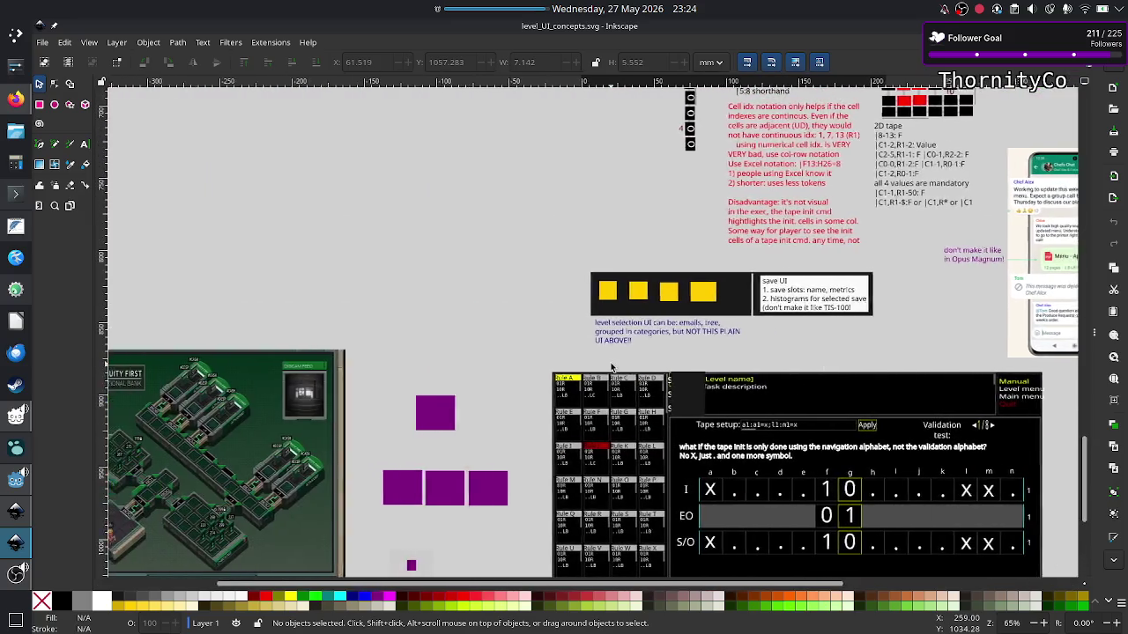
scroll(610, 367, "left", 1)
scroll(610, 367, "down", 3)
scroll(610, 368, "up", 5)
scroll(610, 368, "up", 2)
scroll(610, 368, "down", 1)
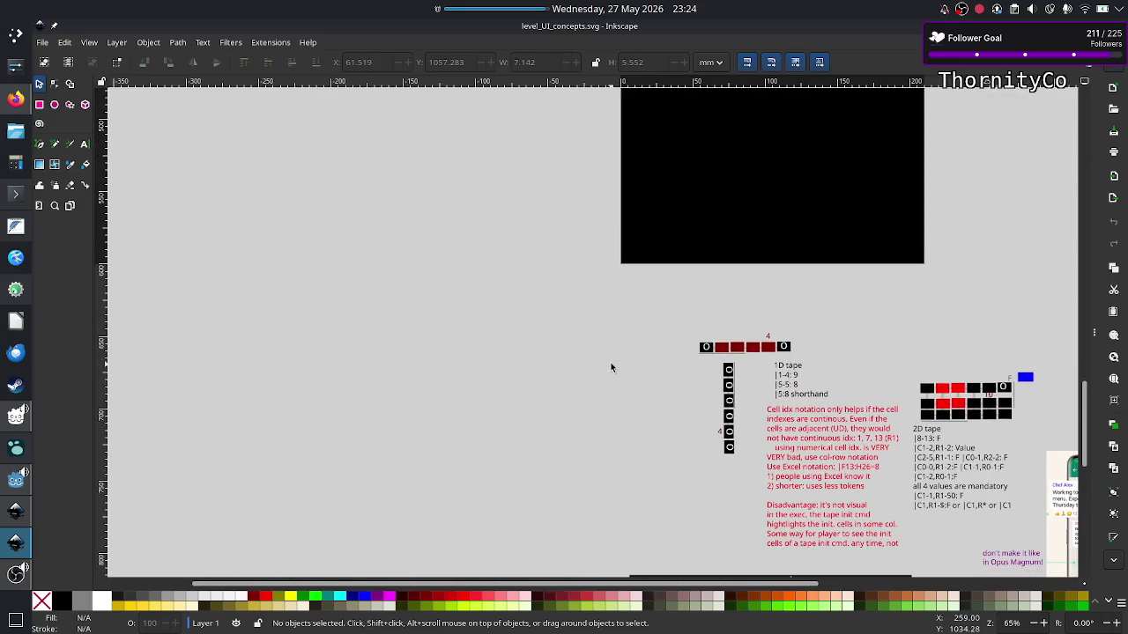
scroll(610, 367, "right", 6)
scroll(611, 367, "right", 4)
scroll(610, 367, "up", 15)
scroll(610, 368, "left", 3)
scroll(612, 367, "left", 1)
scroll(613, 367, "up", 3)
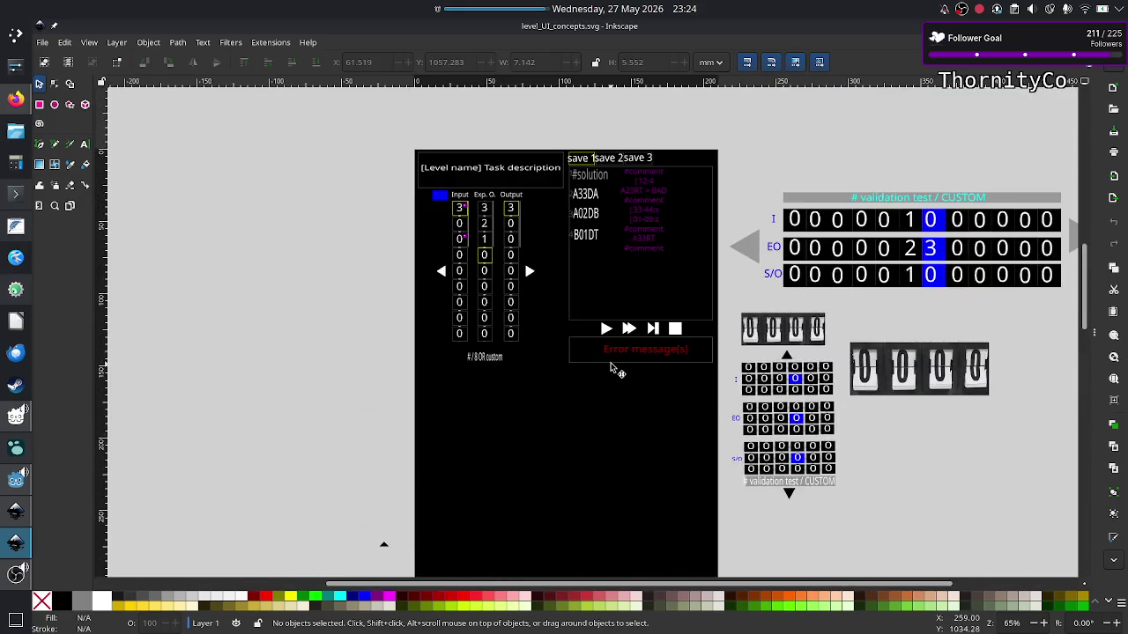
scroll(612, 367, "up", 12)
scroll(612, 368, "down", 15)
scroll(610, 366, "down", 10)
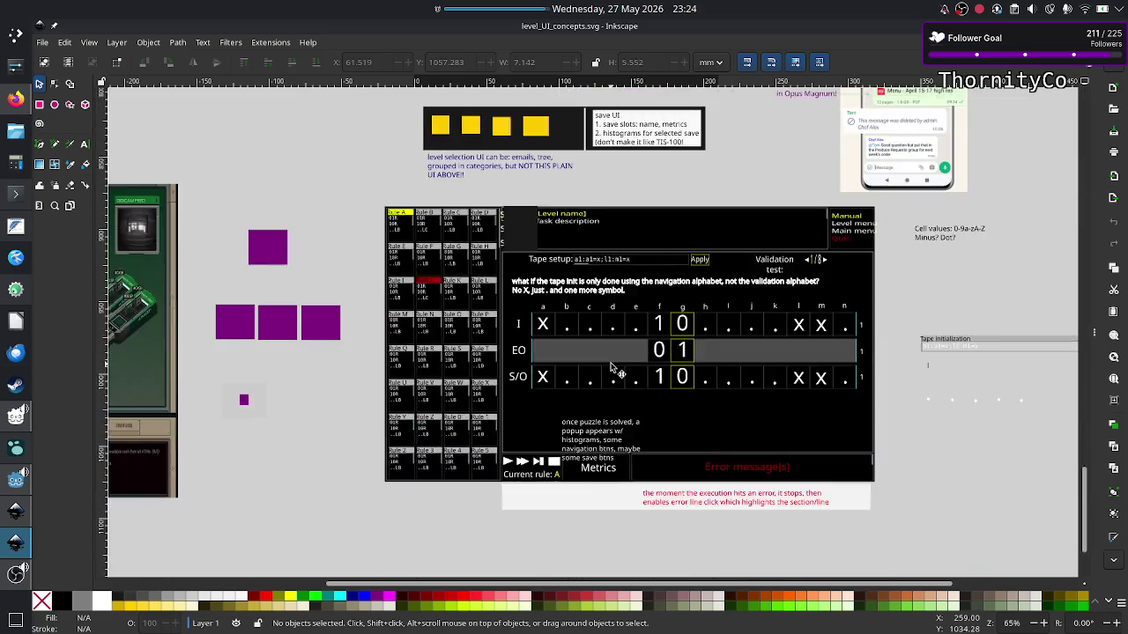
scroll(609, 361, "down", 8)
scroll(610, 362, "down", 1)
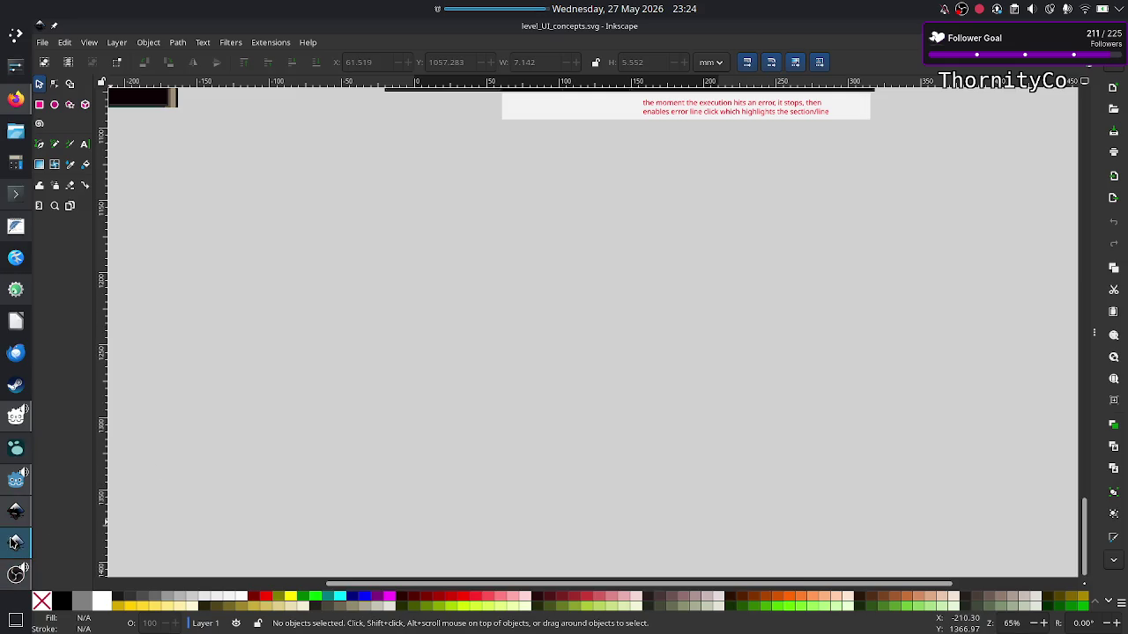
Switch to Godot and zoom the 2D view onto the error panel.
left_click(14, 483)
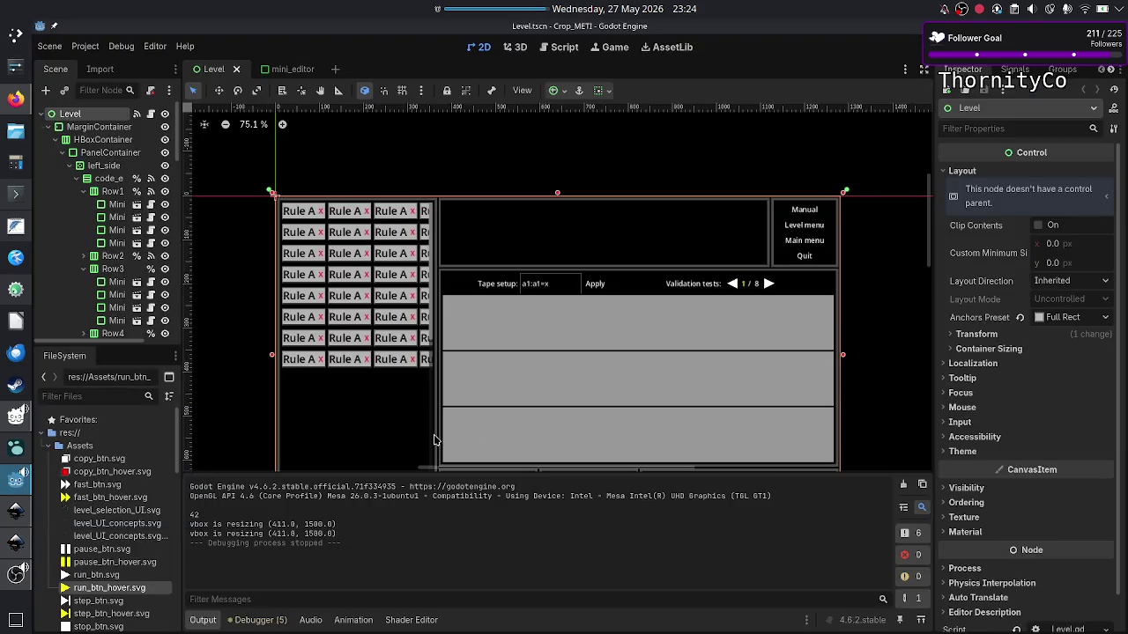
scroll(555, 347, "down", 5)
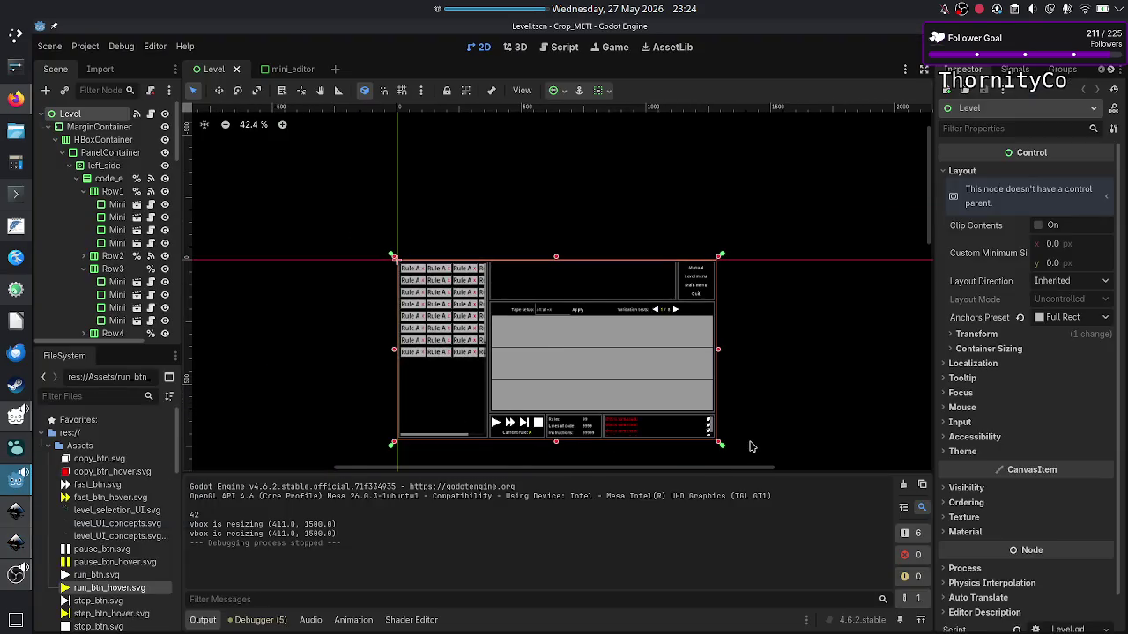
scroll(738, 406, "up", 3)
scroll(739, 406, "down", 5)
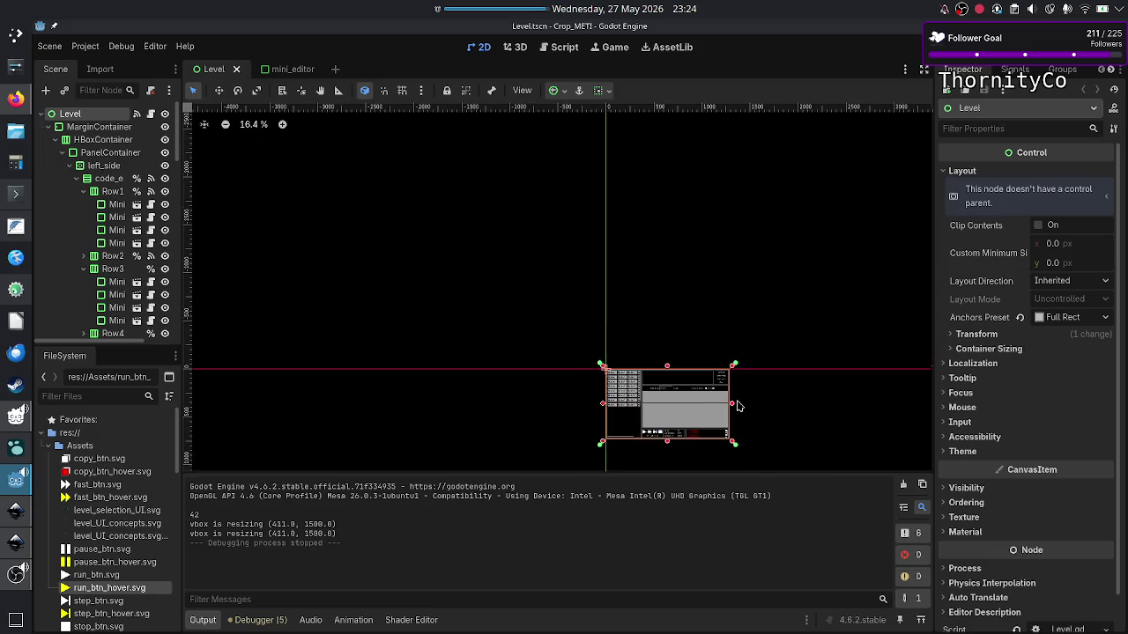
scroll(738, 406, "down", 1)
scroll(738, 406, "down", 2)
scroll(739, 407, "down", 2)
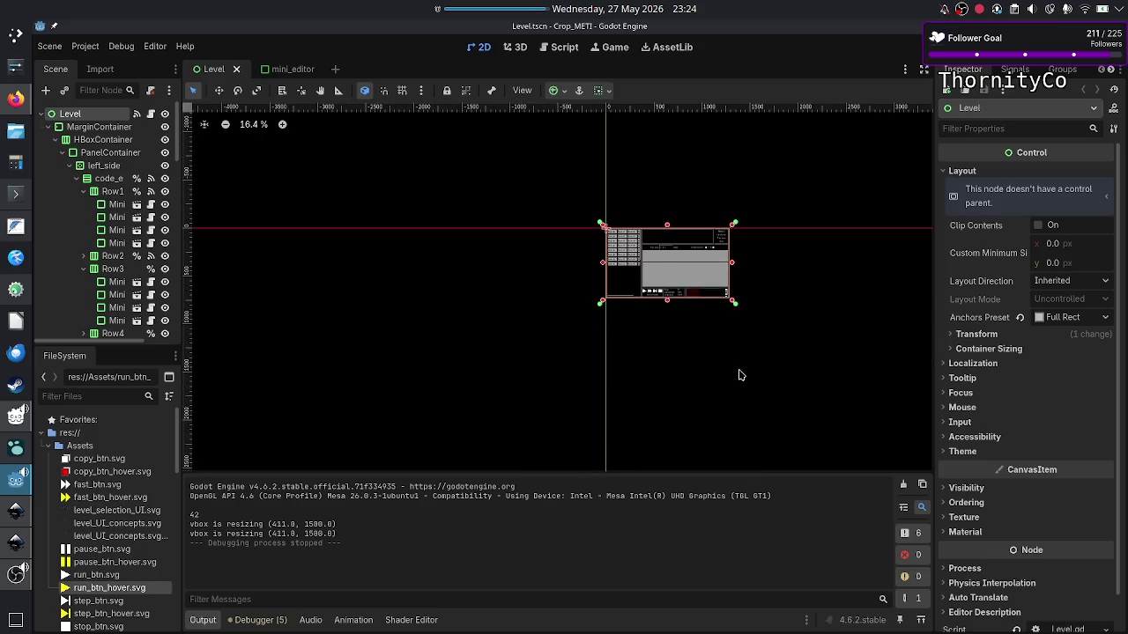
scroll(740, 375, "up", 10)
scroll(740, 375, "up", 2)
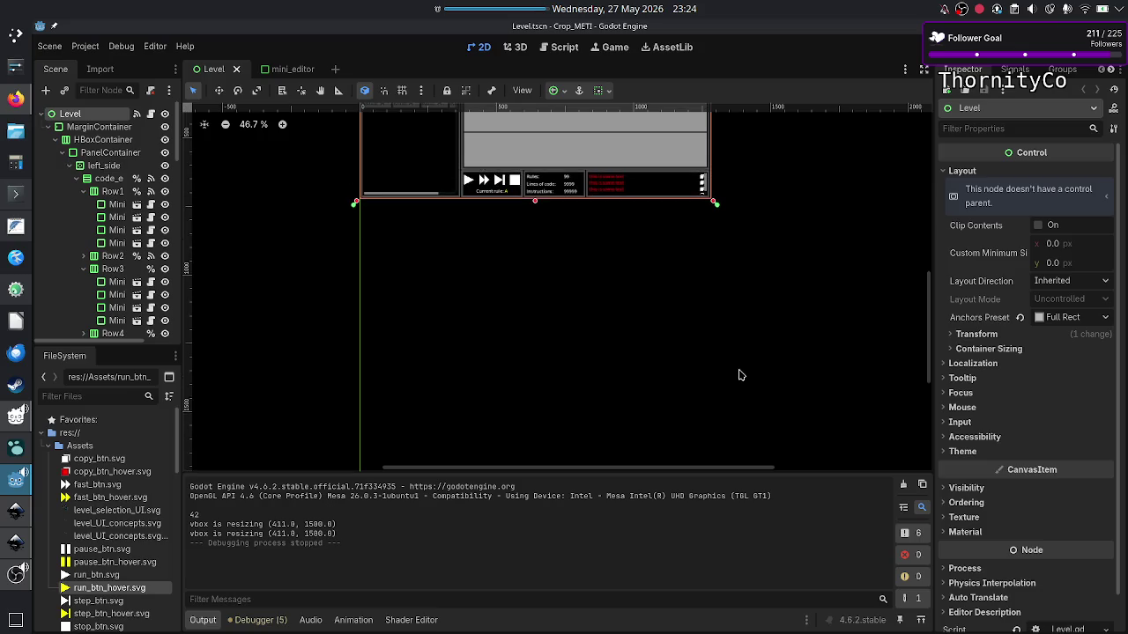
scroll(740, 375, "up", 2)
scroll(740, 376, "up", 3)
scroll(740, 375, "up", 2)
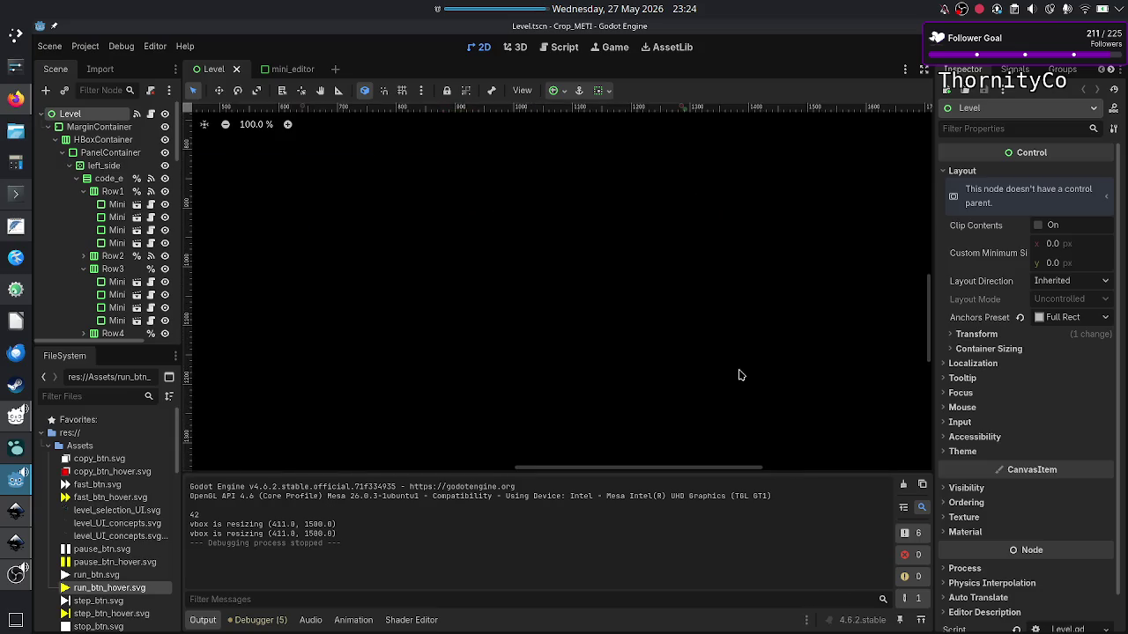
scroll(740, 375, "down", 2)
scroll(738, 375, "up", 2)
scroll(740, 376, "up", 2)
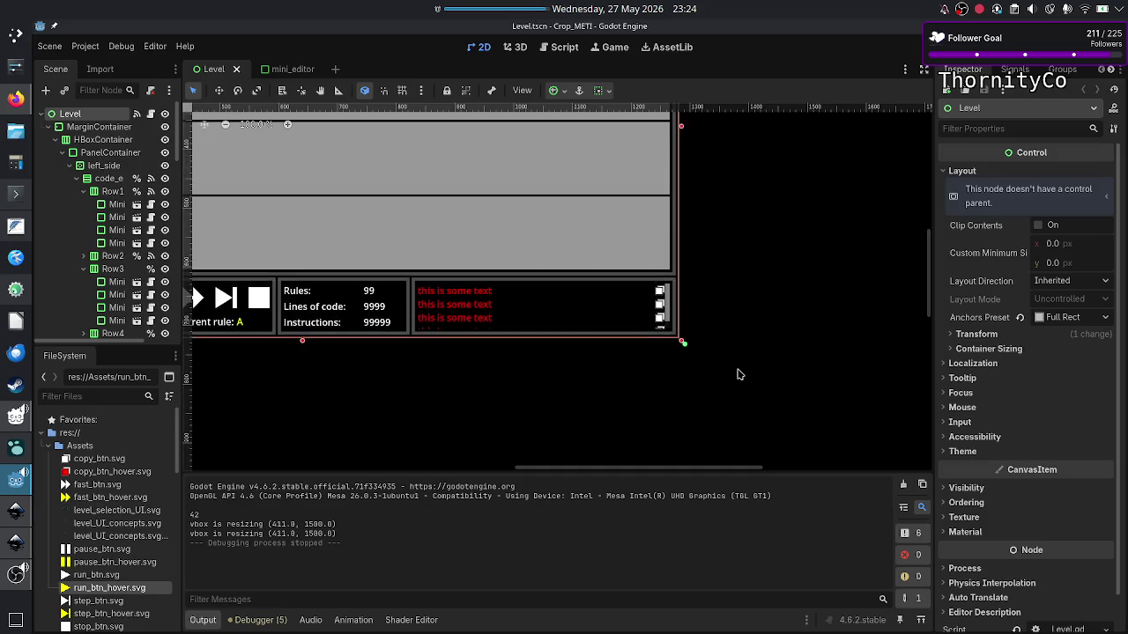
scroll(740, 375, "up", 1)
scroll(738, 375, "up", 3)
scroll(738, 375, "up", 2)
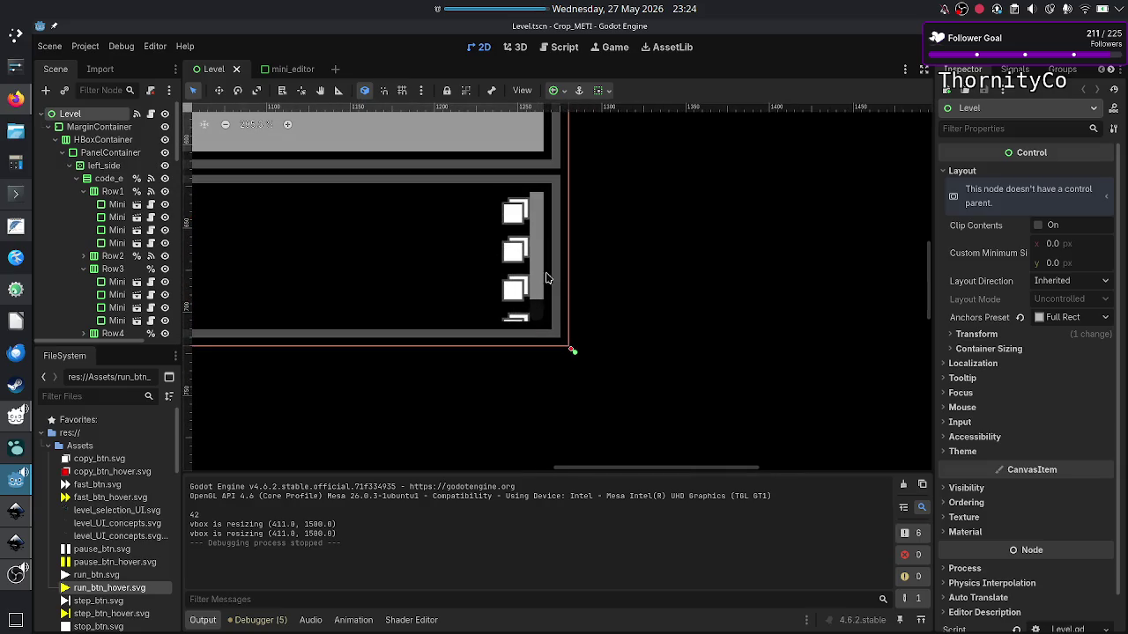
Select the Error_btn node, start renaming it, then cancel to keep its name.
left_click(515, 217)
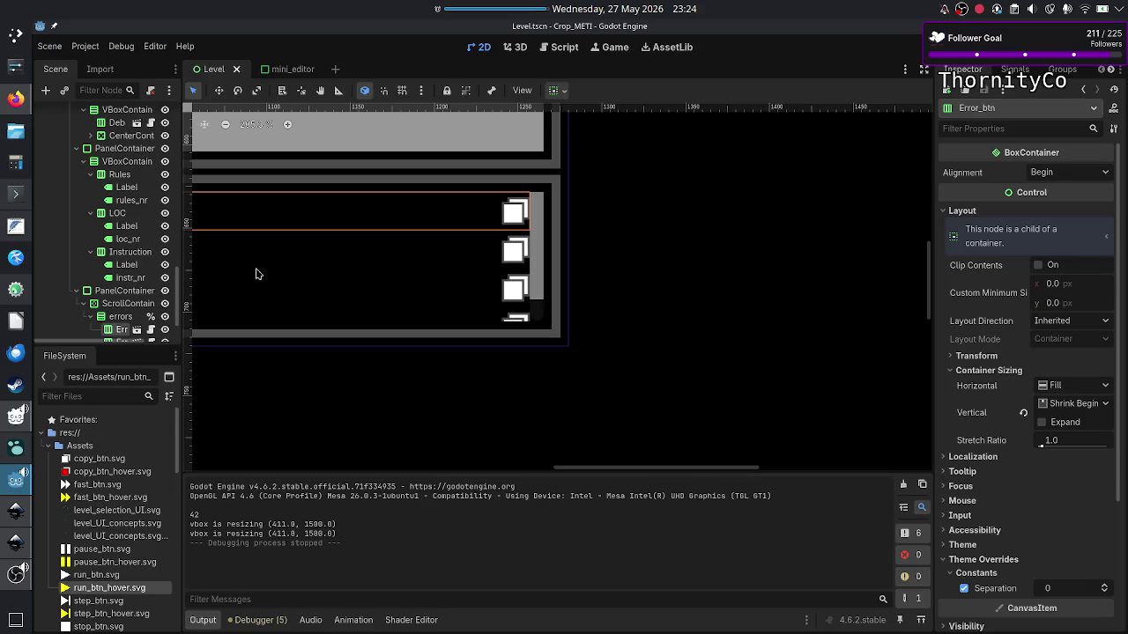
scroll(118, 284, "down", 2)
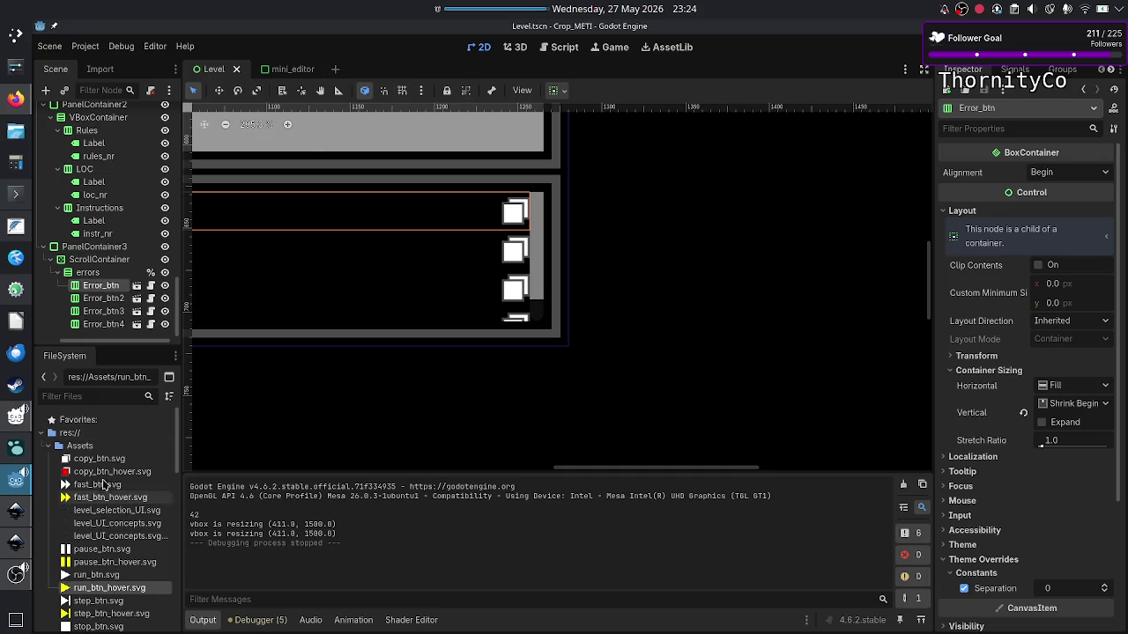
double_click(99, 289)
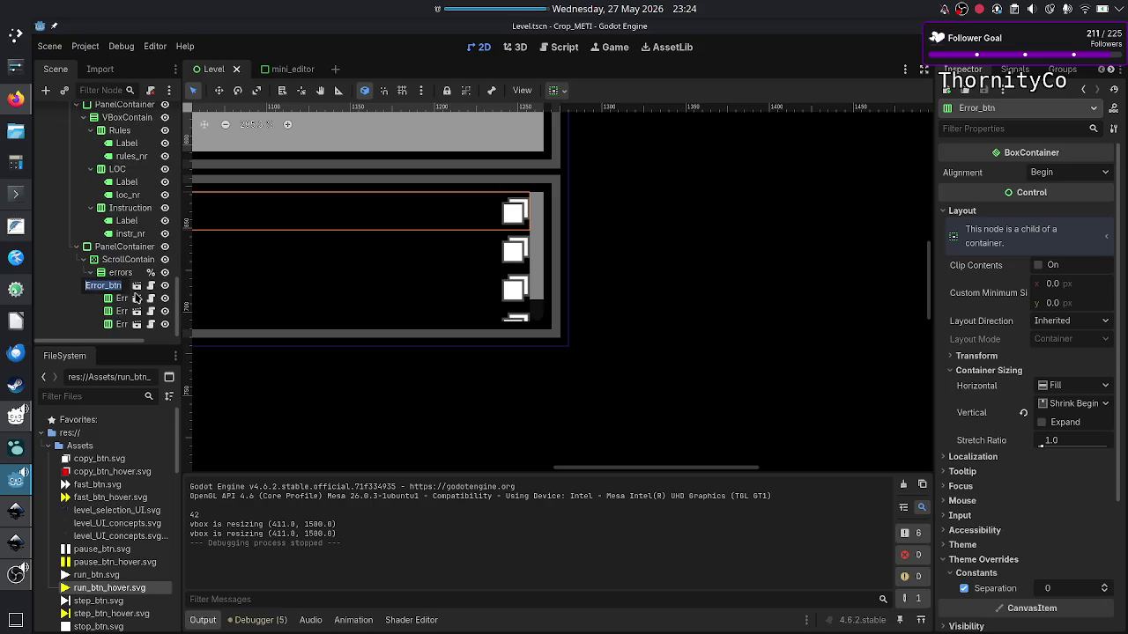
key("Escape")
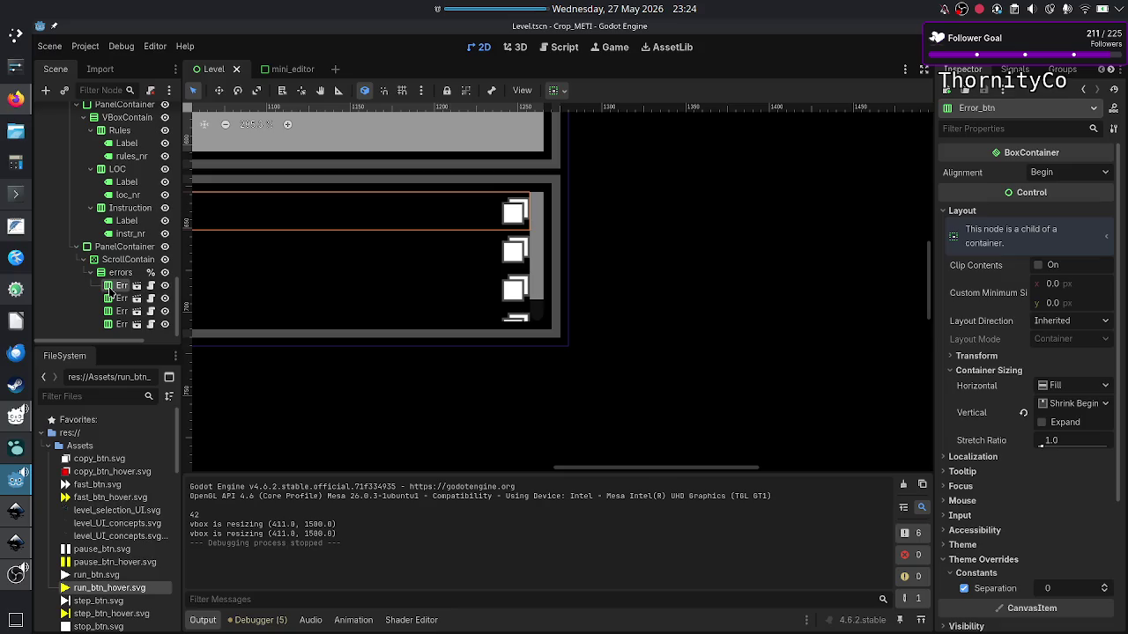
Reveal Error_btn's Error_button.tscn scene in the FileSystem with Show in FileSystem.
right_click(111, 287)
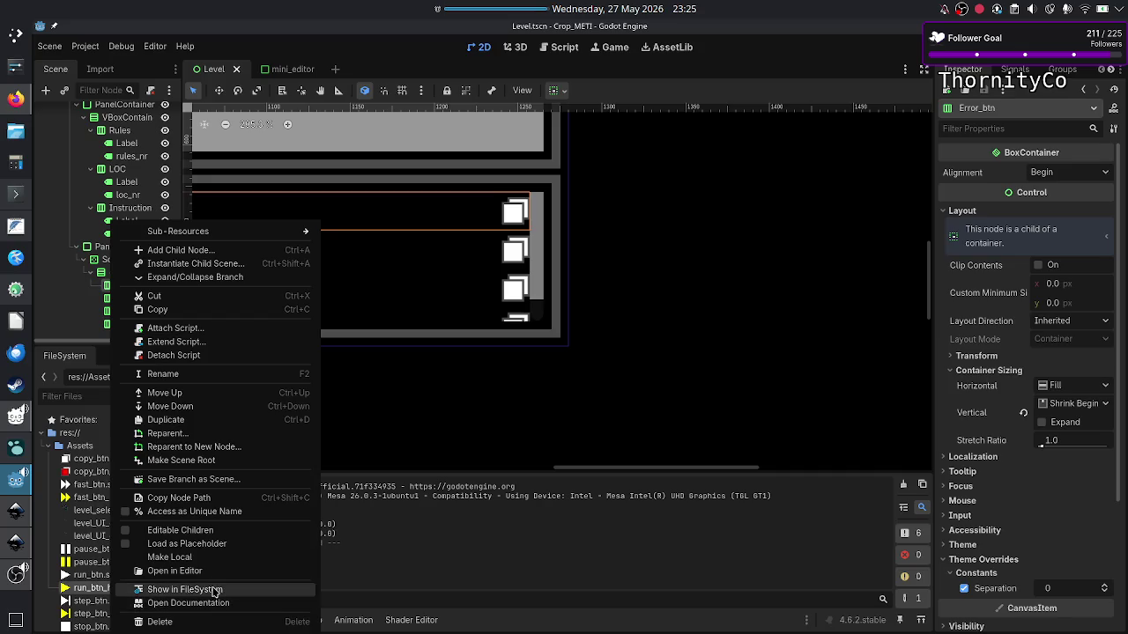
left_click(214, 590)
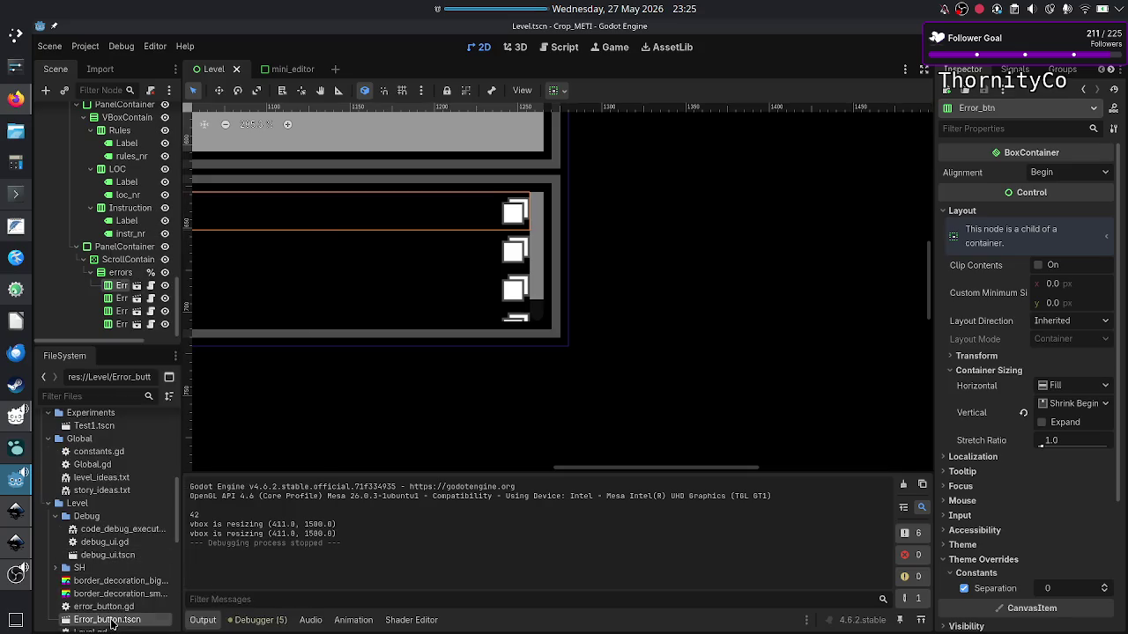
Open Error_button.tscn, select its Copy button, and locate copy_btn.svg.
double_click(111, 620)
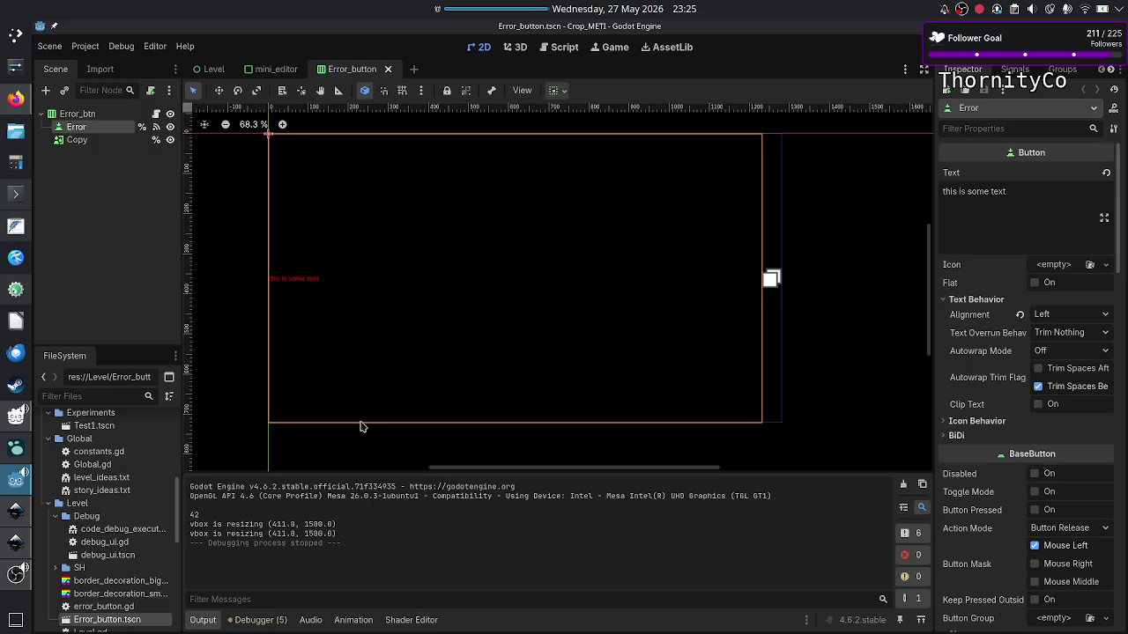
left_click(79, 141)
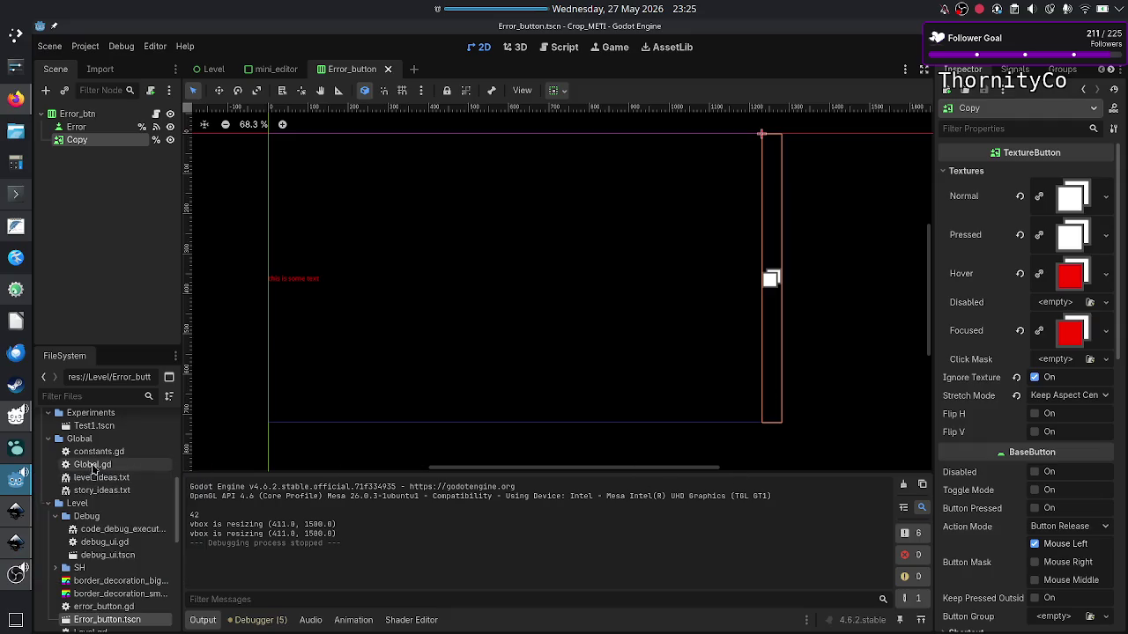
scroll(93, 464, "up", 10)
left_click(68, 459)
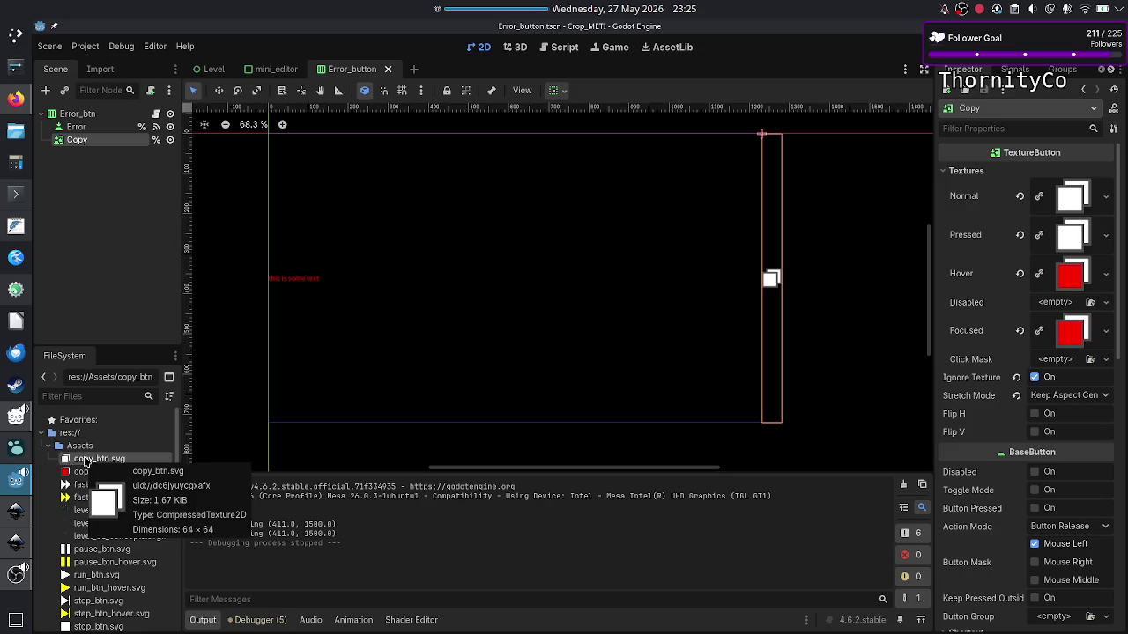
Inspect copy_btn.svg's texture, then open it in an external program.
right_click(86, 462)
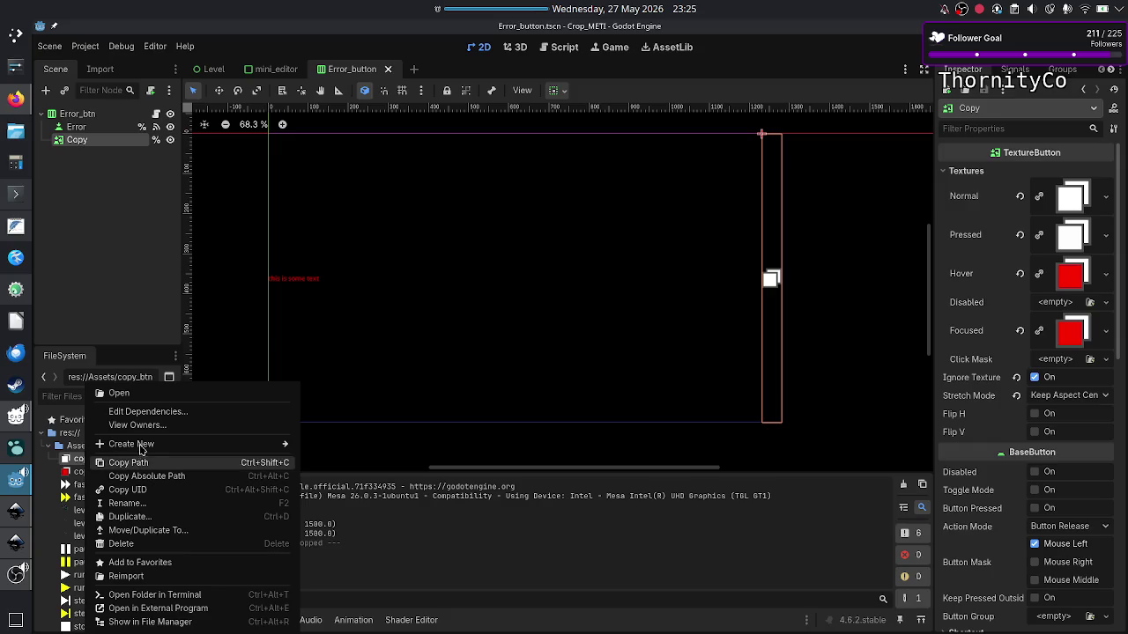
left_click(162, 394)
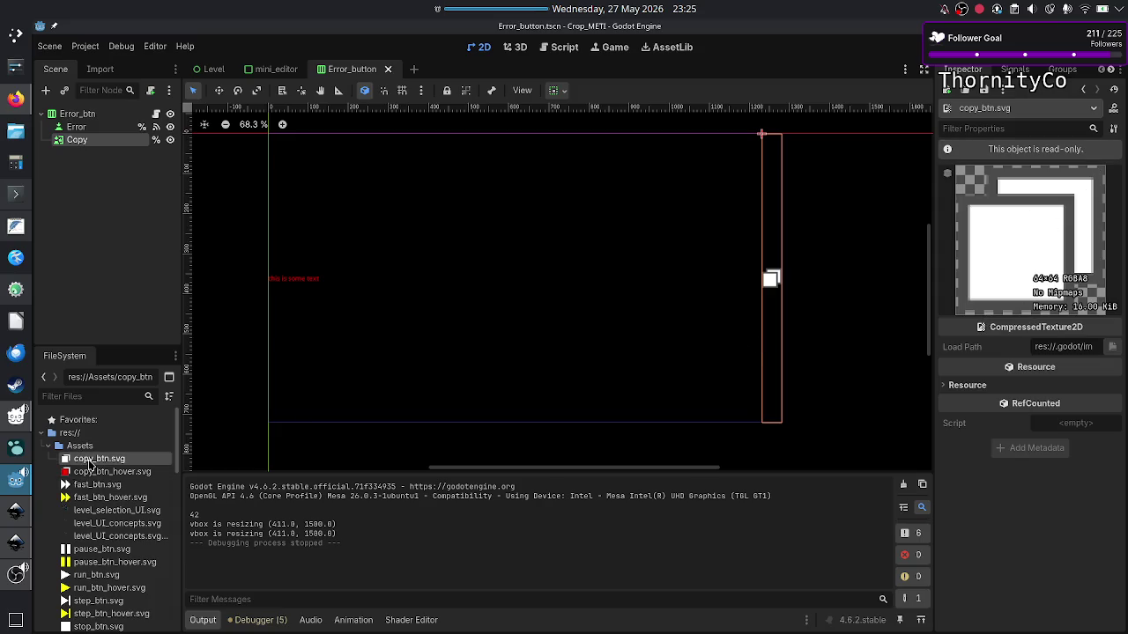
right_click(88, 458)
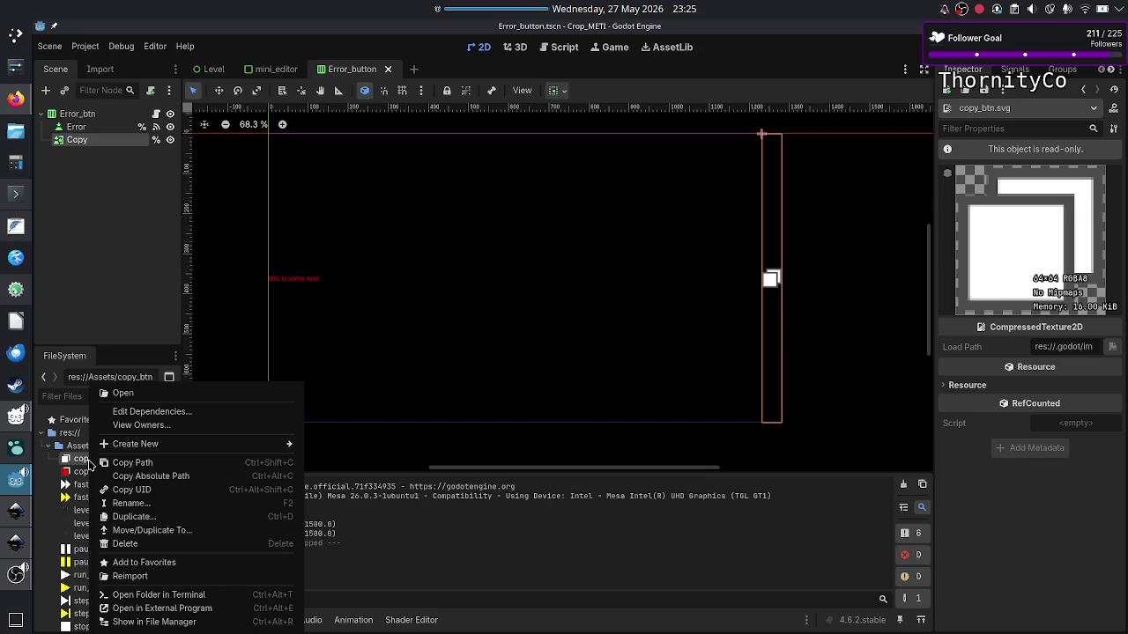
left_click(178, 609)
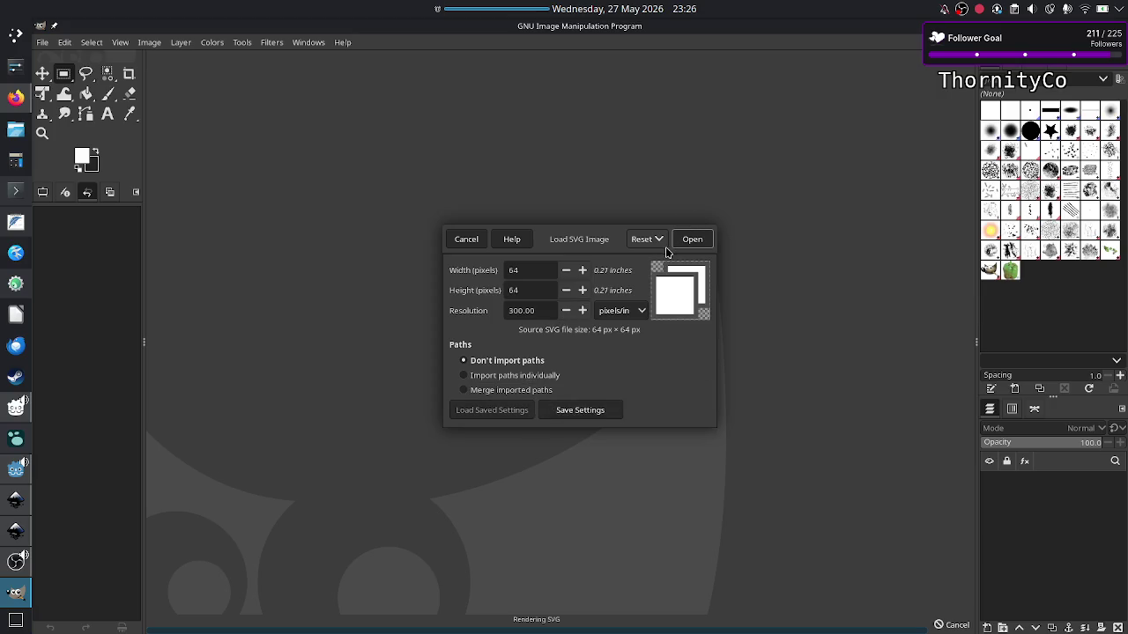
Cancel GIMP's copy_btn.svg import and quit GIMP.
left_click(467, 239)
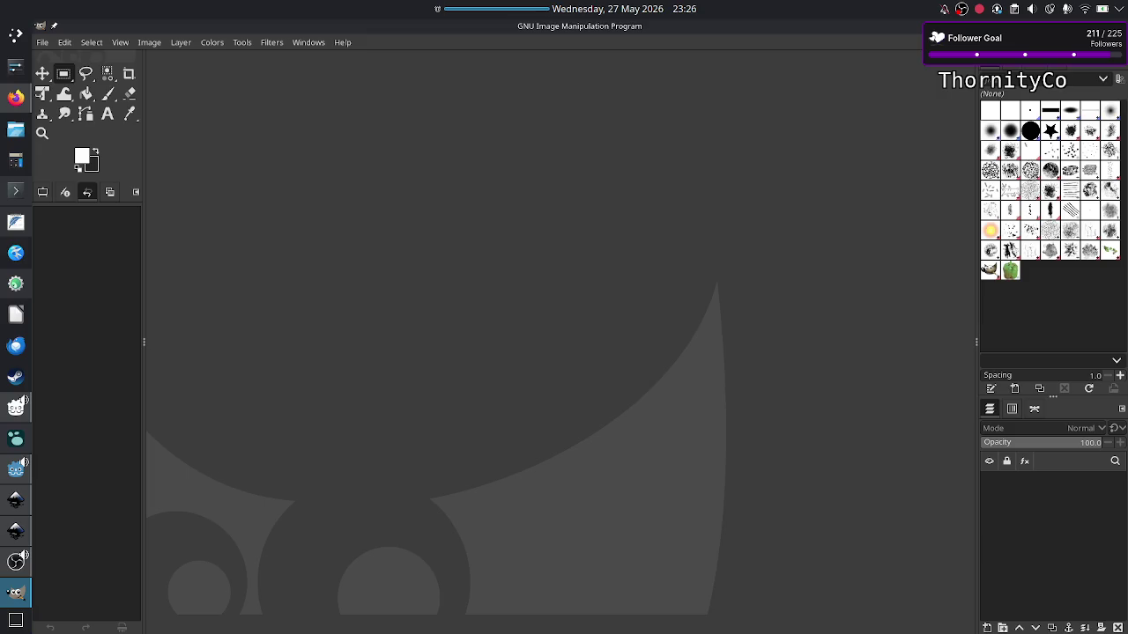
key("ctrl+q")
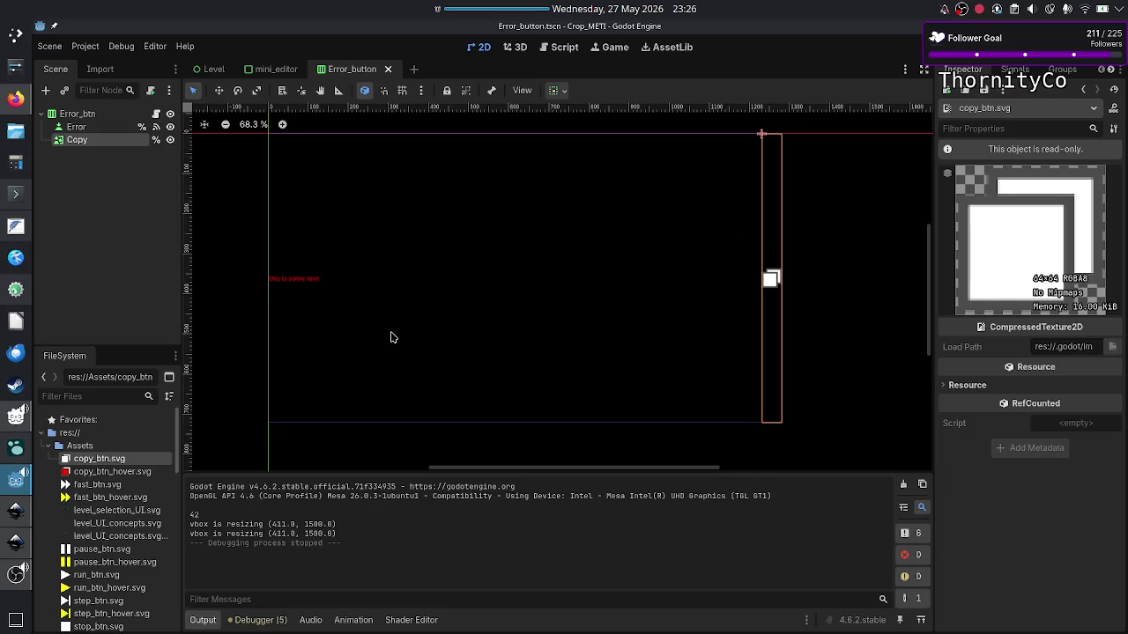
In Konsole, change into the Assets folder and list its files.
left_click(15, 193)
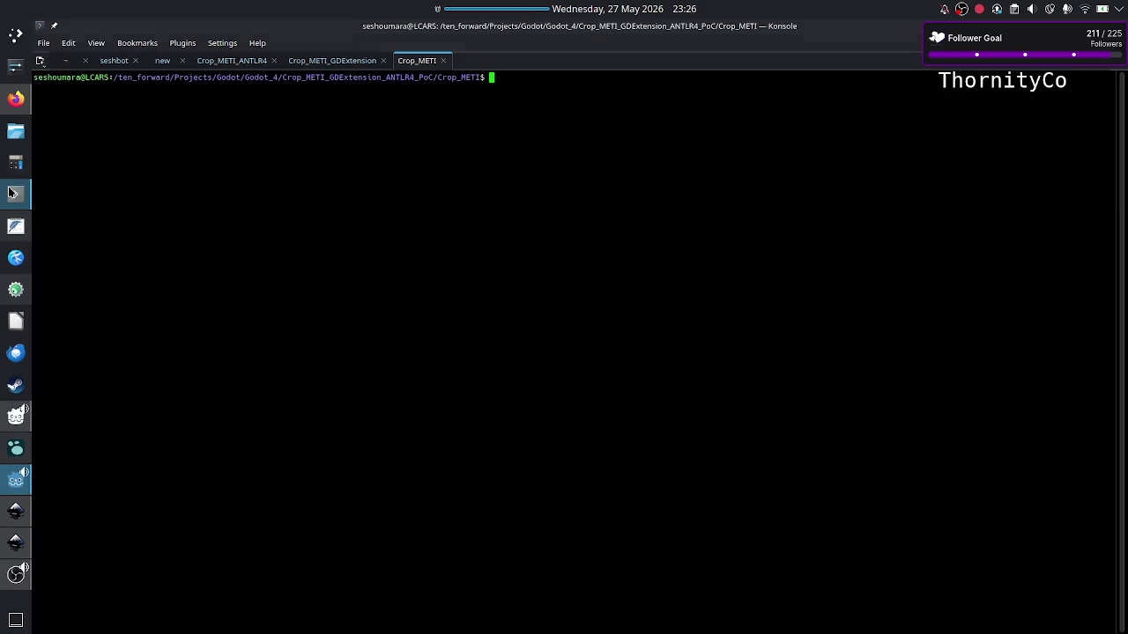
type("cd ")
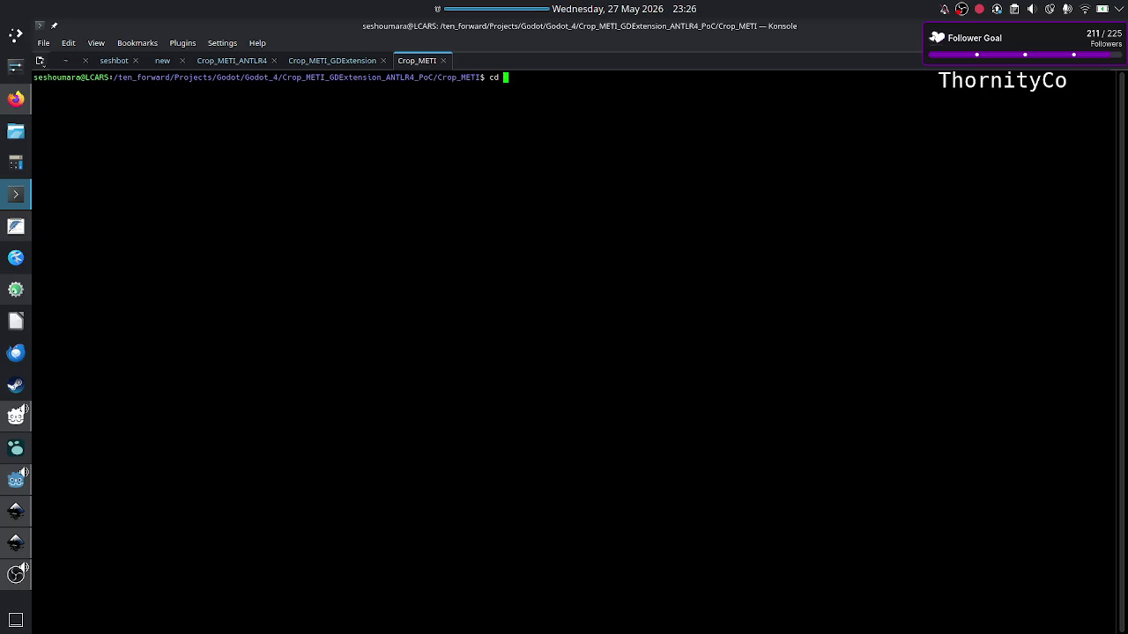
type("As")
key("Tab")
key("Return")
type("ls")
key("Return")
Launch Inkscape on copy_btn.svg from the terminal.
type("l")
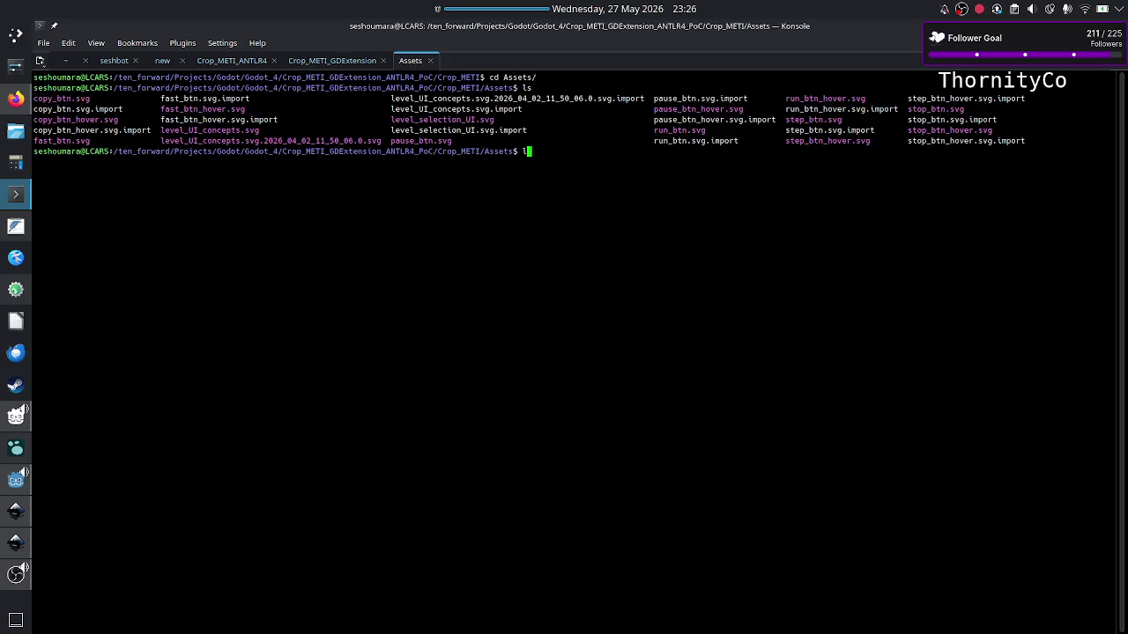
type("inkscape ")
type("op")
key("Tab")
key("Tab")
key("Tab")
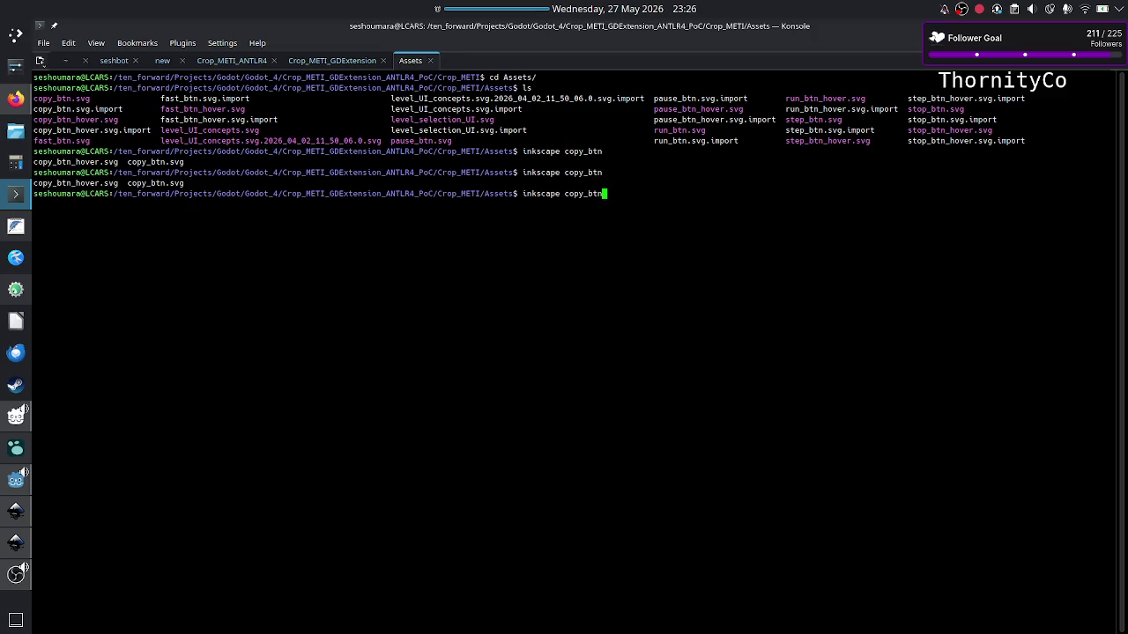
type(".sv")
type("g")
key("Return")
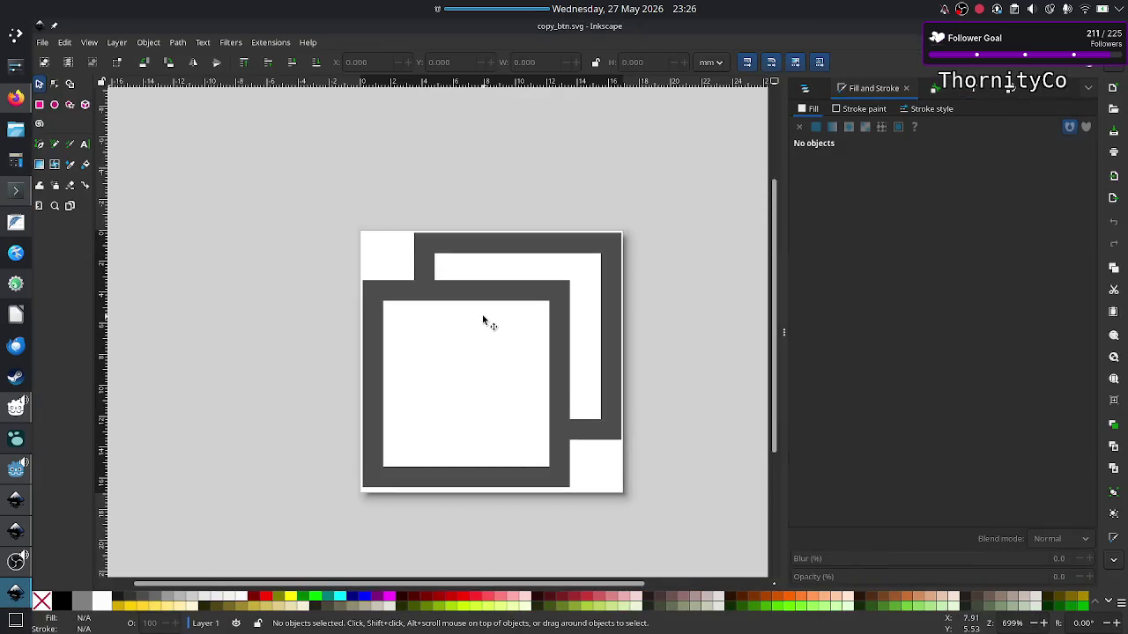
Copy the back square of the copy icon in copy_btn.svg.
left_click(517, 294)
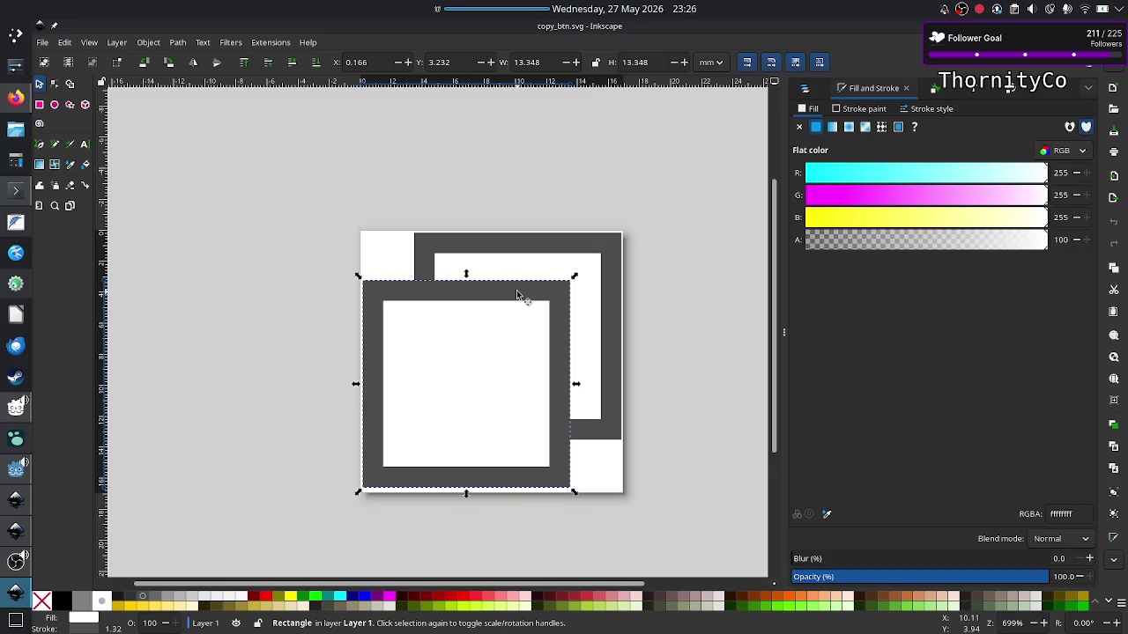
left_click(553, 243)
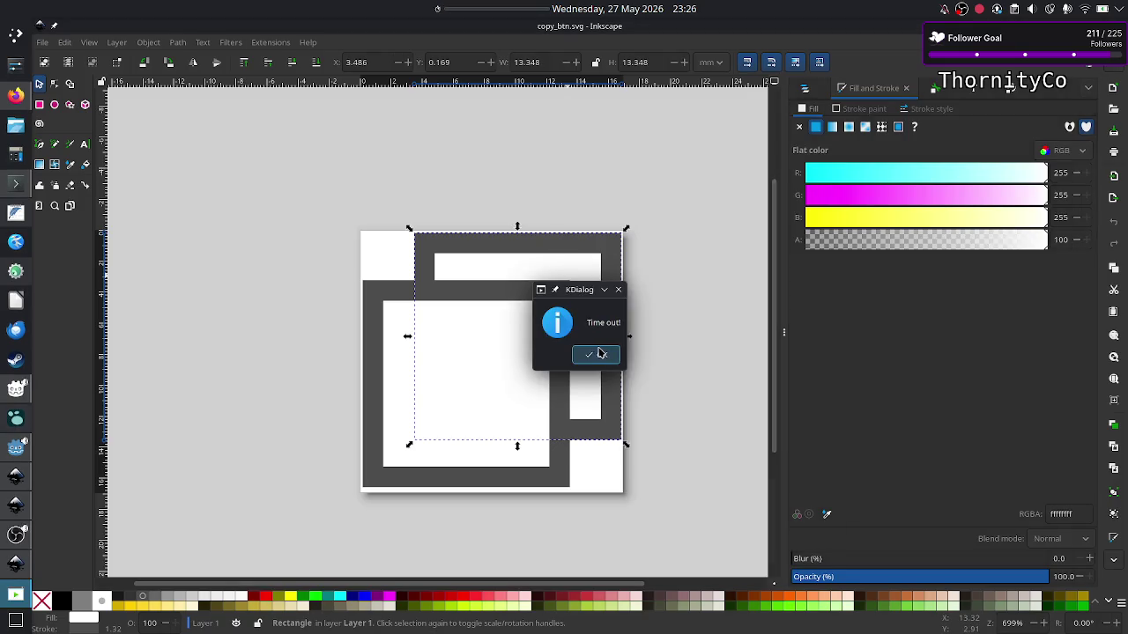
left_click(600, 356)
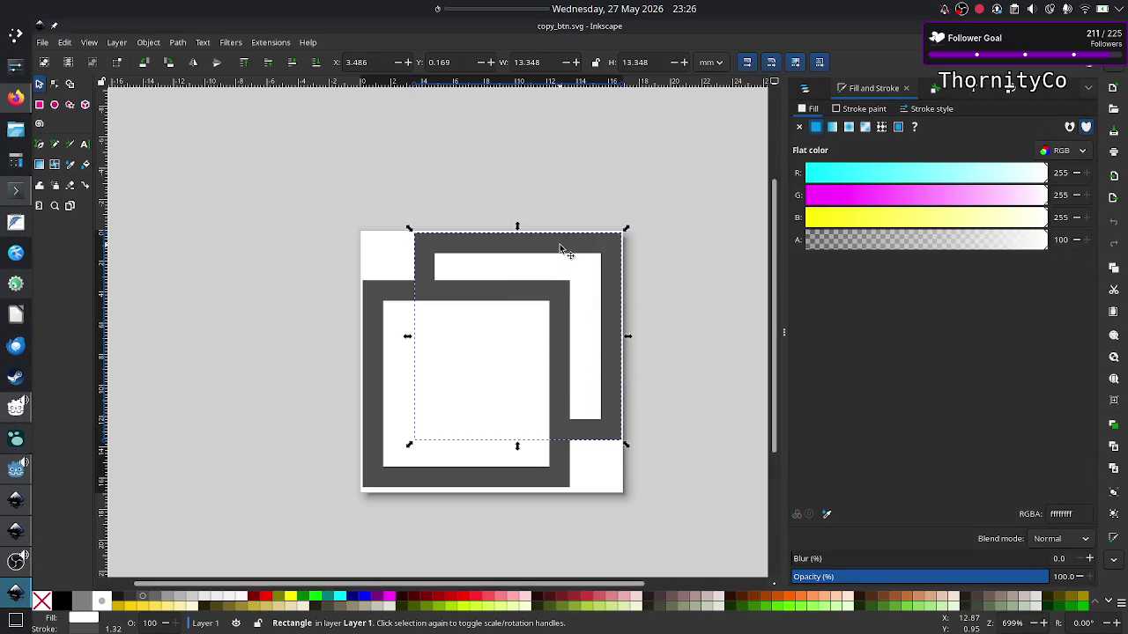
right_click(560, 247)
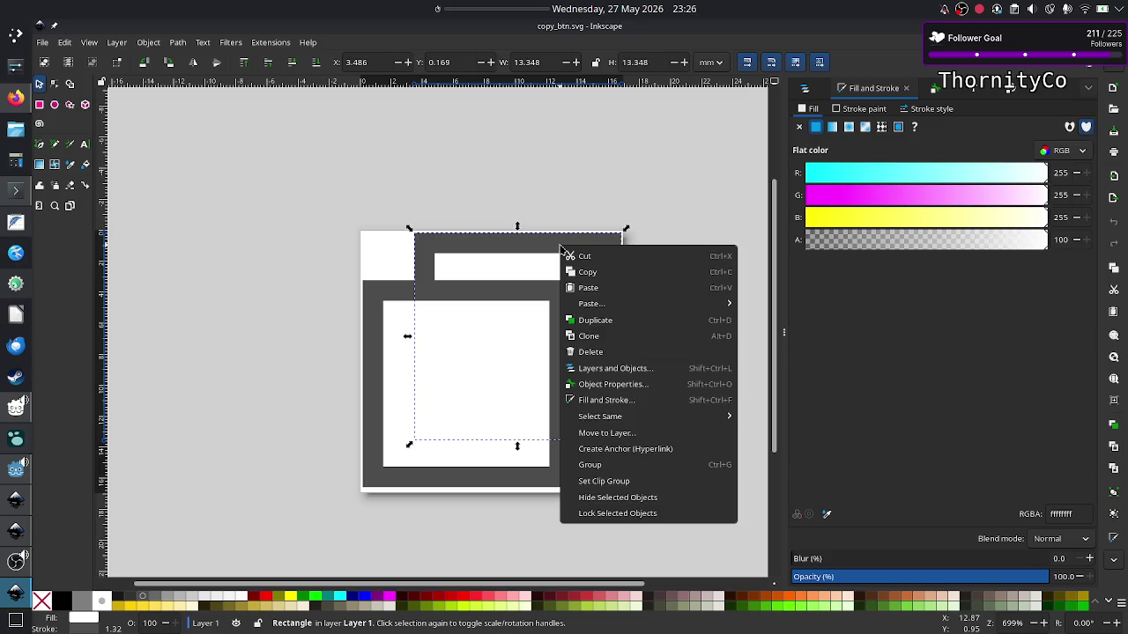
left_click(610, 272)
left_click(242, 353)
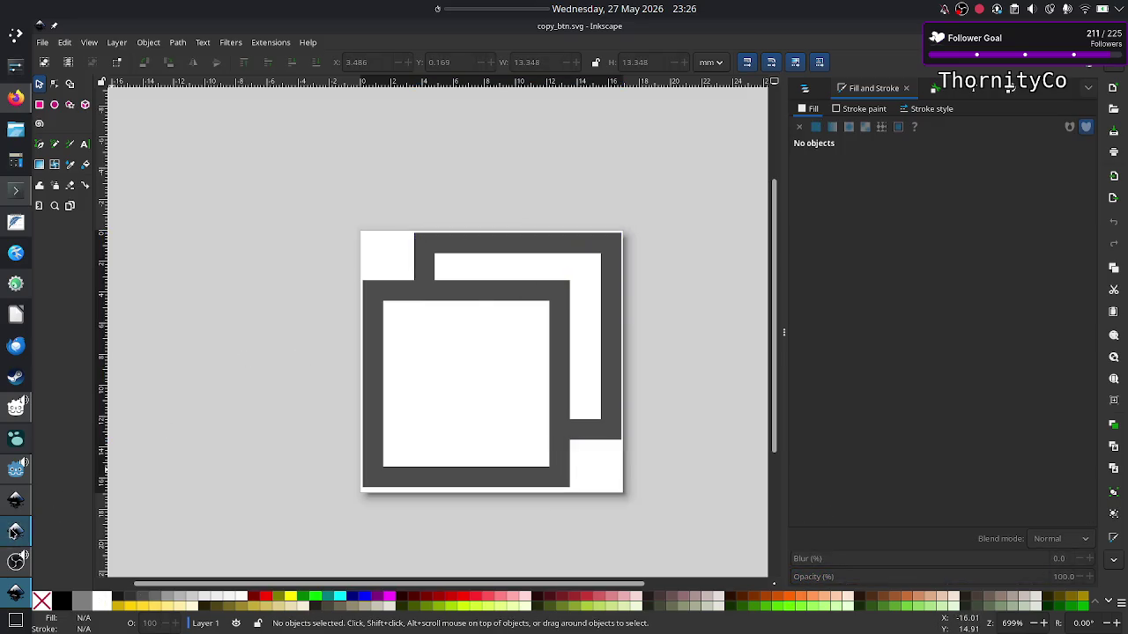
Test-paste the single square into level_selection_UI.svg, then delete it again.
left_click(15, 531)
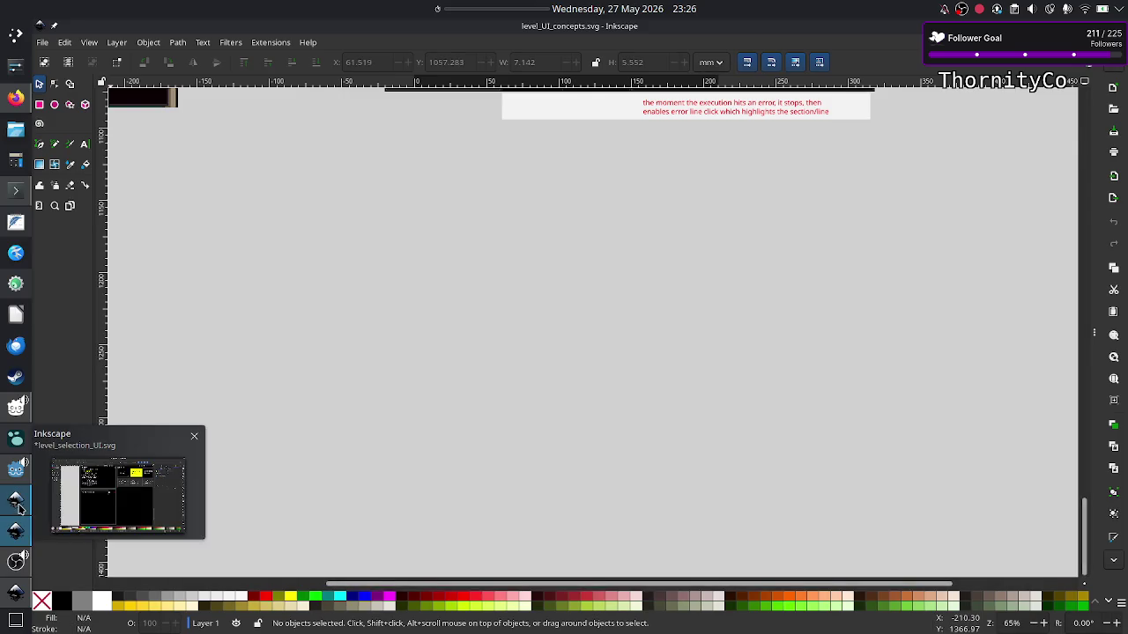
left_click(17, 504)
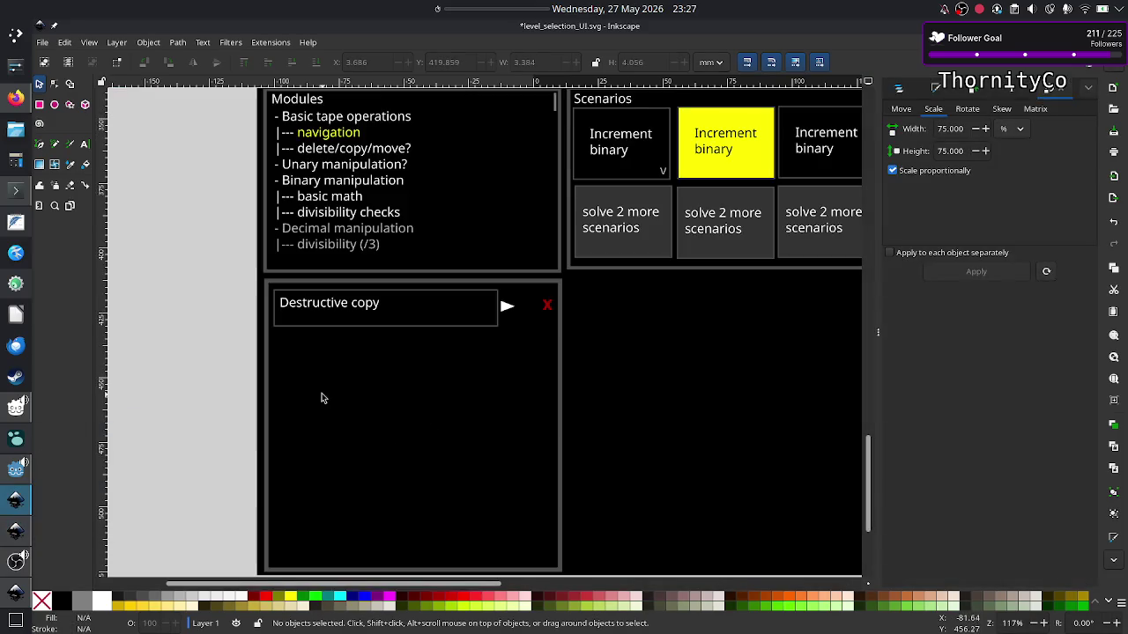
key("ctrl+v")
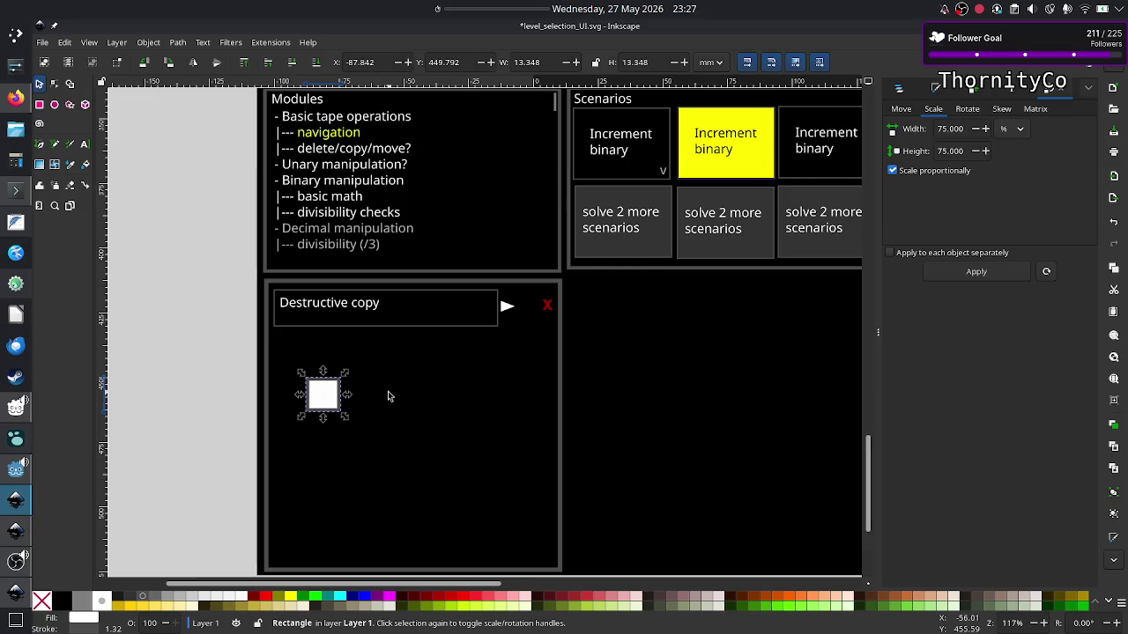
key("Delete")
key("ctrl+Tab")
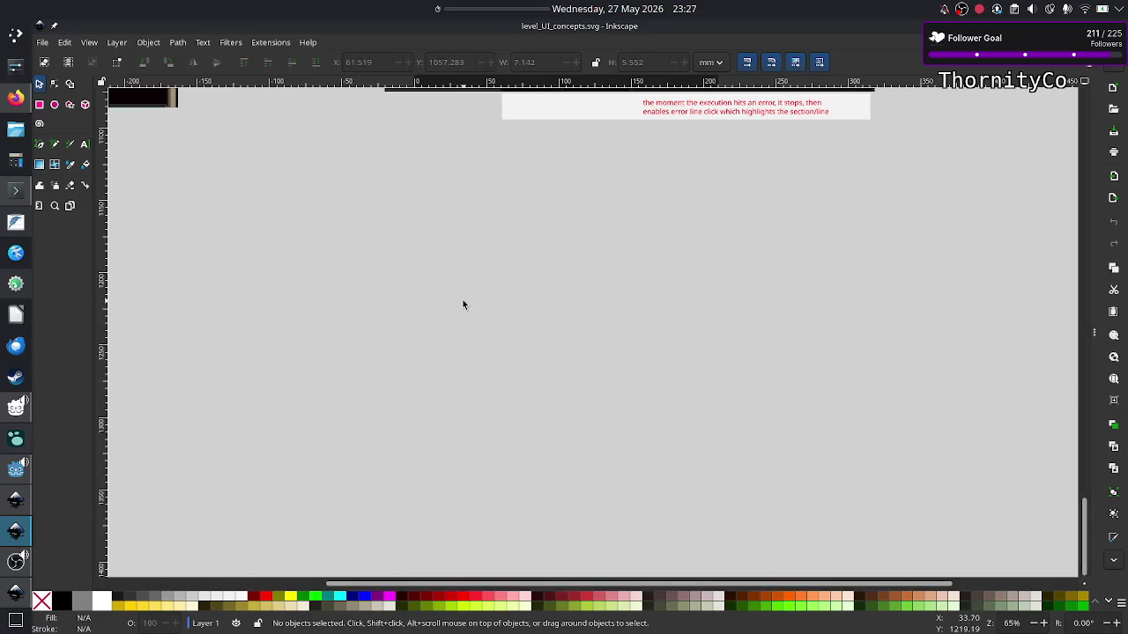
Copy both squares of the copy_btn.svg icon and return to level_selection_UI.svg.
left_click(15, 592)
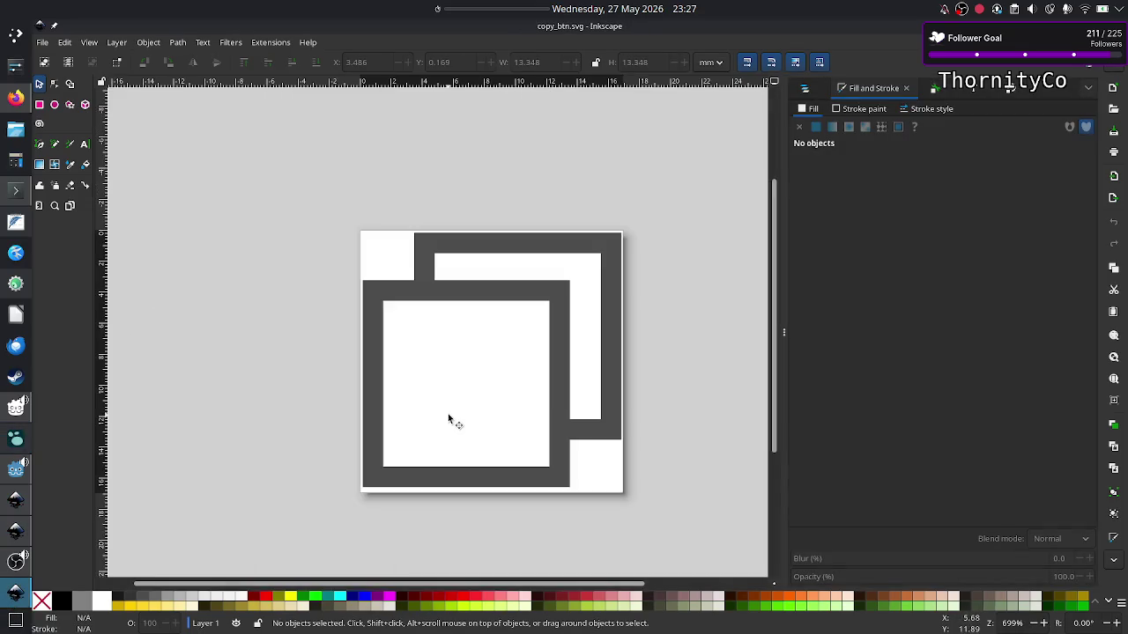
left_click(565, 321)
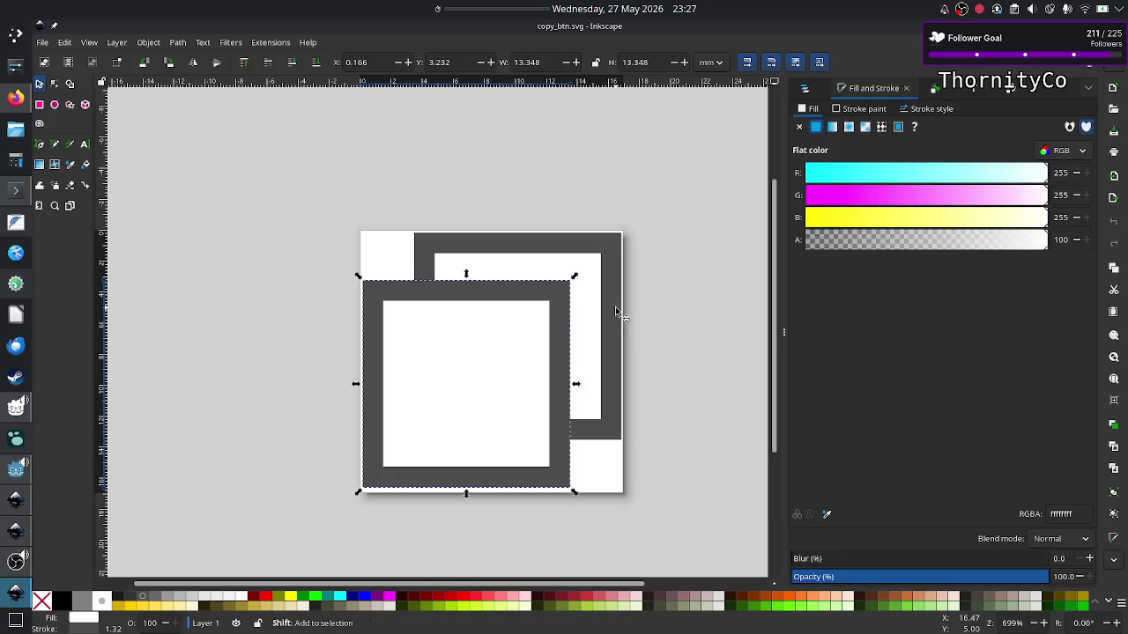
left_click(616, 309, "shift")
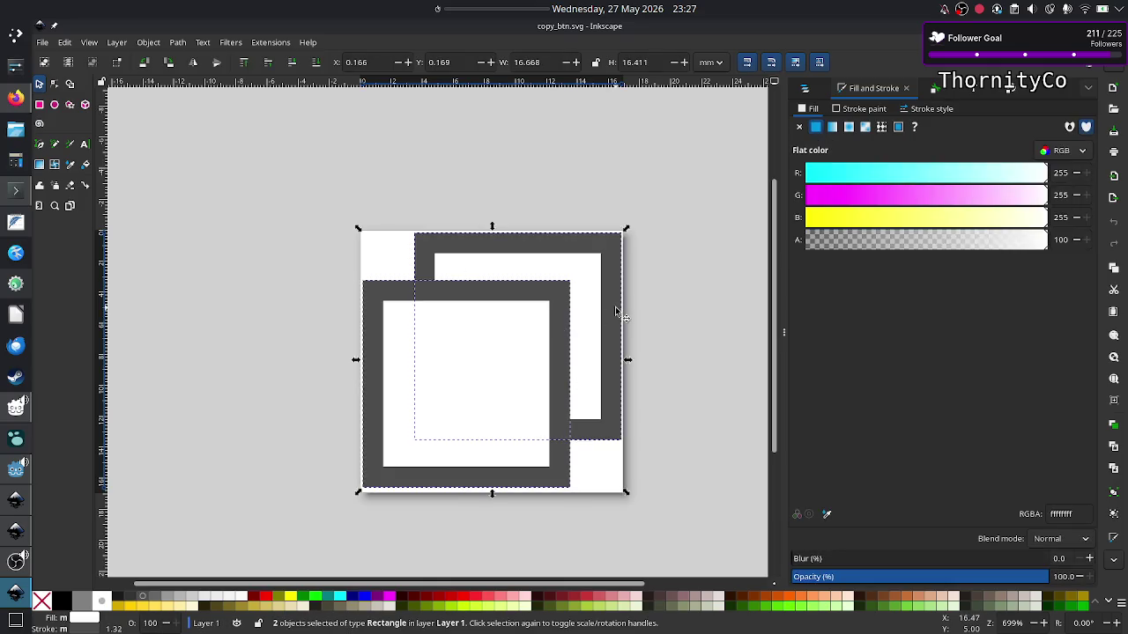
key("ctrl")
key("ctrl+Tab")
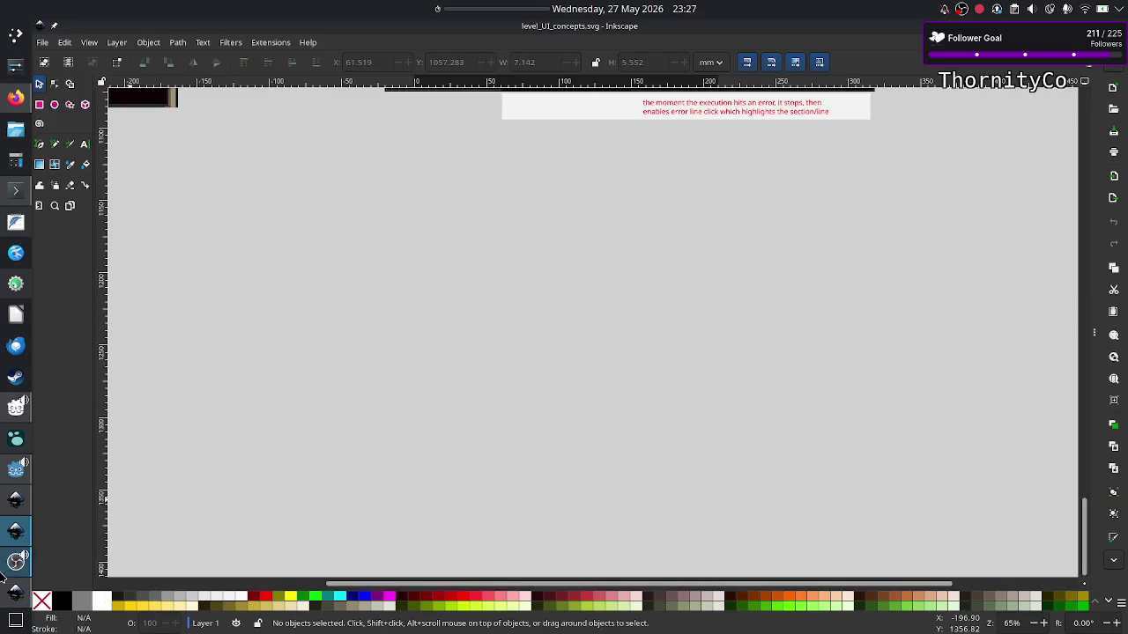
left_click(15, 499)
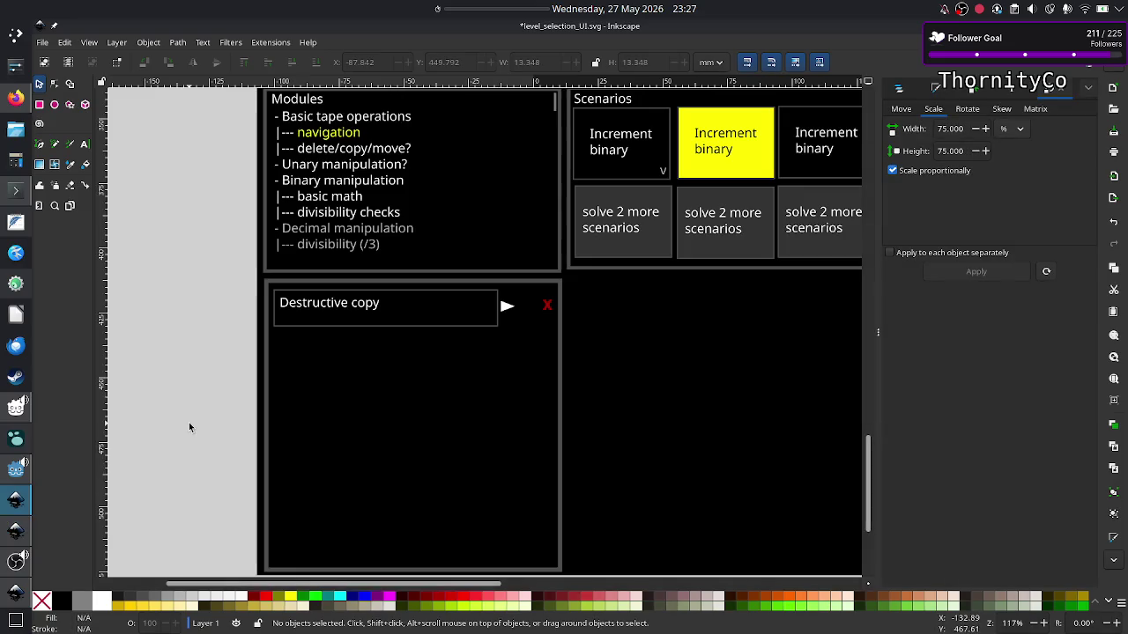
Paste the two-square icon, scale it 40% then 90%, and place it between play arrow and red X.
key("ctrl+v")
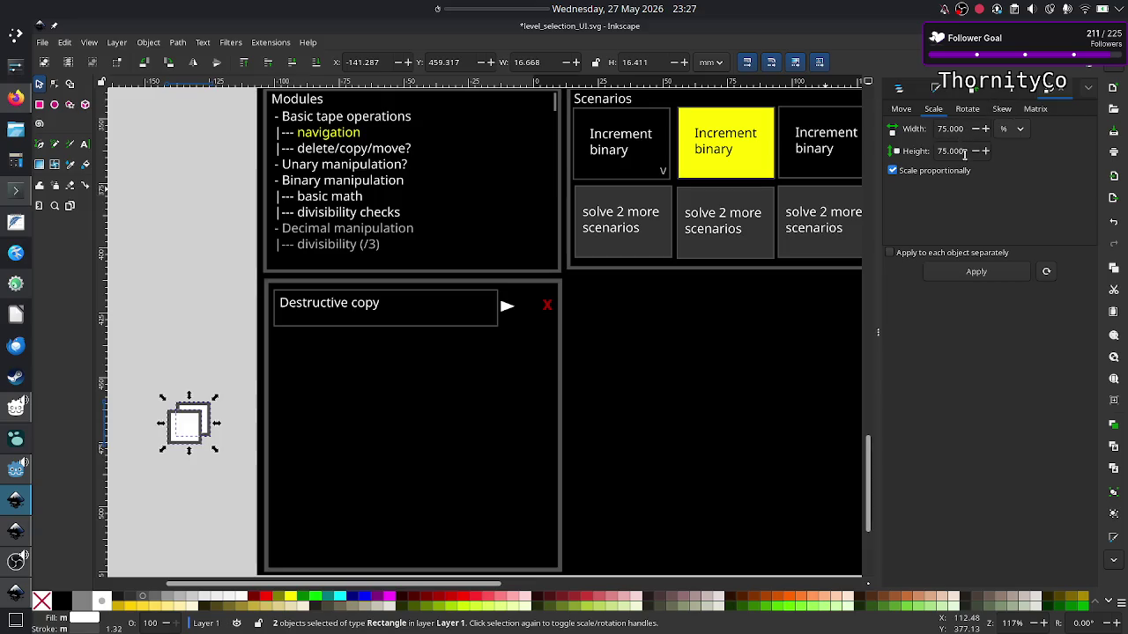
double_click(961, 129)
left_click(961, 129)
type("40")
key("Return")
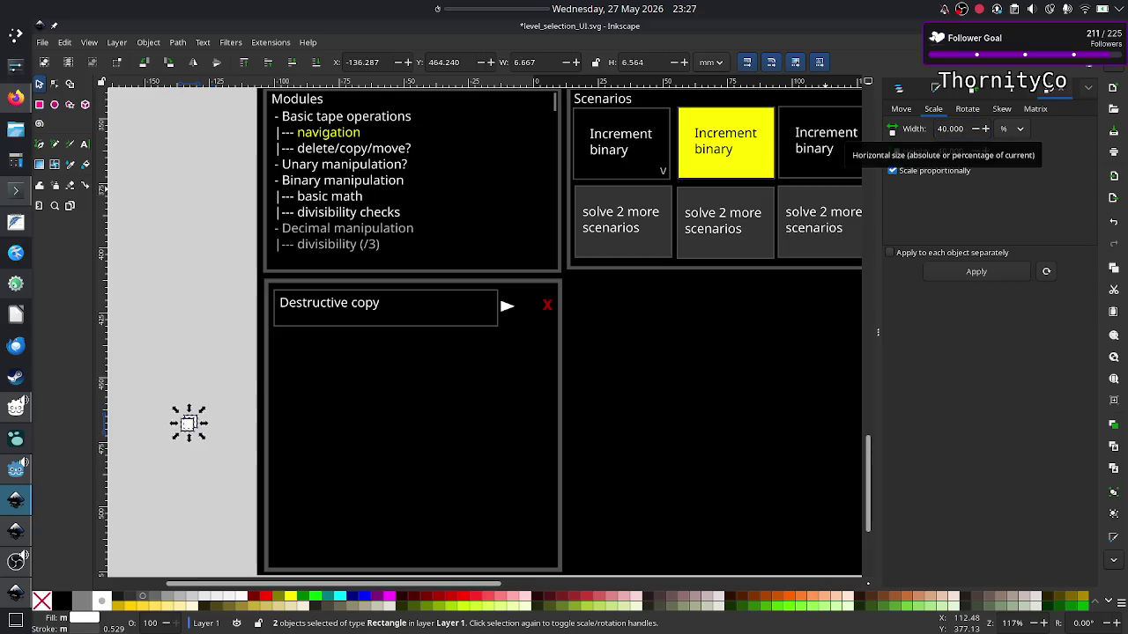
triple_click(963, 129)
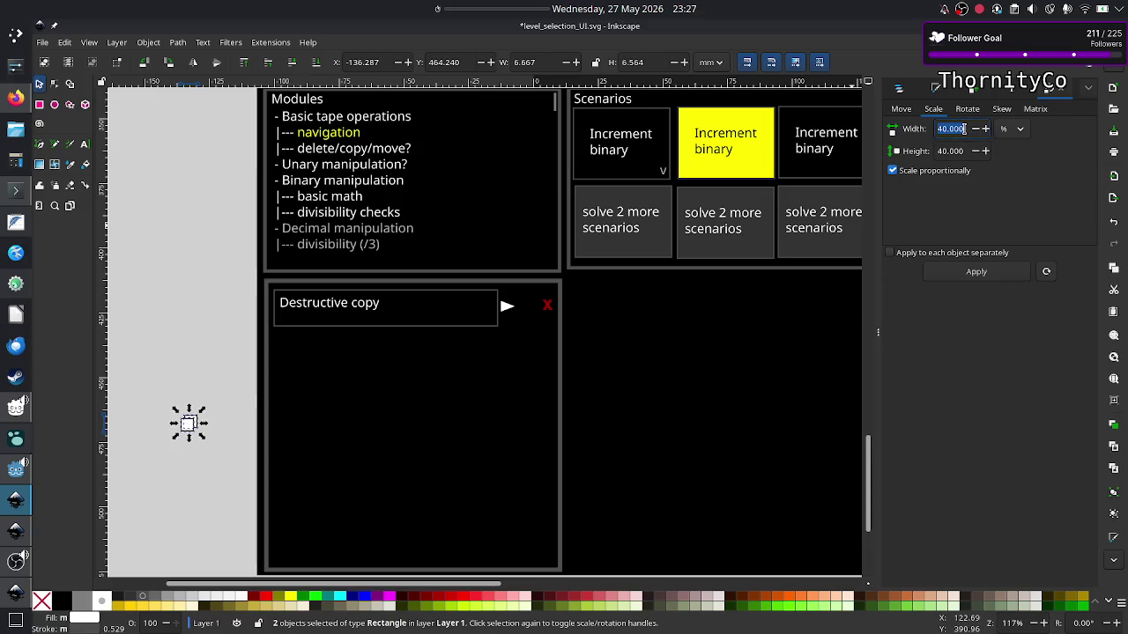
type("90")
key("Return")
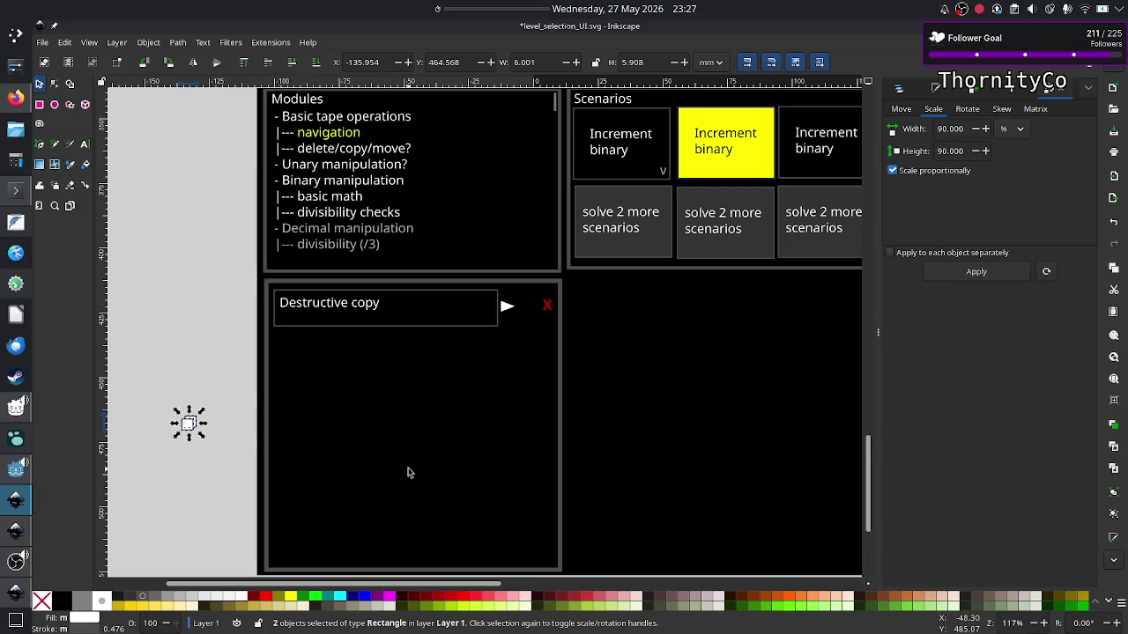
left_click_drag(188, 424, 528, 309)
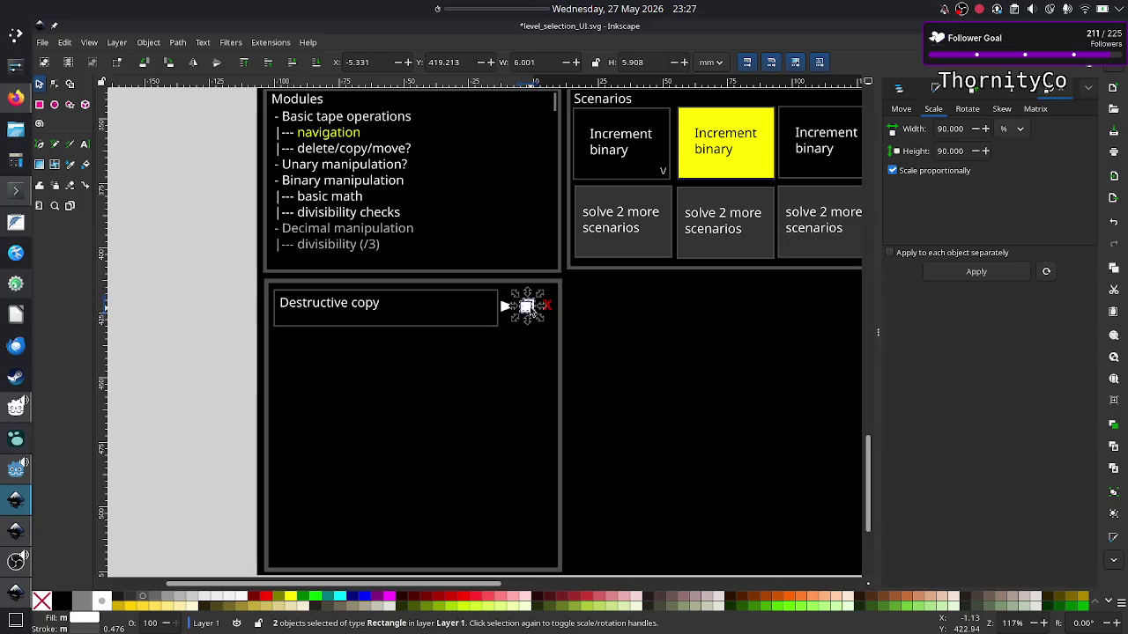
key("Escape")
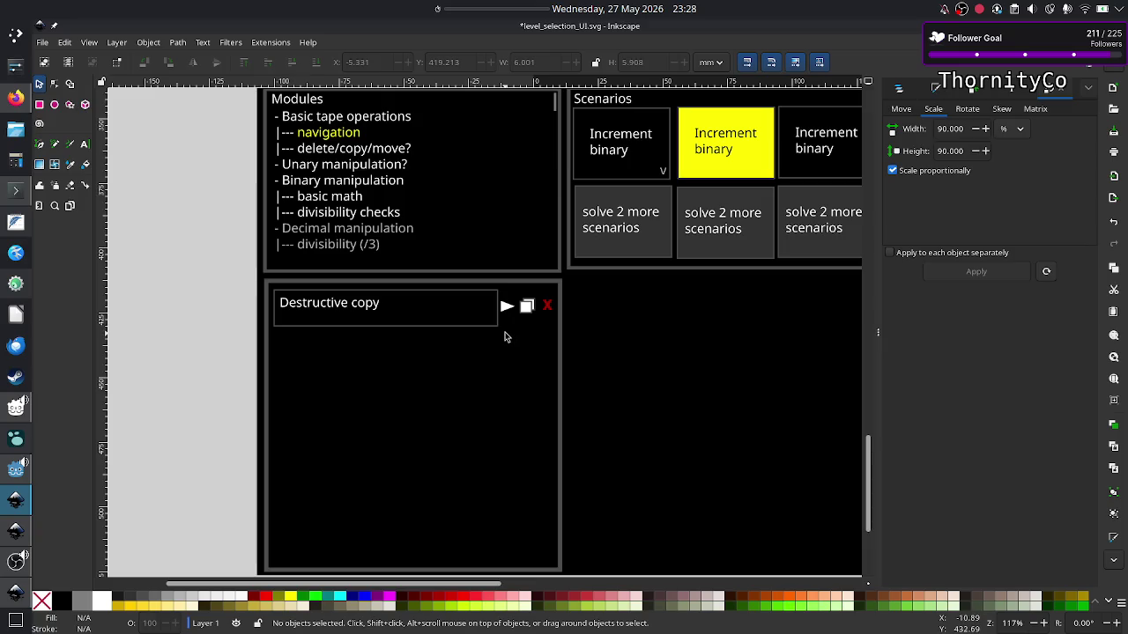
Select the Destructive copy row's label, box, play arrow, copy icon and red X; paste and nudge a duplicate row.
left_click(321, 316)
left_click(494, 326, "shift")
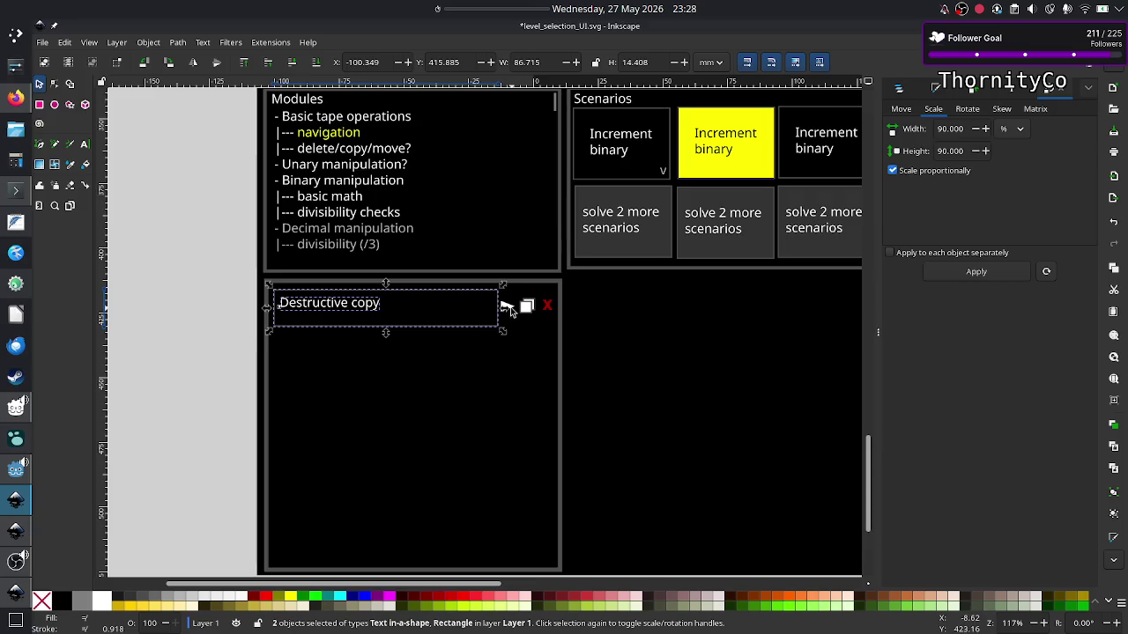
left_click(511, 308, "shift")
left_click(528, 308, "shift")
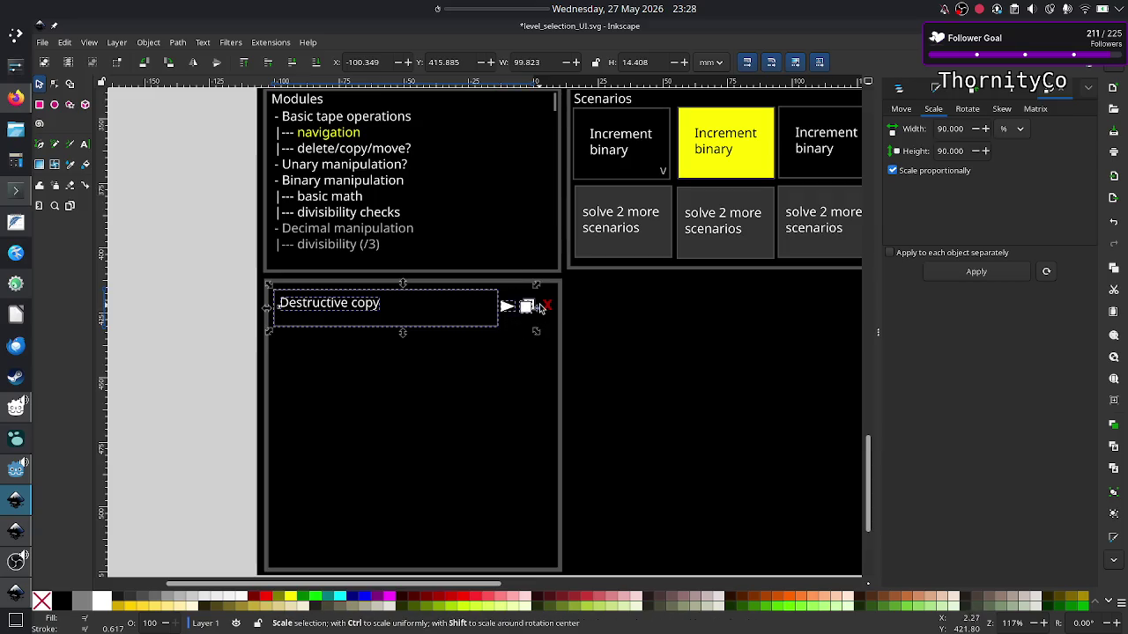
left_click(546, 306, "shift")
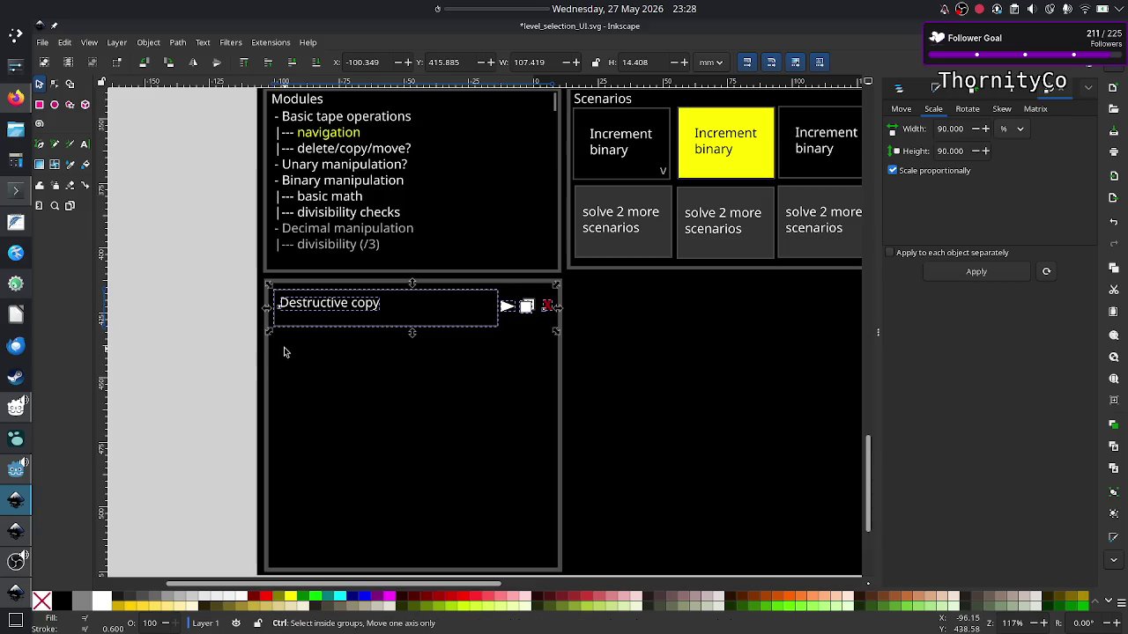
key("ctrl+v")
key("Right")
key("Right")
key("Right")
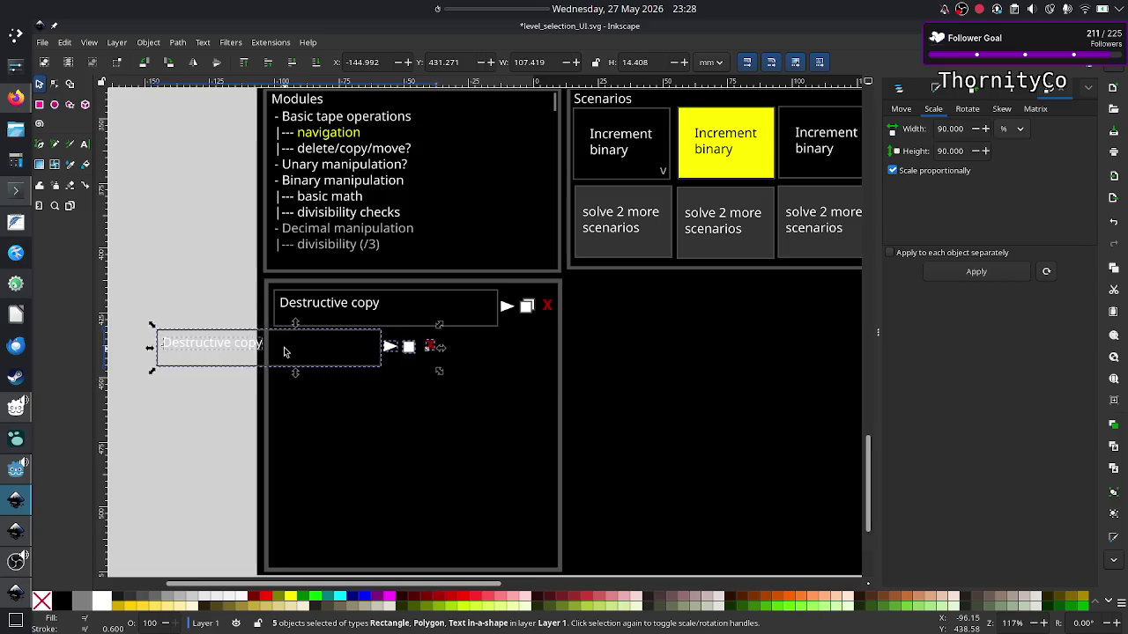
key("Right")
key("Right")
key("Right")
key("Right")
key("Right")
key("Right")
key("Right")
key("Right")
key("Right")
key("Right")
key("Right")
key("Right")
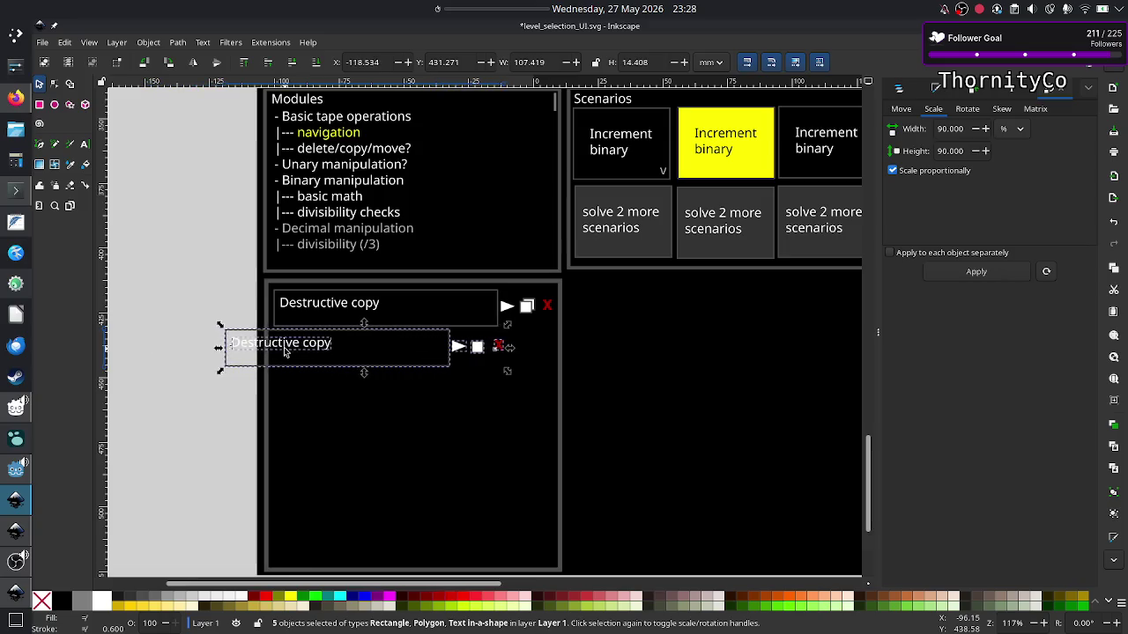
key("Right")
key("Right")
key("Right")
key("Right")
key("Right")
key("Right")
key("Right")
key("Right")
key("Right")
key("Right")
key("Right")
key("Right")
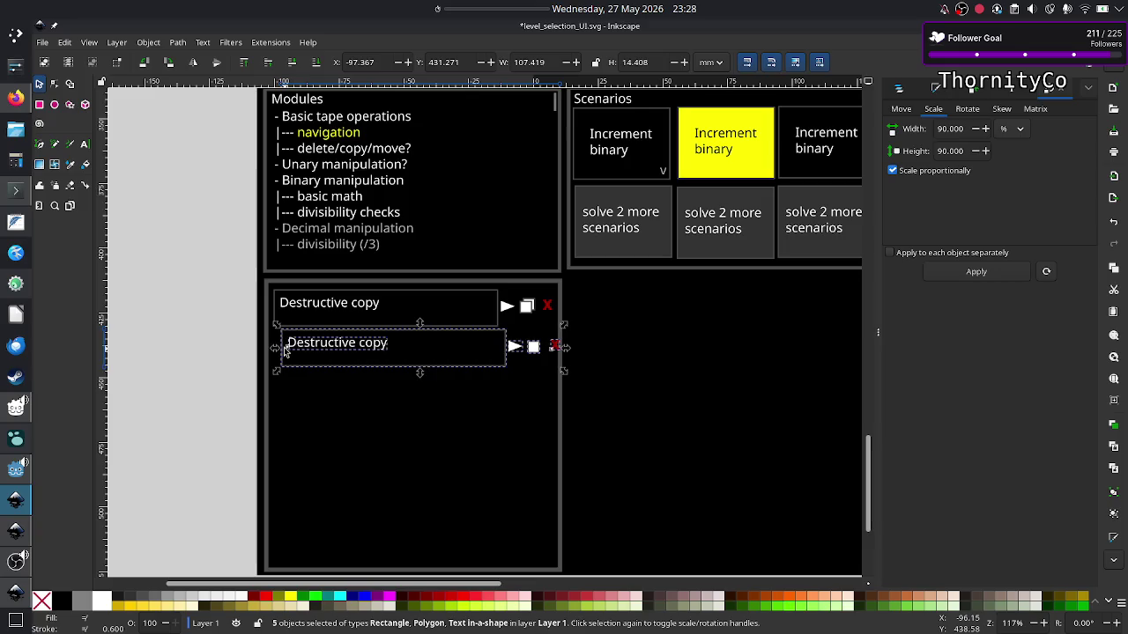
key("Left")
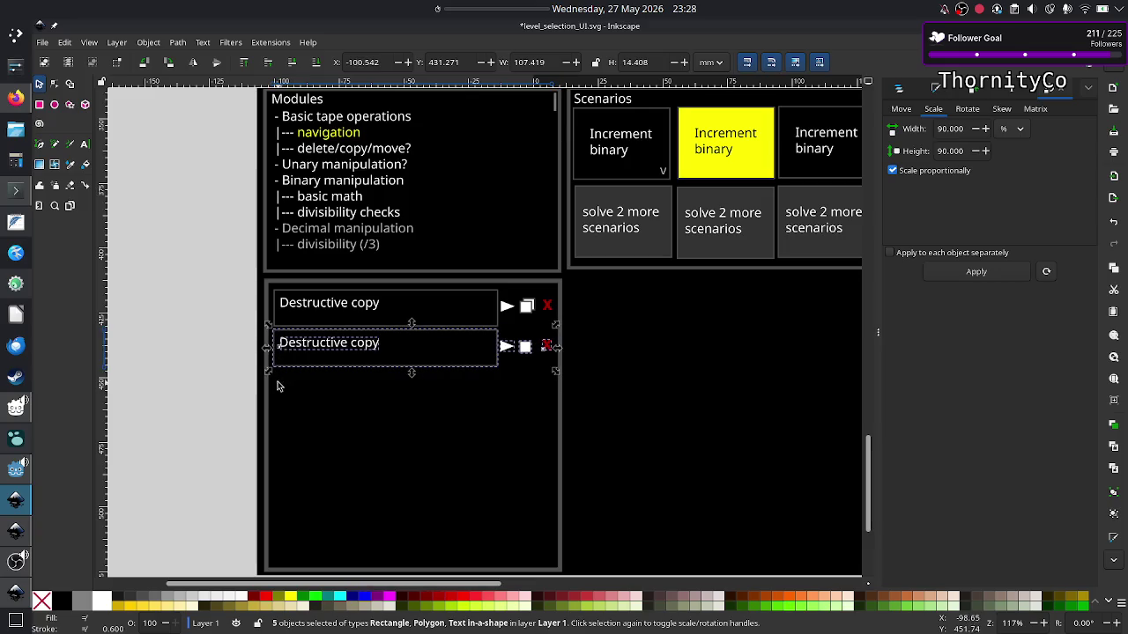
Paste third and fourth row copies and align them under the existing rows.
key("ctrl+v")
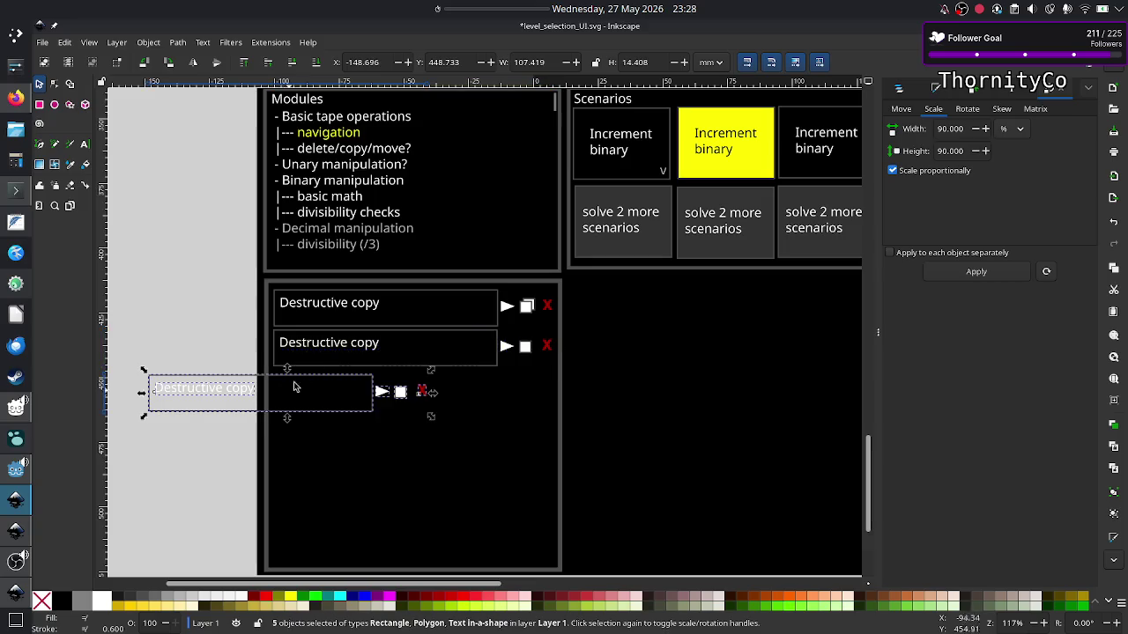
left_click_drag(306, 379, 436, 376)
key("ctrl+v")
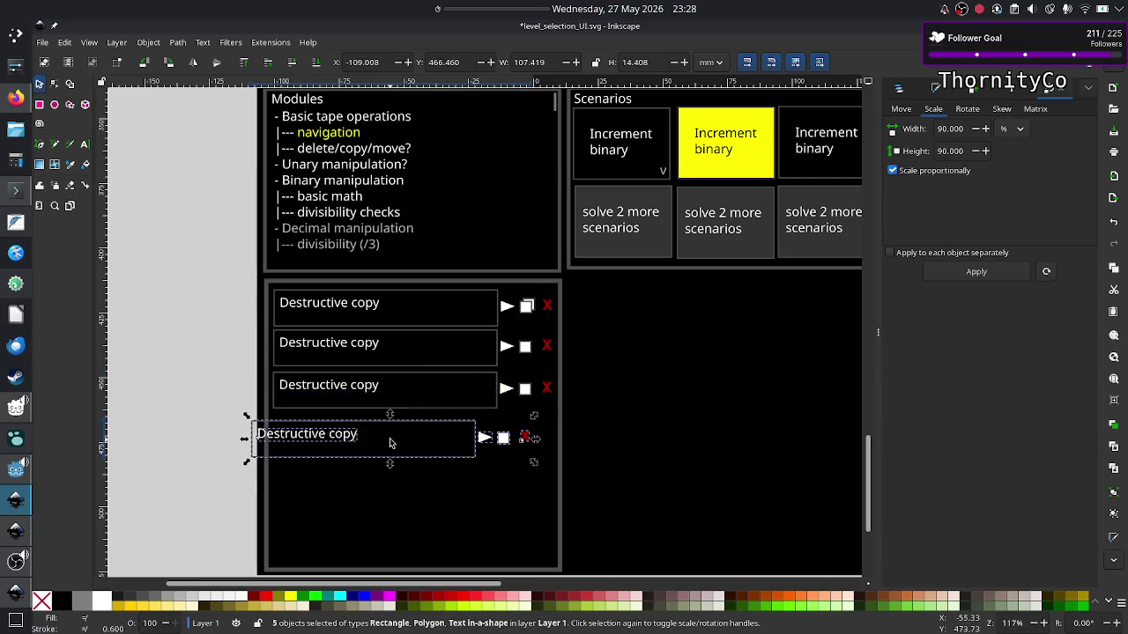
left_click_drag(376, 429, 401, 423)
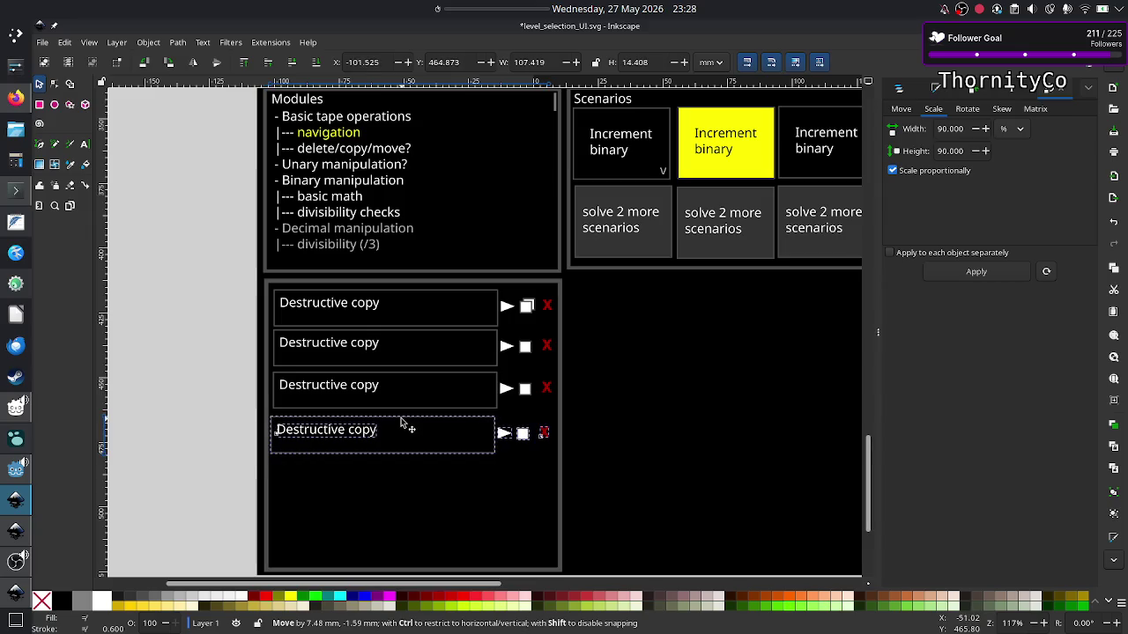
left_click_drag(400, 423, 404, 424)
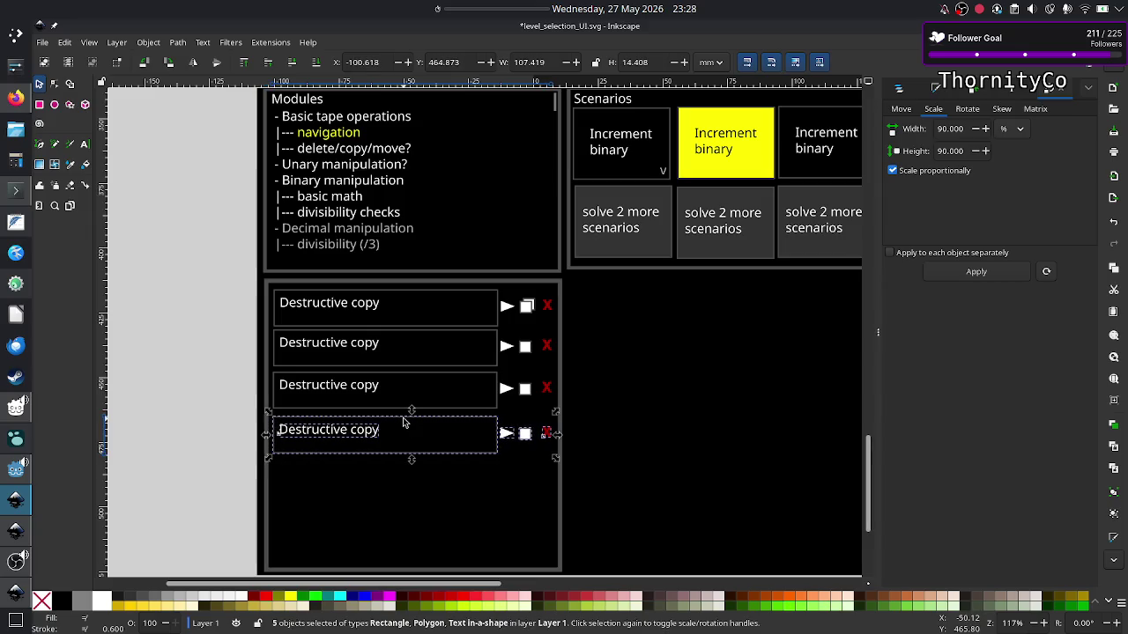
left_click(214, 458)
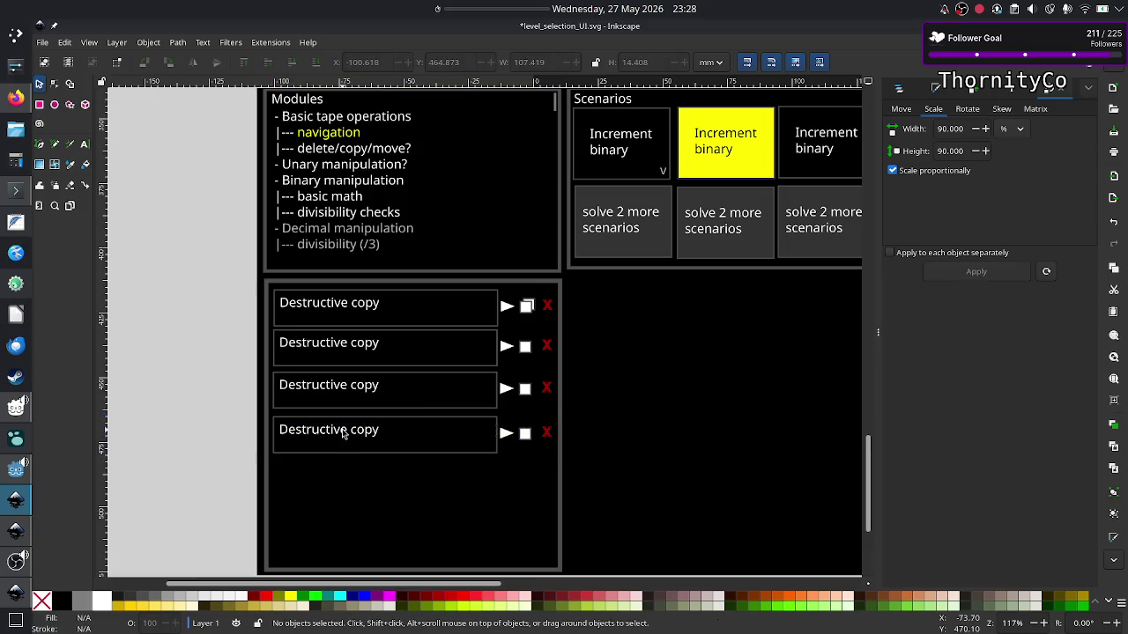
Scroll to the reference screenshot's design list showing New Design 1 and '+ New Design'.
scroll(612, 393, "right", 10)
scroll(612, 392, "up", 5)
scroll(612, 393, "right", 5)
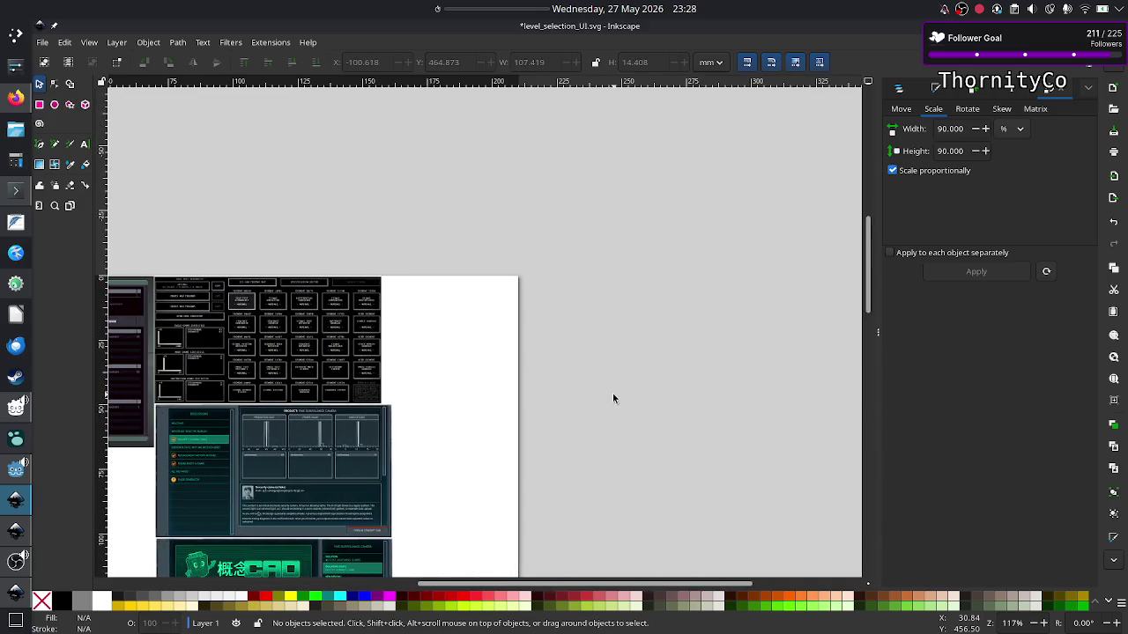
scroll(613, 396, "up", 2, "ctrl")
scroll(613, 396, "up", 2, "ctrl")
scroll(613, 397, "up", 3, "ctrl")
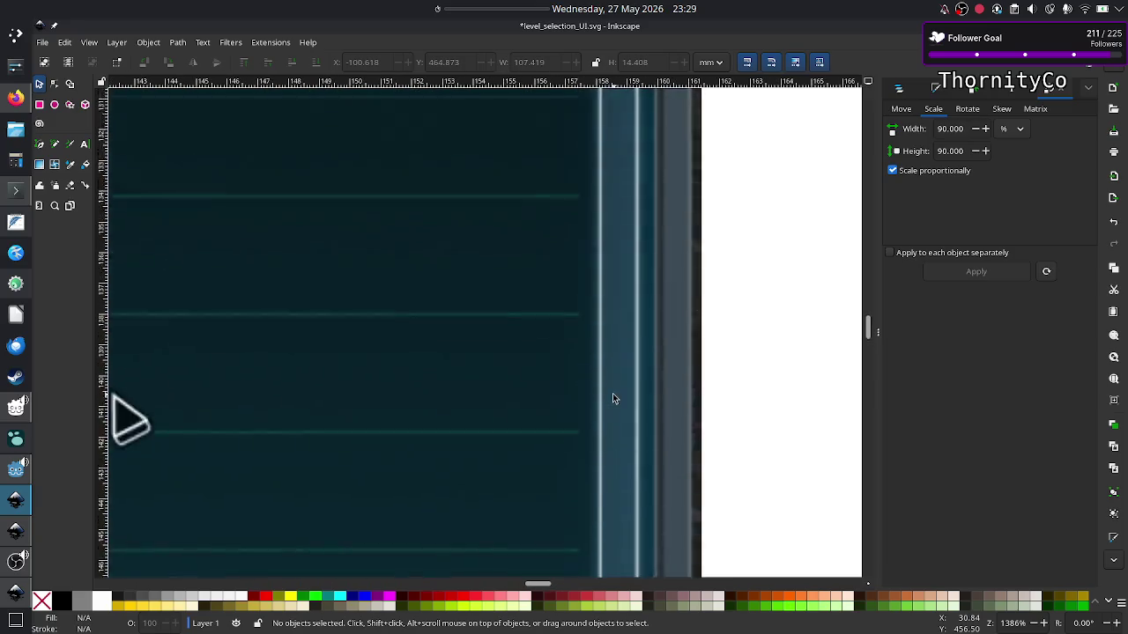
scroll(614, 399, "left", 5)
scroll(614, 399, "up", 5)
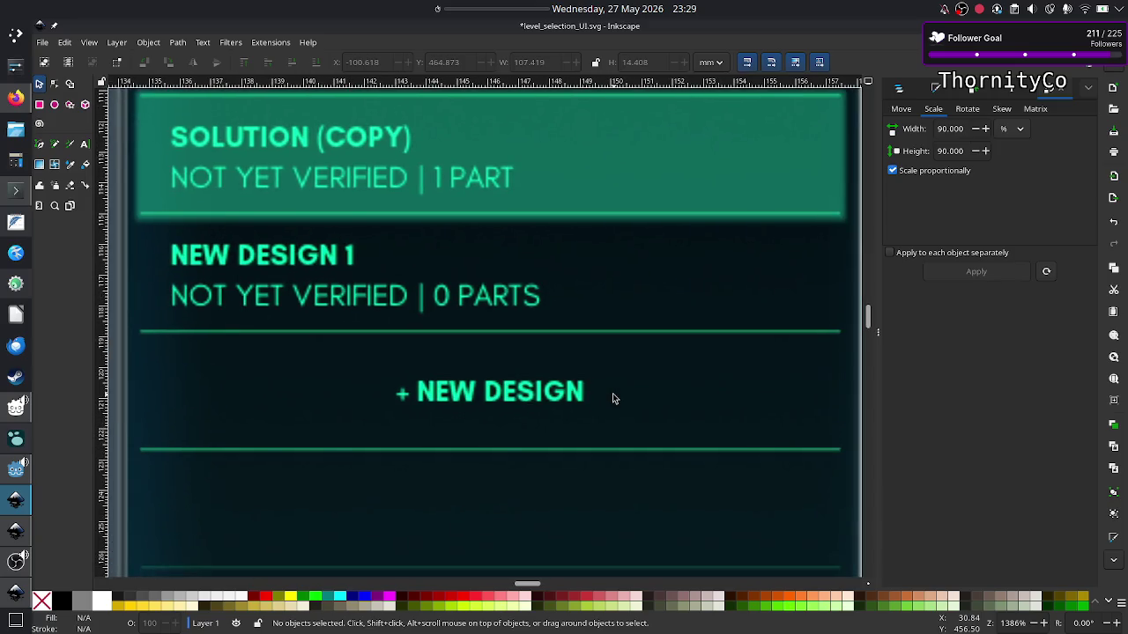
scroll(614, 399, "up", 2)
scroll(614, 399, "left", 5)
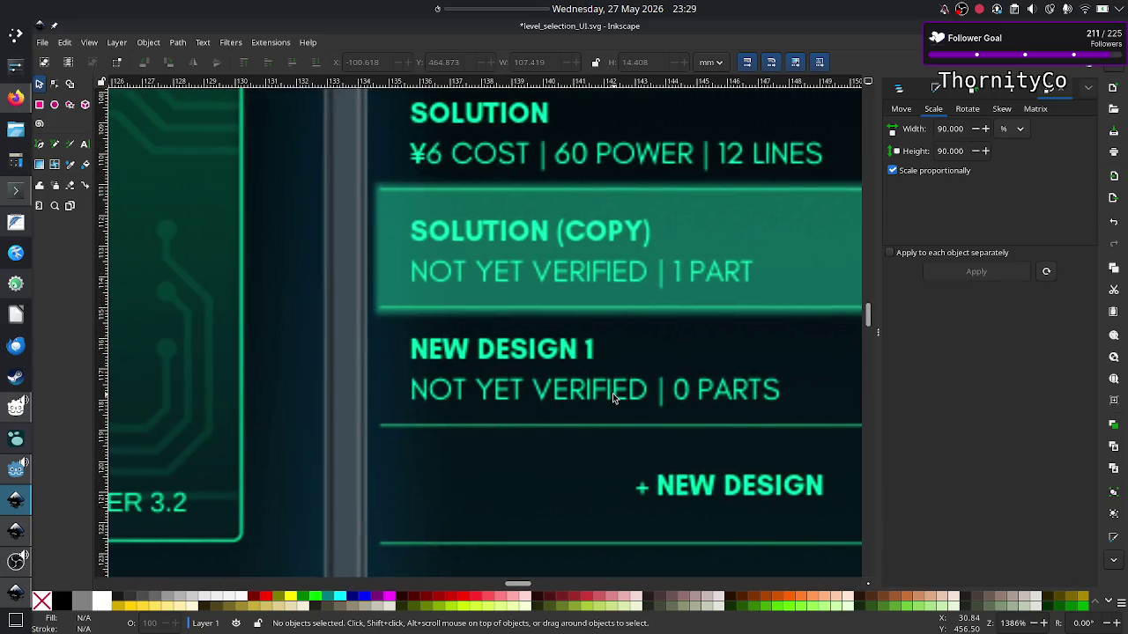
scroll(614, 399, "right", 4)
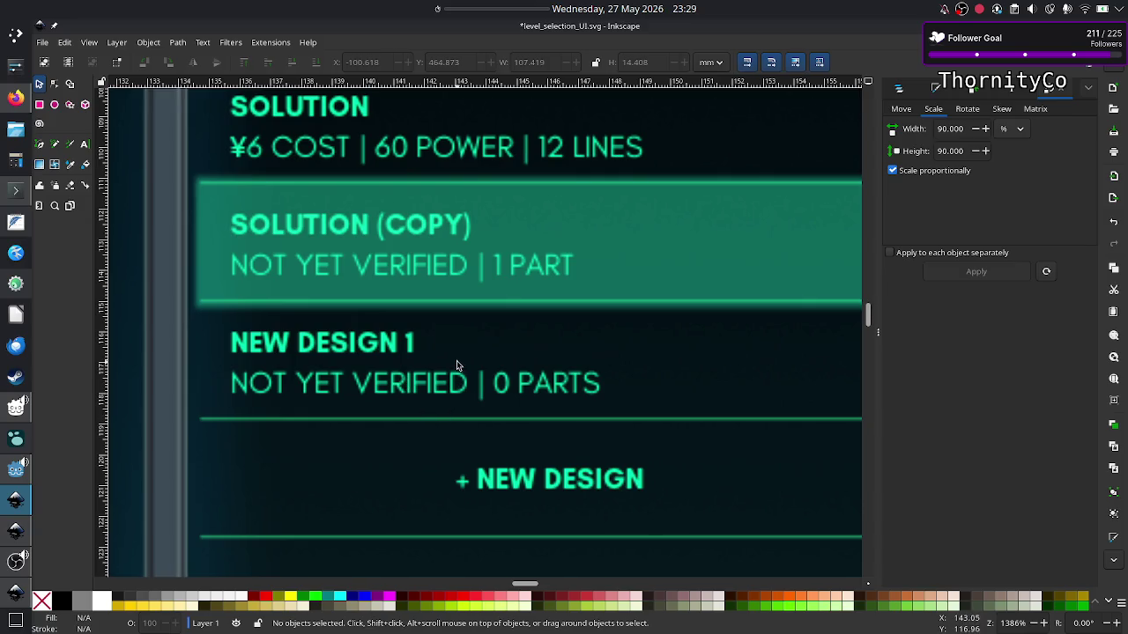
scroll(418, 350, "down", 5)
scroll(419, 350, "down", 3)
scroll(419, 350, "down", 5)
scroll(418, 351, "down", 2)
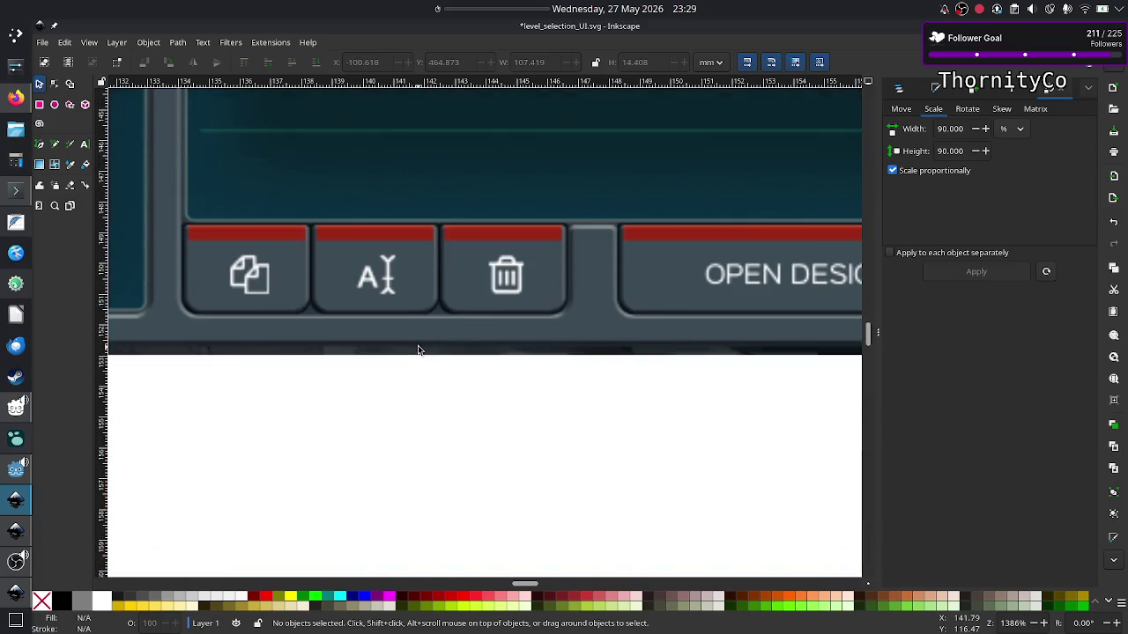
scroll(414, 245, "up", 5)
scroll(414, 245, "up", 4)
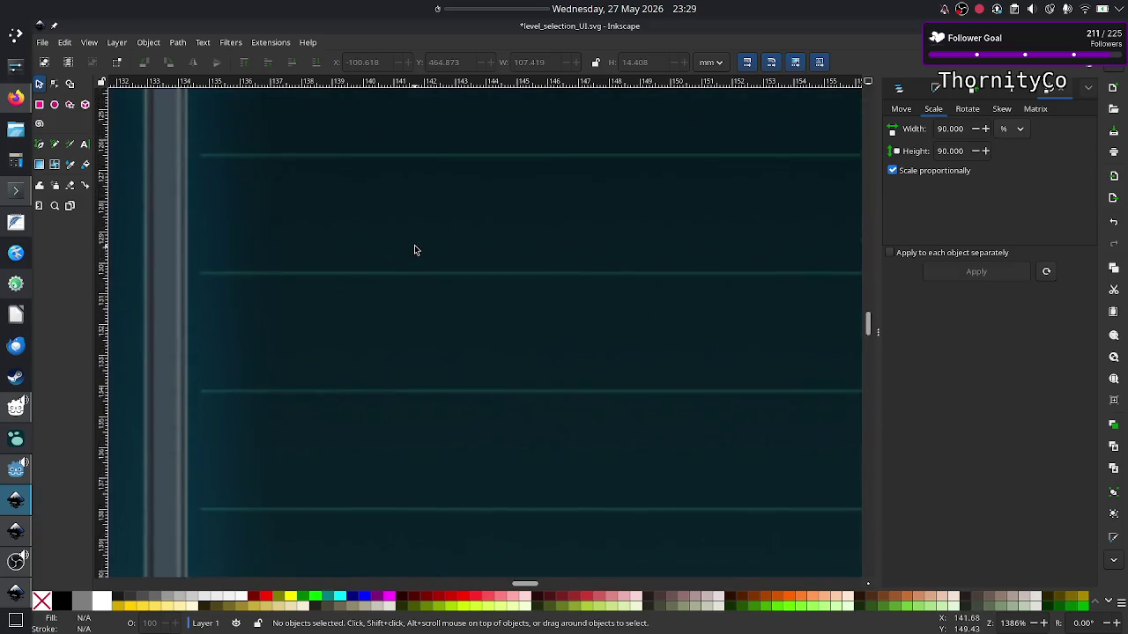
scroll(414, 245, "up", 5)
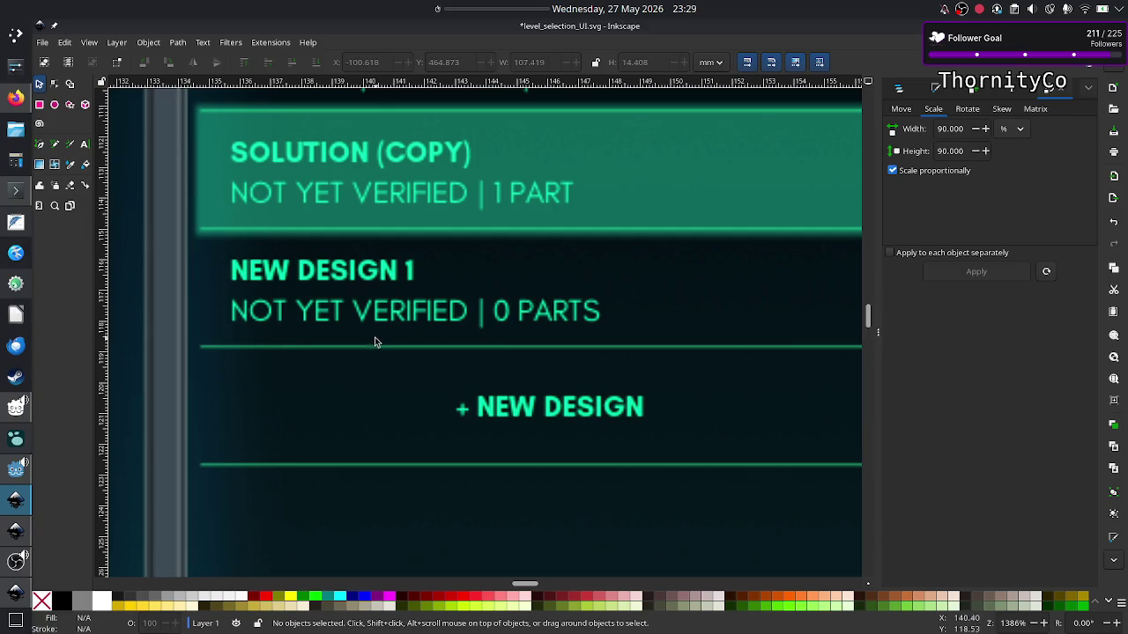
scroll(379, 373, "down", 2)
scroll(379, 373, "down", 5)
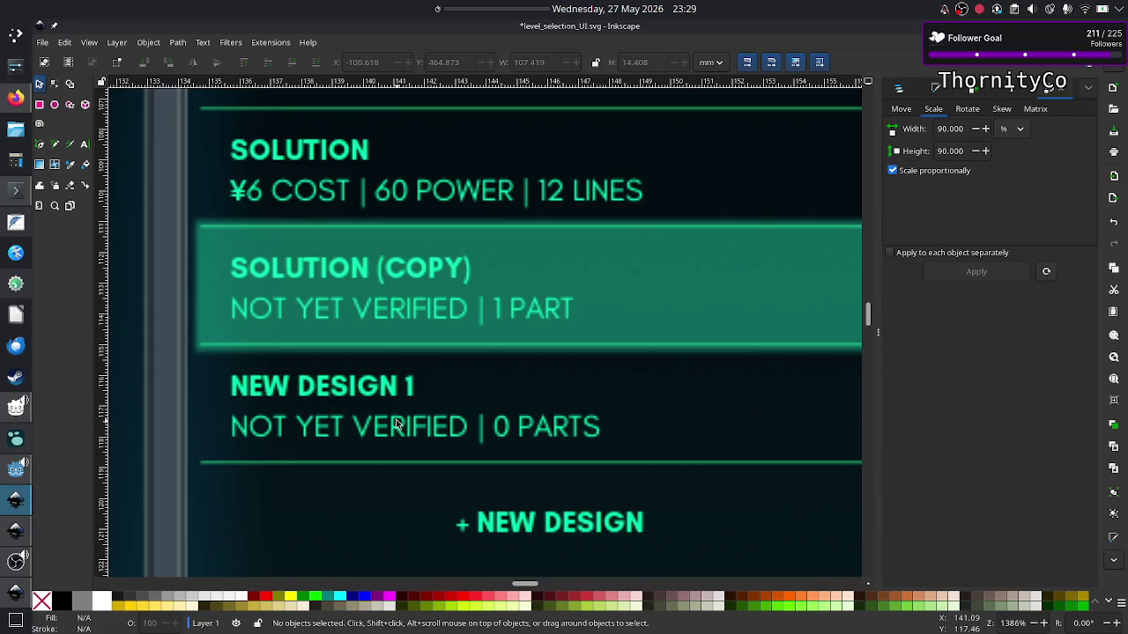
scroll(355, 452, "down", 3)
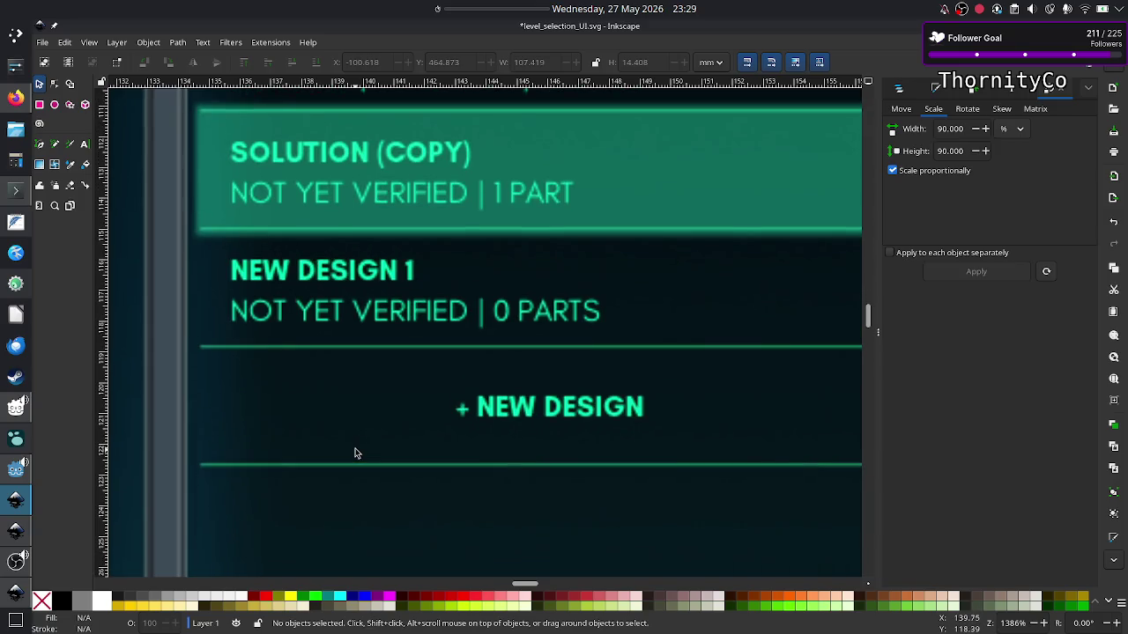
scroll(356, 454, "up", 1)
scroll(355, 453, "down", 8)
scroll(355, 453, "down", 5)
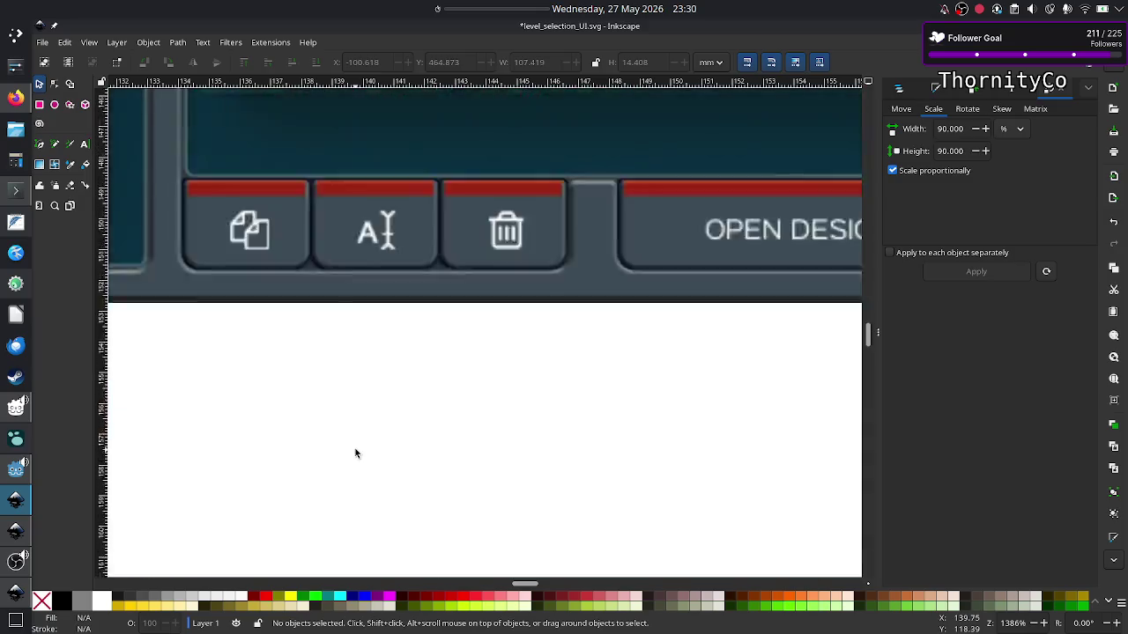
scroll(355, 453, "down", 5)
scroll(355, 453, "down", 3)
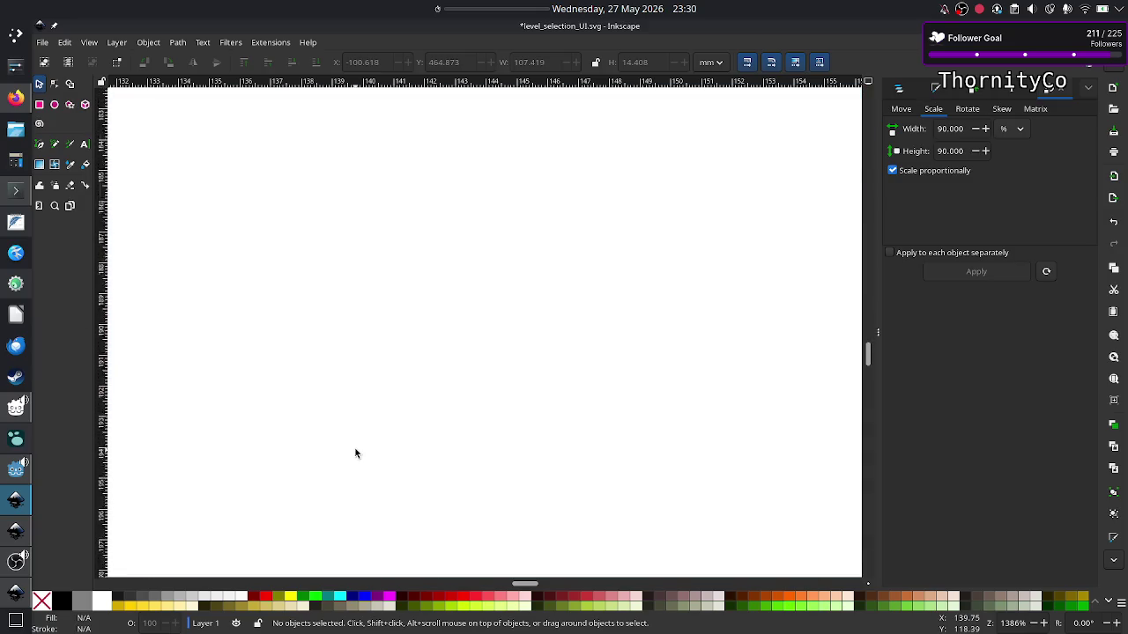
scroll(354, 453, "up", 3)
scroll(354, 452, "up", 5)
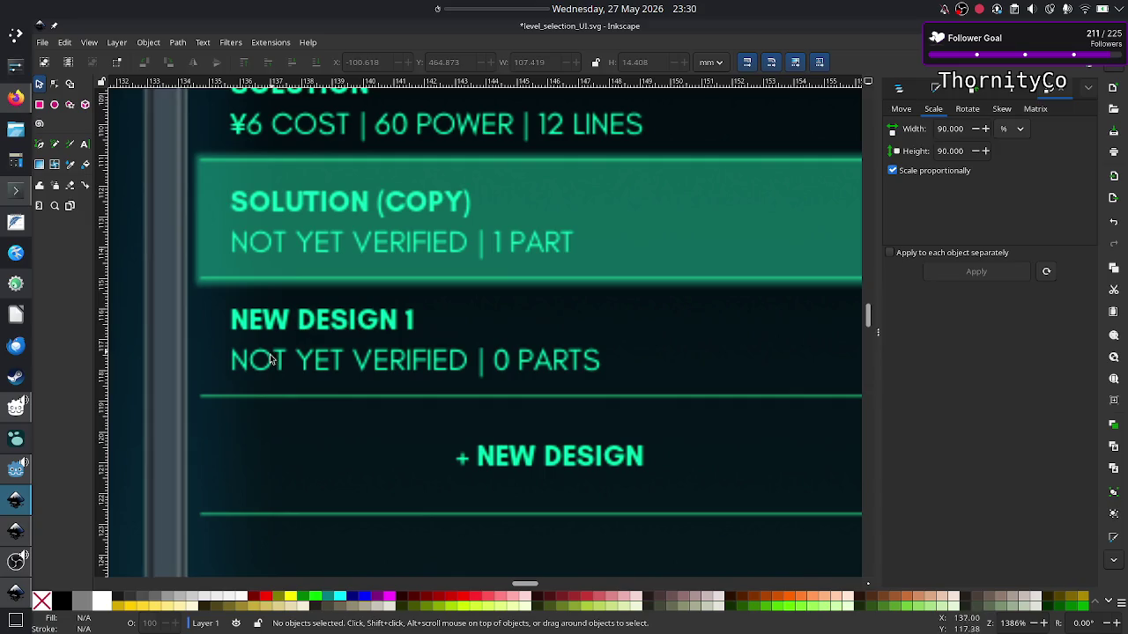
scroll(355, 416, "down", 3)
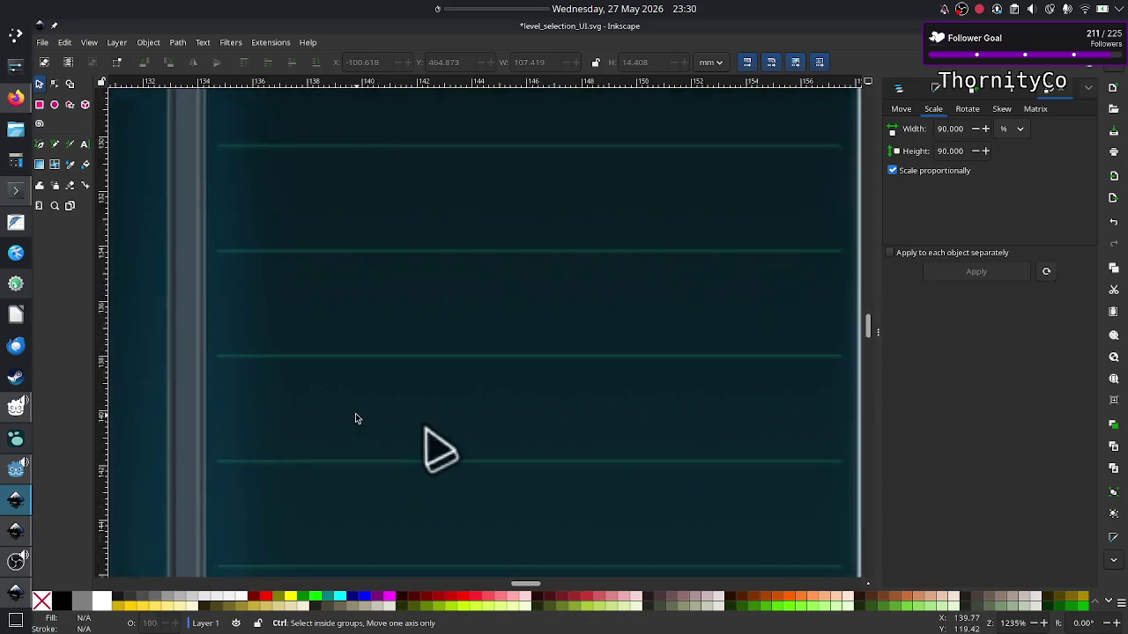
Navigate back to the four Destructive copy rows and select the third row's label.
scroll(356, 415, "down", 4, "ctrl")
scroll(355, 418, "left", 2)
scroll(355, 418, "left", 4)
scroll(355, 419, "left", 4)
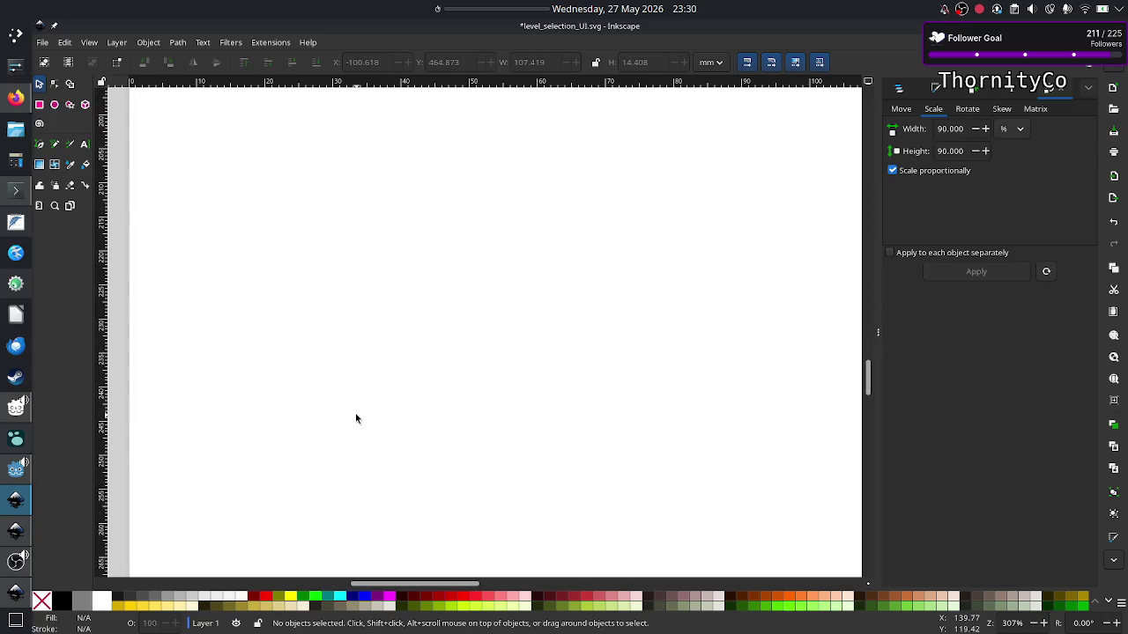
scroll(355, 419, "down", 5)
scroll(355, 419, "down", 5)
scroll(355, 418, "down", 2)
scroll(355, 419, "down", 3)
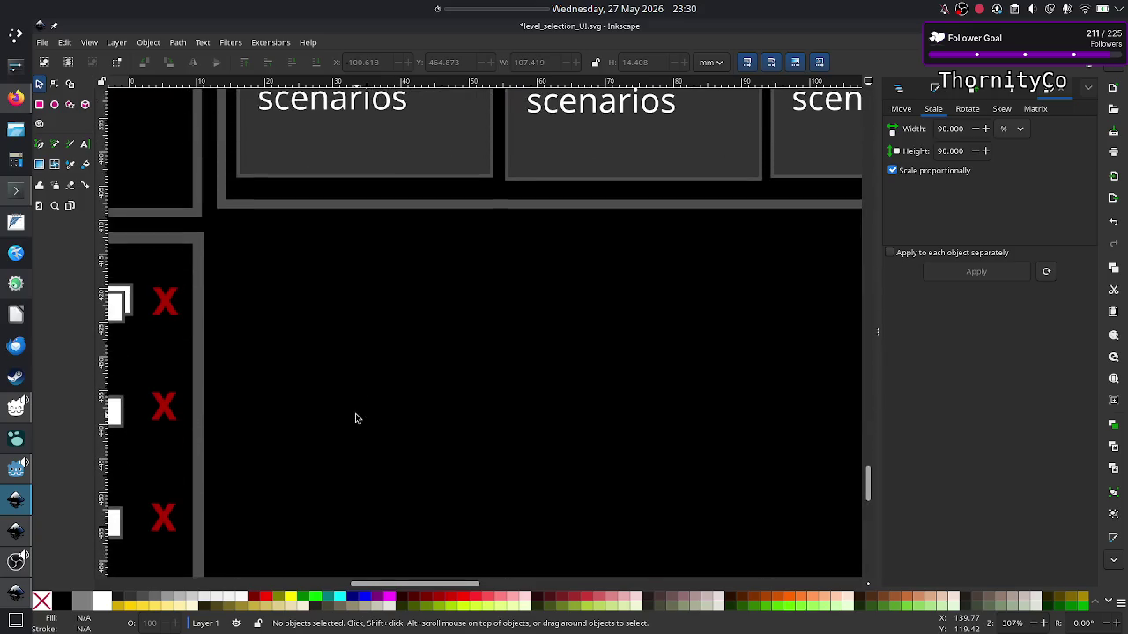
scroll(355, 418, "left", 5)
scroll(355, 418, "left", 6)
scroll(355, 419, "left", 1)
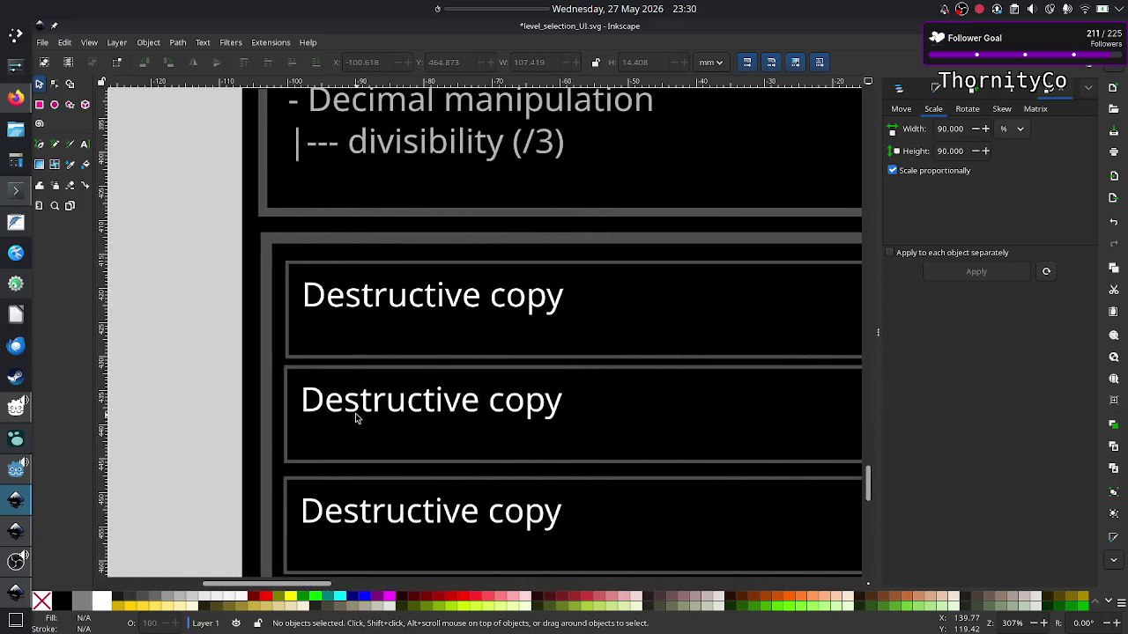
scroll(355, 418, "down", 1)
scroll(355, 418, "down", 3)
scroll(355, 419, "right", 3)
scroll(355, 419, "right", 1)
scroll(355, 419, "down", 1)
scroll(355, 418, "up", 3)
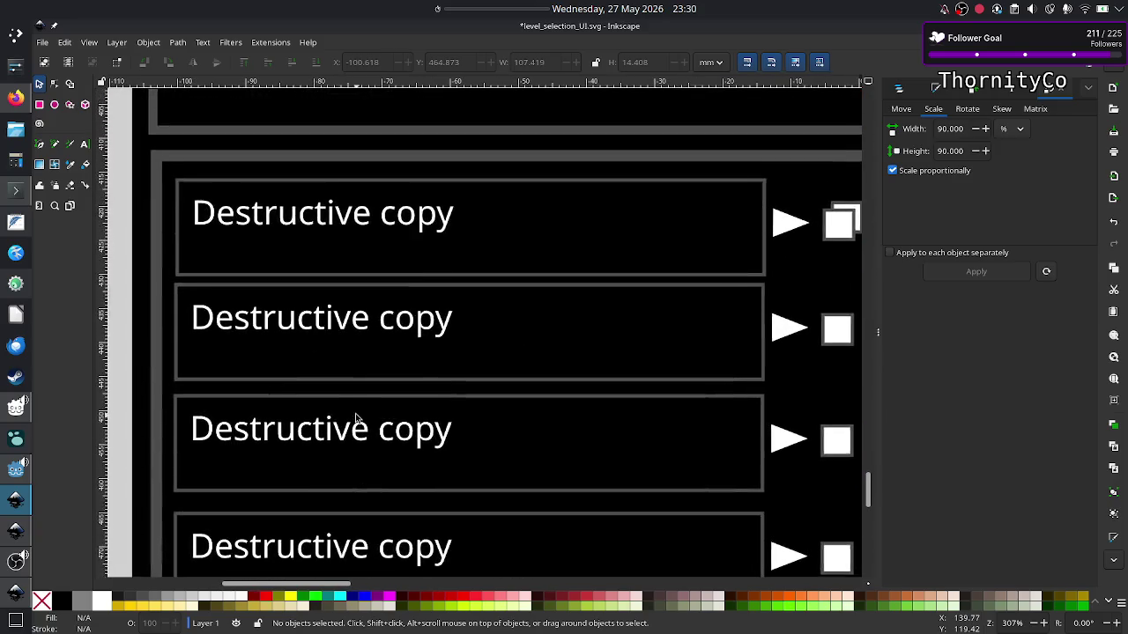
scroll(355, 418, "down", 2)
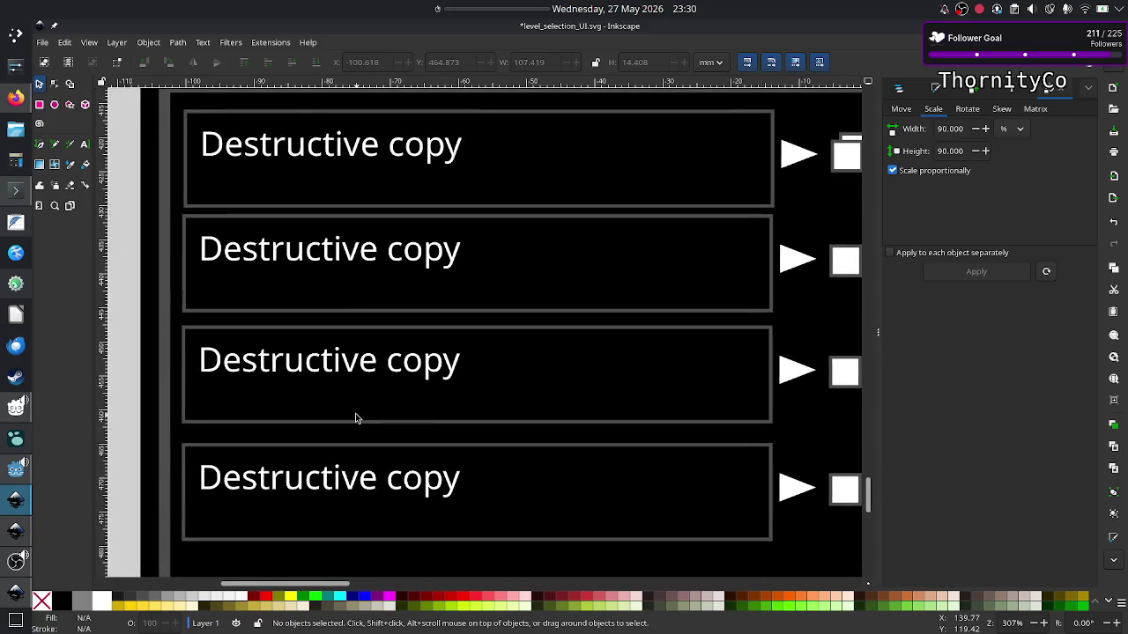
left_click(375, 364)
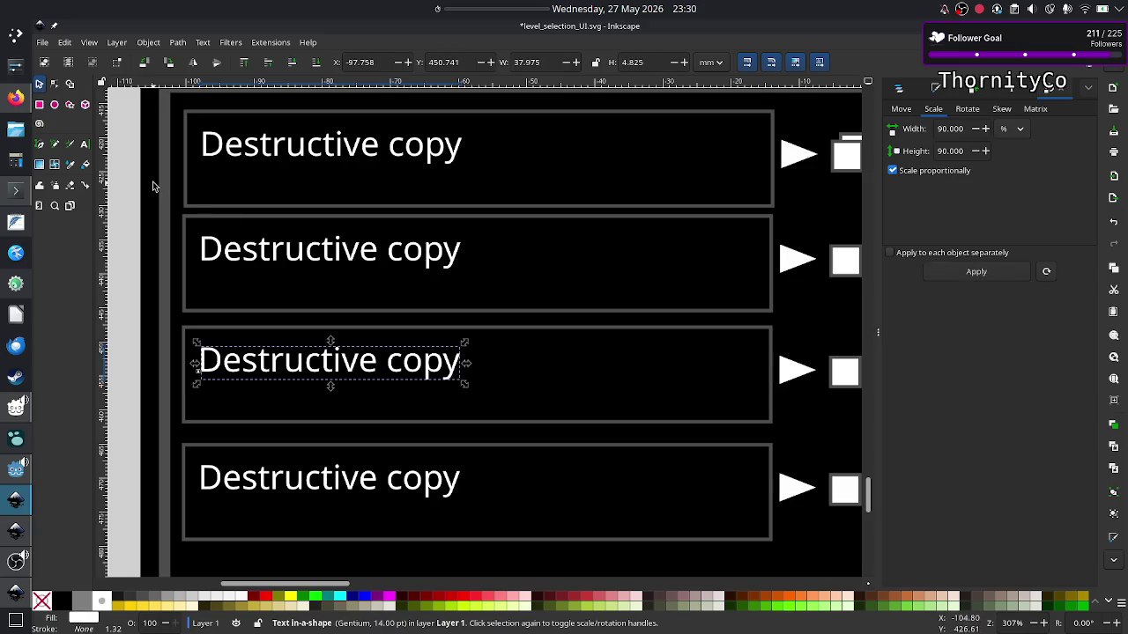
Change the third row's label from 'Destructive copy' to 'New program 1'.
left_click(86, 145)
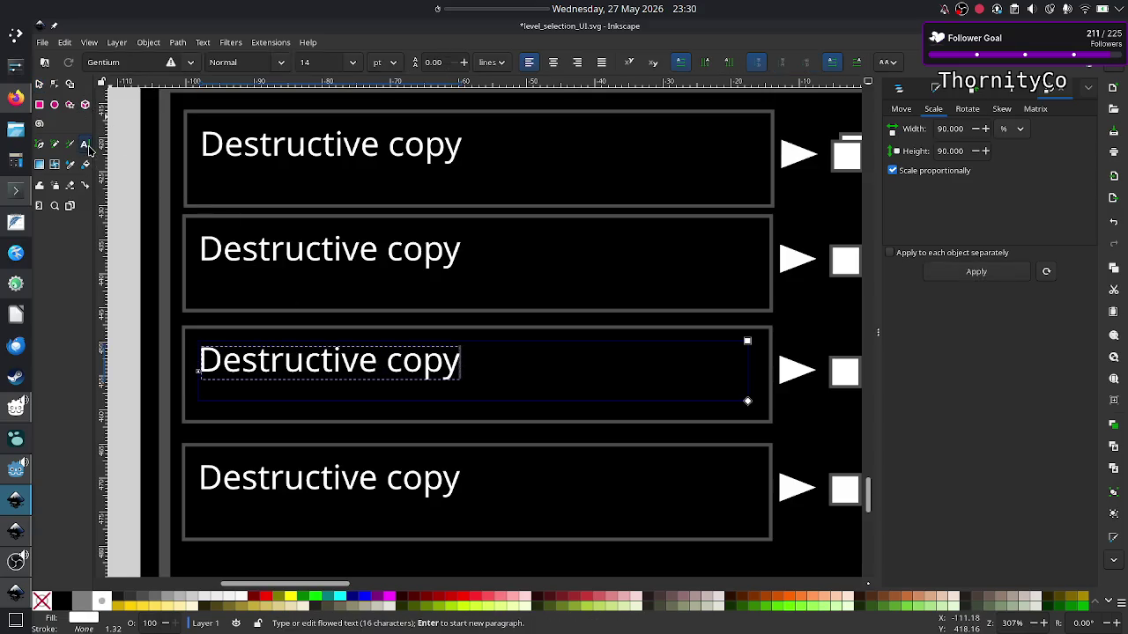
key("BackSpace")
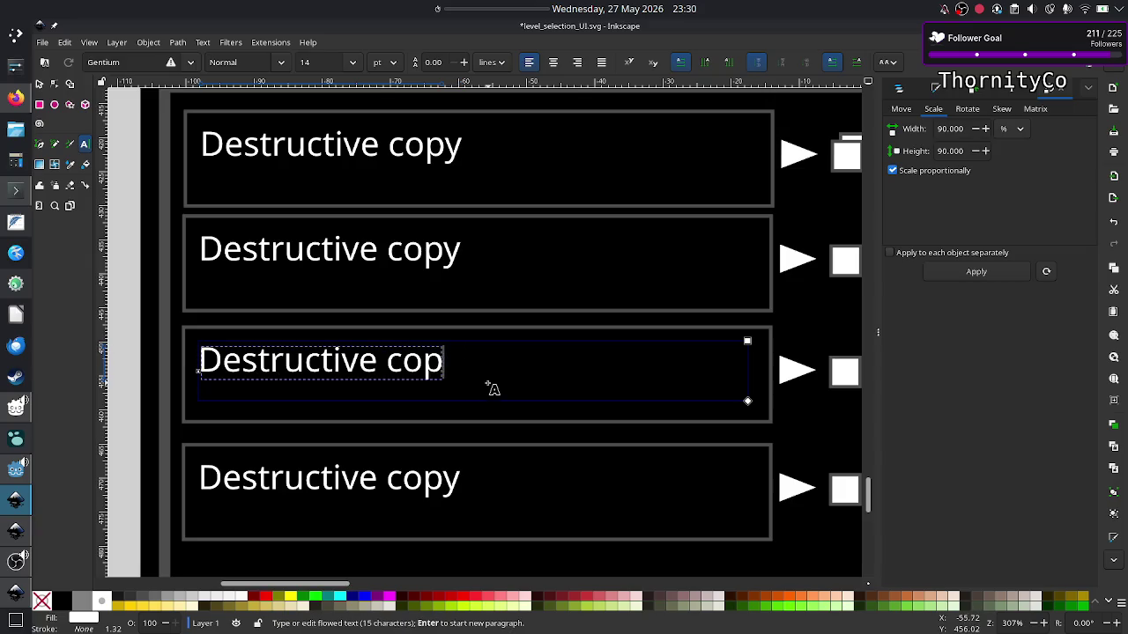
key("BackSpace")
key("BackSpace")
key("BackSpace")
key("BackSpace")
key("BackSpace")
key("BackSpace")
key("BackSpace")
key("BackSpace")
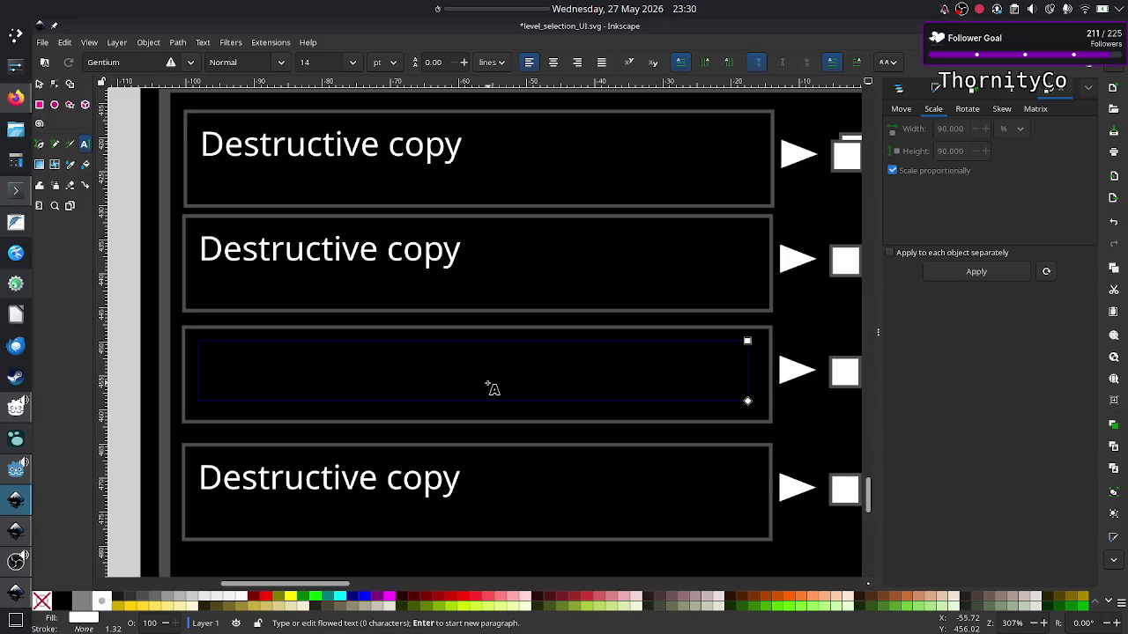
type("New program 1")
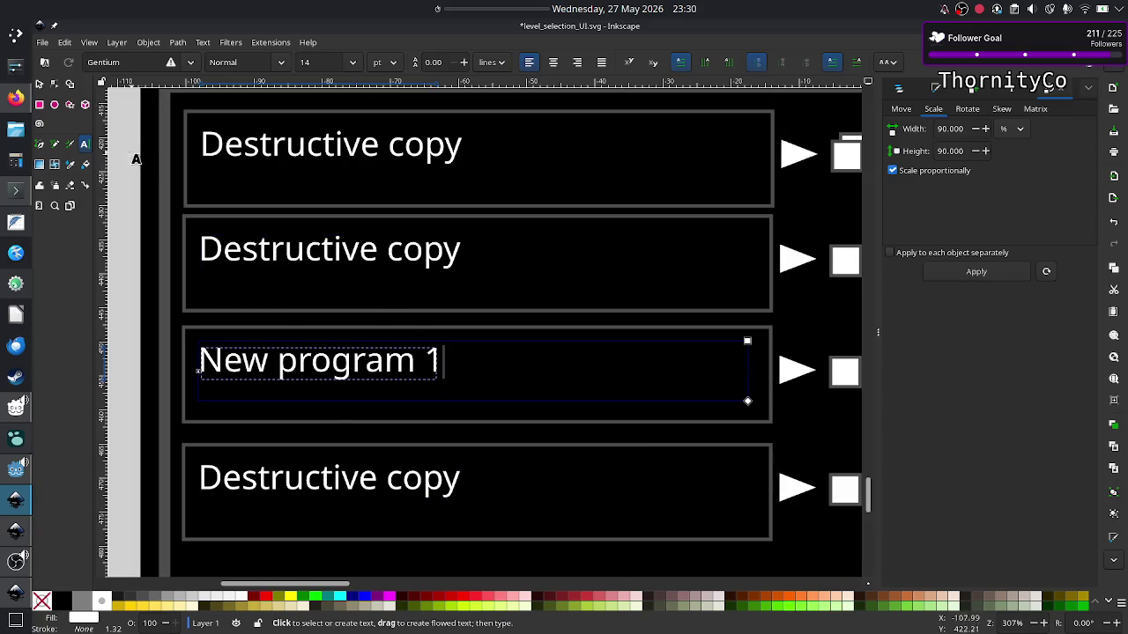
left_click(39, 87)
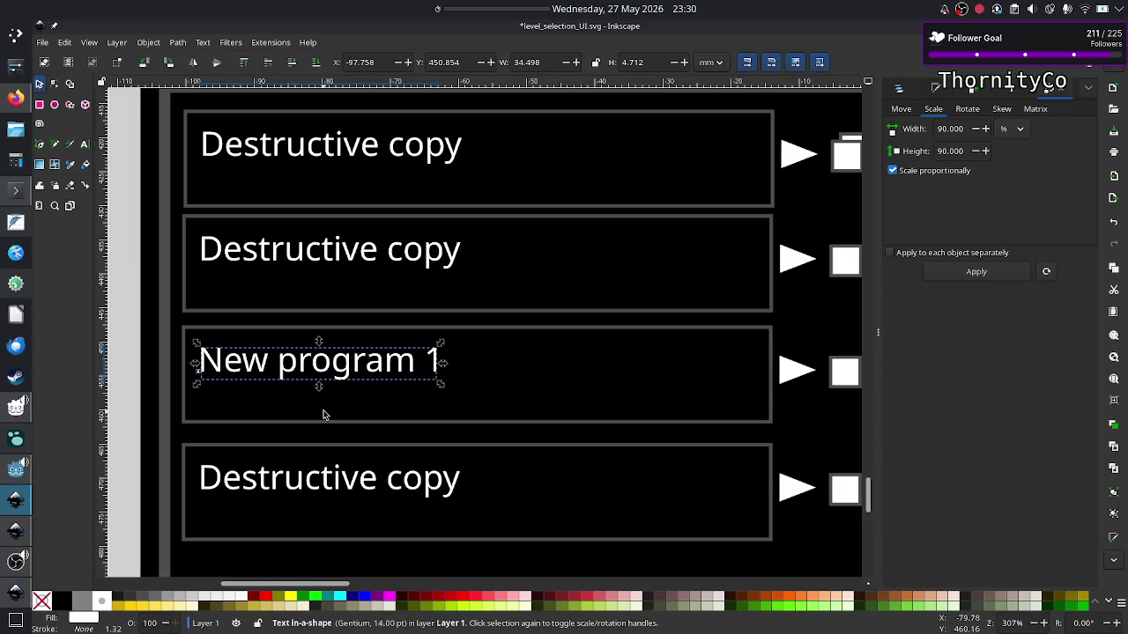
left_click(373, 480)
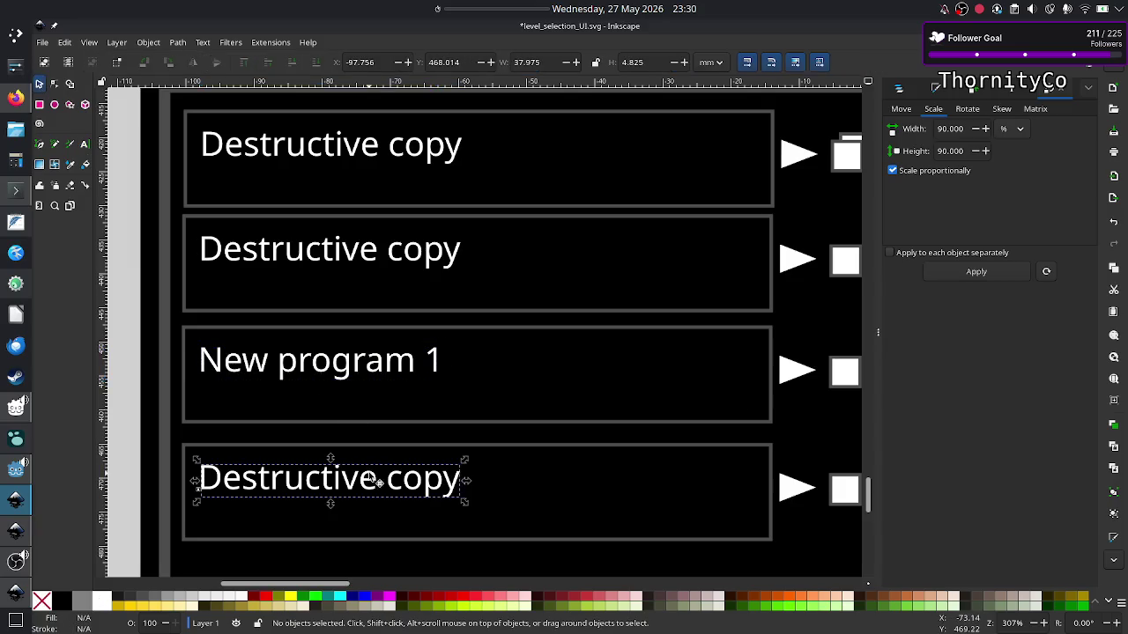
Delete the bottom row's label, play triangle, copy square and red X, leaving only its box.
key("Delete")
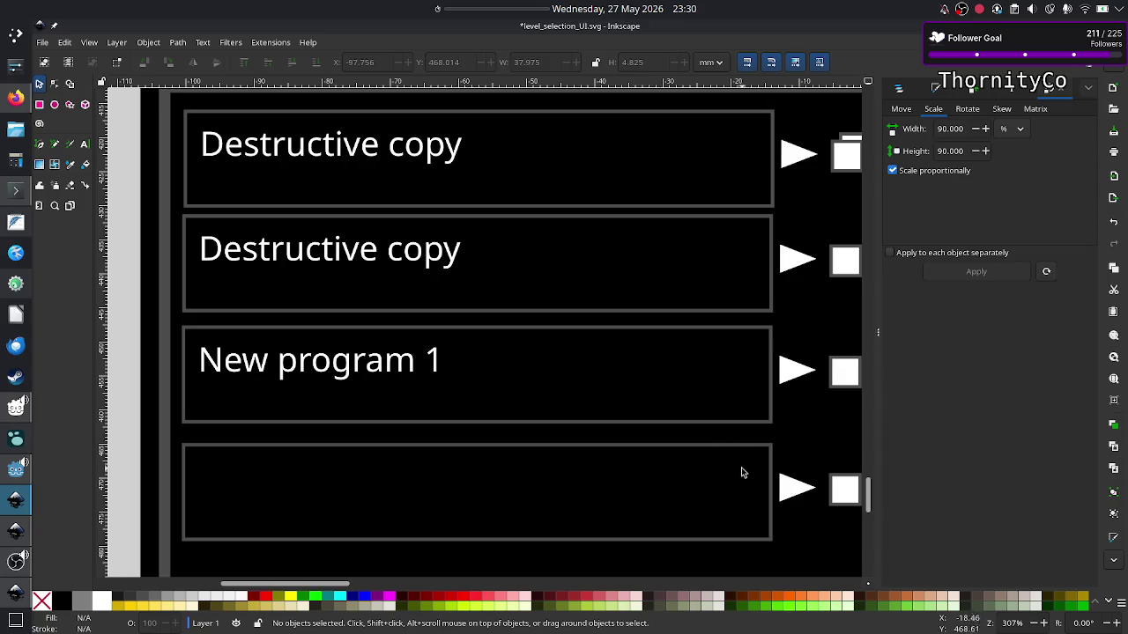
left_click(790, 494)
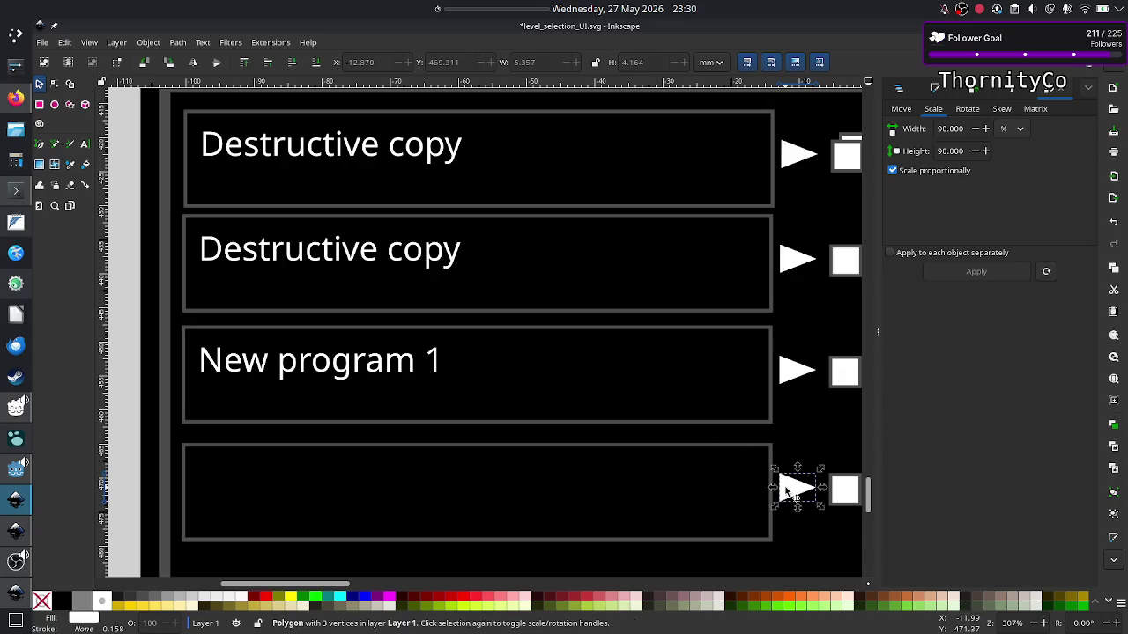
scroll(682, 497, "right", 4)
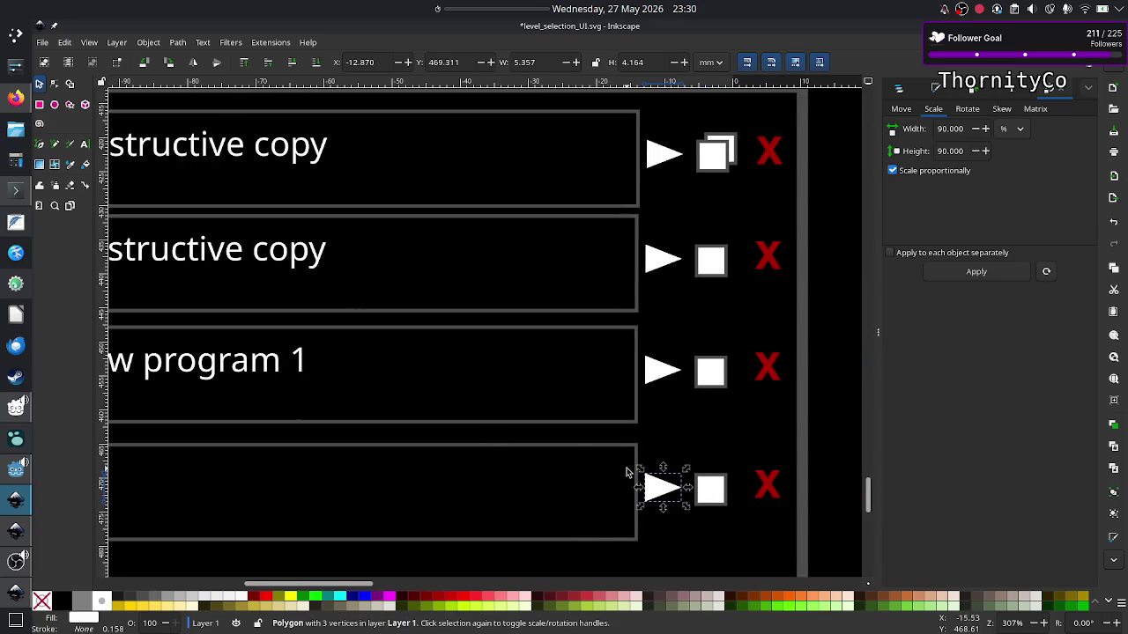
key("Delete")
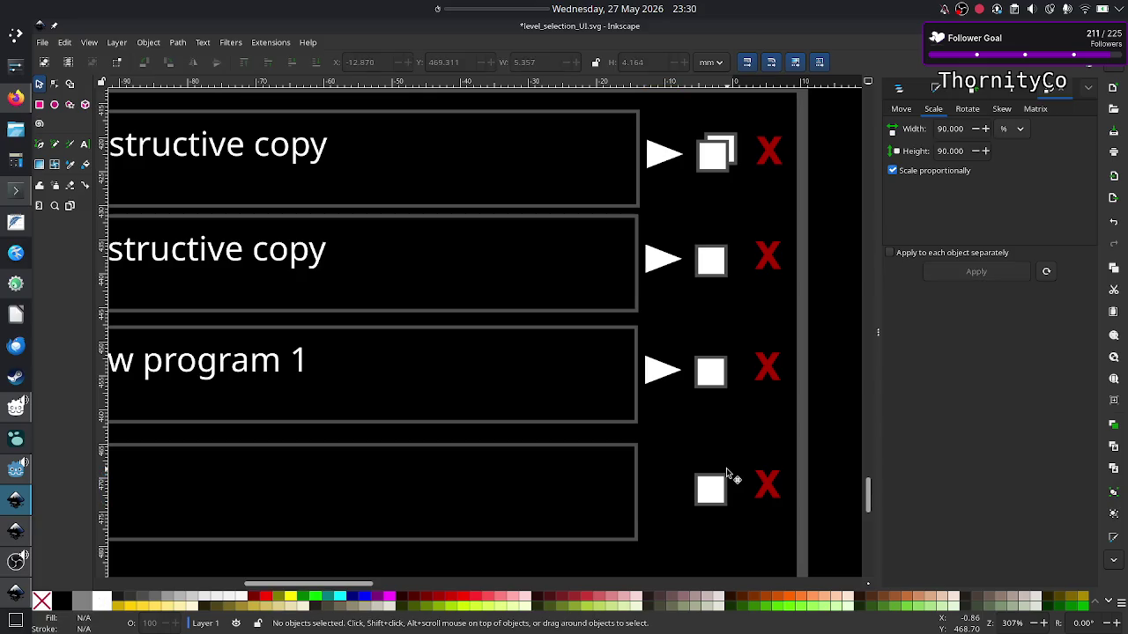
left_click(711, 489)
key("Delete")
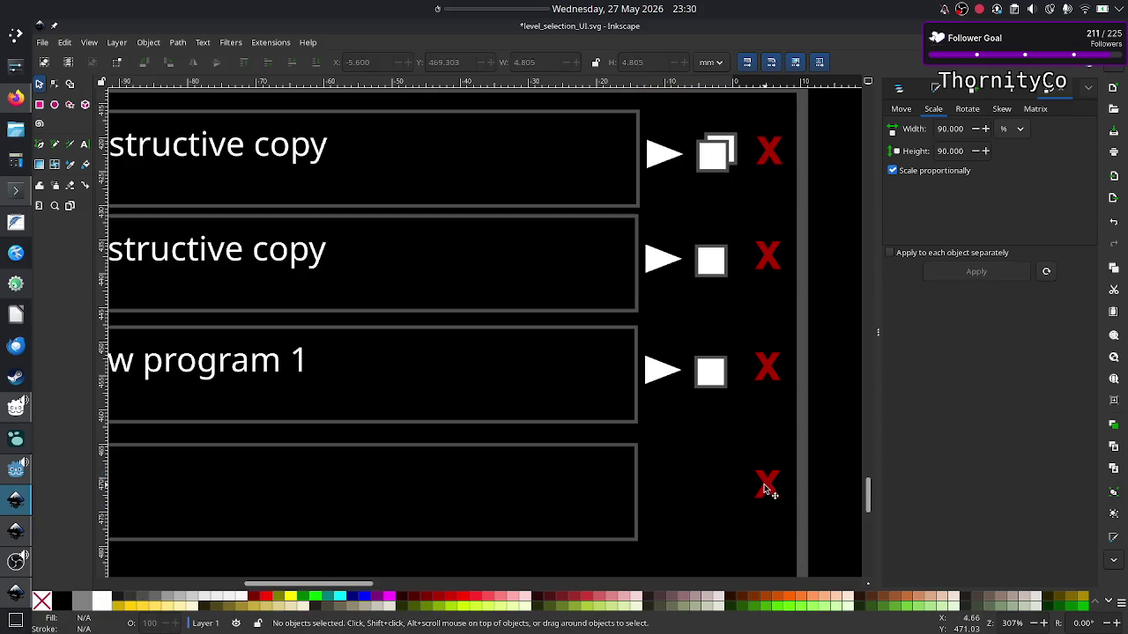
left_click(765, 486)
key("Delete")
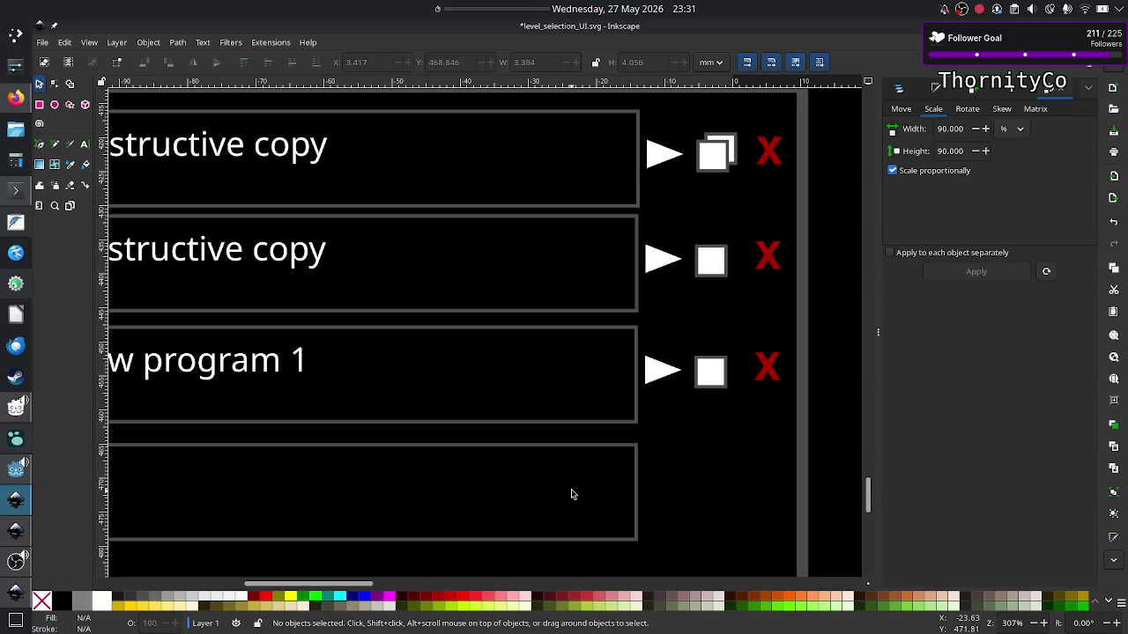
scroll(571, 493, "up", 3)
Scroll to the reference self-test panel to study its Create New Program buttons.
scroll(571, 493, "down", 4)
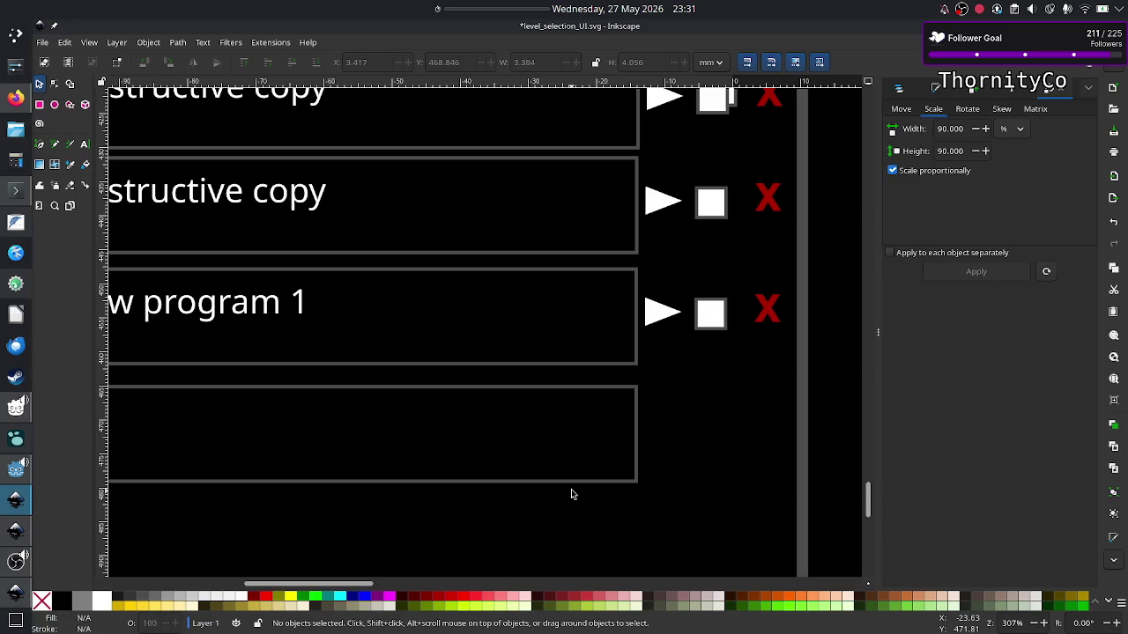
scroll(571, 494, "up", 5)
scroll(571, 494, "up", 5)
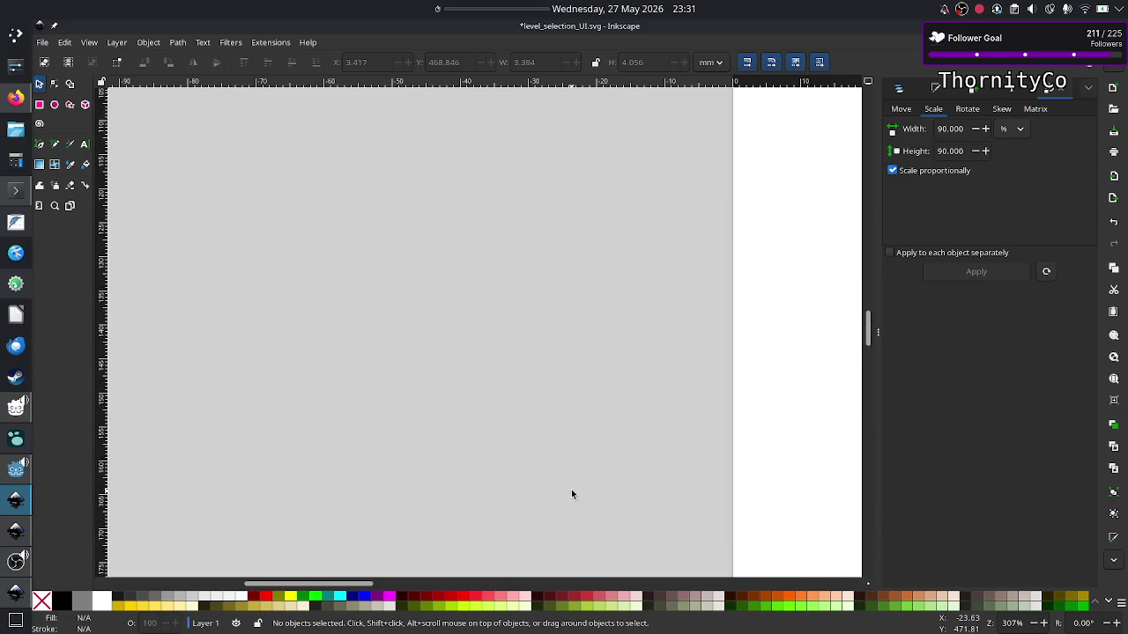
scroll(571, 494, "right", 3)
scroll(570, 495, "right", 3)
scroll(571, 495, "right", 5)
scroll(570, 494, "right", 2)
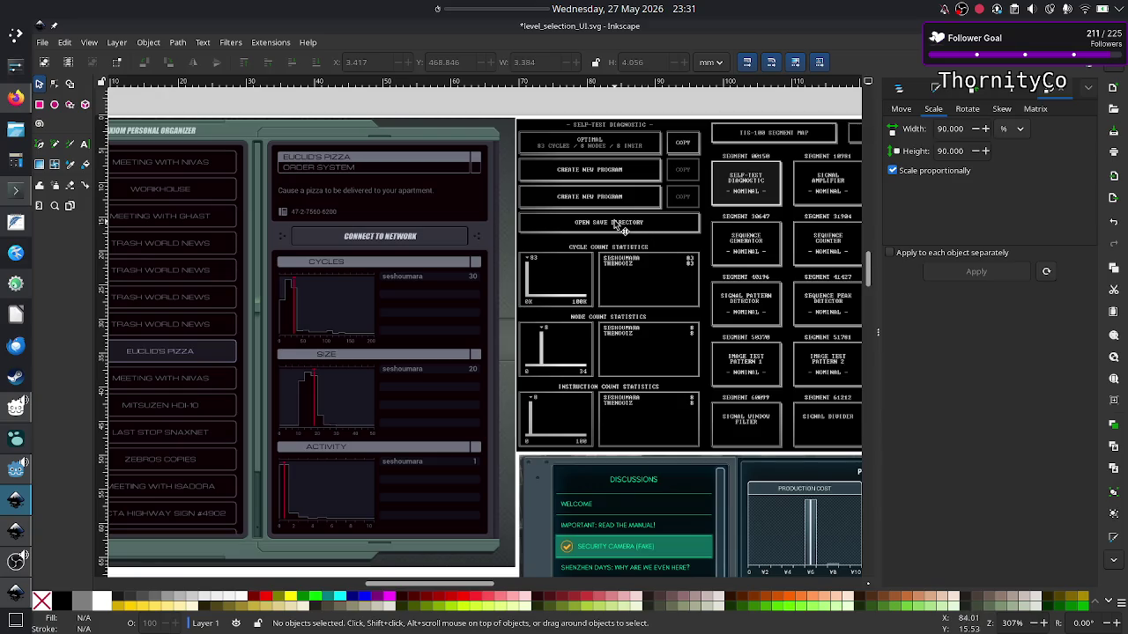
scroll(621, 226, "up", 2)
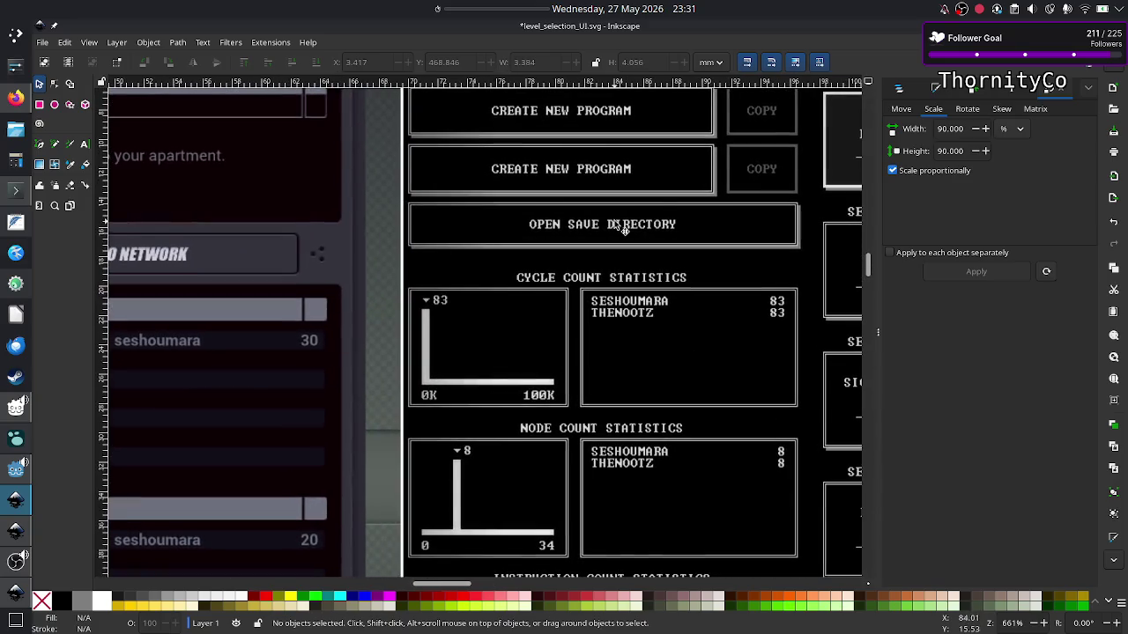
scroll(621, 227, "up", 2)
scroll(572, 238, "up", 1)
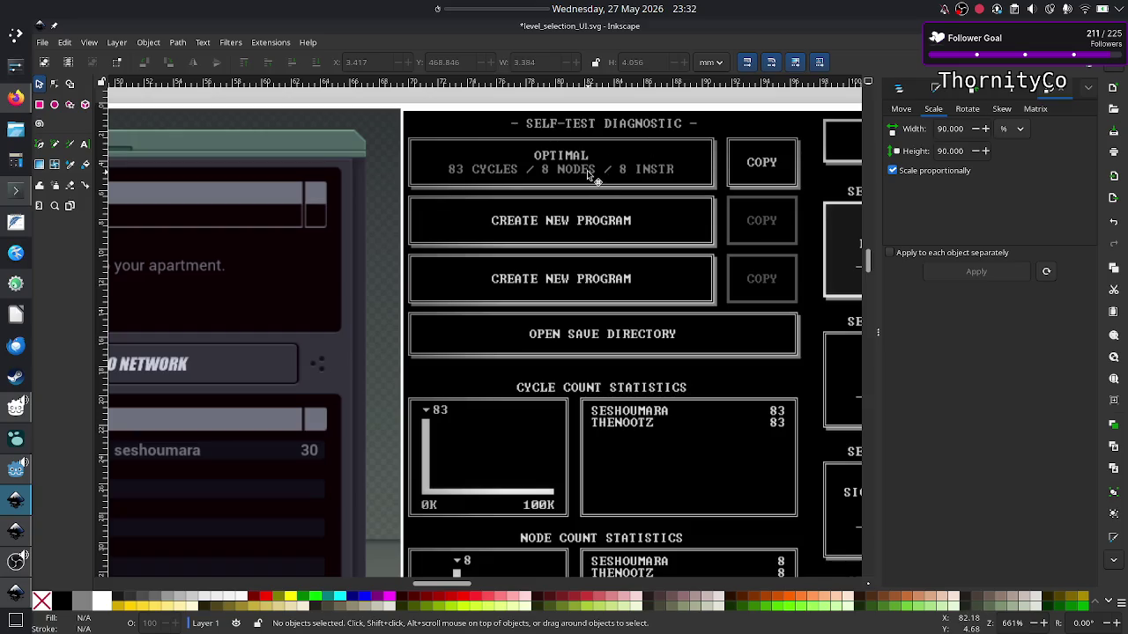
Scroll back to the programs panel with its Destructive copy, New program 1 and empty rows.
scroll(522, 328, "down", 5)
scroll(521, 333, "down", 10)
scroll(520, 332, "down", 5)
scroll(520, 333, "down", 4)
scroll(520, 332, "down", 3)
scroll(521, 332, "down", 3)
scroll(521, 331, "down", 2)
scroll(521, 331, "down", 5)
scroll(520, 331, "down", 3)
scroll(521, 331, "down", 3)
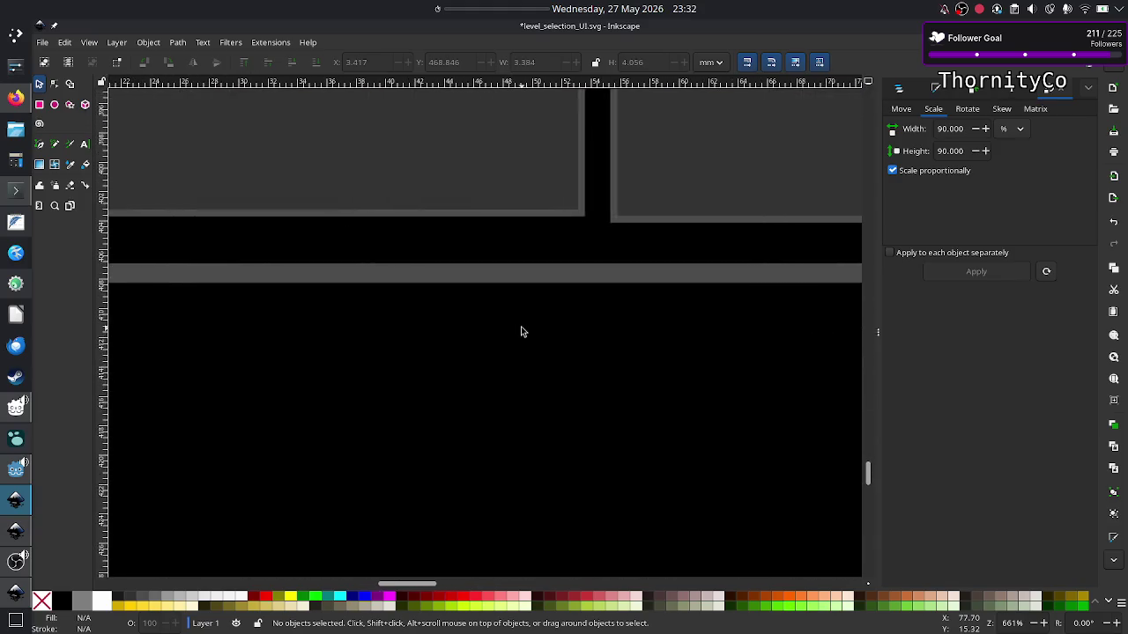
scroll(520, 331, "down", 5)
scroll(520, 331, "left", 10)
scroll(521, 331, "right", 3)
scroll(521, 331, "down", 5)
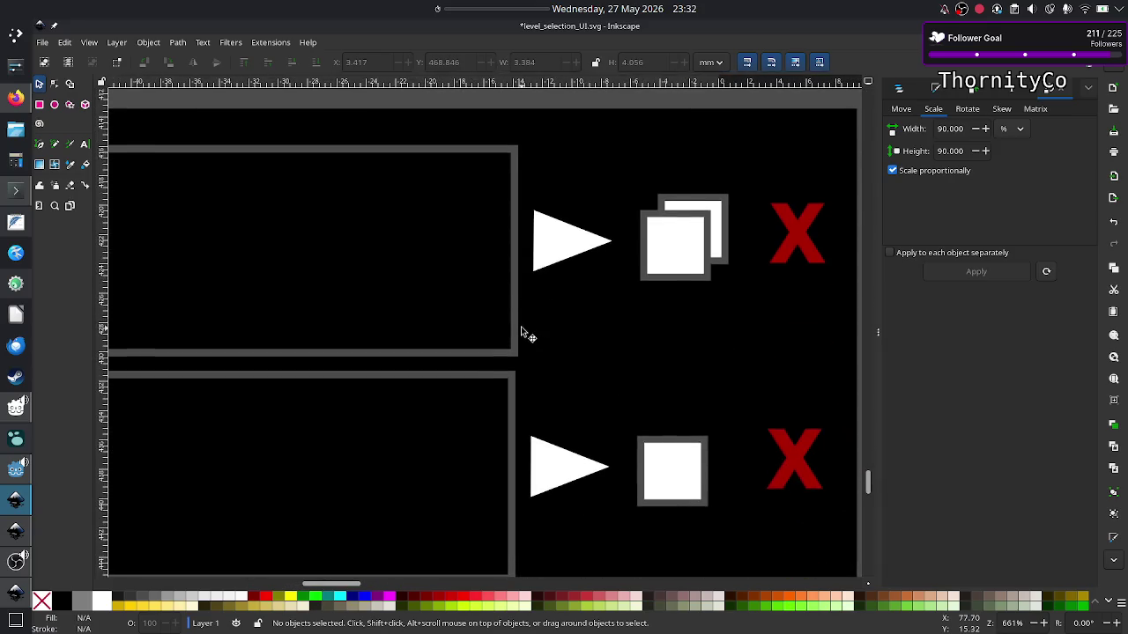
scroll(521, 332, "left", 5)
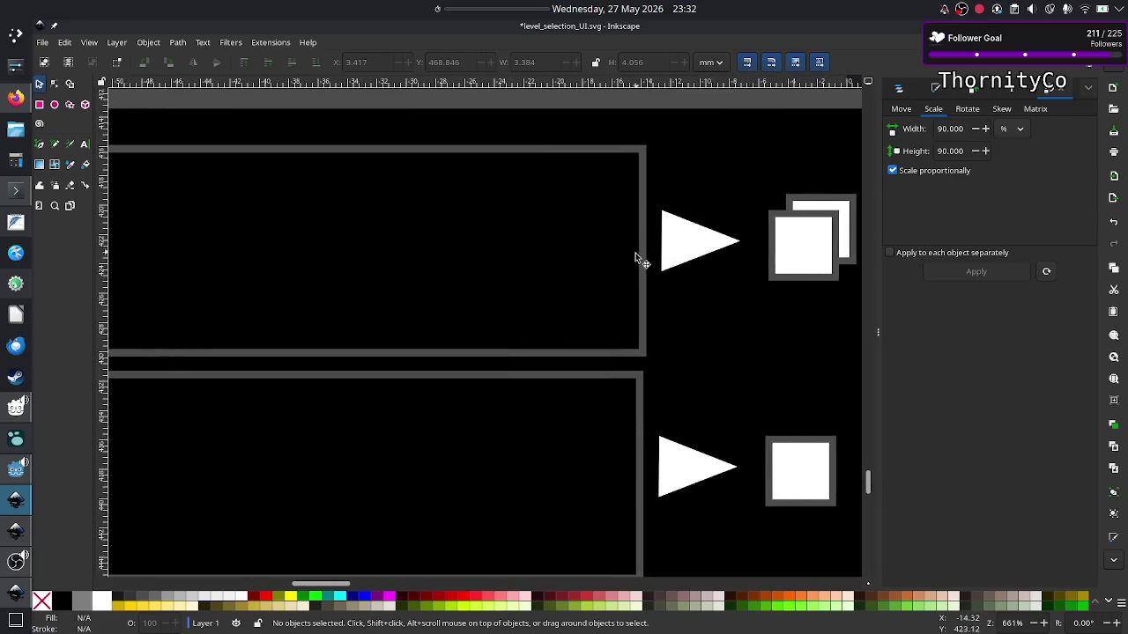
scroll(520, 267, "left", 1)
scroll(520, 267, "left", 10)
scroll(520, 267, "left", 6)
scroll(519, 268, "left", 10)
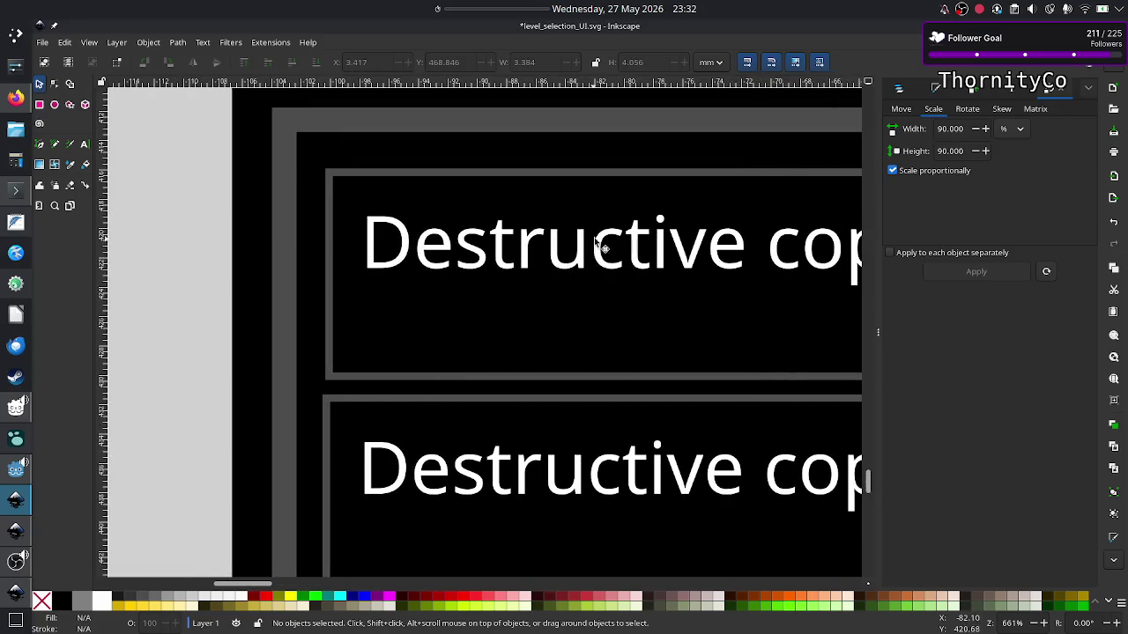
scroll(614, 236, "down", 2, "ctrl")
scroll(614, 236, "down", 2, "ctrl")
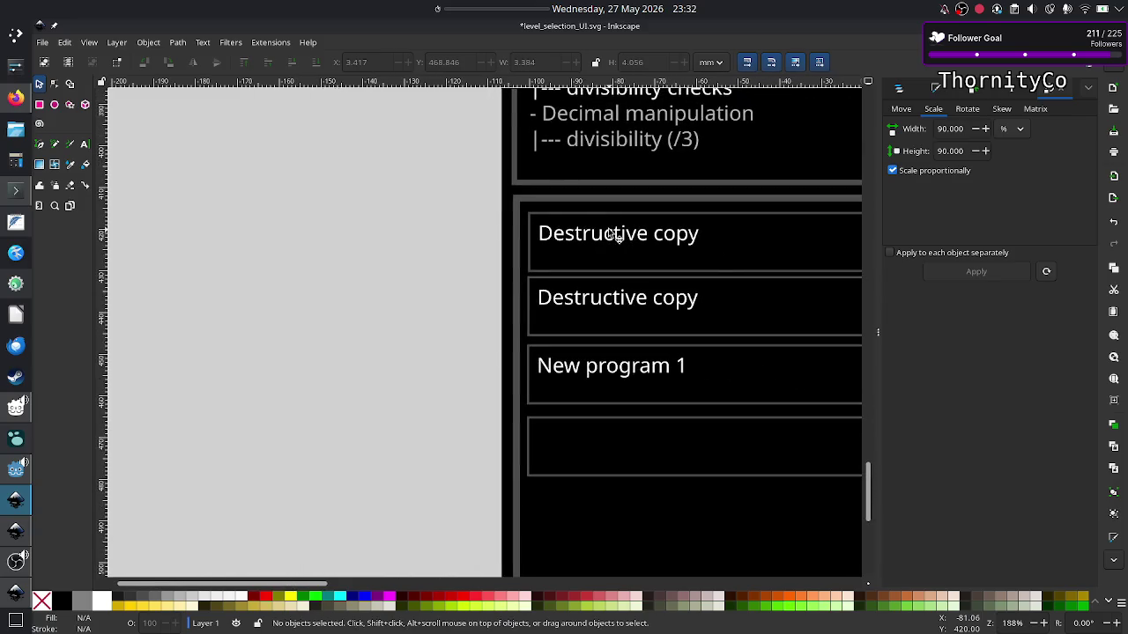
scroll(611, 235, "right", 5)
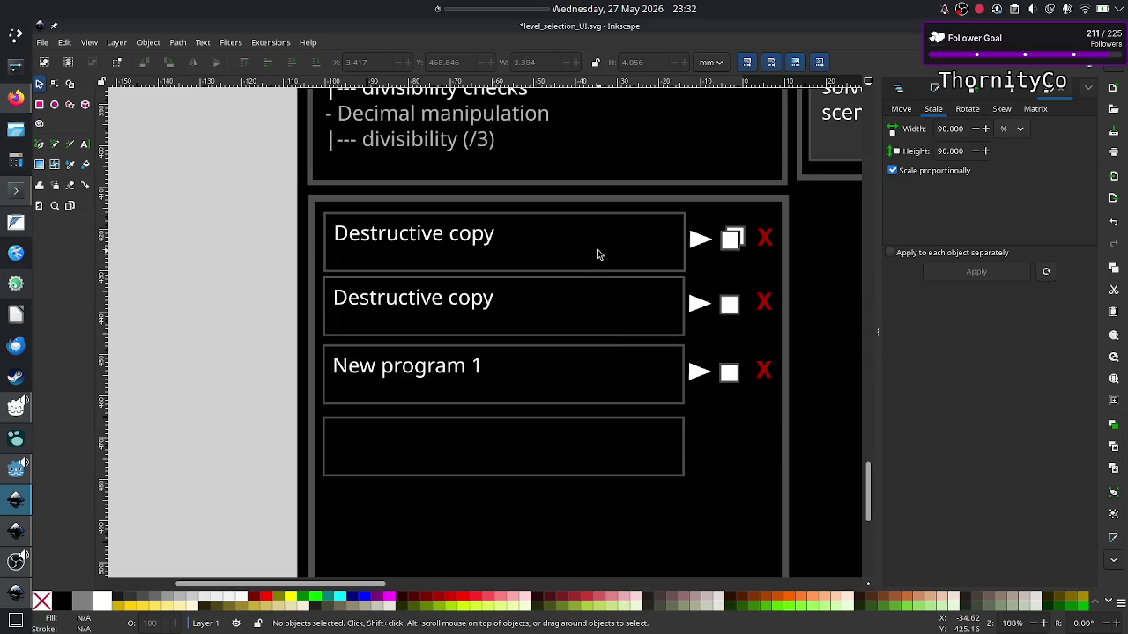
scroll(574, 291, "right", 1)
scroll(574, 291, "right", 10)
scroll(574, 291, "right", 5)
scroll(572, 292, "right", 5)
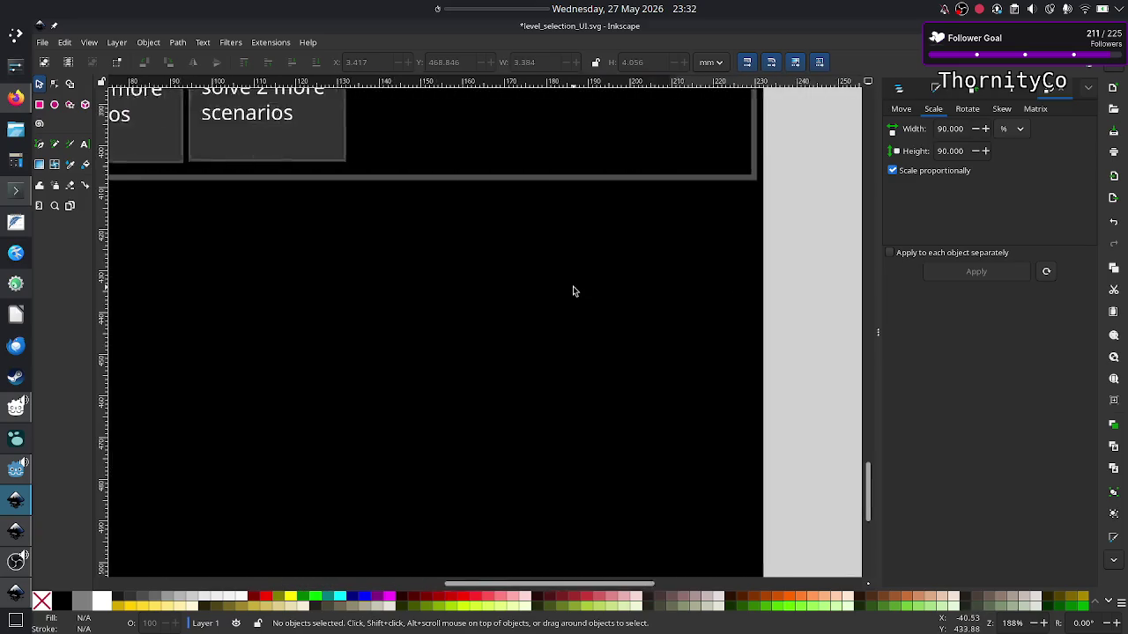
scroll(572, 292, "left", 15)
scroll(572, 291, "left", 5)
scroll(572, 292, "left", 3)
scroll(573, 292, "right", 6)
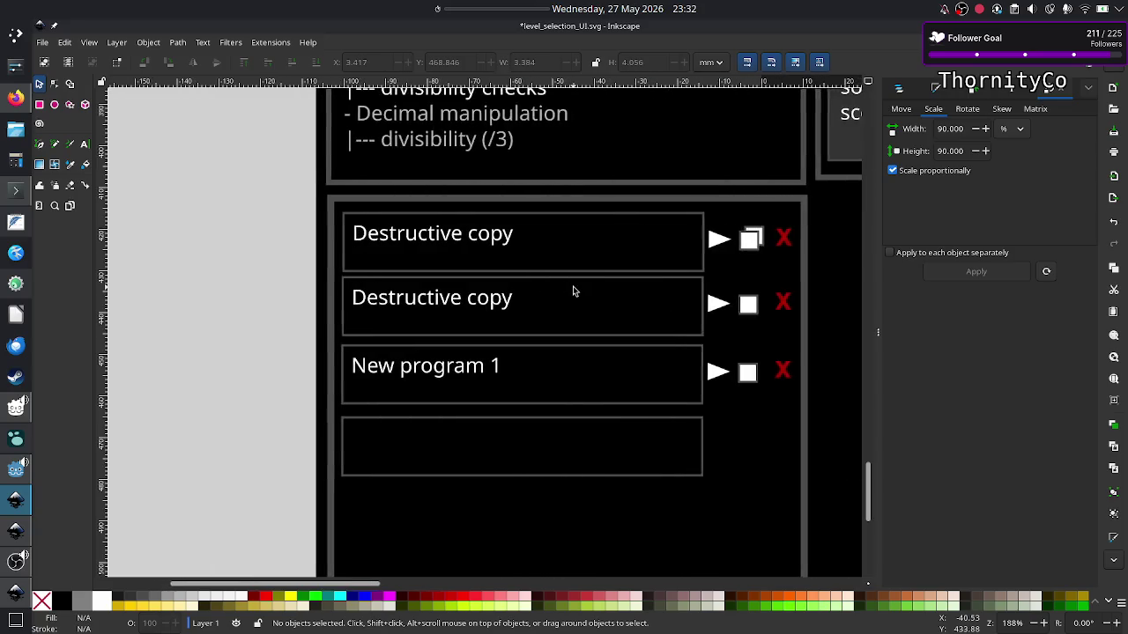
scroll(573, 291, "right", 3)
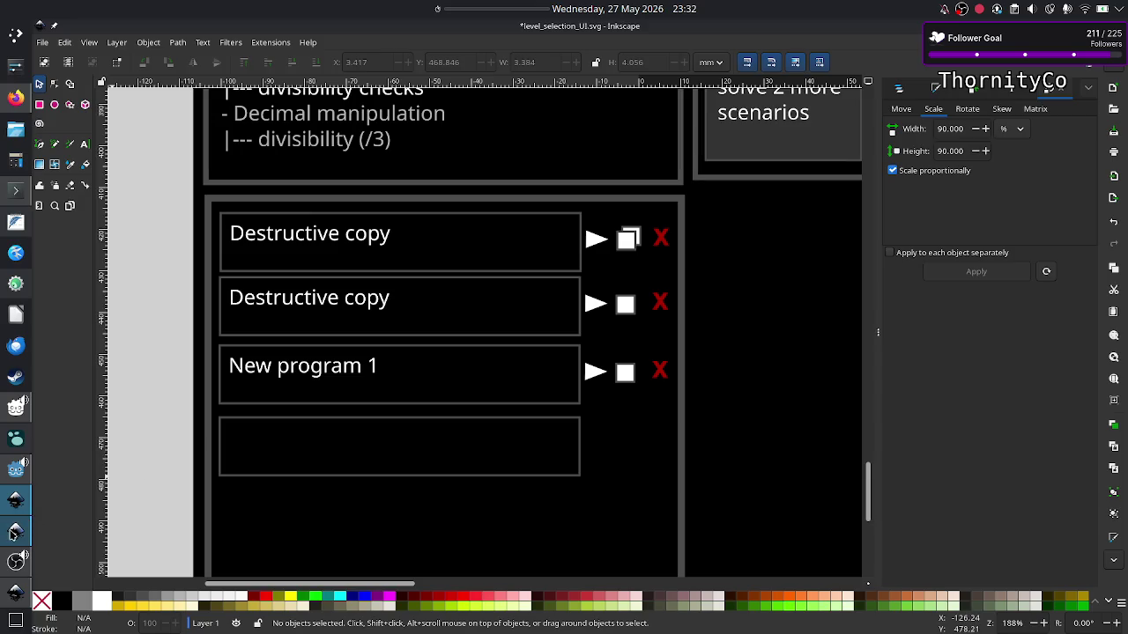
left_click(12, 597)
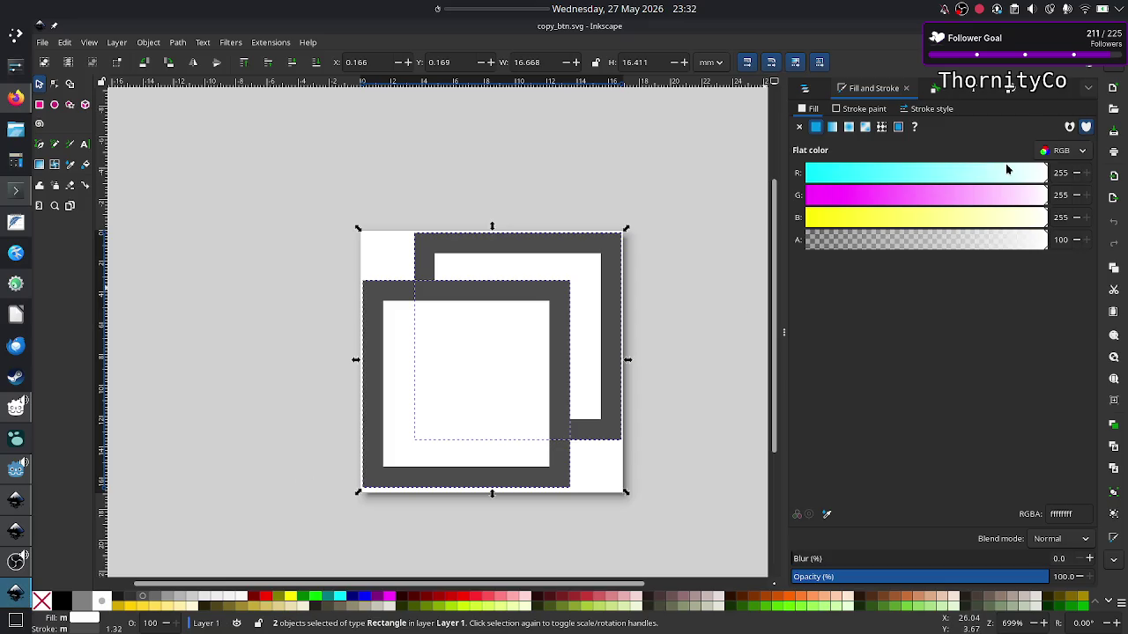
key("alt+Tab")
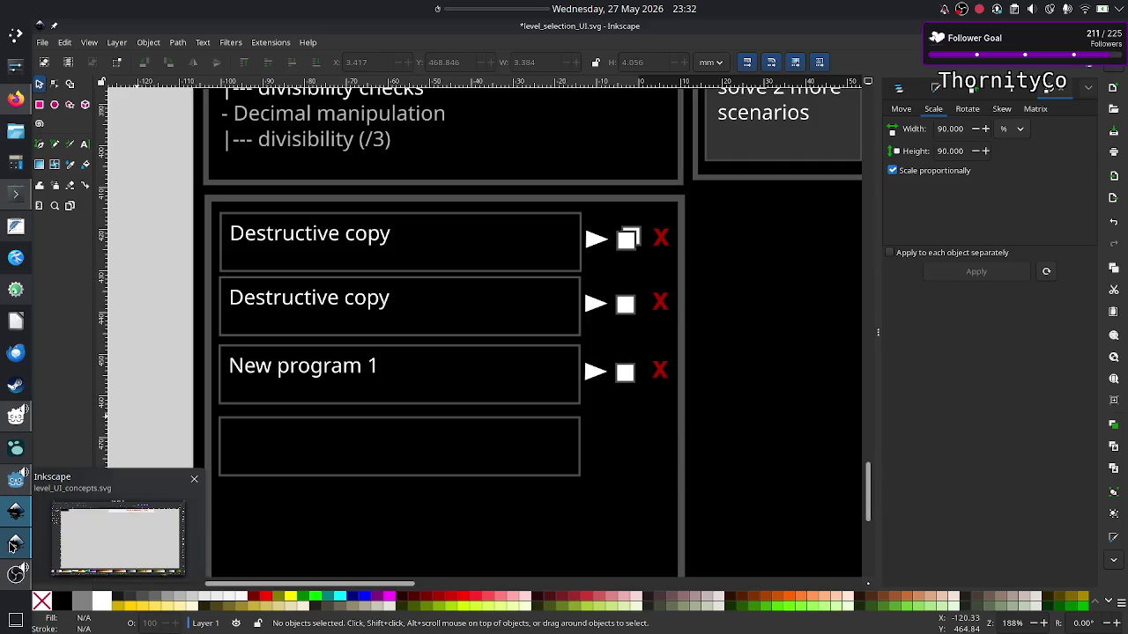
mouse_move(15, 543)
left_click(119, 533)
scroll(546, 256, "down", 3, "ctrl")
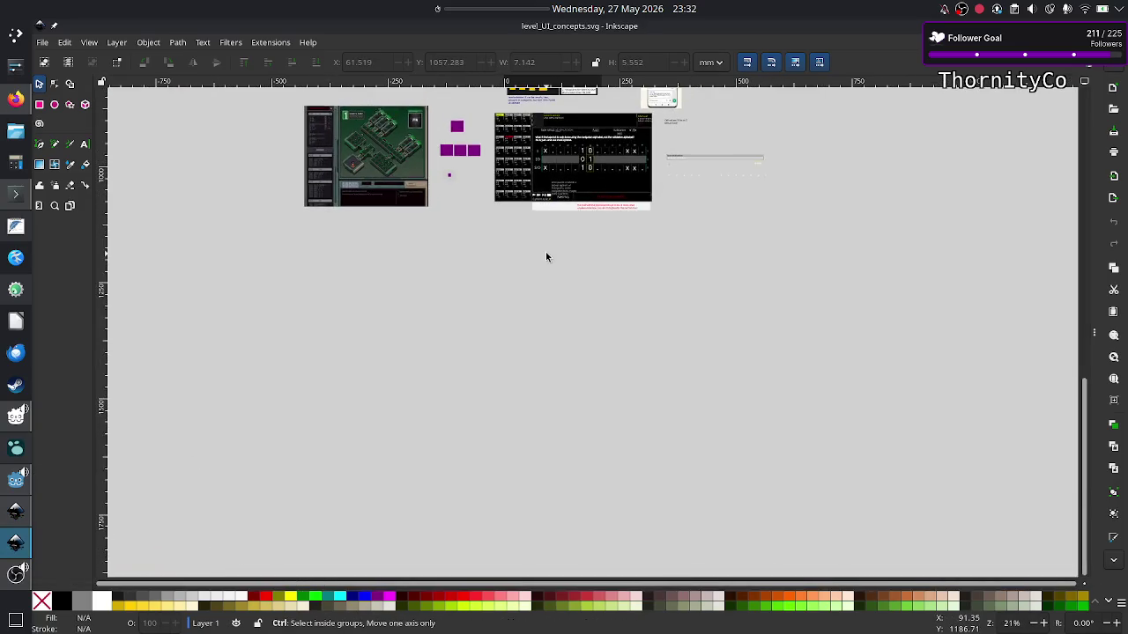
scroll(545, 256, "up", 5)
scroll(545, 257, "down", 3)
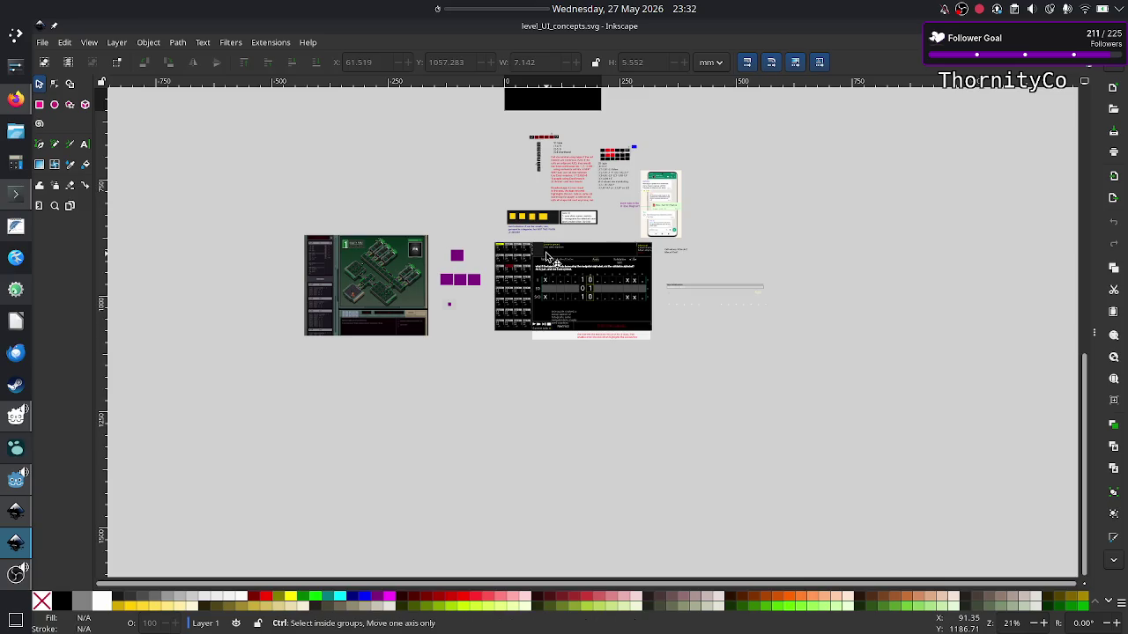
scroll(545, 256, "up", 2, "ctrl")
scroll(545, 256, "up", 3, "ctrl")
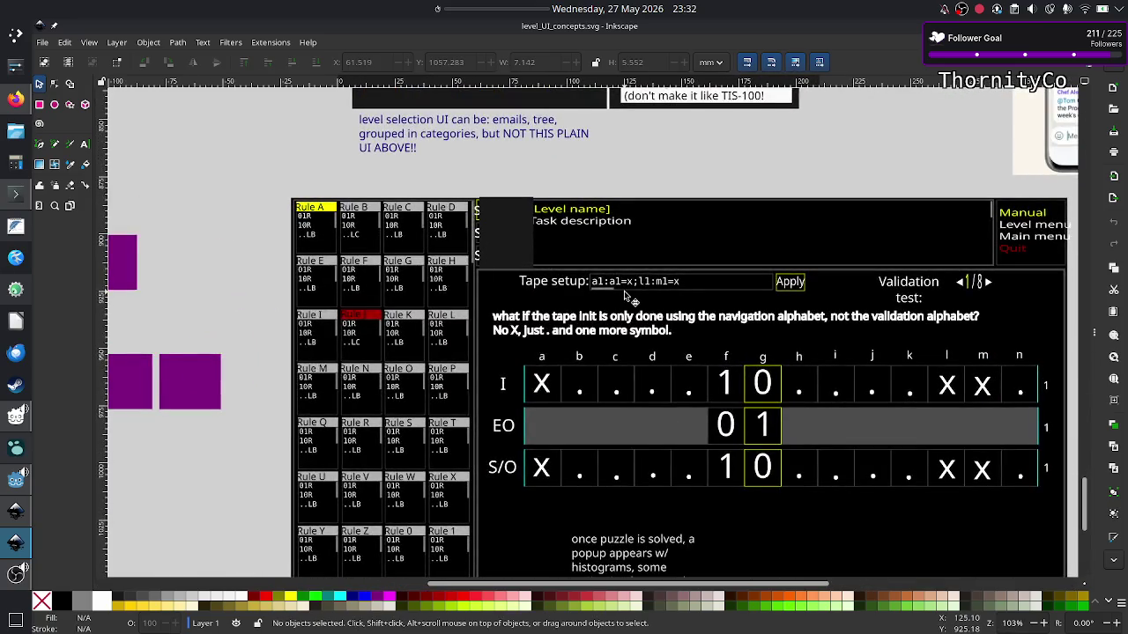
scroll(564, 264, "down", 2)
scroll(617, 291, "right", 3)
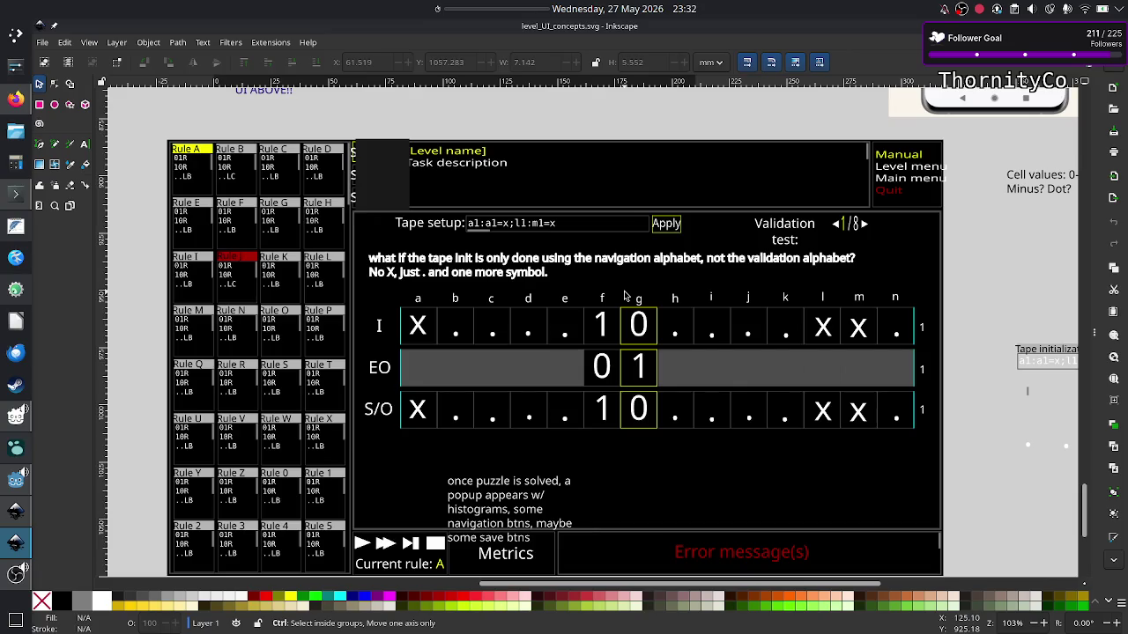
left_click(11, 513)
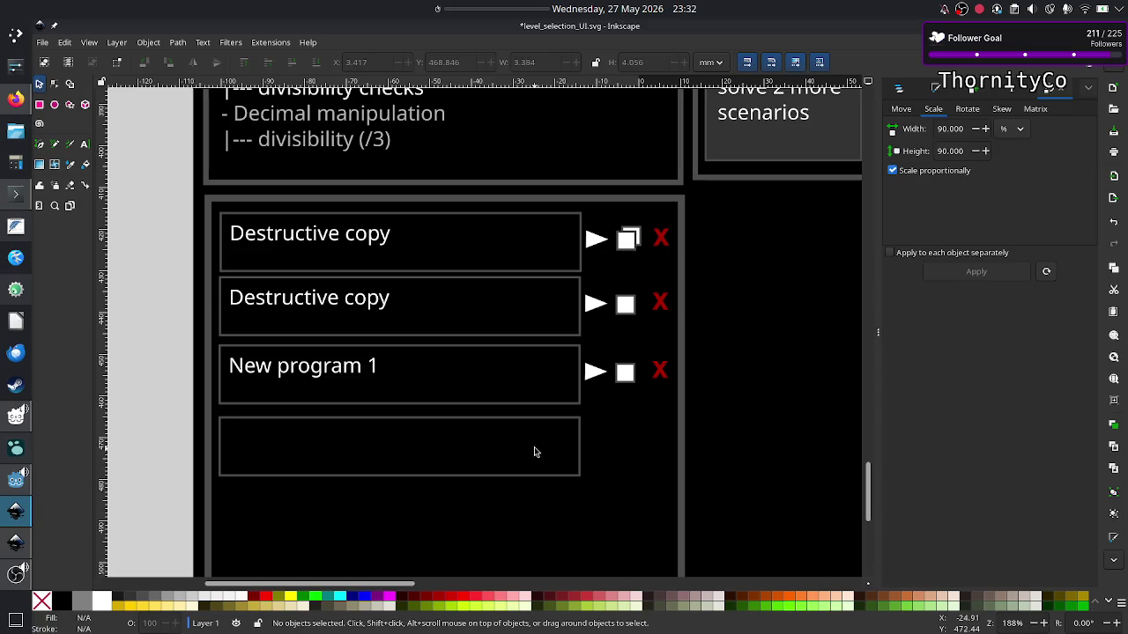
Widen the bottom box across the panel and type 'New program' in a text frame inside it.
left_click(581, 440)
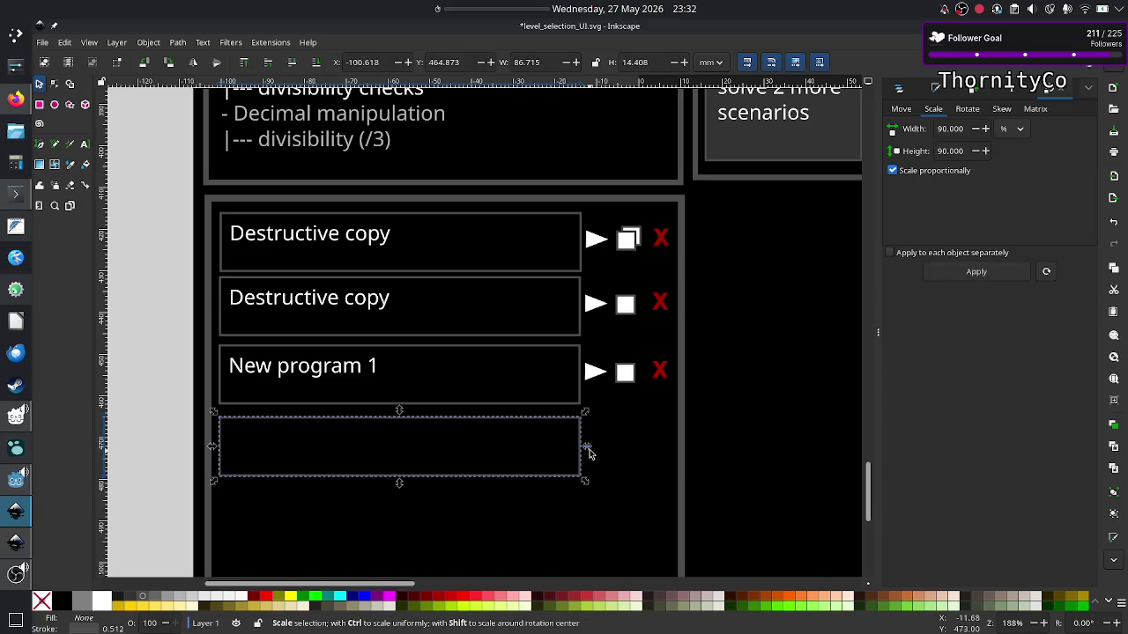
left_click_drag(586, 449, 679, 449)
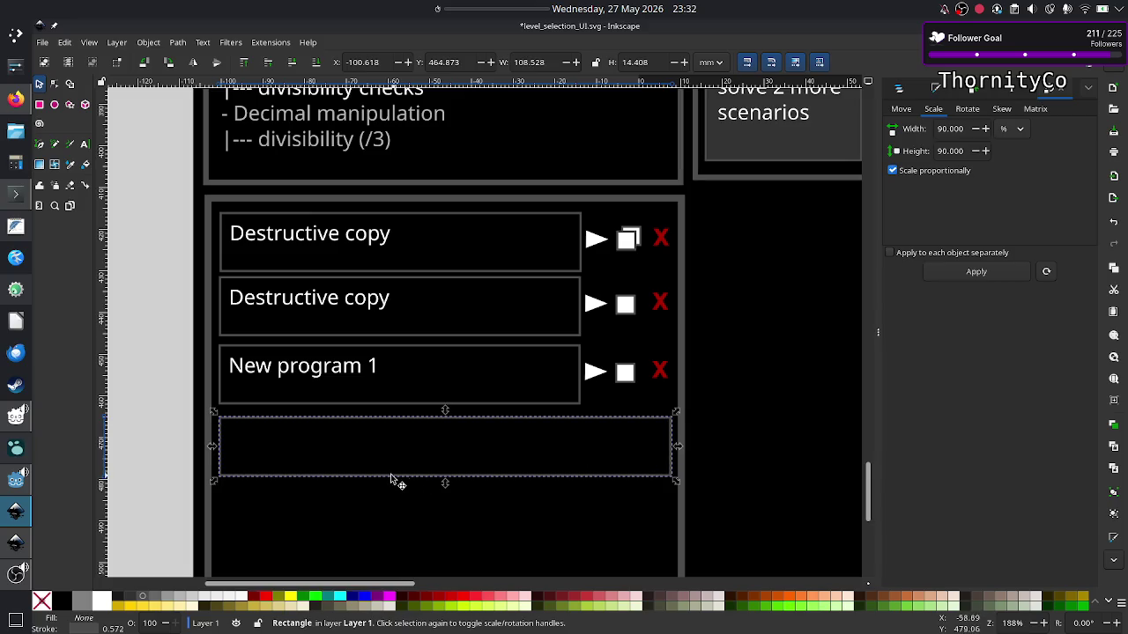
left_click(85, 145)
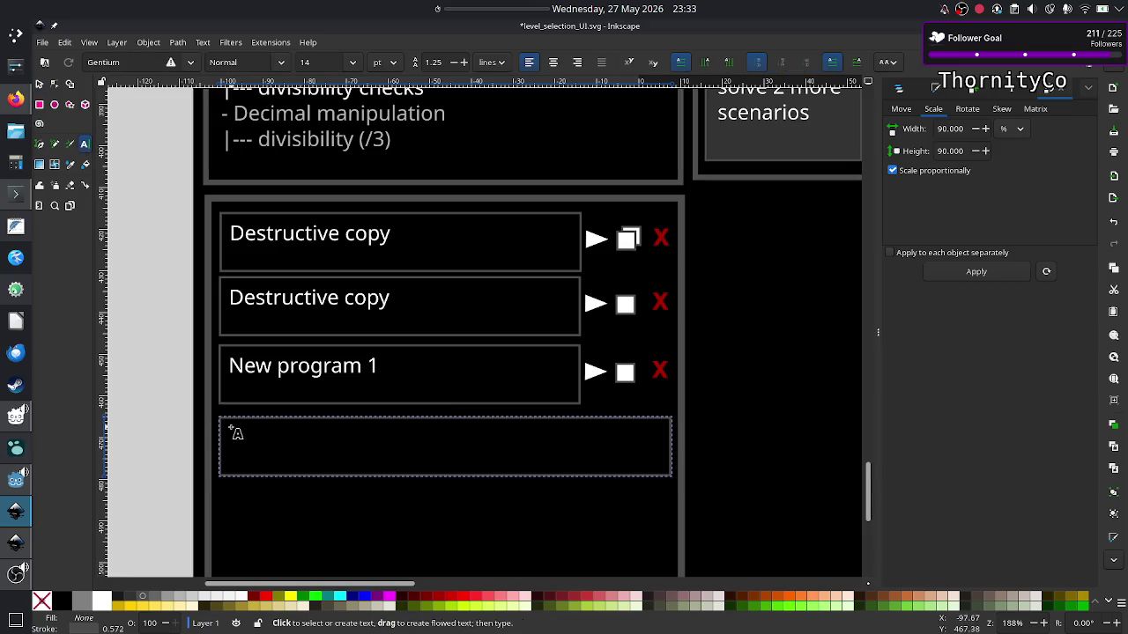
mouse_move(227, 429)
left_mouse_down()
mouse_move(562, 474)
mouse_move(664, 465)
left_mouse_up()
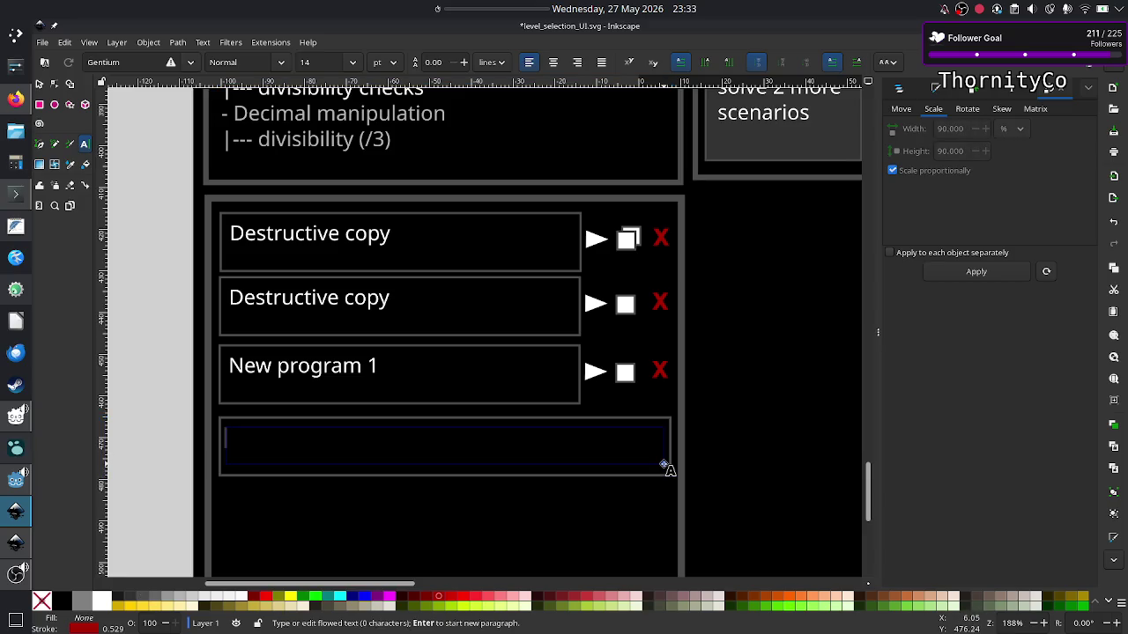
type("New ")
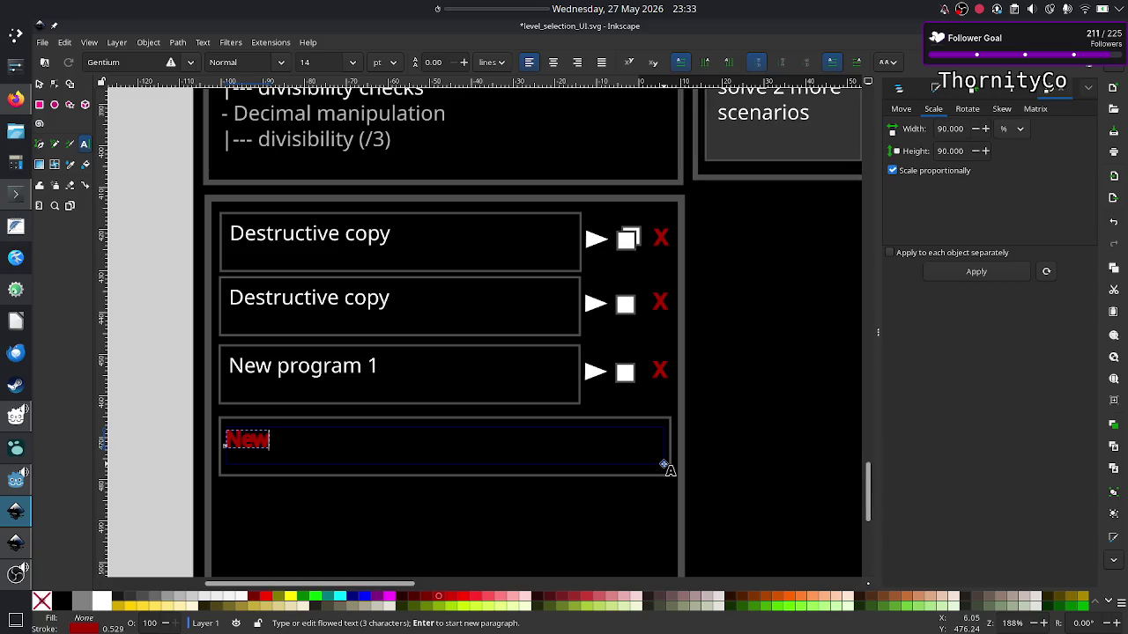
type("program")
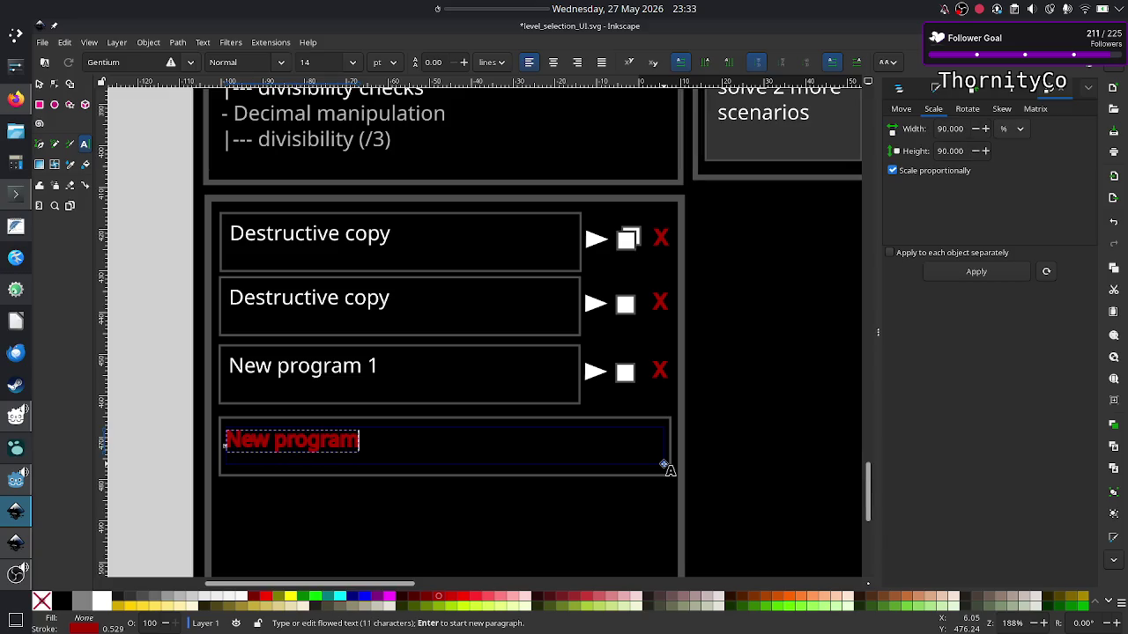
key("ctrl+a")
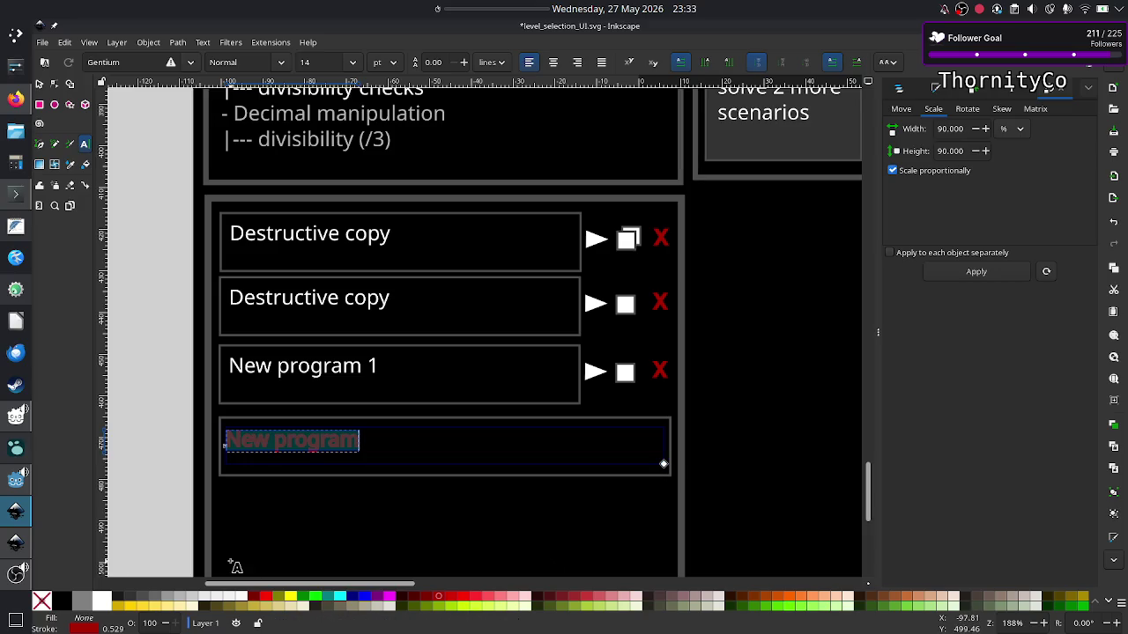
Give the 'New program' text a white fill and a white ffffff stroke.
left_click(103, 602)
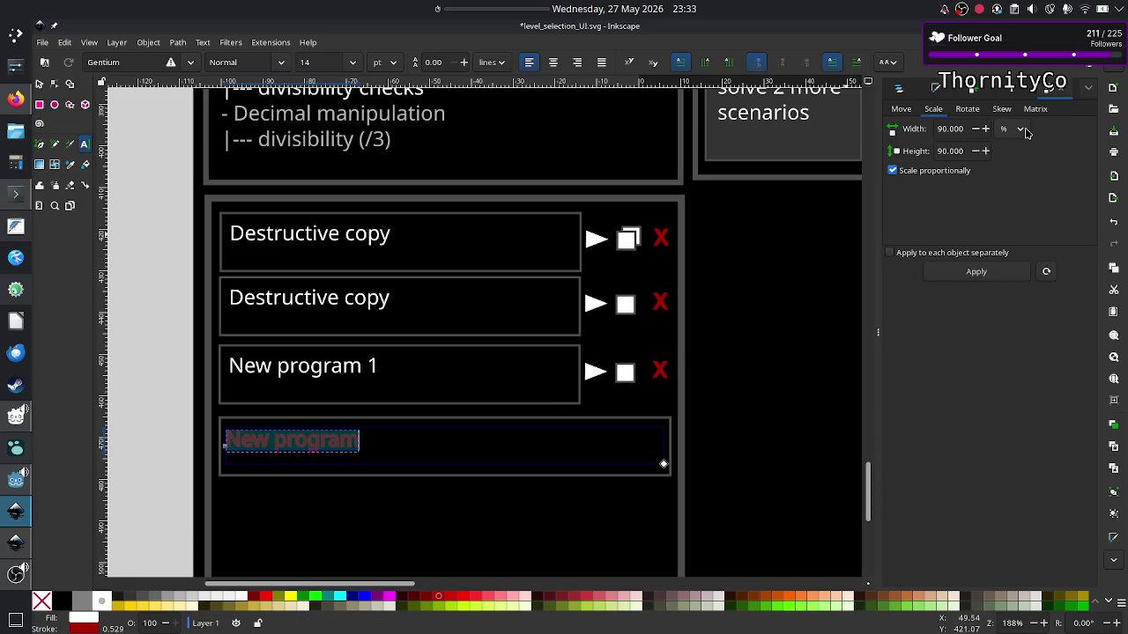
left_click(1013, 92)
left_click(979, 92)
left_click(932, 91)
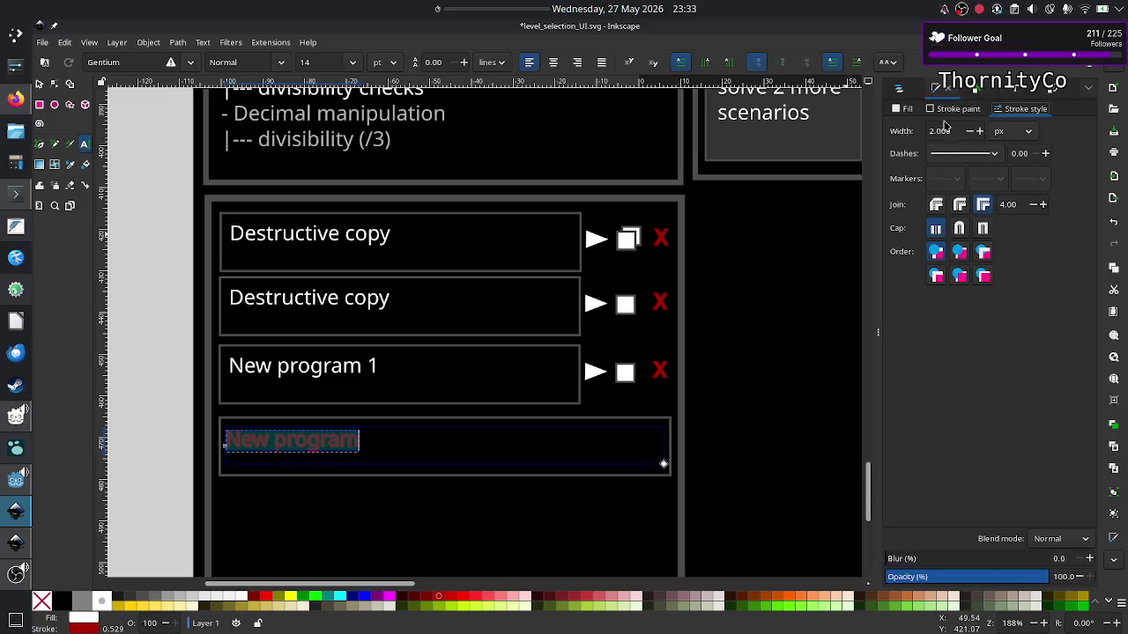
left_click(950, 108)
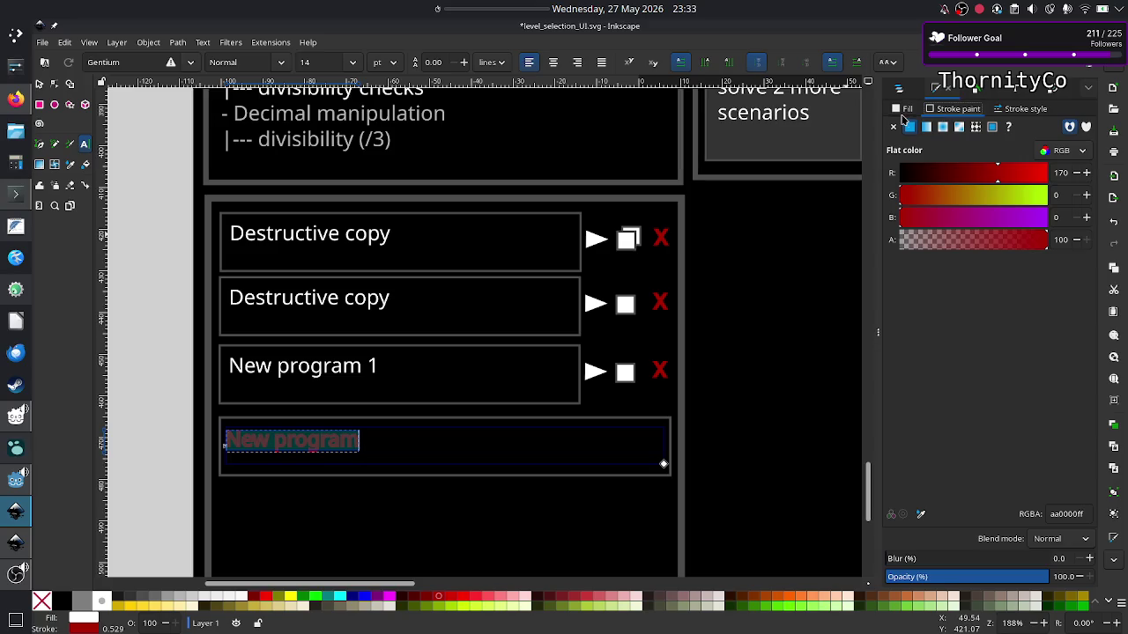
left_click(903, 112)
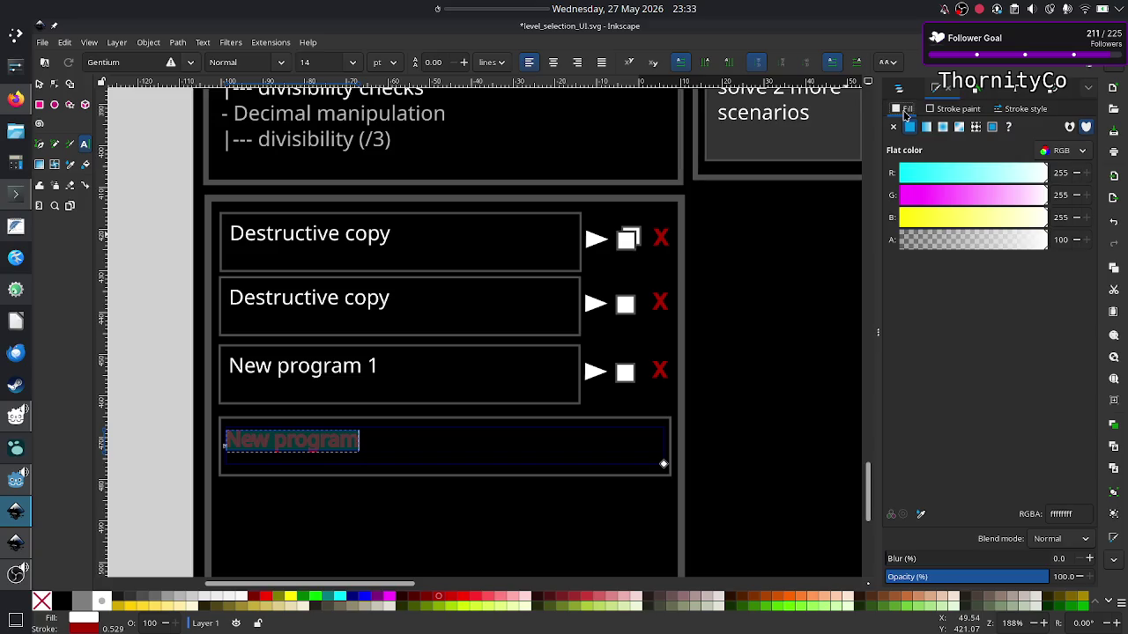
left_click(947, 111)
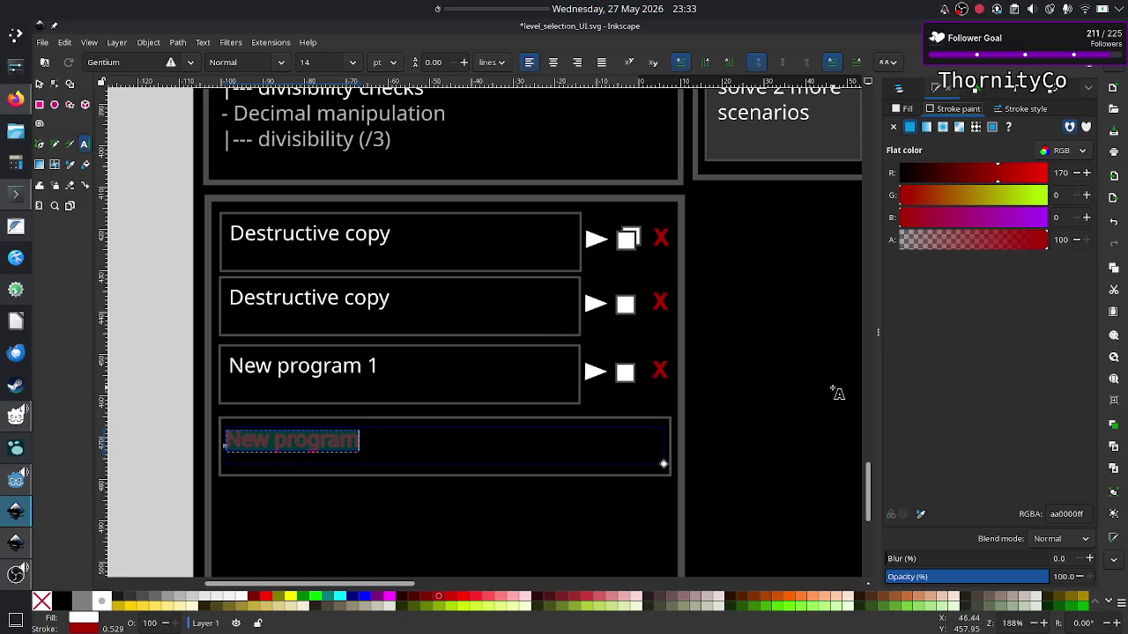
double_click(1066, 513)
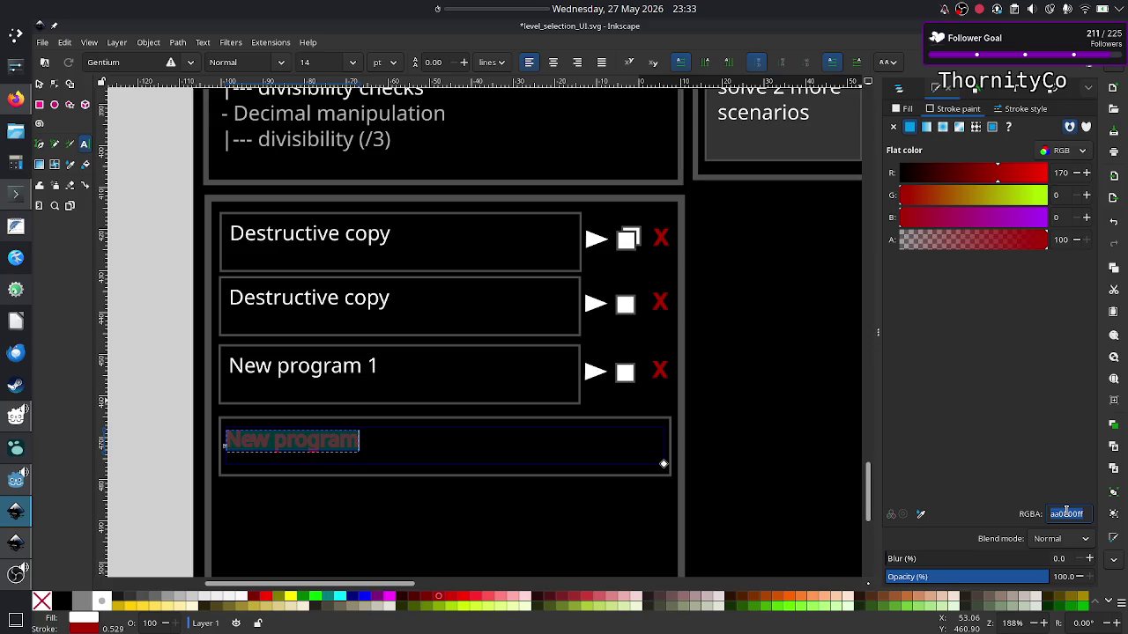
type("fff")
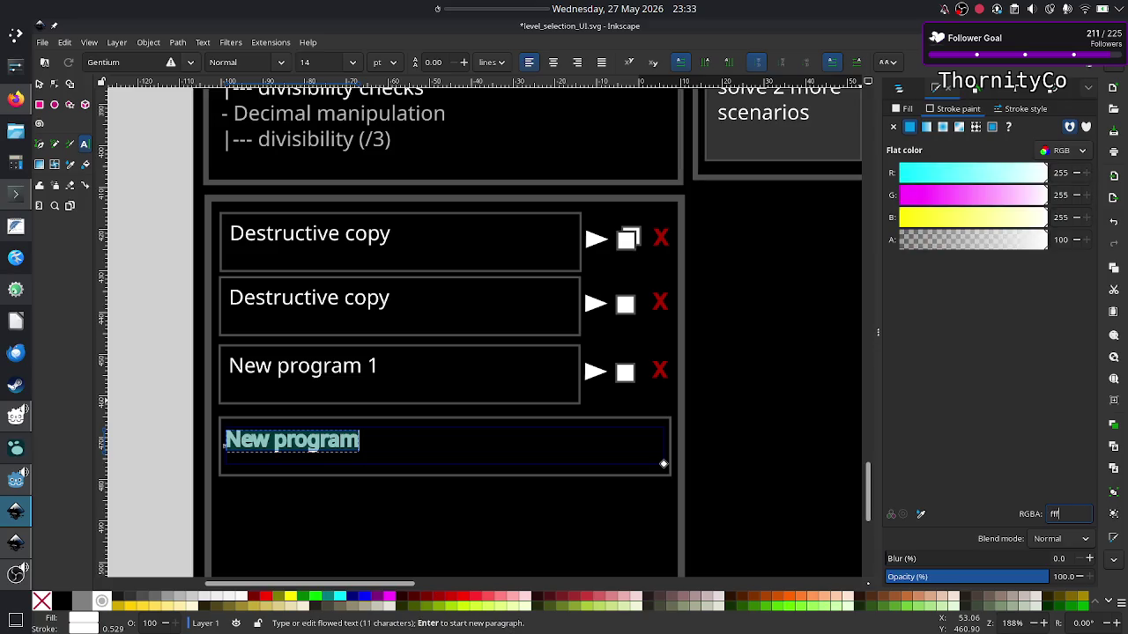
type("fffff")
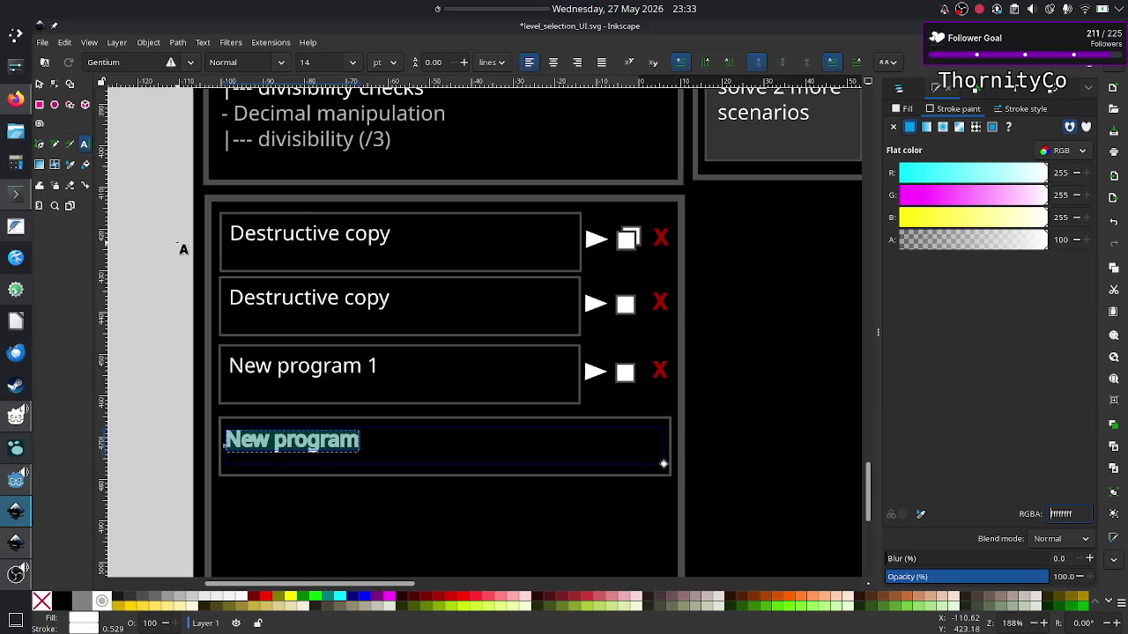
left_click(38, 84)
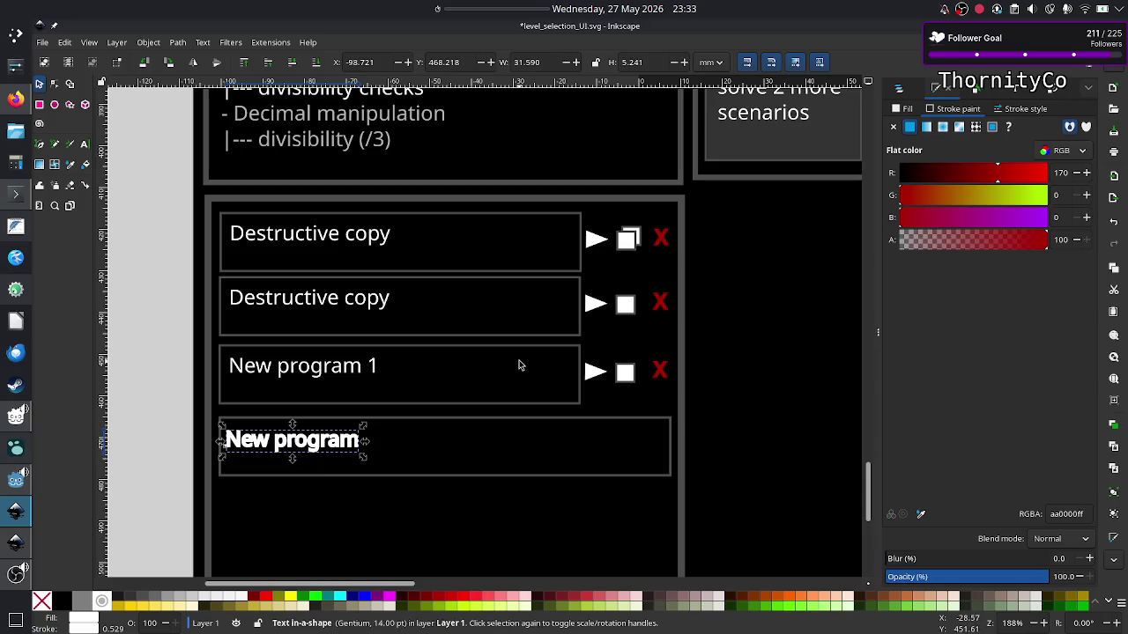
Check the label's stroke settings, keeping pixel units, then delete the outlined 'New program' text.
left_click(908, 115)
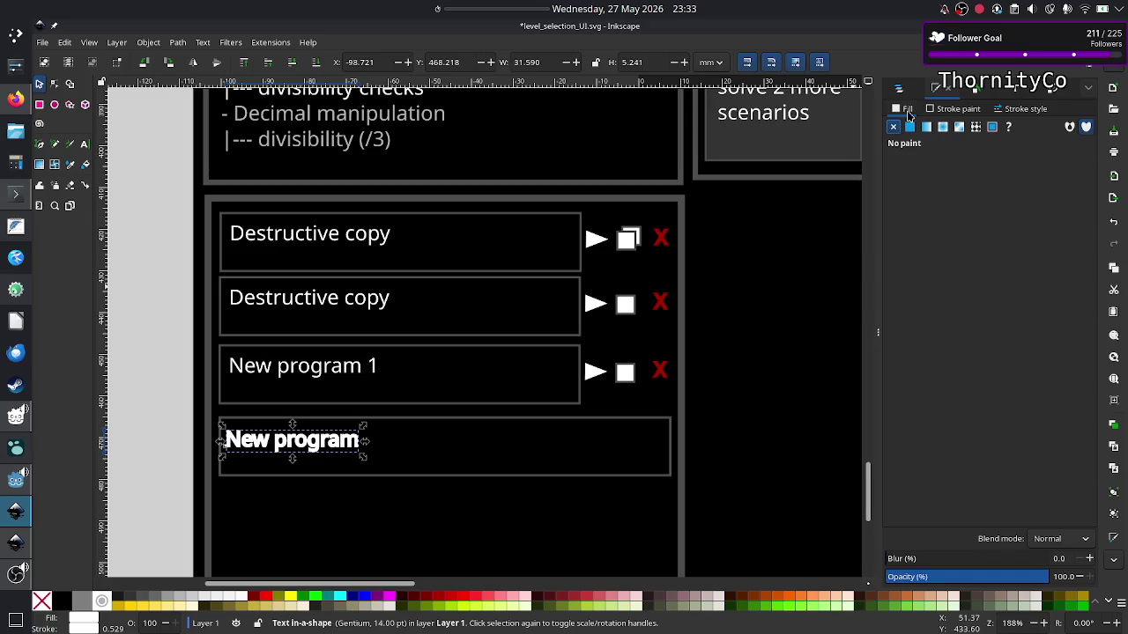
left_click(952, 110)
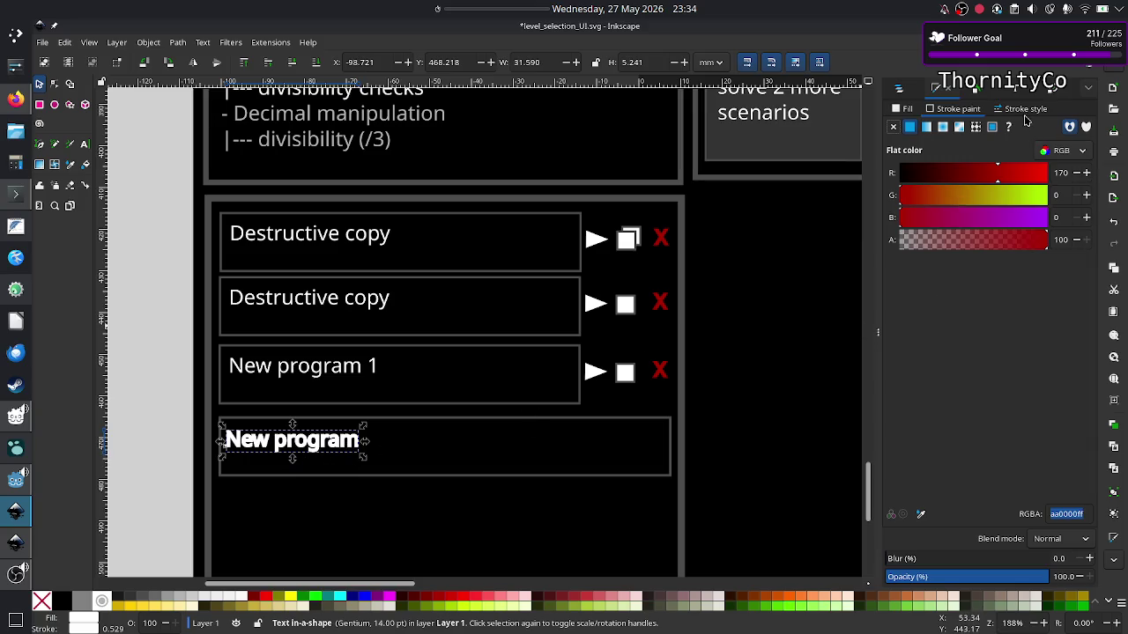
left_click(1025, 109)
left_click(1003, 134)
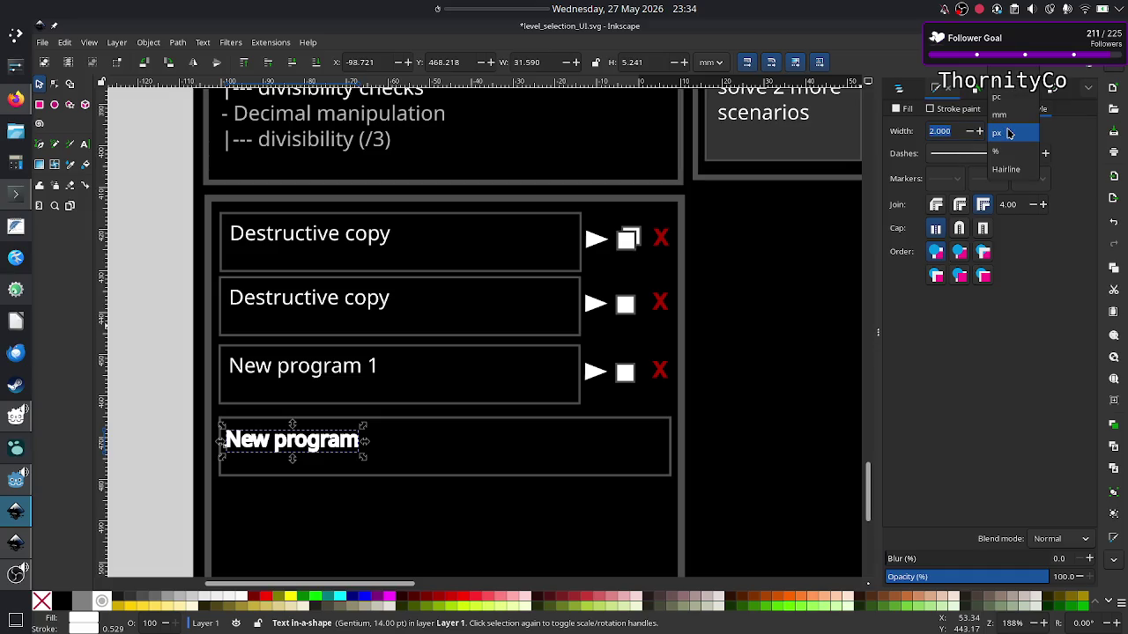
left_click(1008, 133)
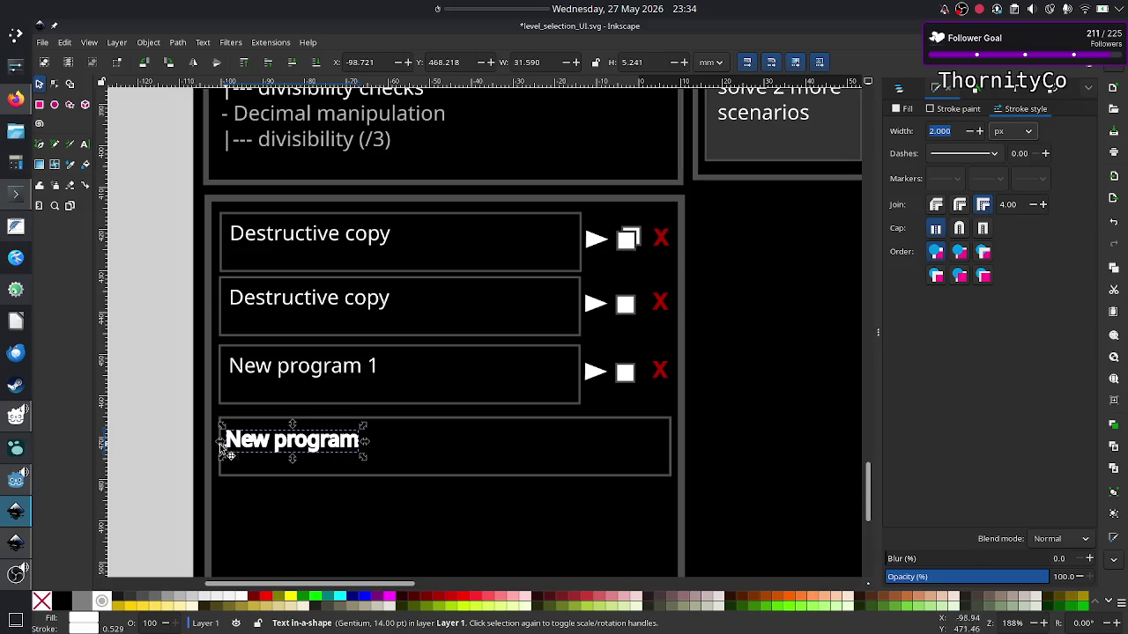
left_click(176, 452)
left_click(308, 445)
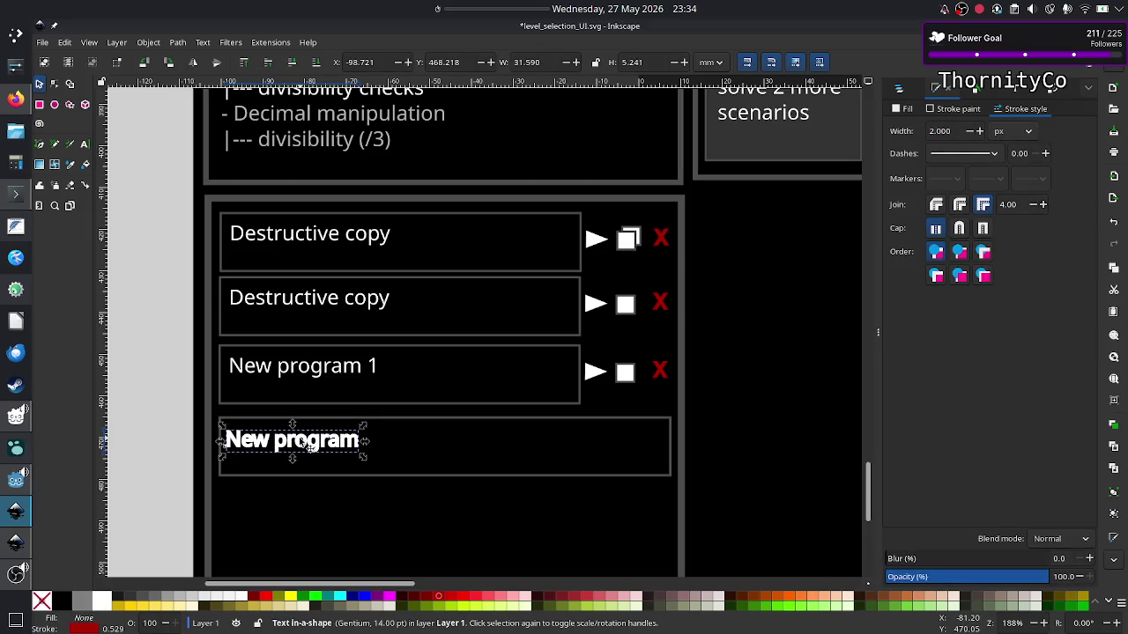
key("Delete")
Paste a copy of the 'New program 1' label, edit it to 'New program', and centre it in the bottom box.
left_click(314, 381)
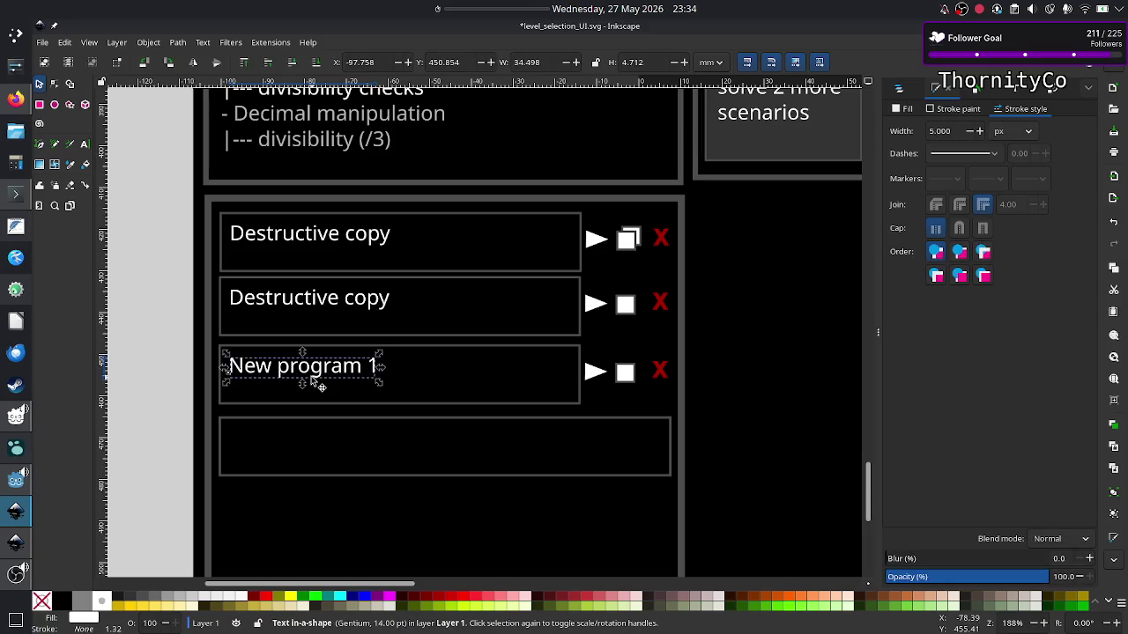
key("ctrl+v")
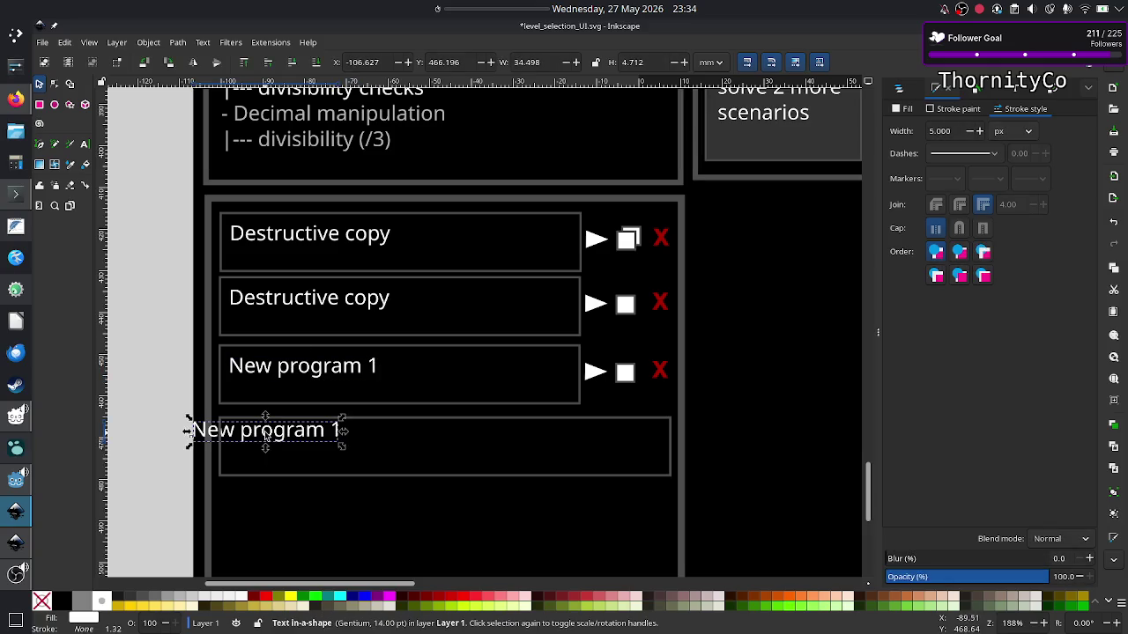
left_click_drag(254, 436, 291, 441)
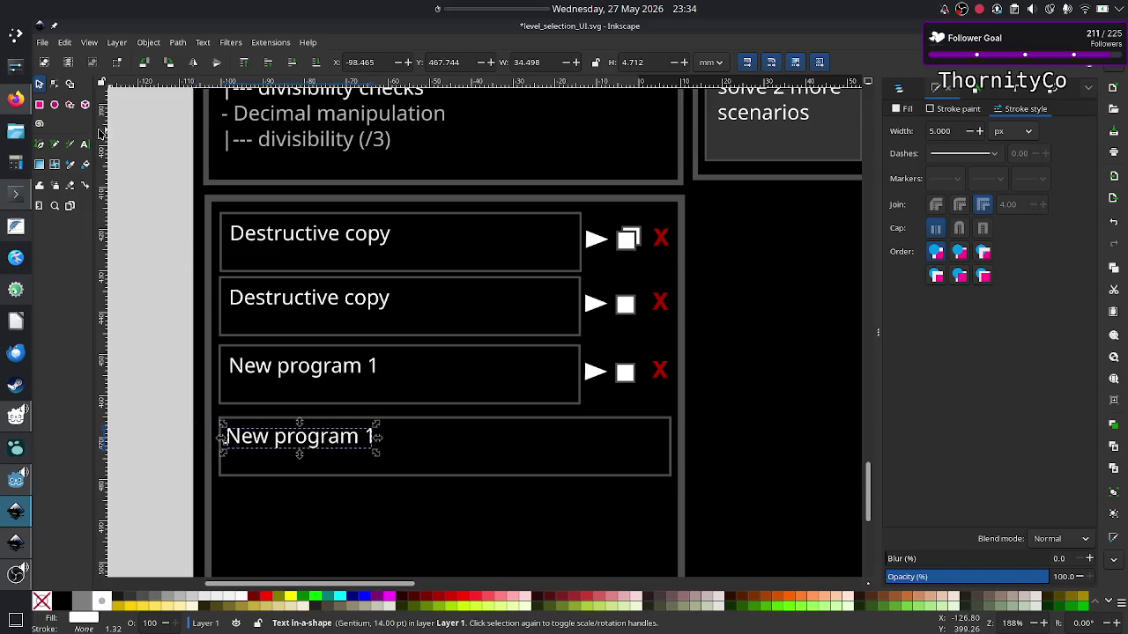
left_click(85, 144)
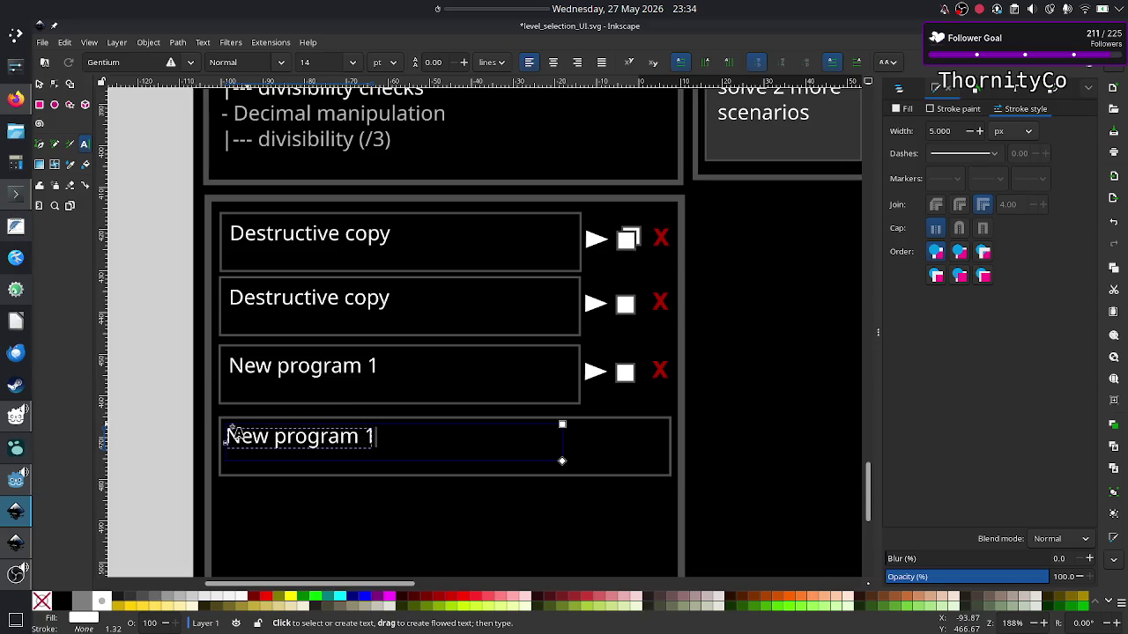
key("BackSpace")
key("BackSpace")
key("BackSpace")
type("m")
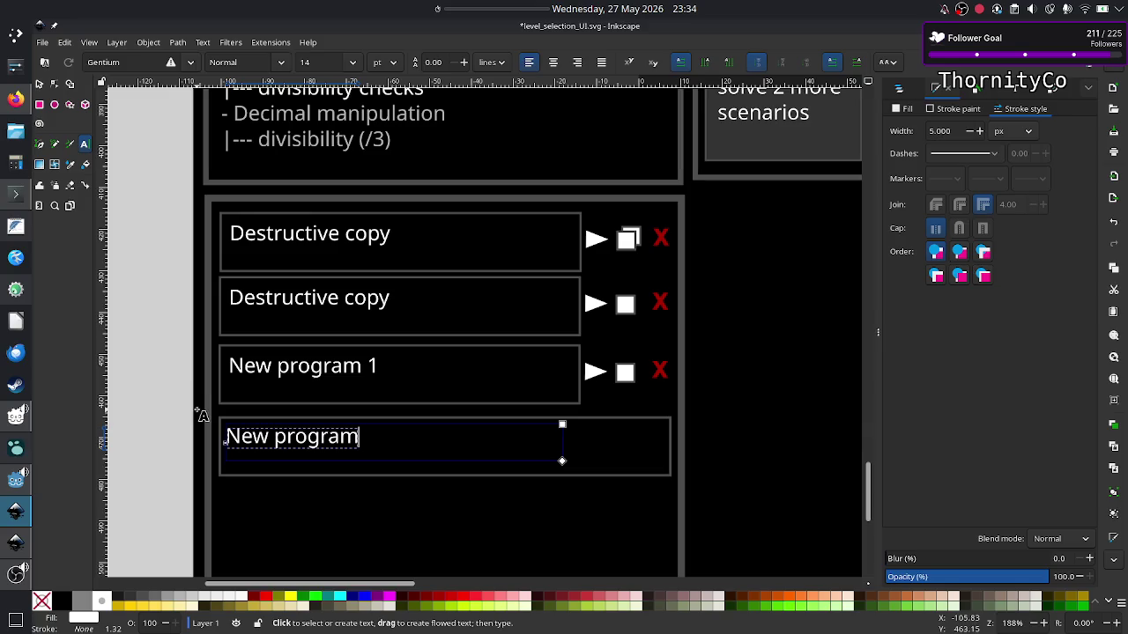
key("Left")
left_click(39, 84)
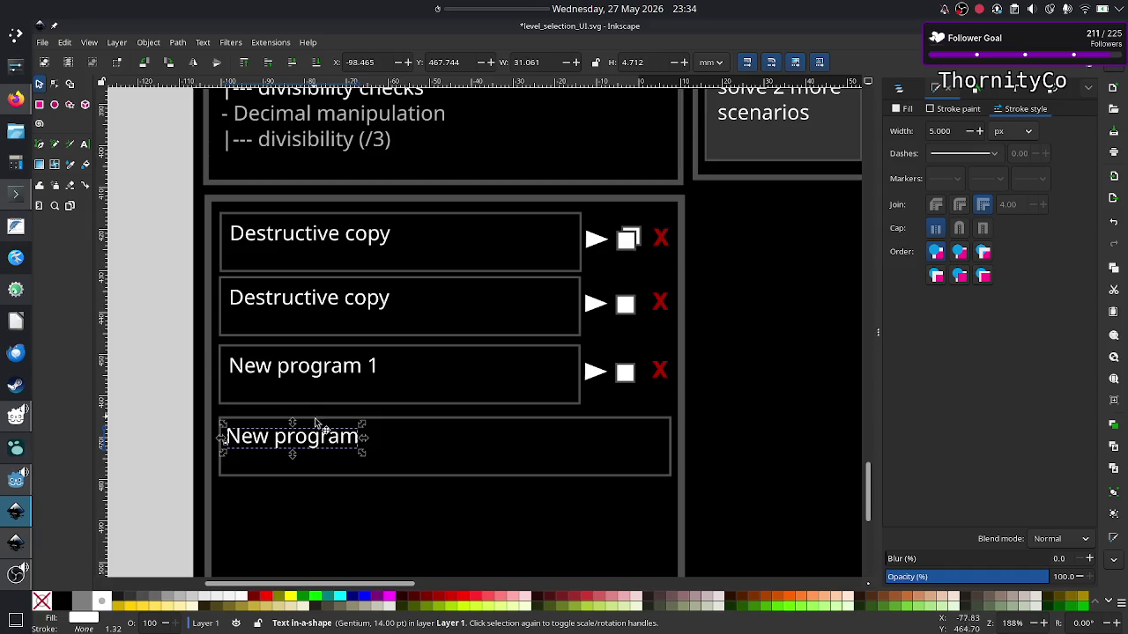
left_click_drag(328, 441, 450, 450)
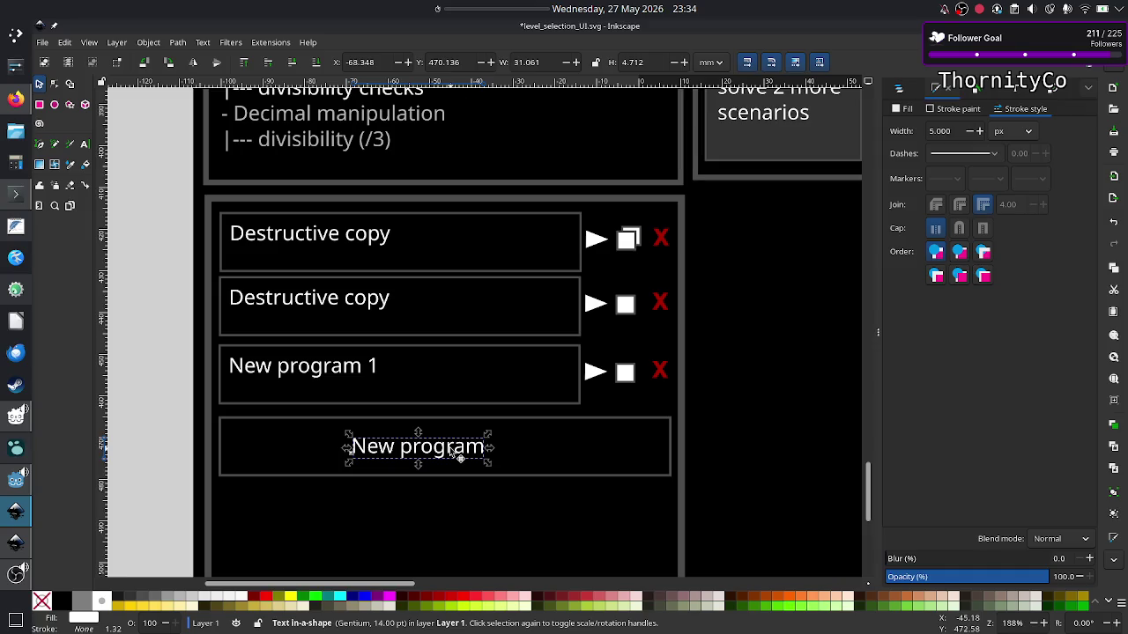
left_click(447, 534)
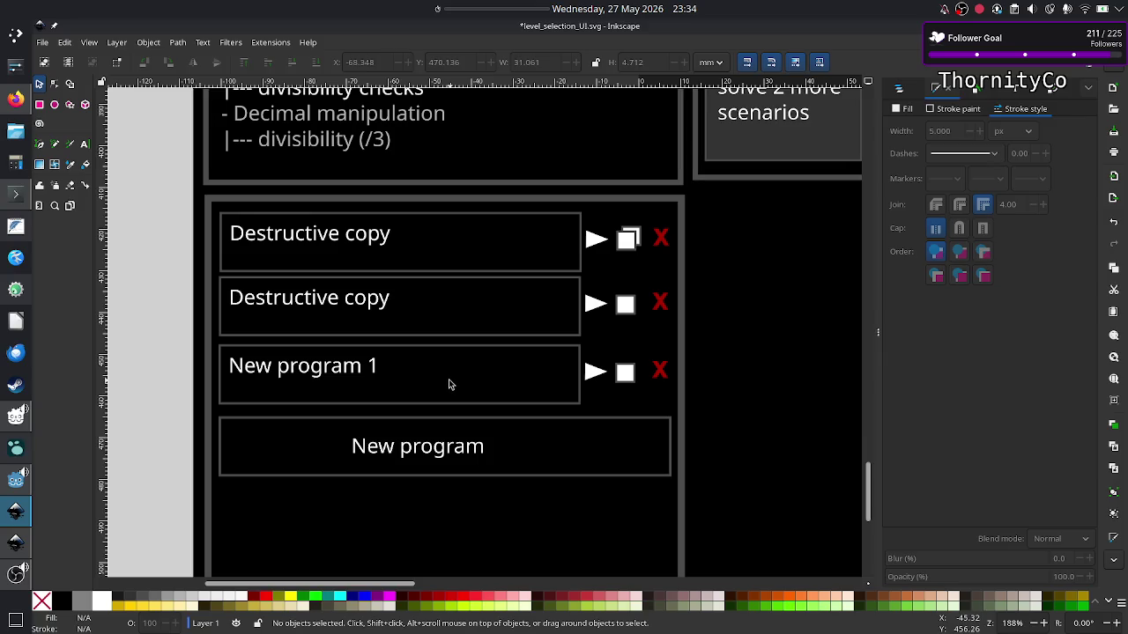
Retype the third row label from 'New program 1' to 'Untitled program 1'.
left_click(85, 146)
left_click(379, 365)
key("BackSpace")
key("BackSpace")
key("BackSpace")
key("BackSpace")
key("BackSpace")
key("BackSpace")
key("BackSpace")
key("BackSpace")
key("BackSpace")
key("BackSpace")
key("BackSpace")
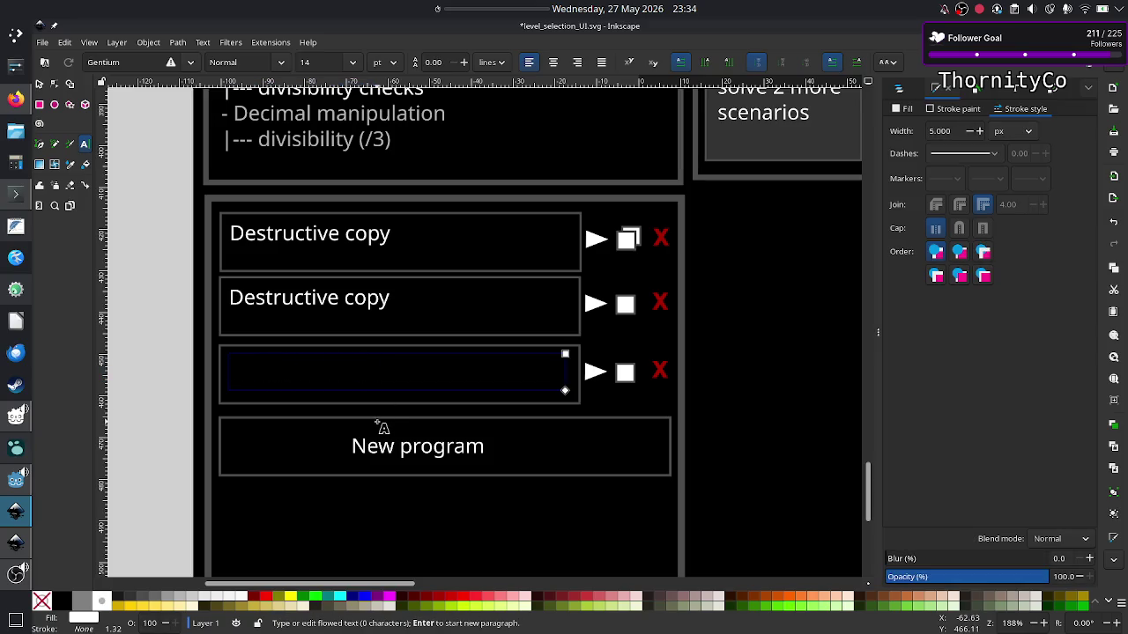
type("Untitl")
type("ed ")
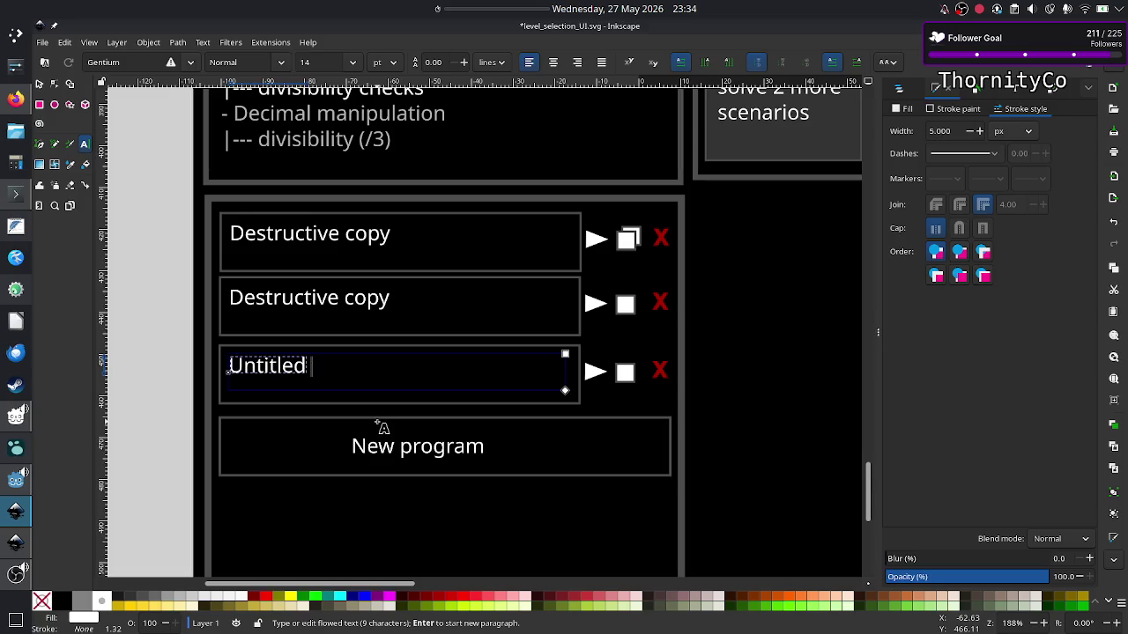
type("program 1")
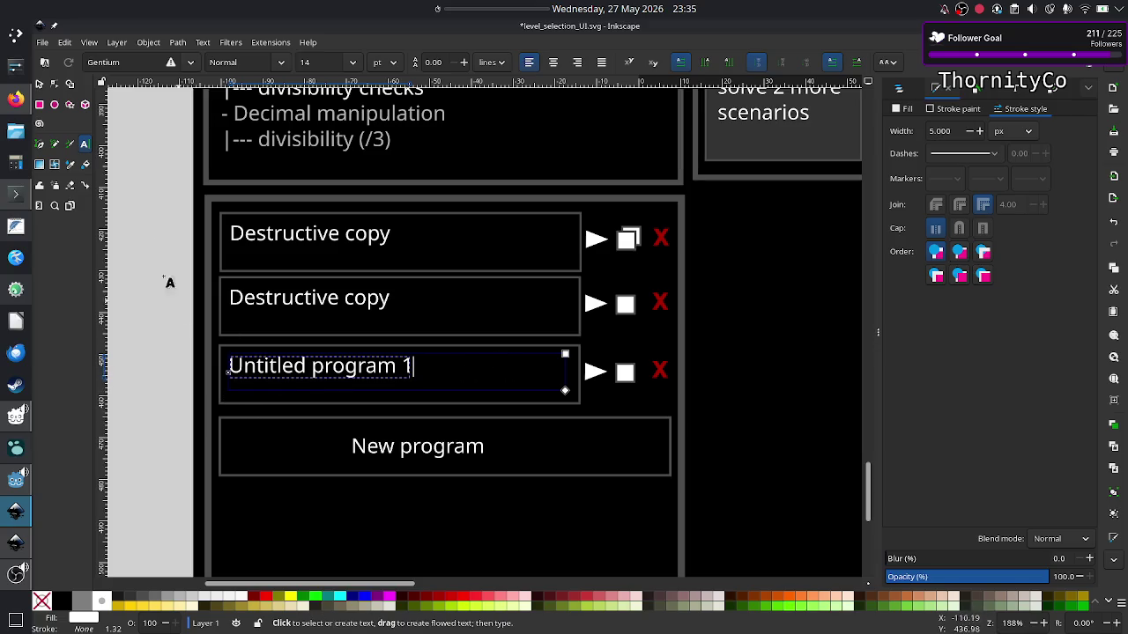
left_click(39, 83)
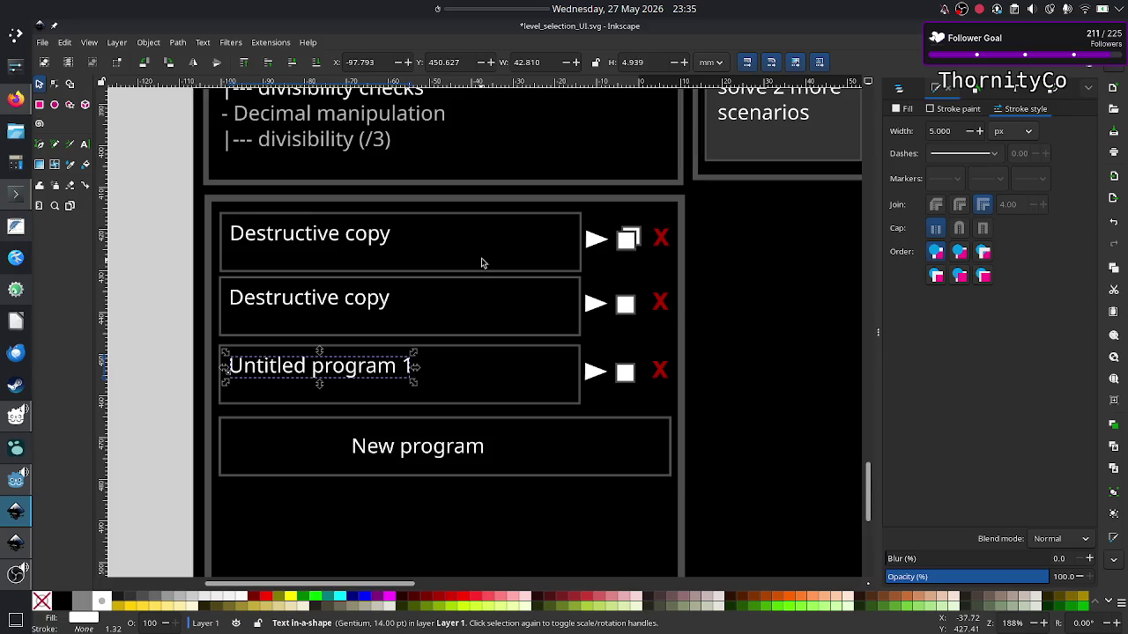
Navigate to the program list and select the second Destructive copy row's rectangle.
scroll(525, 236, "right", 5)
scroll(526, 236, "right", 7)
scroll(525, 236, "up", 5)
scroll(526, 236, "up", 5)
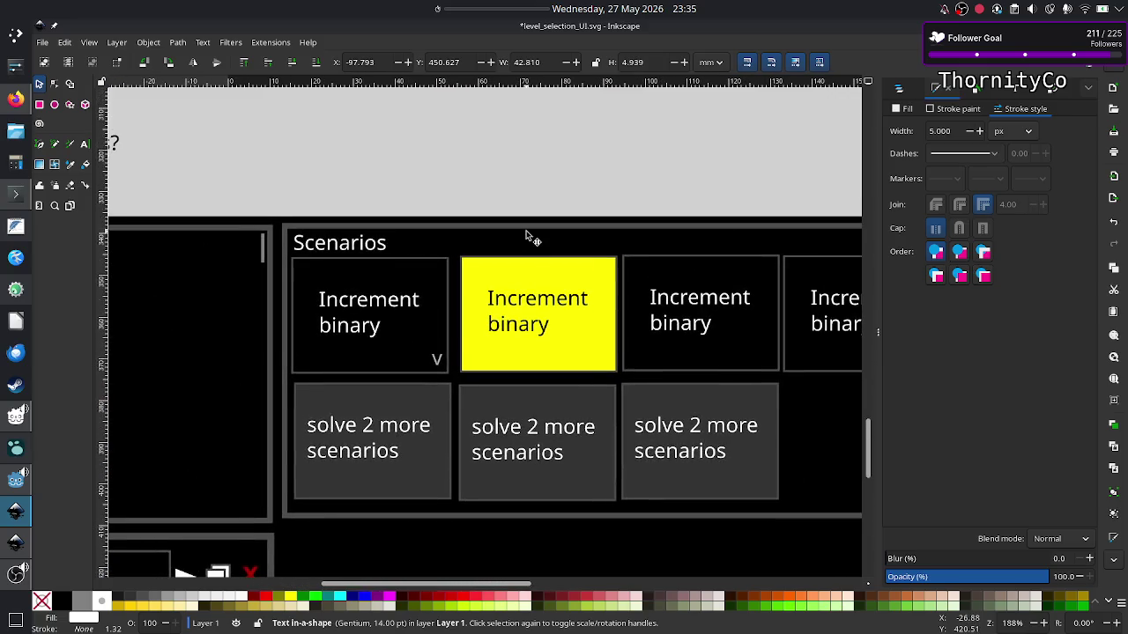
scroll(528, 236, "down", 3)
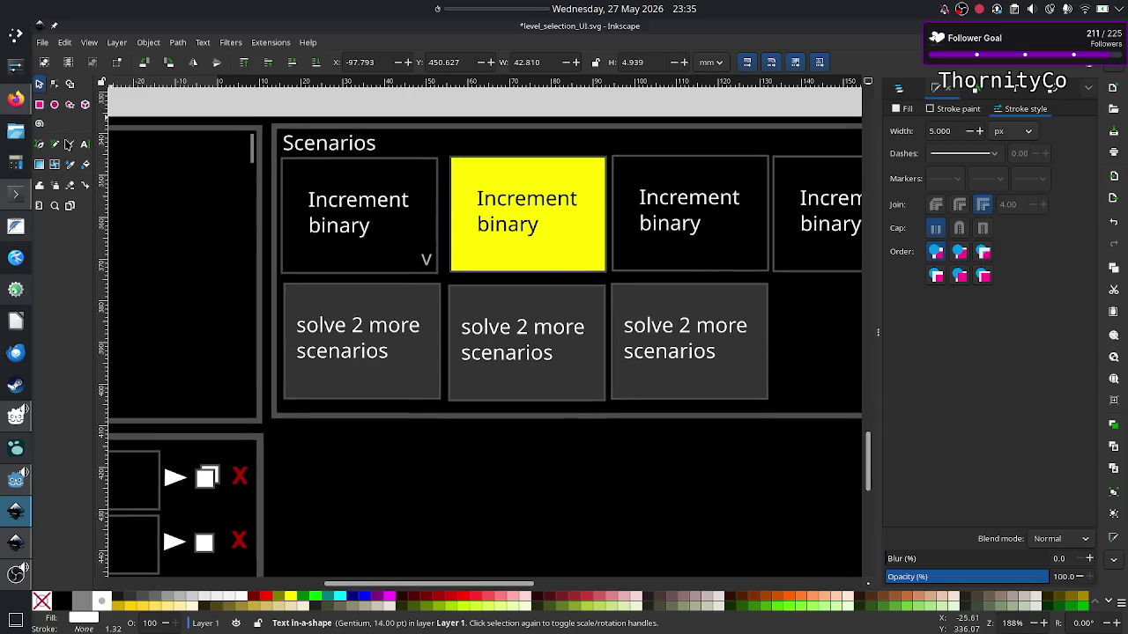
left_click(71, 166)
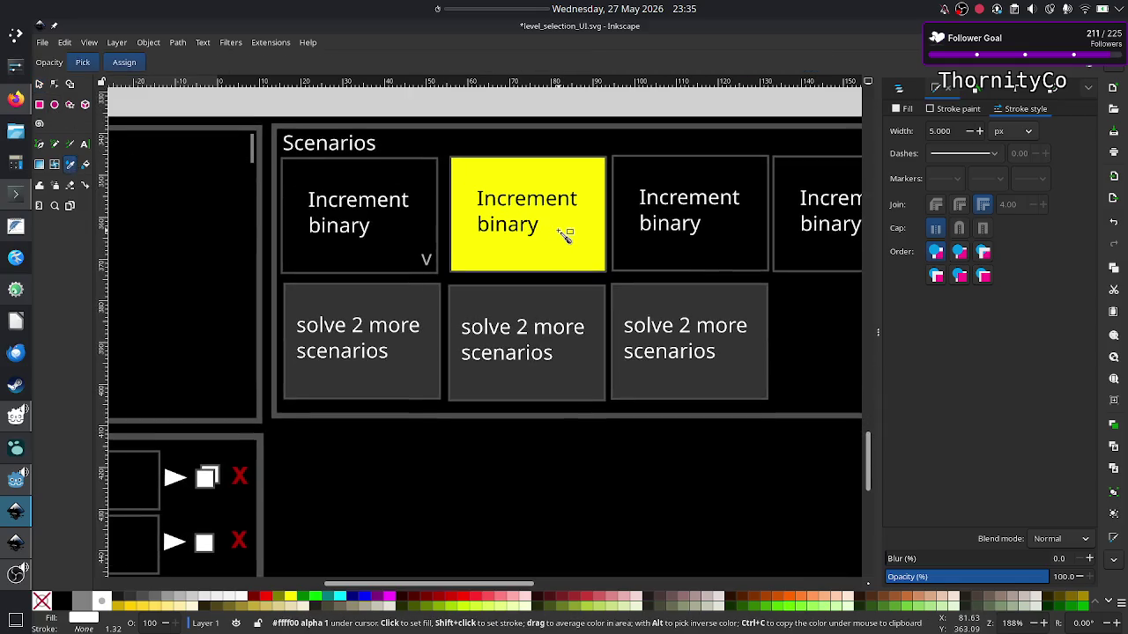
scroll(375, 379, "left", 2)
scroll(367, 396, "left", 5)
scroll(363, 406, "left", 1)
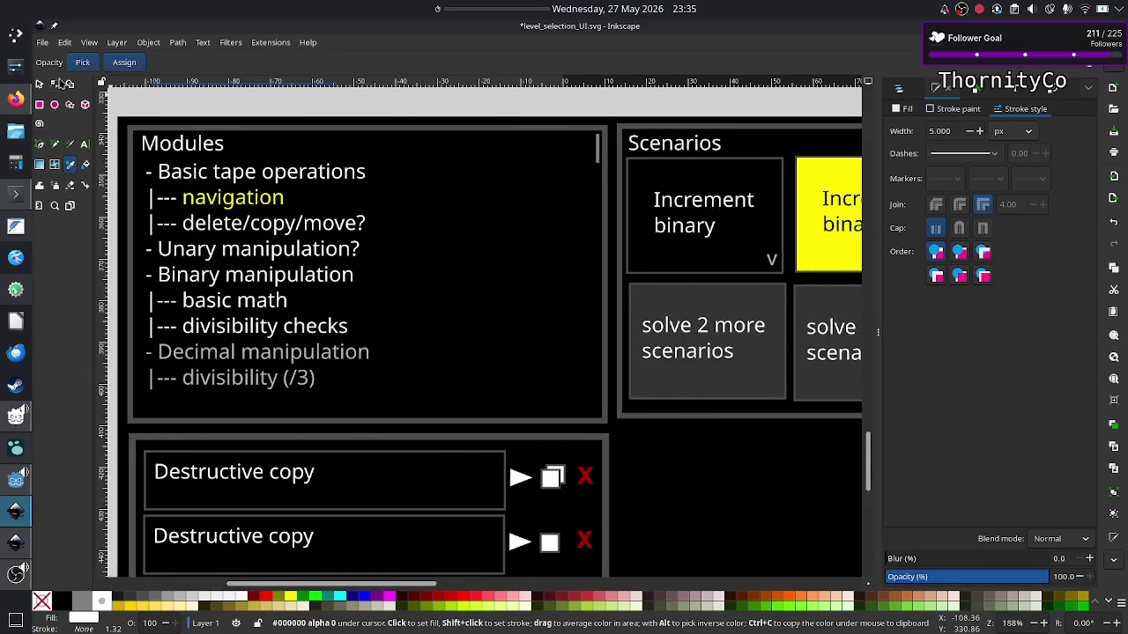
left_click(51, 86)
left_click(39, 84)
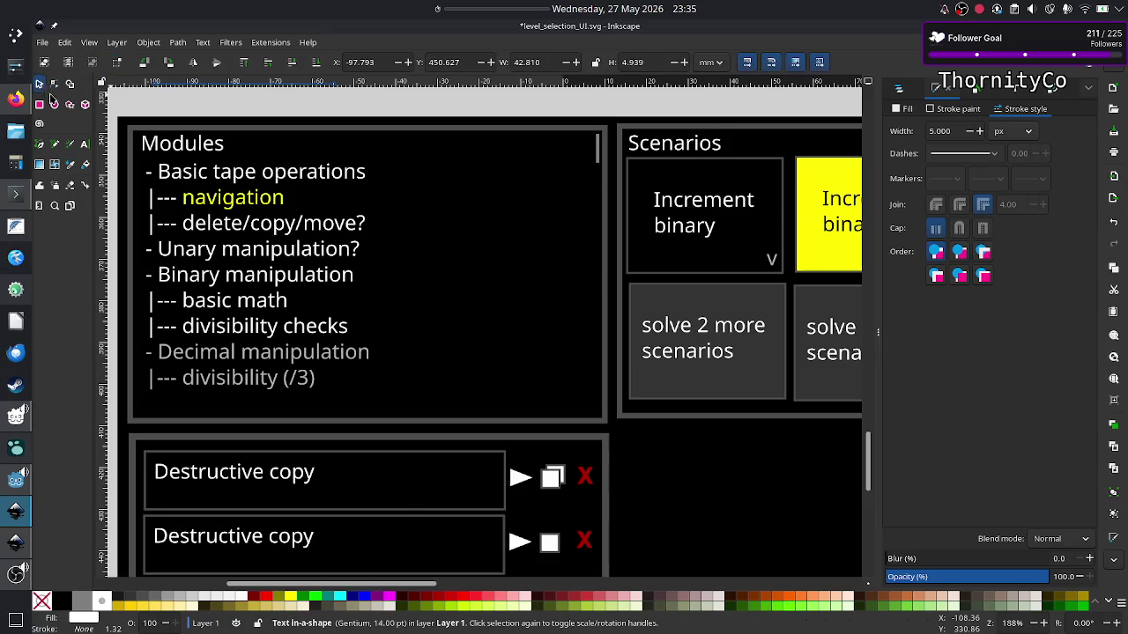
scroll(398, 502, "down", 4)
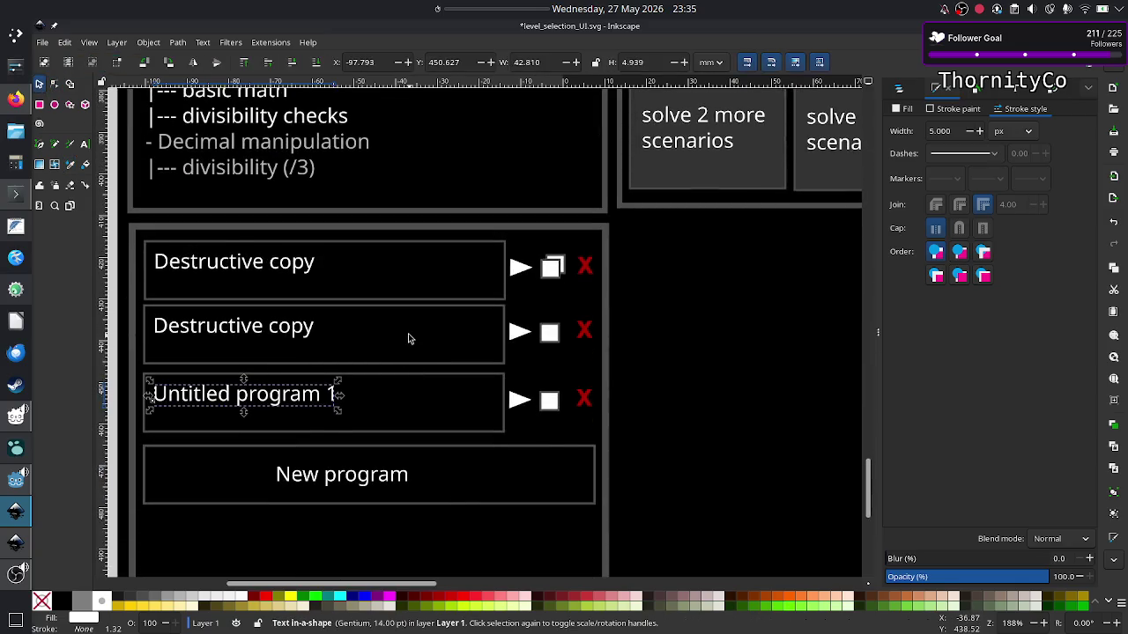
key("Escape")
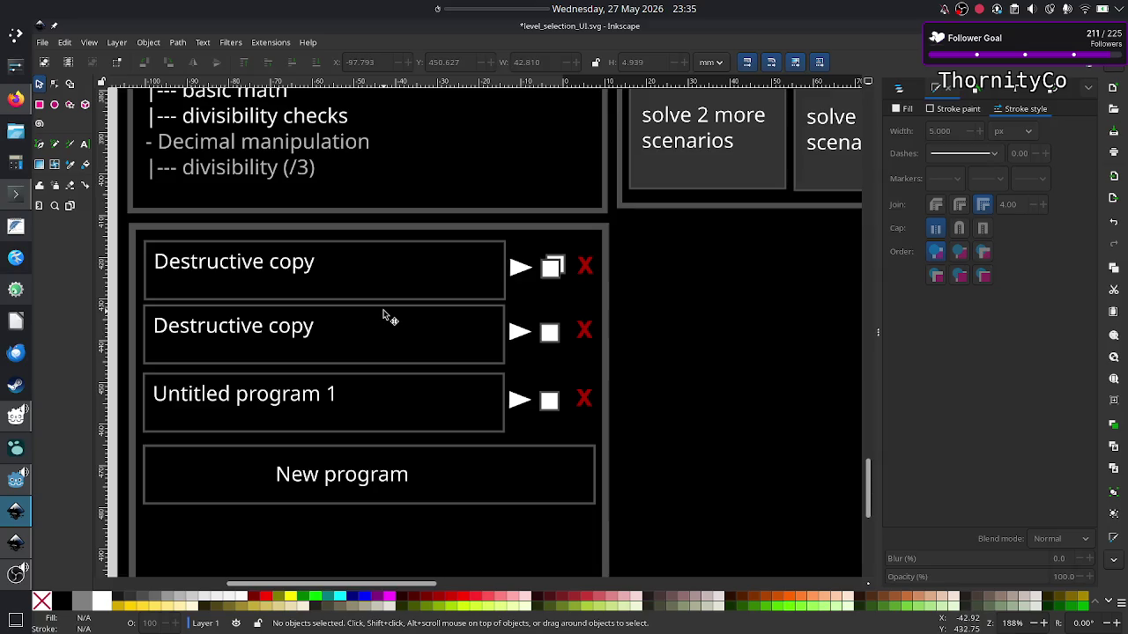
left_click(384, 316)
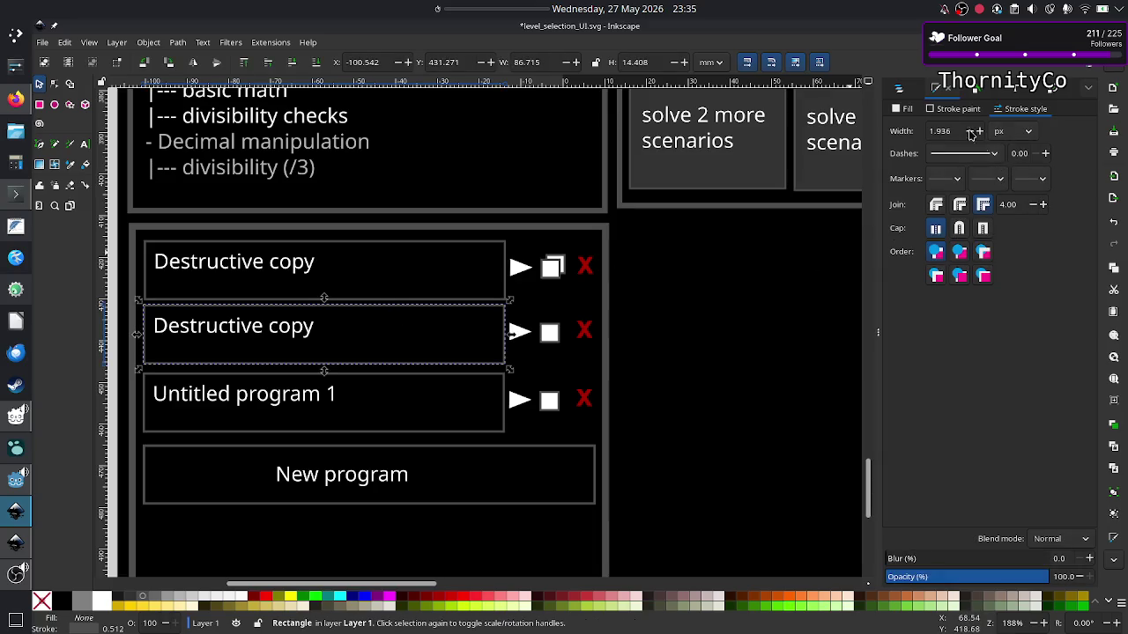
Give the row rectangle a flat yellow fill, RGBA ffff00ff.
left_click(901, 107)
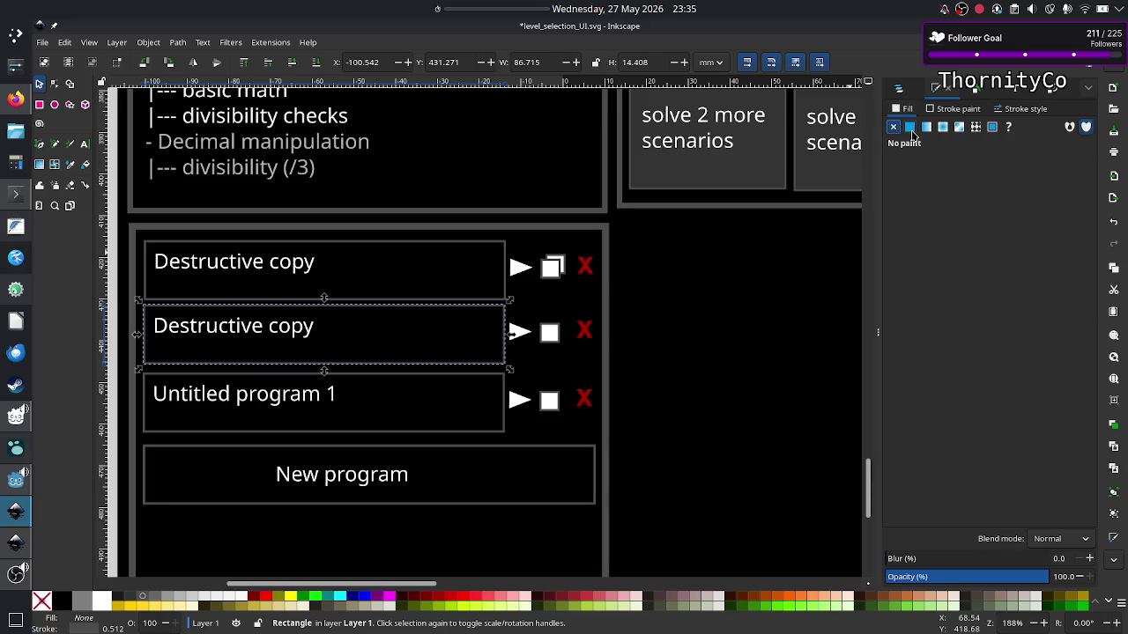
left_click(909, 126)
double_click(1062, 514)
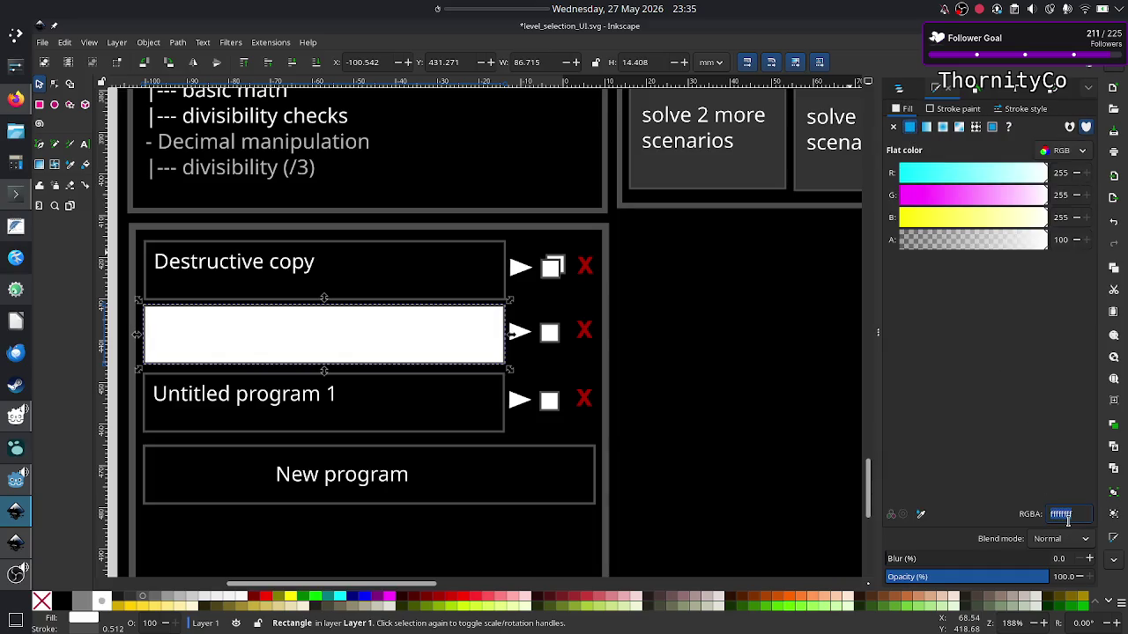
type("ffff00ff")
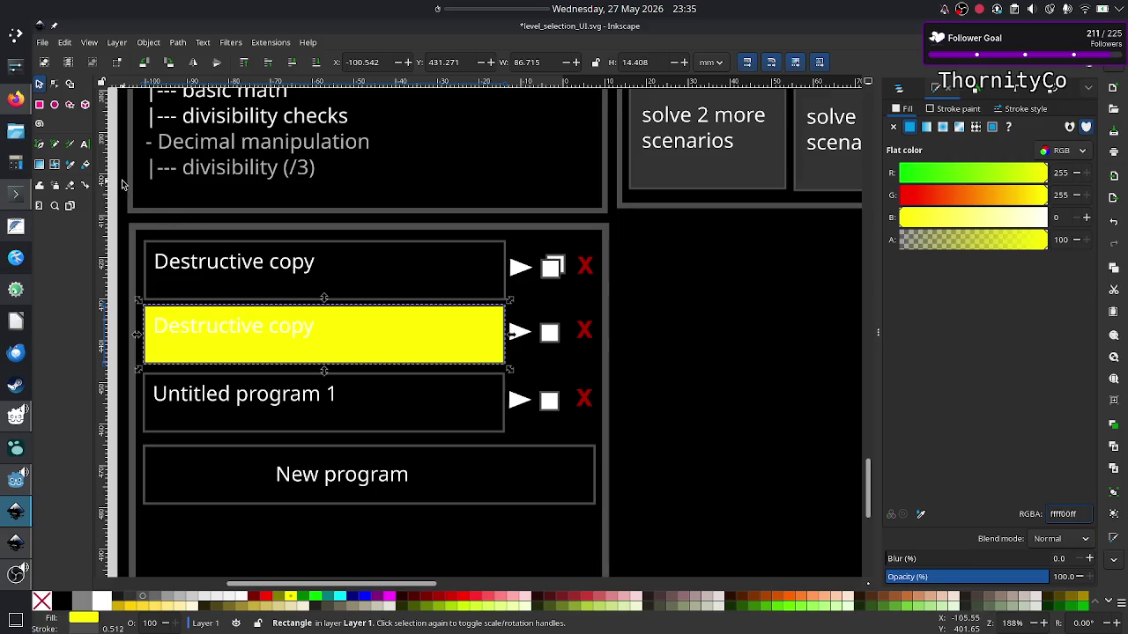
Turn the yellow row's label text black, then deselect and hide the side panel.
left_click(85, 146)
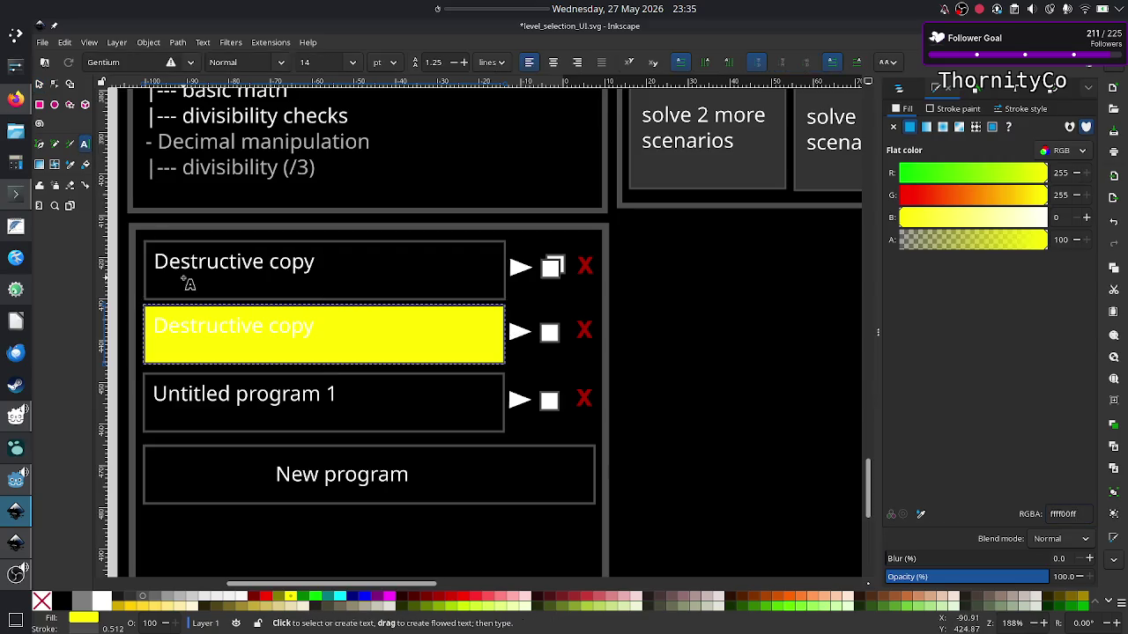
left_click(244, 324)
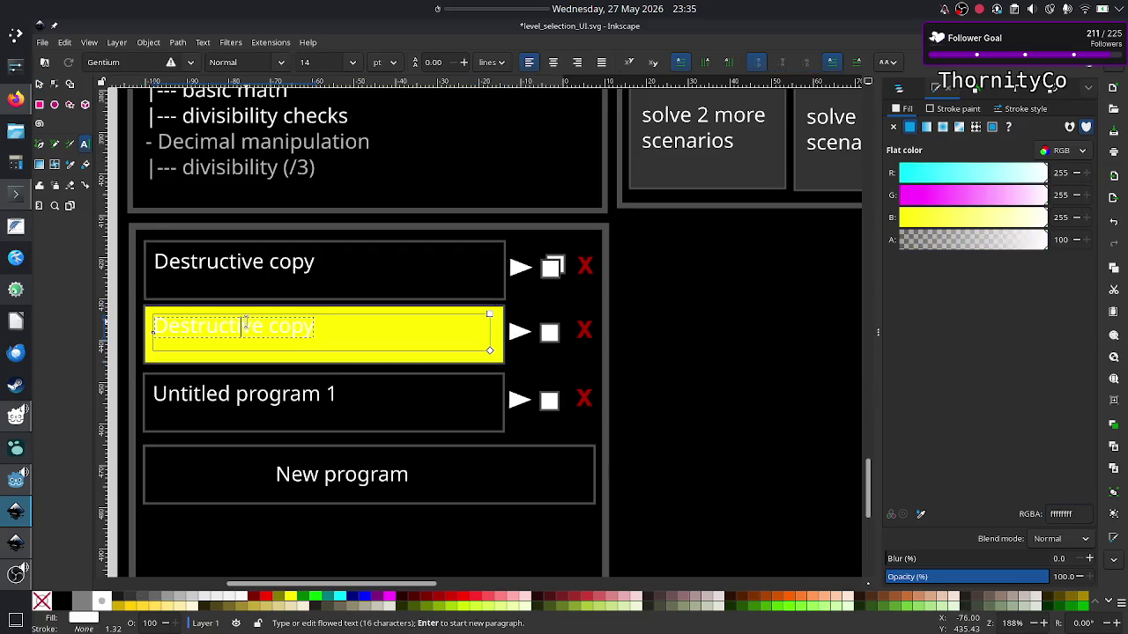
key("ctrl+a")
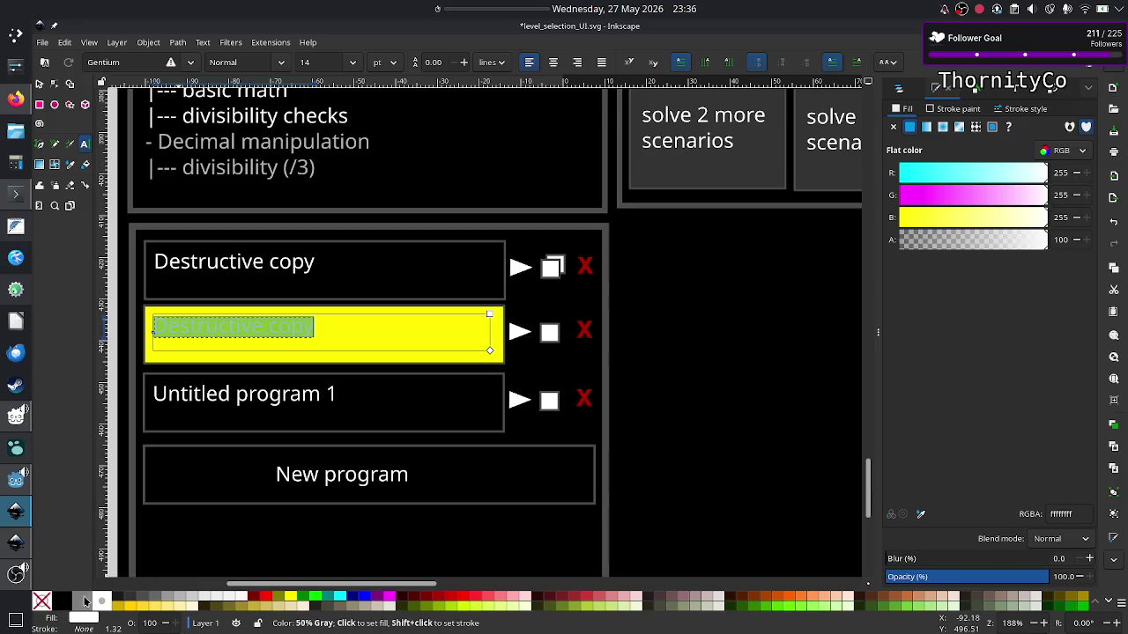
left_click(59, 602)
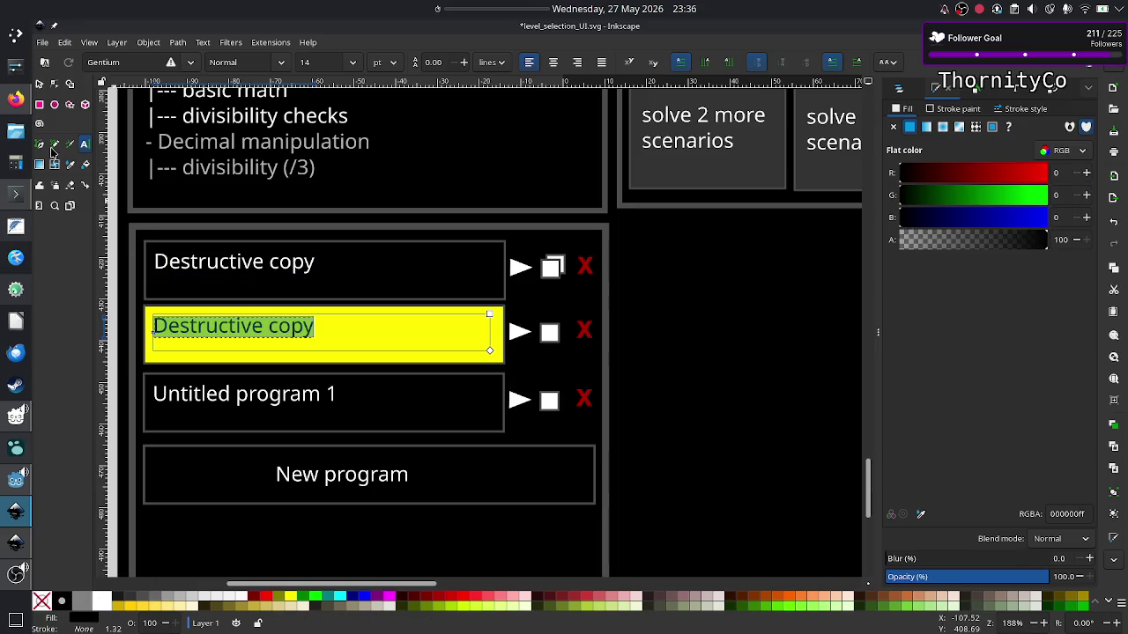
left_click(39, 84)
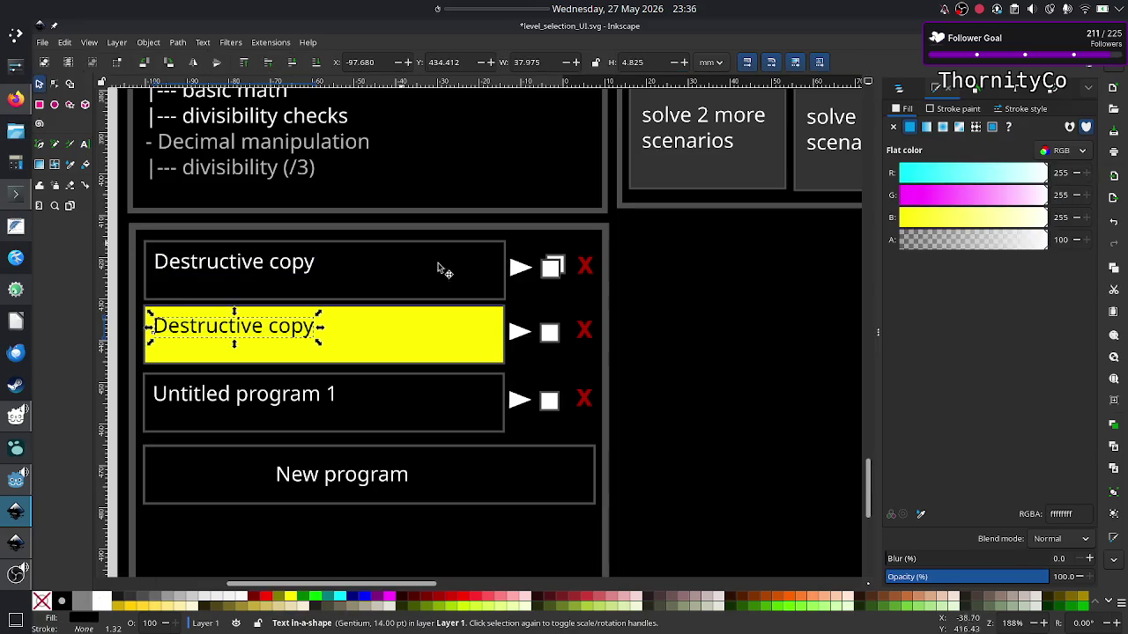
left_click(646, 348)
left_click_drag(867, 358, 877, 350)
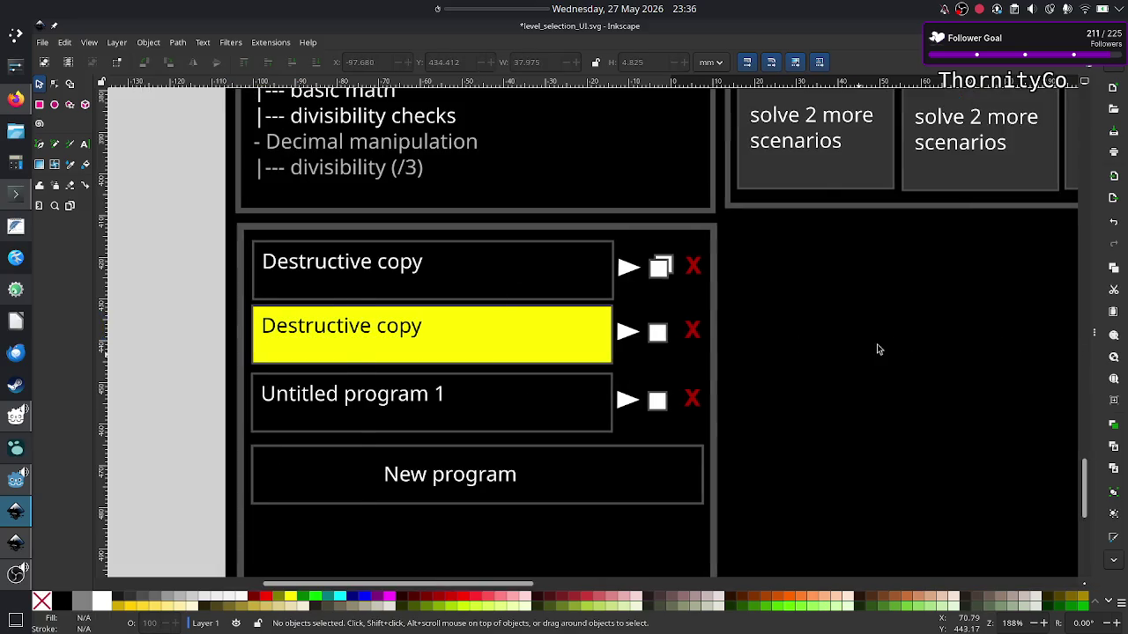
Duplicate the Scenarios frame below Scenarios, stretched to about 114.5 mm tall.
left_click(716, 370)
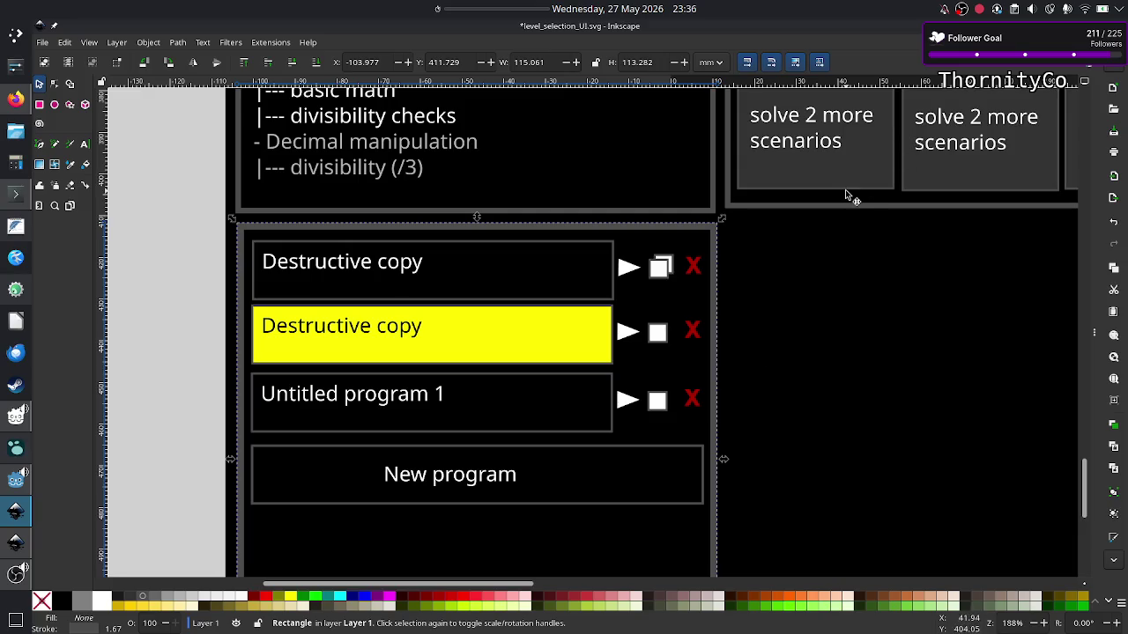
left_click(830, 208)
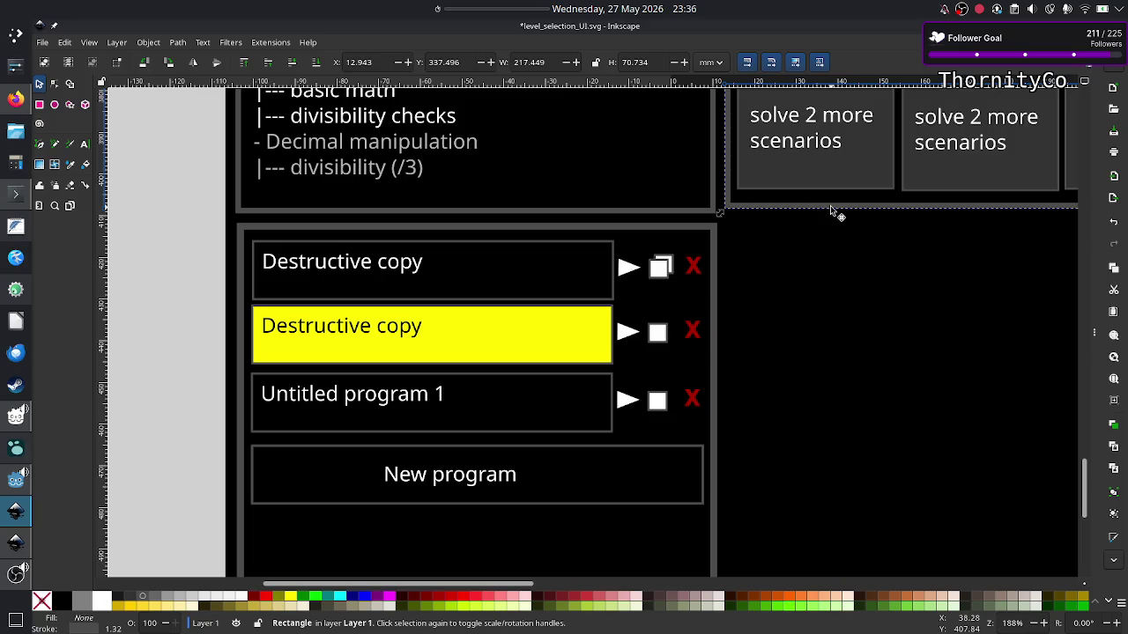
key("ctrl+z")
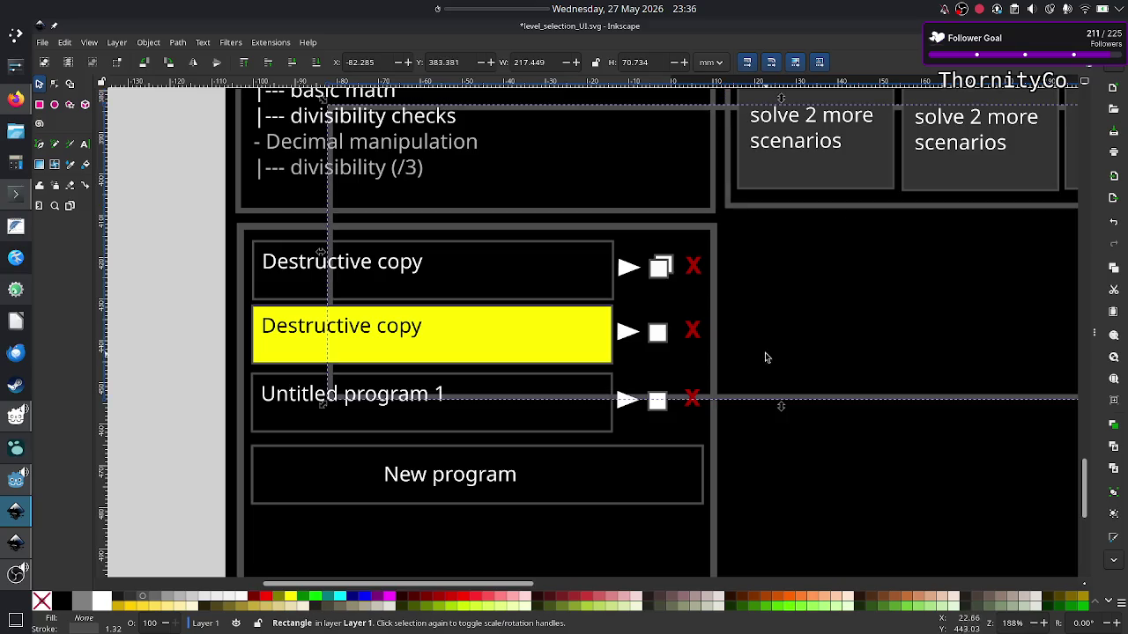
left_click_drag(792, 403, 1060, 529)
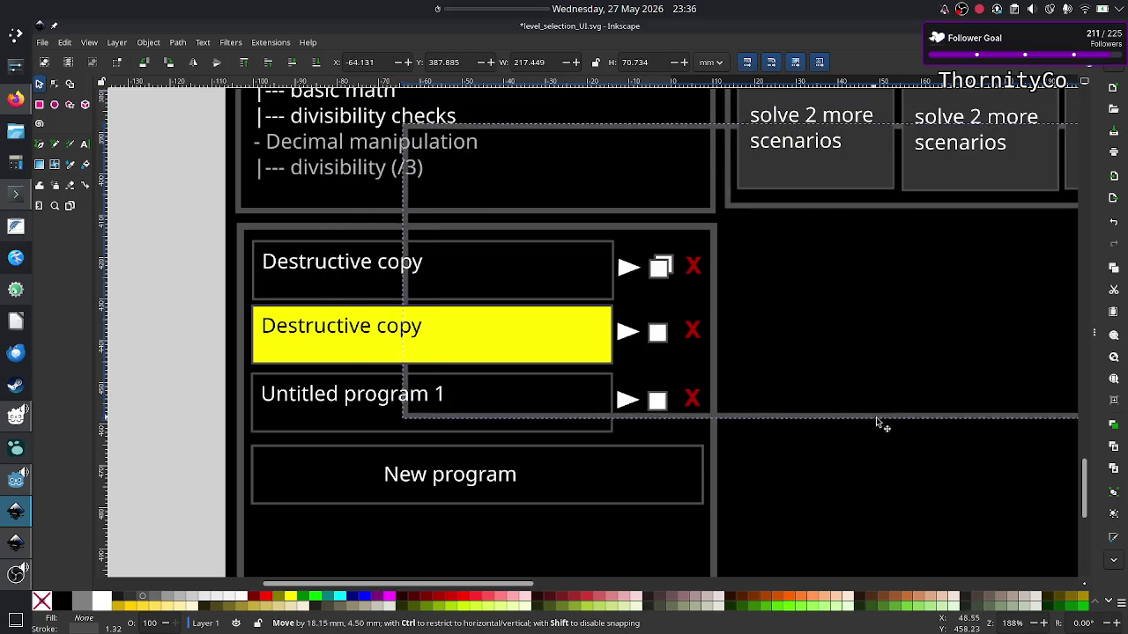
left_click_drag(1058, 525, 1069, 520)
mouse_move(650, 238)
left_mouse_down()
mouse_move(322, 234)
mouse_move(313, 224)
left_mouse_up()
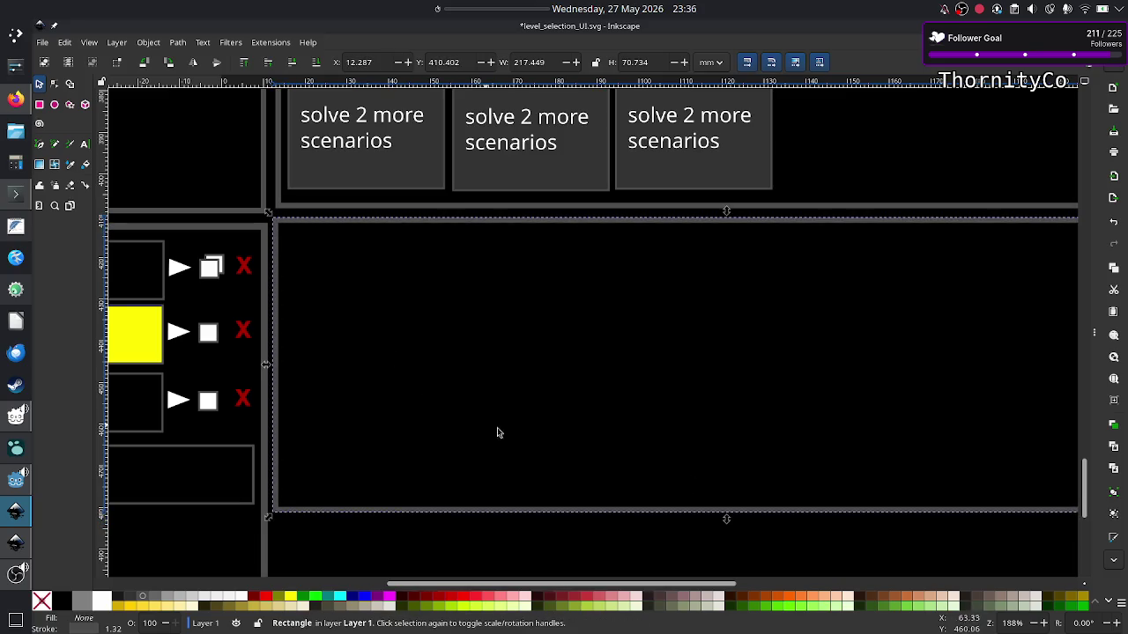
scroll(792, 369, "down", 2, "ctrl")
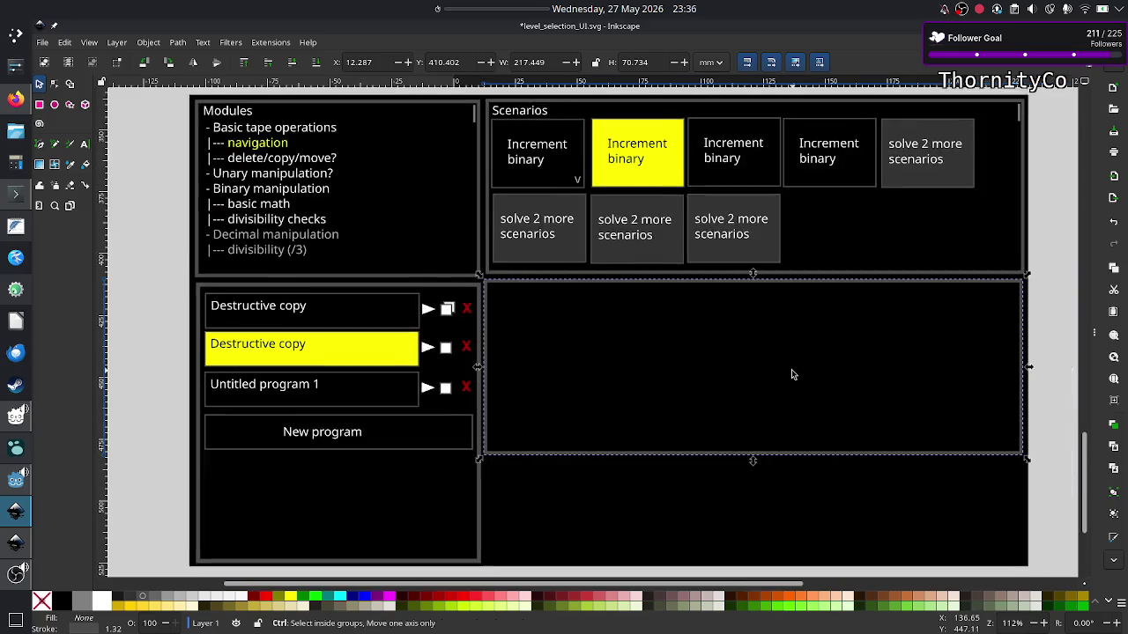
left_click_drag(754, 459, 754, 569)
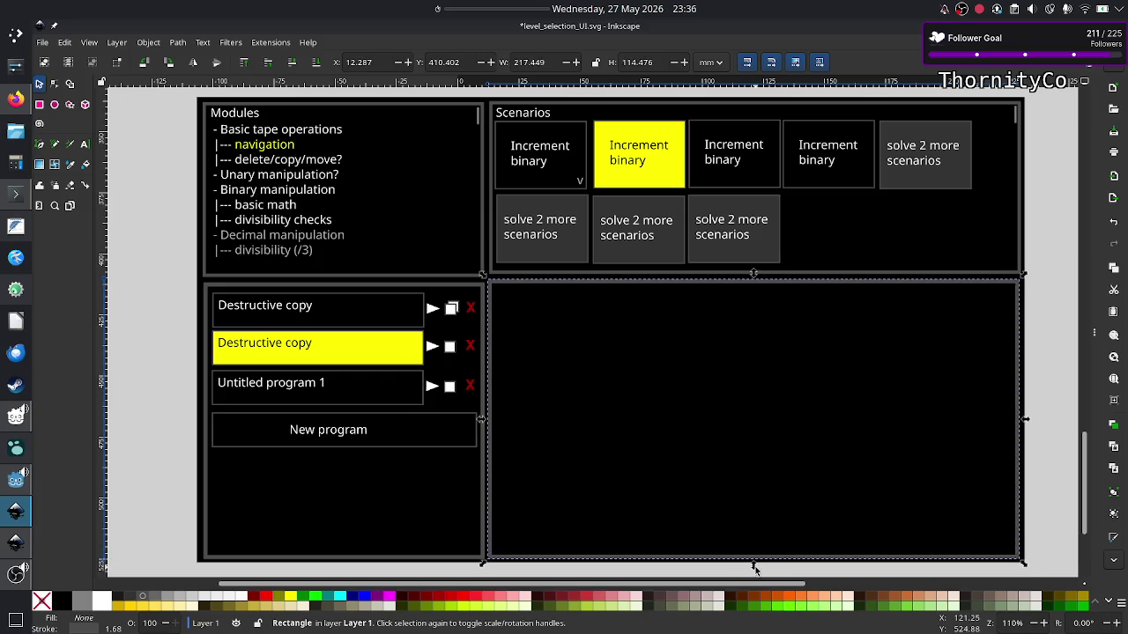
left_click(1060, 437)
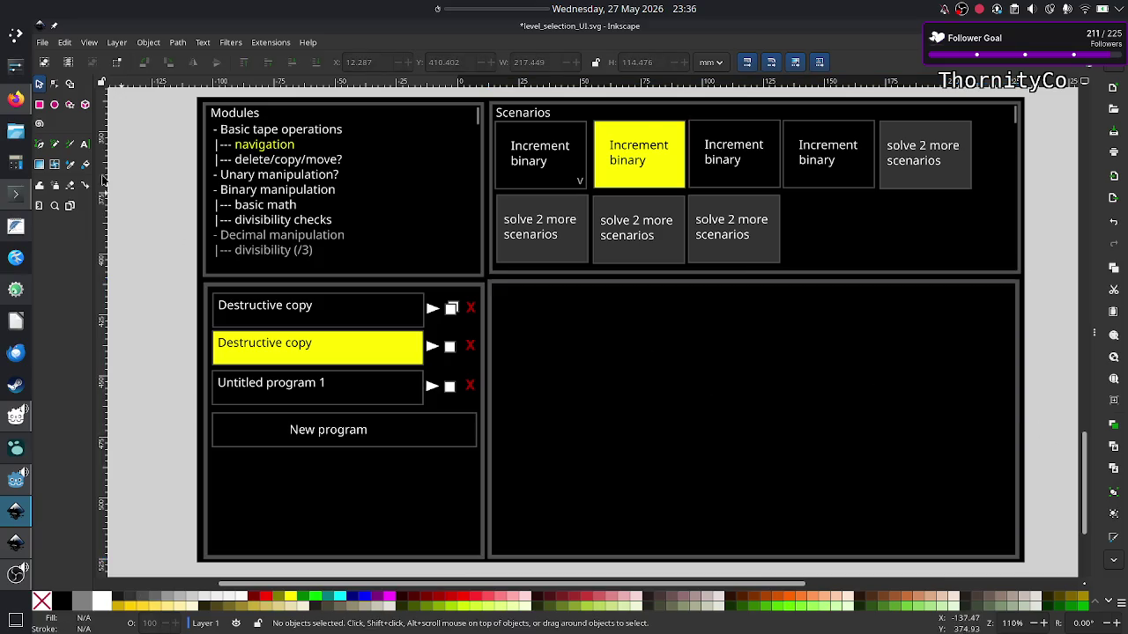
Draw a grey rectangle, about 84.9 × 55.3 mm, in the new panel's top-left area.
left_click(39, 105)
left_click_drag(512, 301, 747, 435)
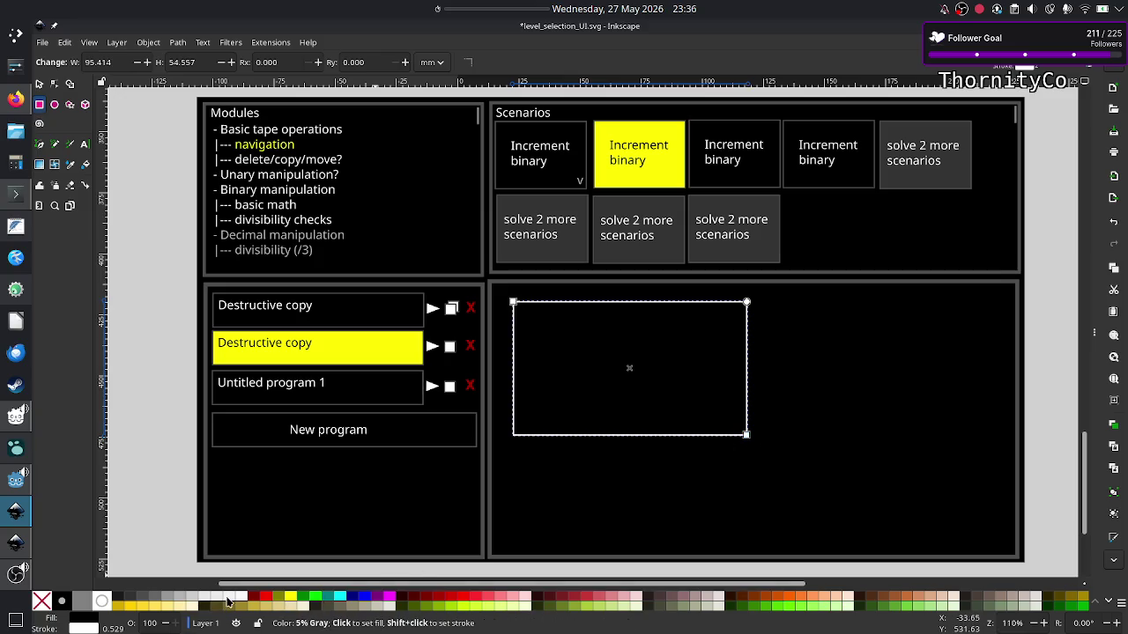
left_click(180, 602)
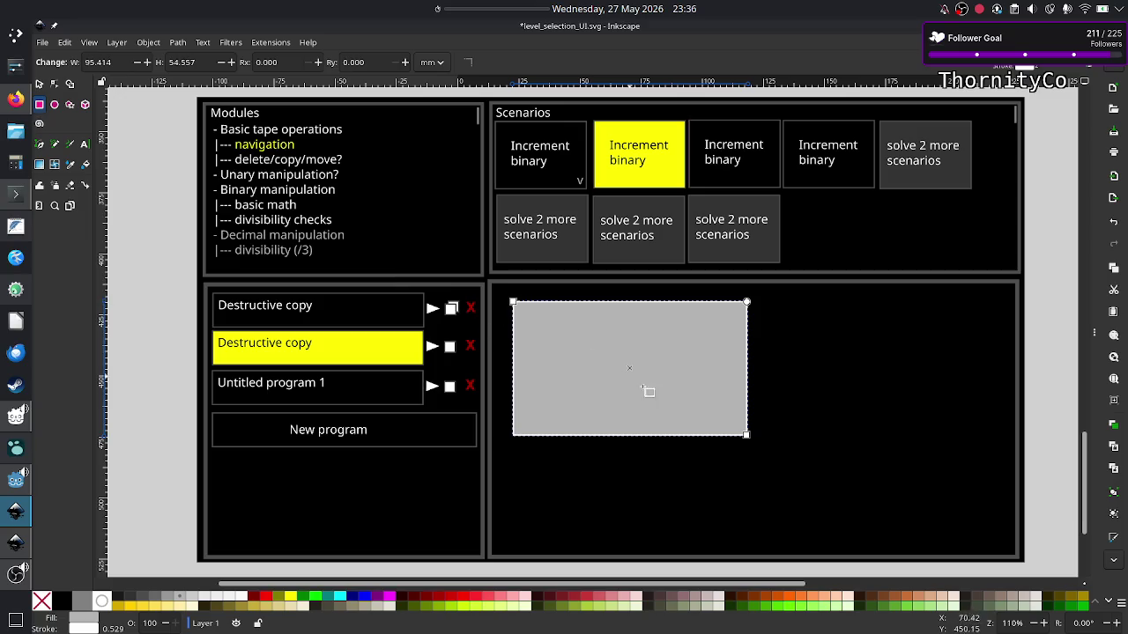
left_click(40, 85)
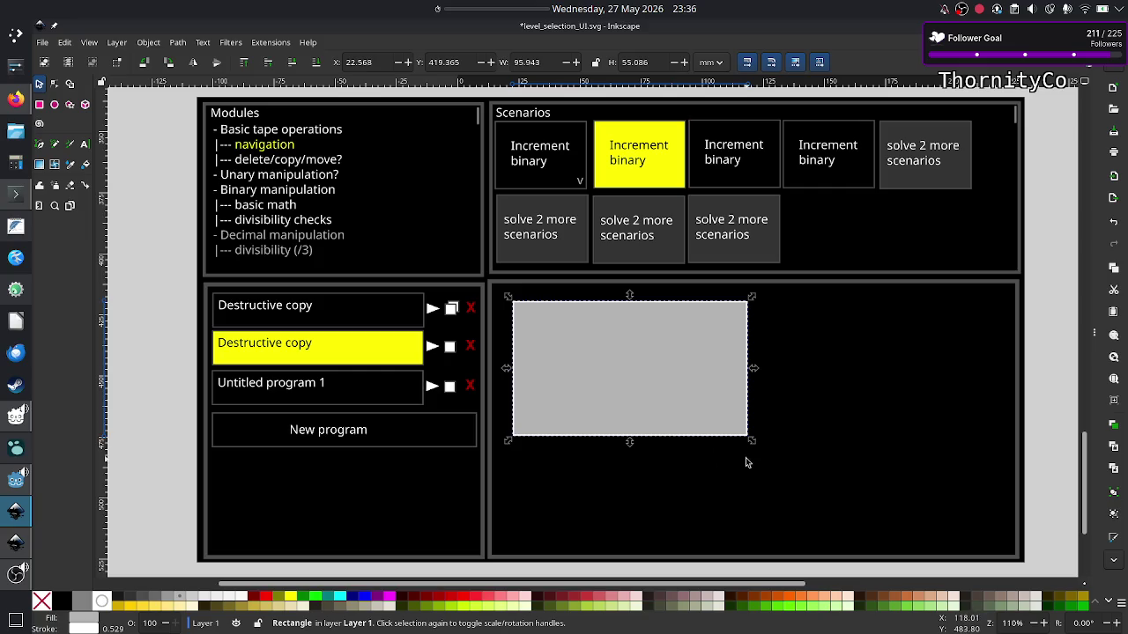
mouse_move(751, 440)
left_mouse_down()
mouse_move(712, 449)
mouse_move(728, 452)
left_mouse_up()
left_click_drag(644, 383, 623, 366)
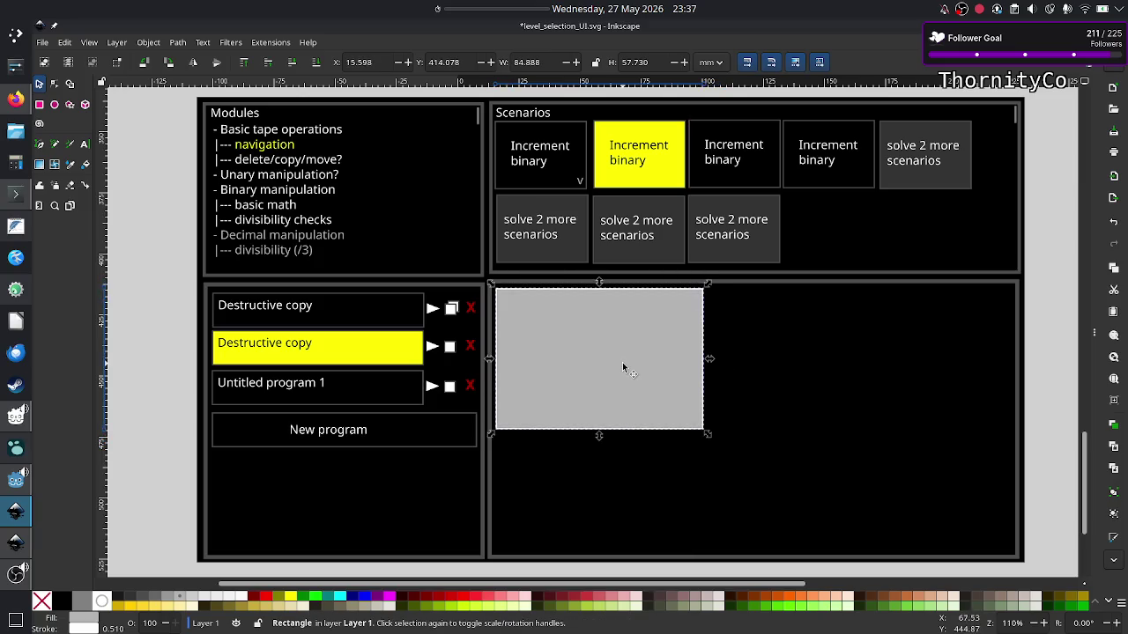
left_click_drag(599, 437, 601, 431)
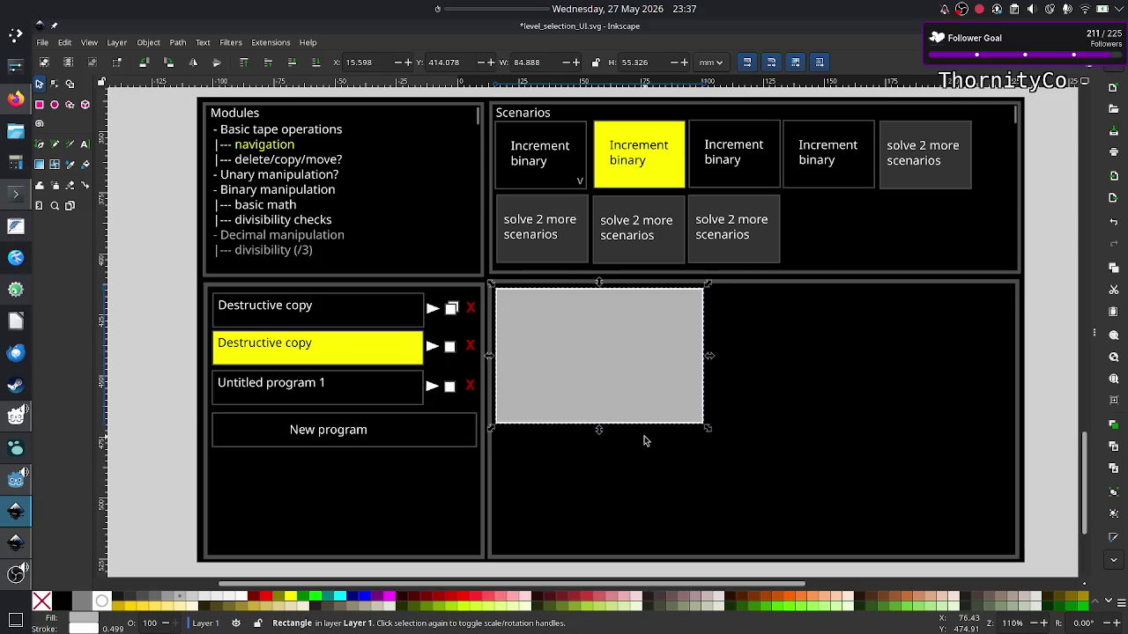
Resize the grey rectangle to about 101.5 × 50.5 mm, removing the spare pasted copy.
key("ctrl+v")
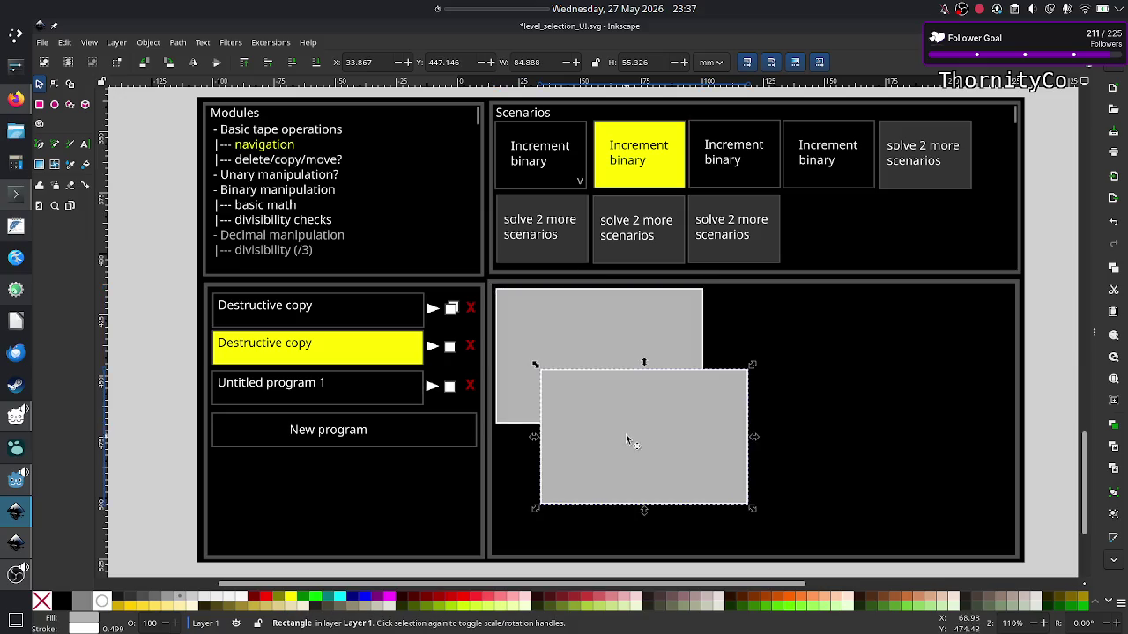
mouse_move(632, 429)
left_mouse_down()
mouse_move(587, 477)
mouse_move(722, 509)
left_mouse_up()
left_click(661, 354)
left_click_drag(601, 434, 600, 426)
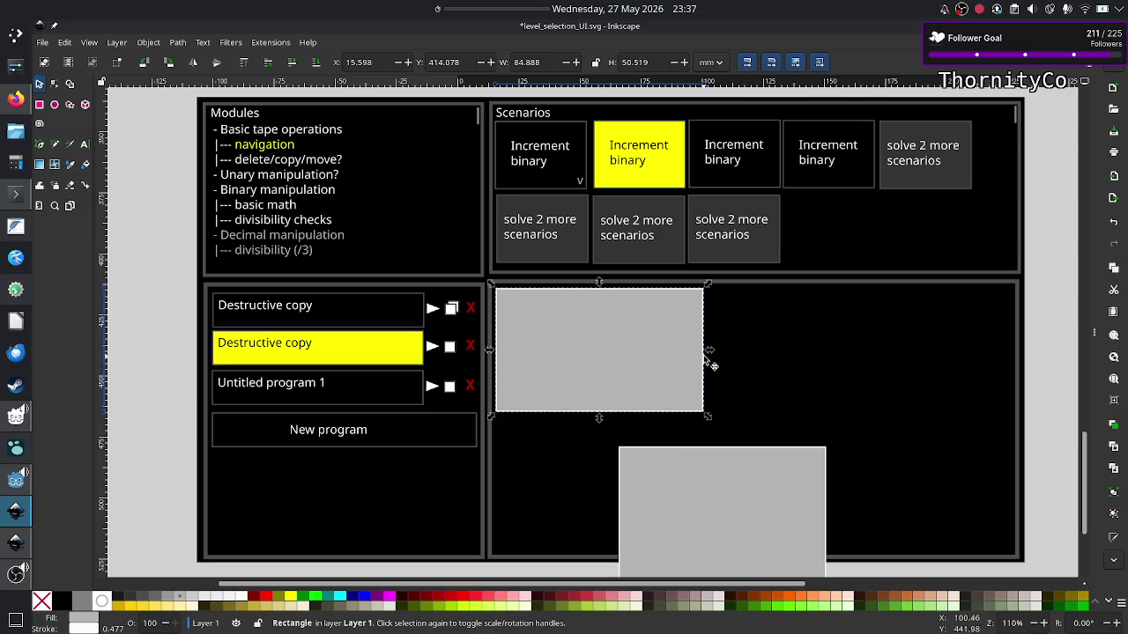
left_click_drag(709, 354, 763, 353)
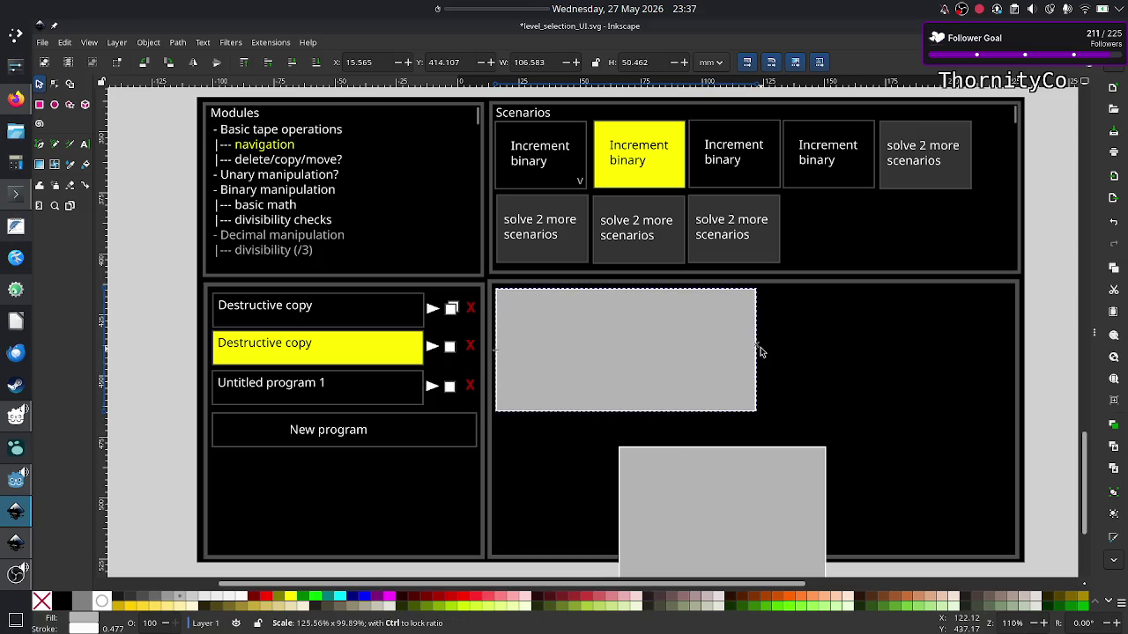
left_click_drag(763, 354, 745, 354)
left_click(750, 510)
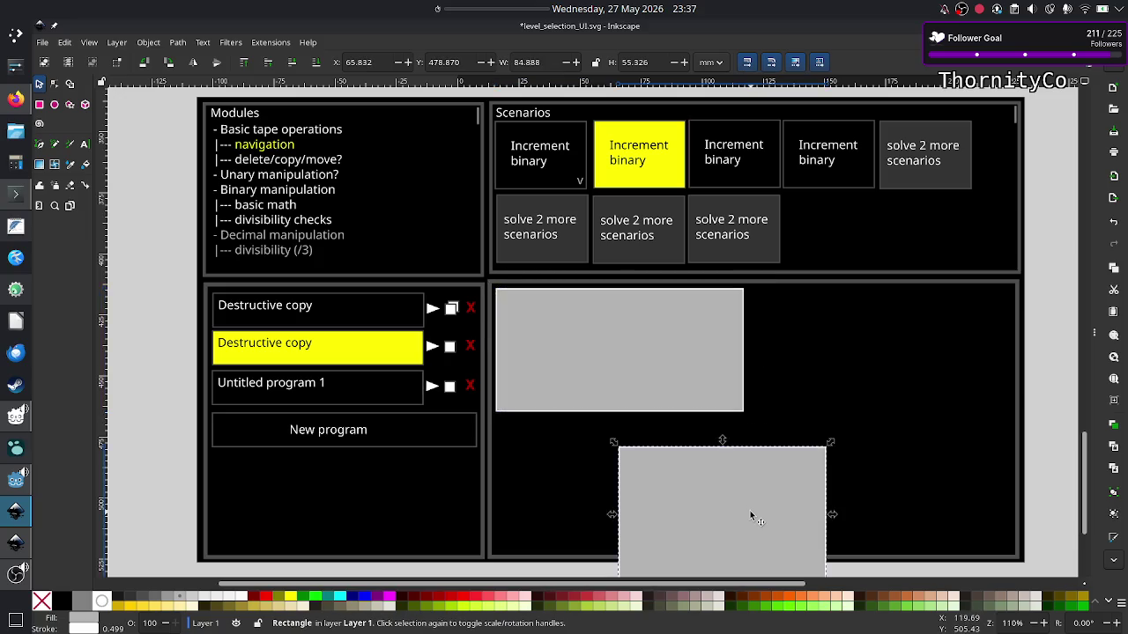
key("Delete")
left_click(690, 401)
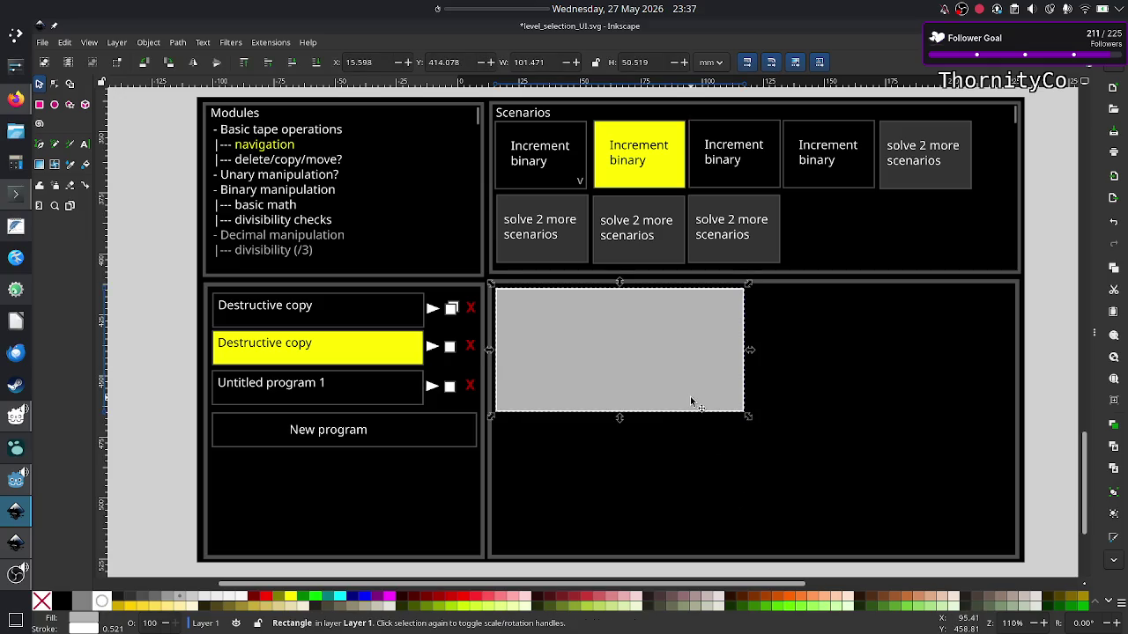
Paste three copies of the rectangle into the remaining slots of a 2×2 grid.
key("ctrl+v")
left_click_drag(567, 466, 587, 492)
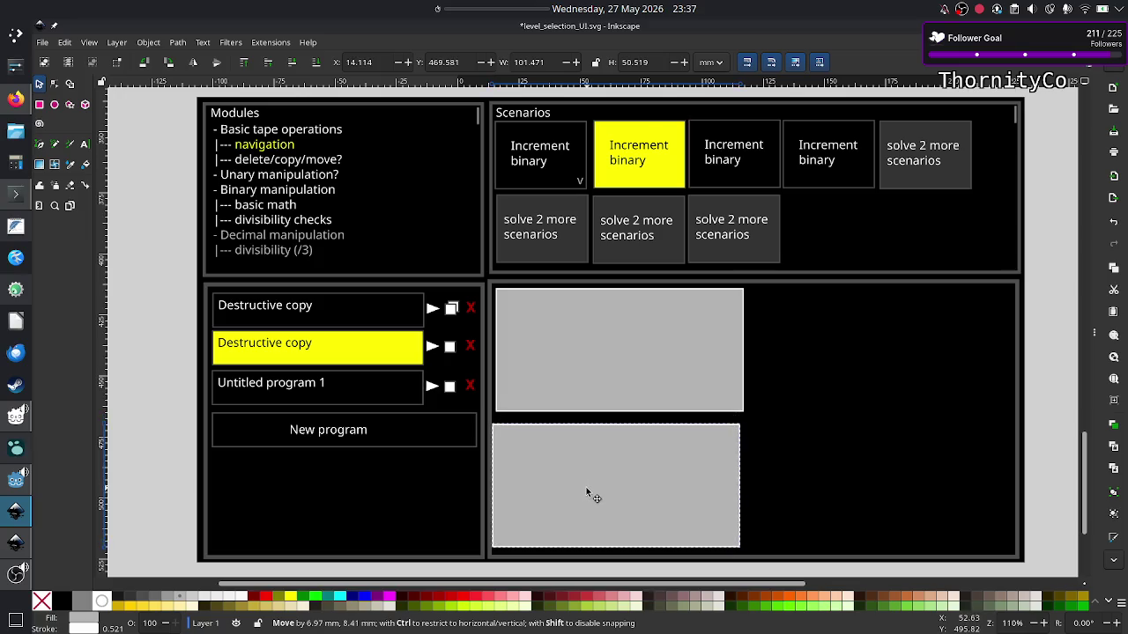
left_click_drag(587, 492, 590, 489)
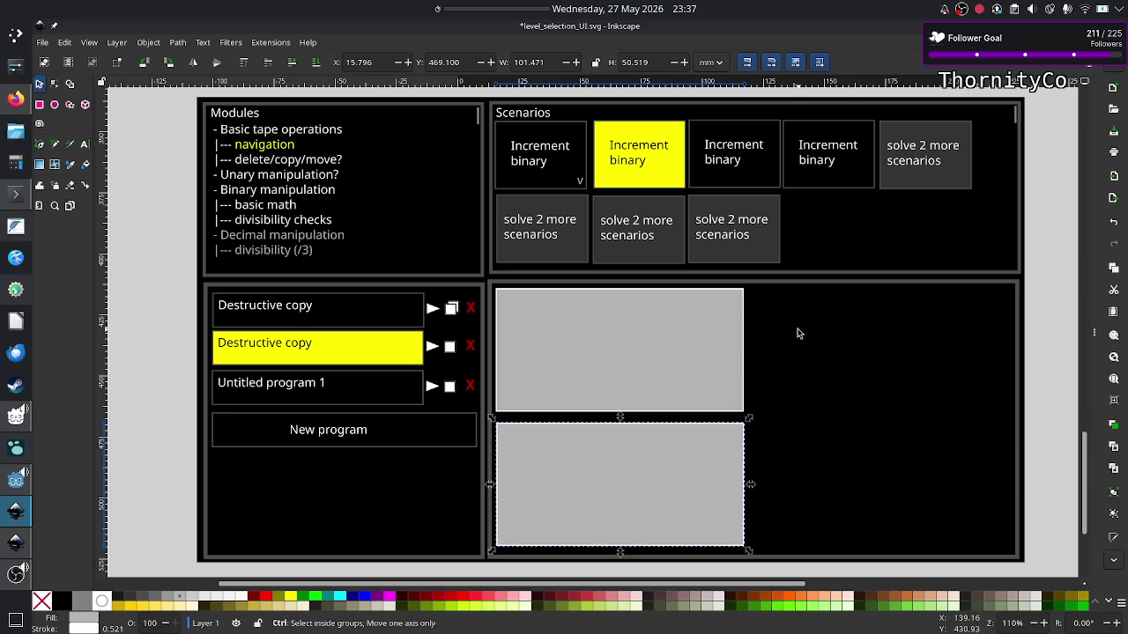
key("ctrl+v")
mouse_move(768, 340)
left_mouse_down()
mouse_move(844, 346)
mouse_move(853, 359)
left_mouse_up()
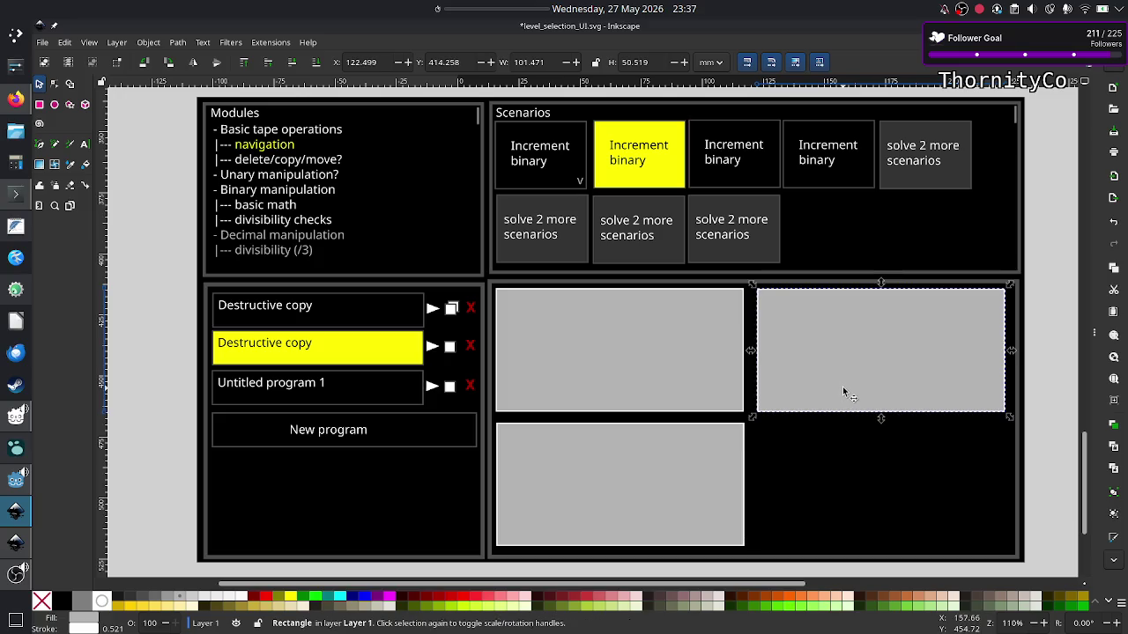
key("ctrl+v")
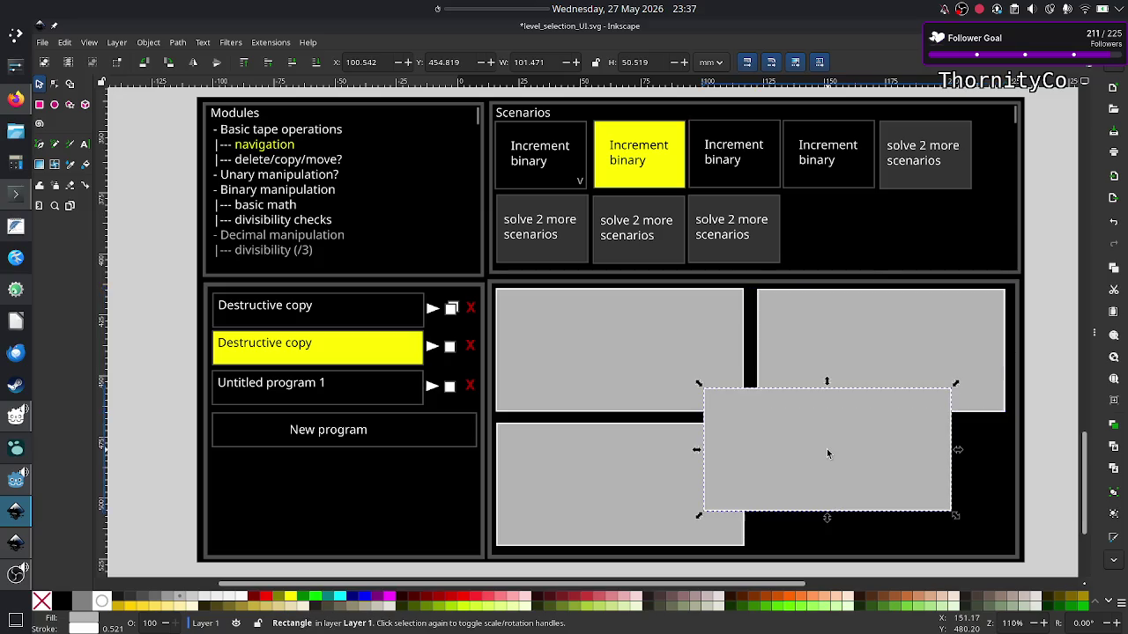
left_click_drag(792, 429, 846, 468)
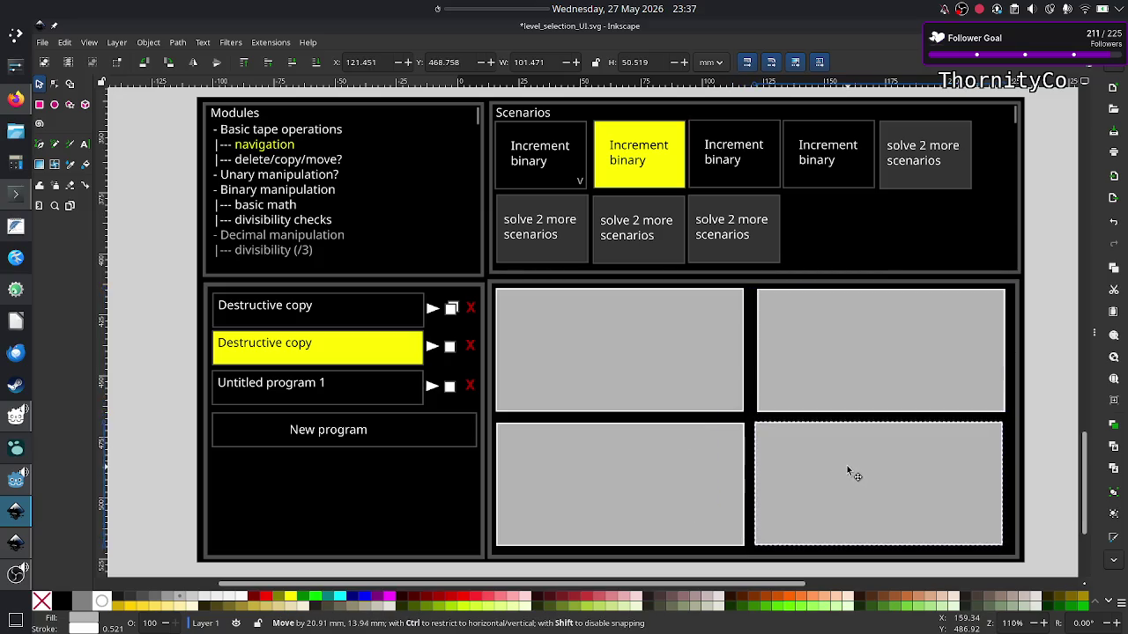
left_click(1054, 382)
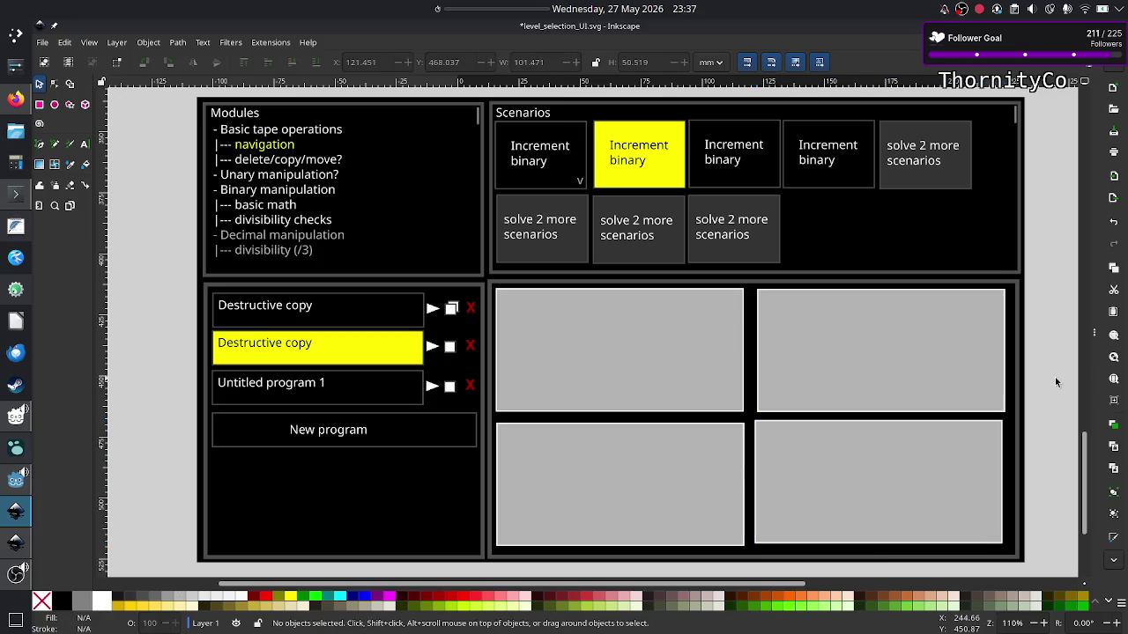
scroll(655, 361, "up", 8)
scroll(656, 361, "up", 5)
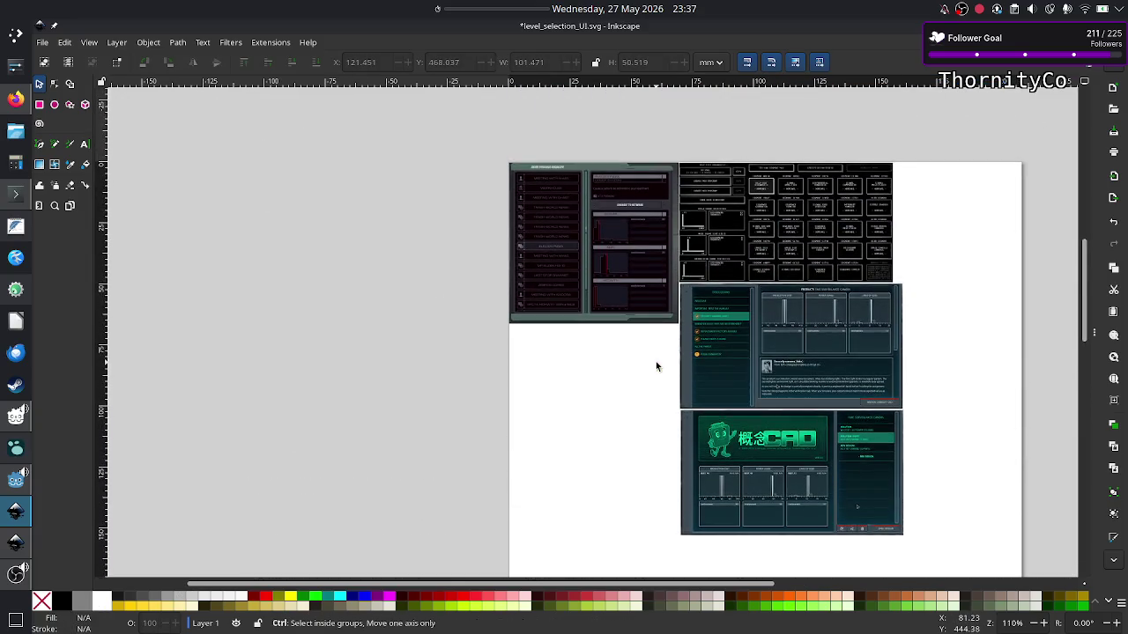
scroll(655, 366, "up", 5, "ctrl")
scroll(655, 366, "up", 5)
scroll(656, 367, "up", 4)
scroll(655, 366, "up", 10)
scroll(656, 367, "down", 1)
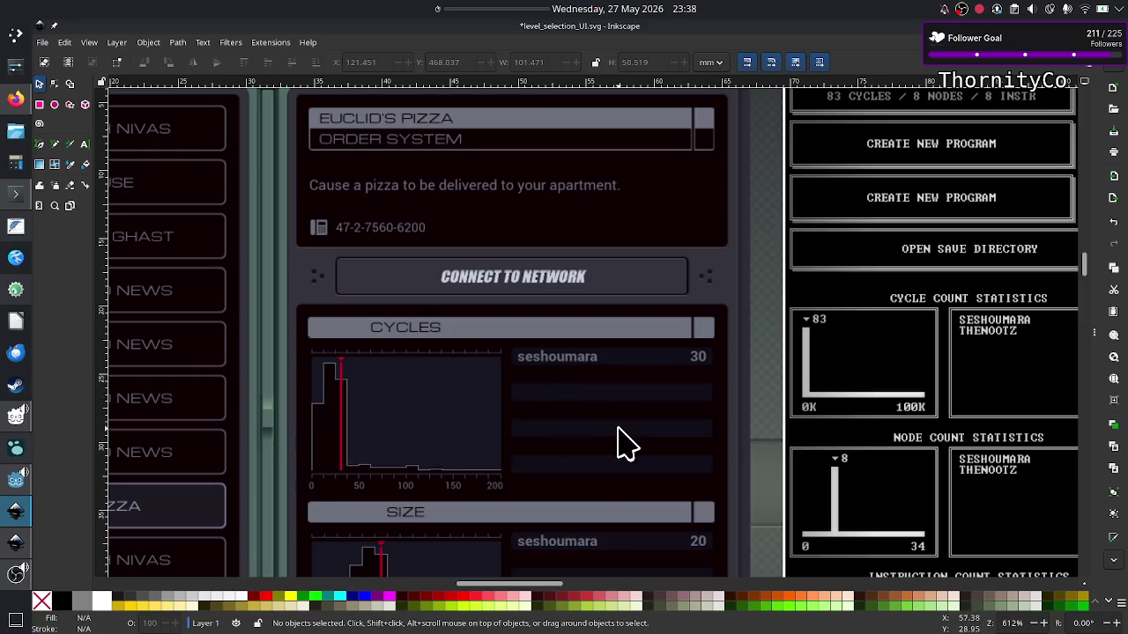
scroll(404, 449, "down", 5)
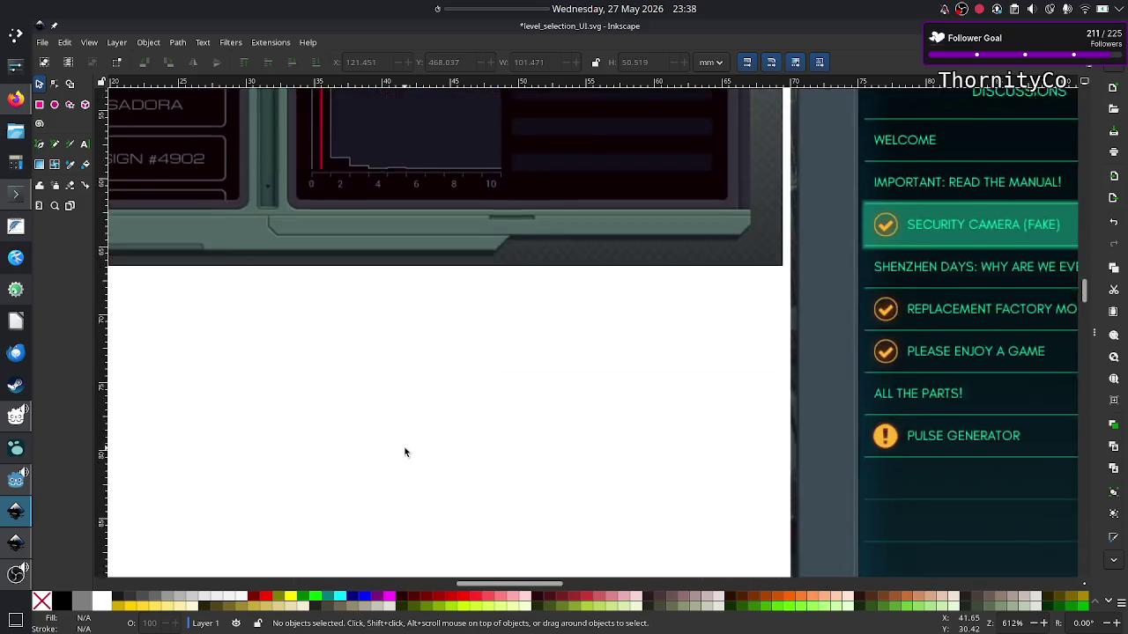
scroll(405, 452, "down", 5)
scroll(404, 452, "down", 3)
scroll(405, 452, "down", 3)
scroll(404, 452, "down", 1)
scroll(404, 452, "down", 8)
scroll(405, 452, "up", 3)
scroll(404, 452, "up", 3)
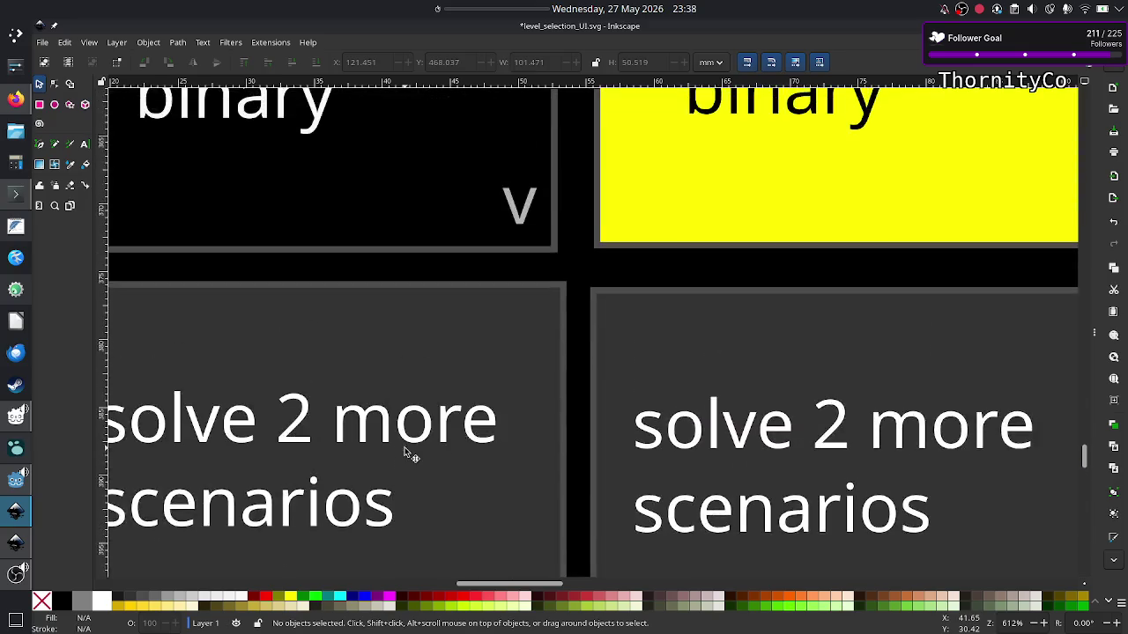
scroll(404, 452, "down", 8)
scroll(404, 452, "up", 5)
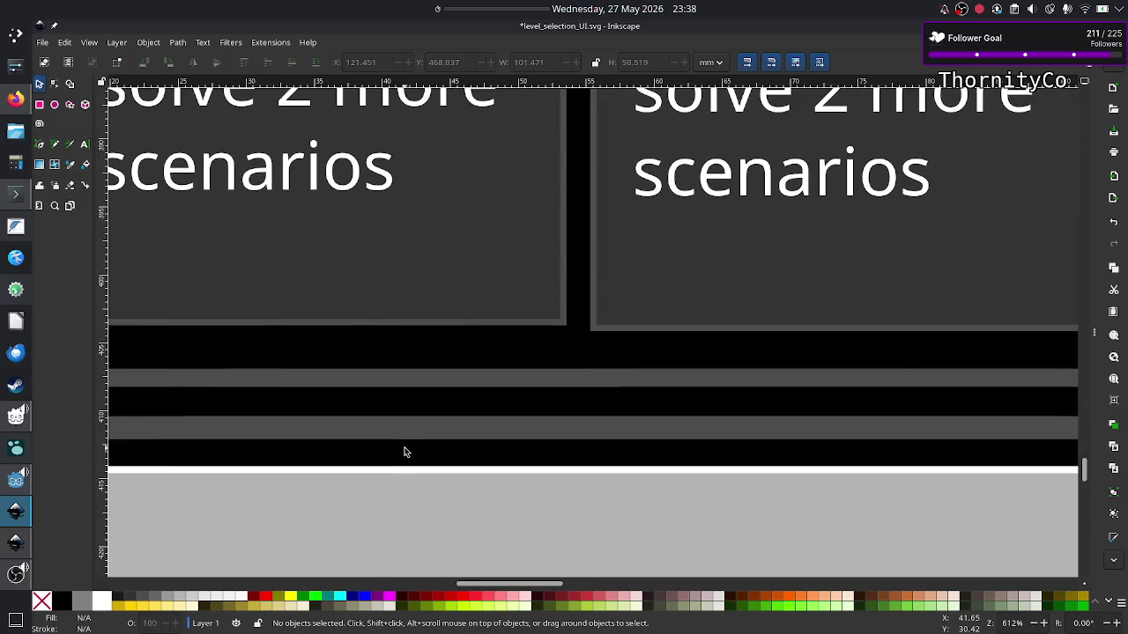
scroll(404, 452, "down", 4)
scroll(404, 452, "up", 3)
scroll(404, 452, "down", 2)
scroll(404, 452, "down", 4)
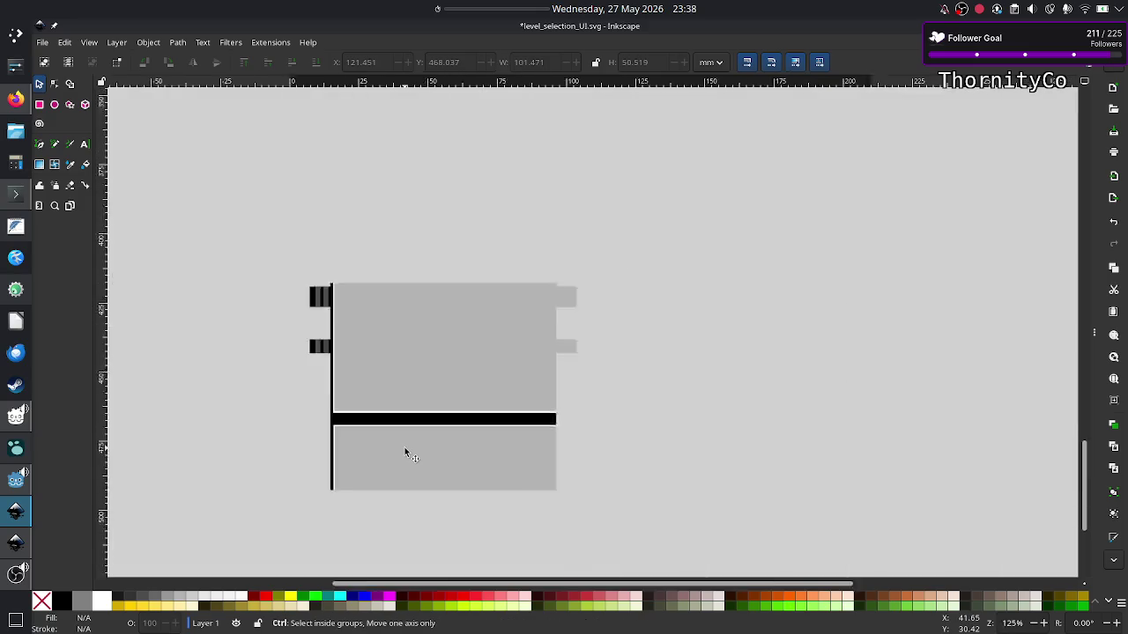
scroll(404, 452, "down", 1)
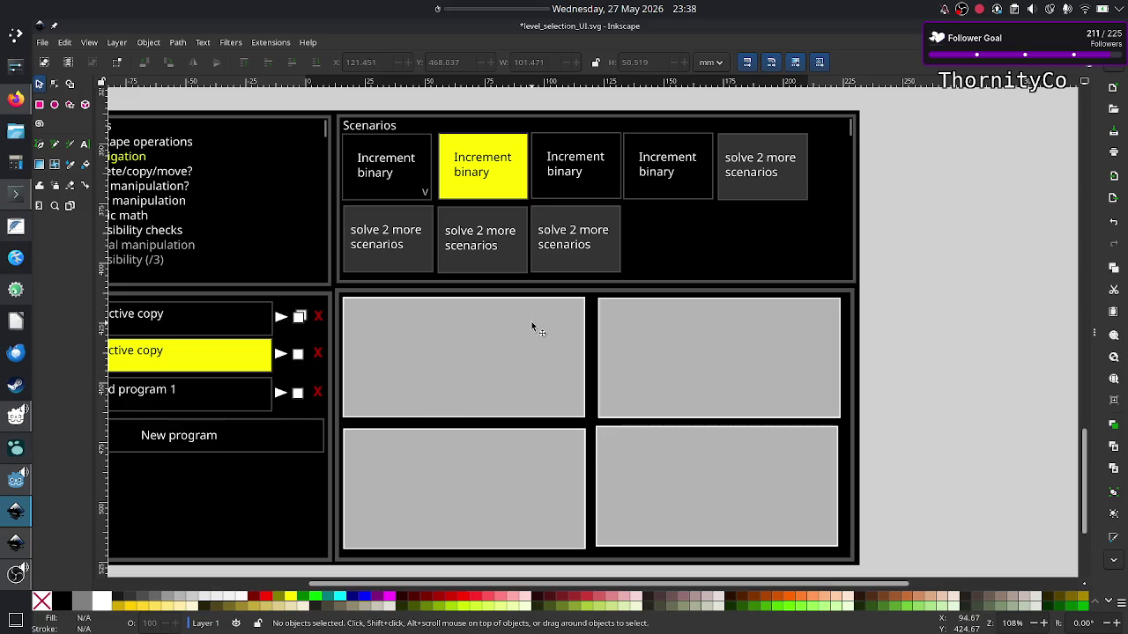
scroll(535, 328, "up", 2, "ctrl")
scroll(535, 328, "down", 1)
scroll(535, 328, "left", 2)
scroll(534, 328, "down", 1)
scroll(535, 328, "left", 3)
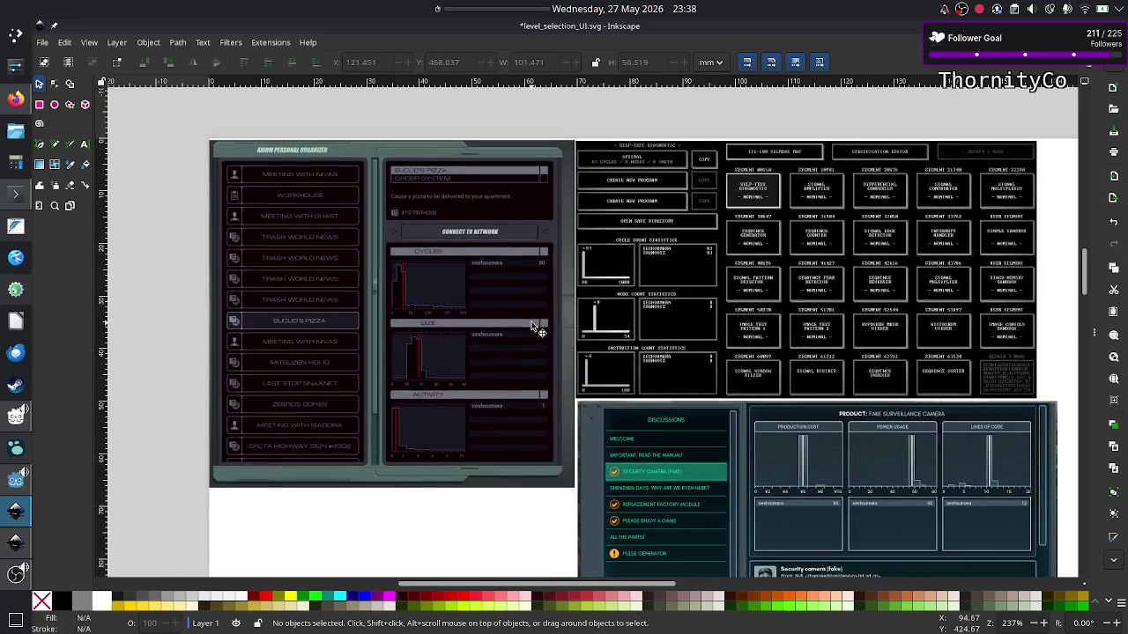
left_click(573, 248)
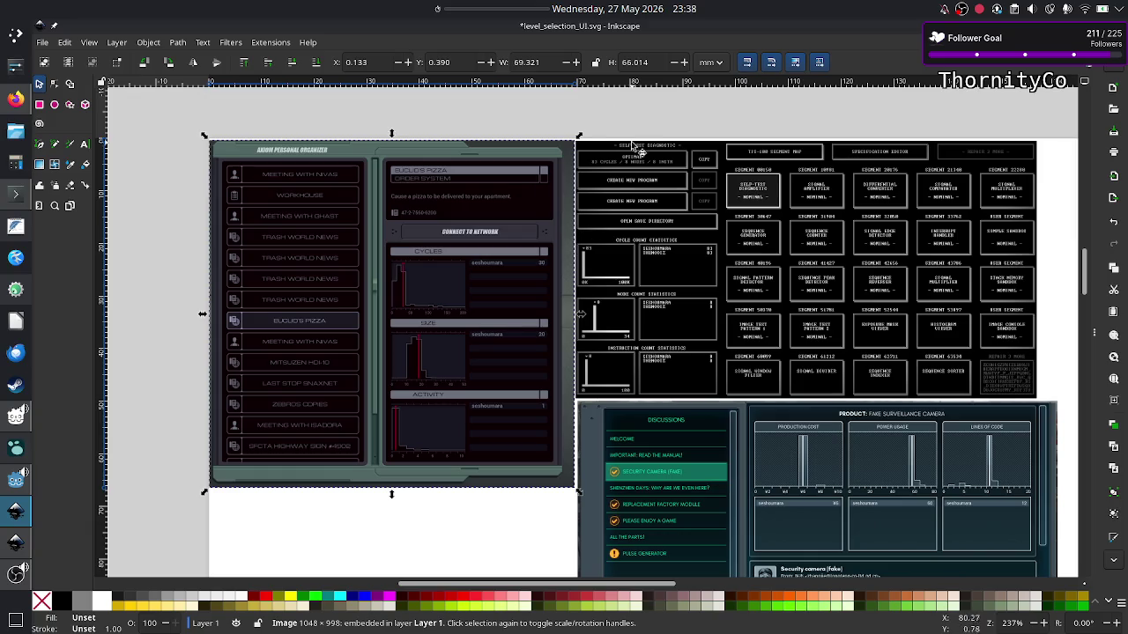
Nudge the left screenshot to about X 0.491, Y 2.599 mm, then select the statistics screenshot.
key("Escape")
scroll(610, 279, "up", 1, "ctrl")
scroll(609, 278, "up", 5, "ctrl")
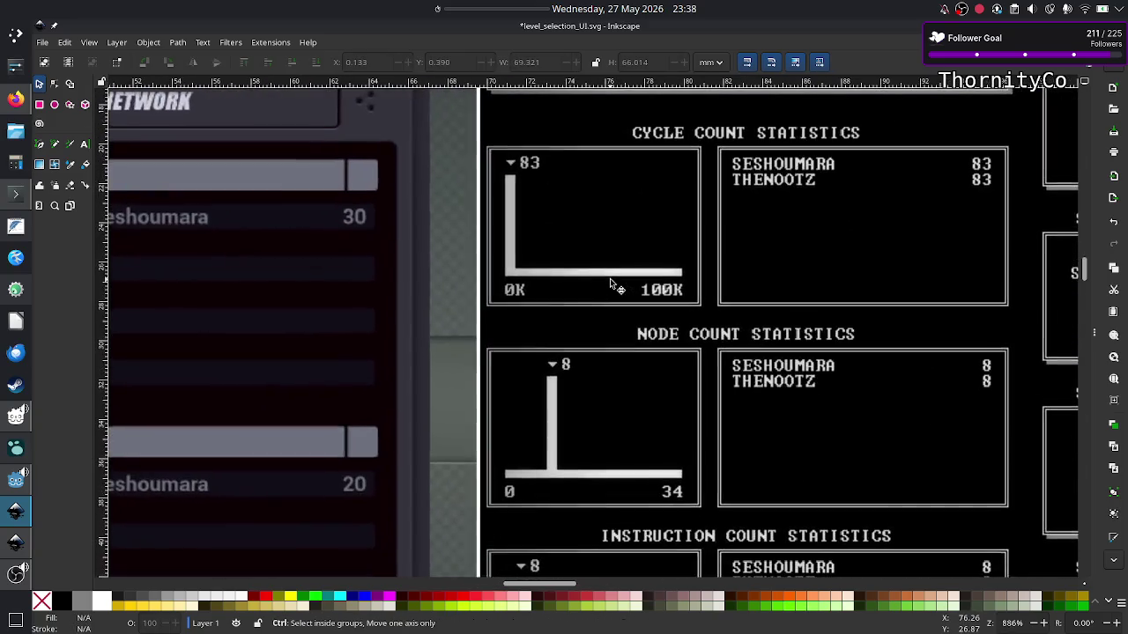
left_click_drag(465, 136, 475, 178)
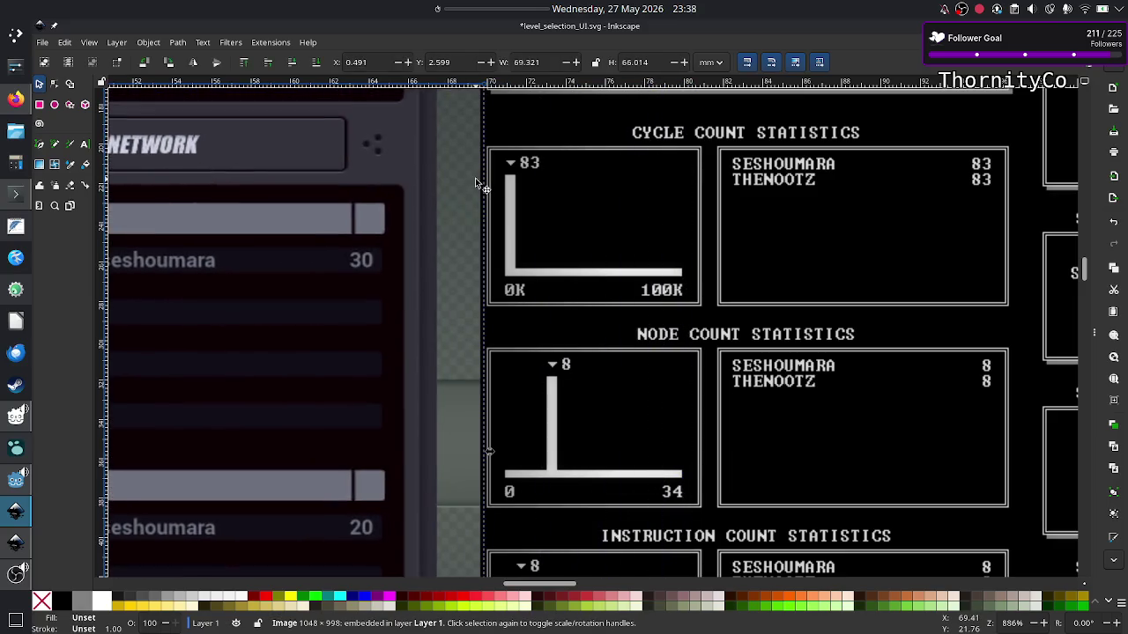
left_click(687, 208)
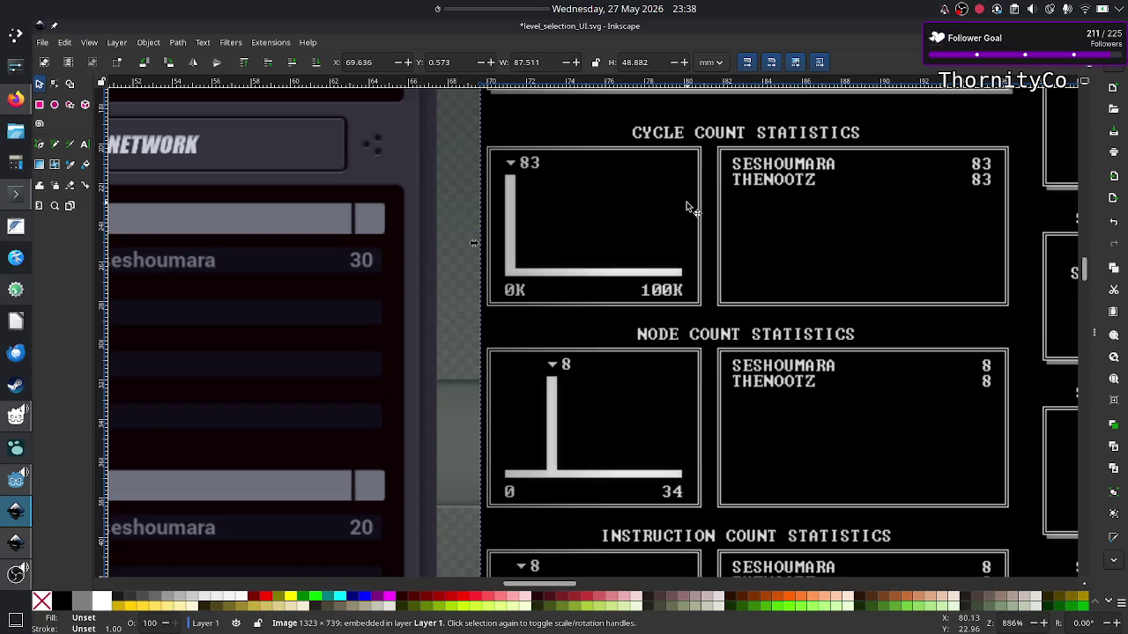
left_click(15, 37)
Start GIMP and paste the statistics screenshot as a new 331×185 image.
type("gim")
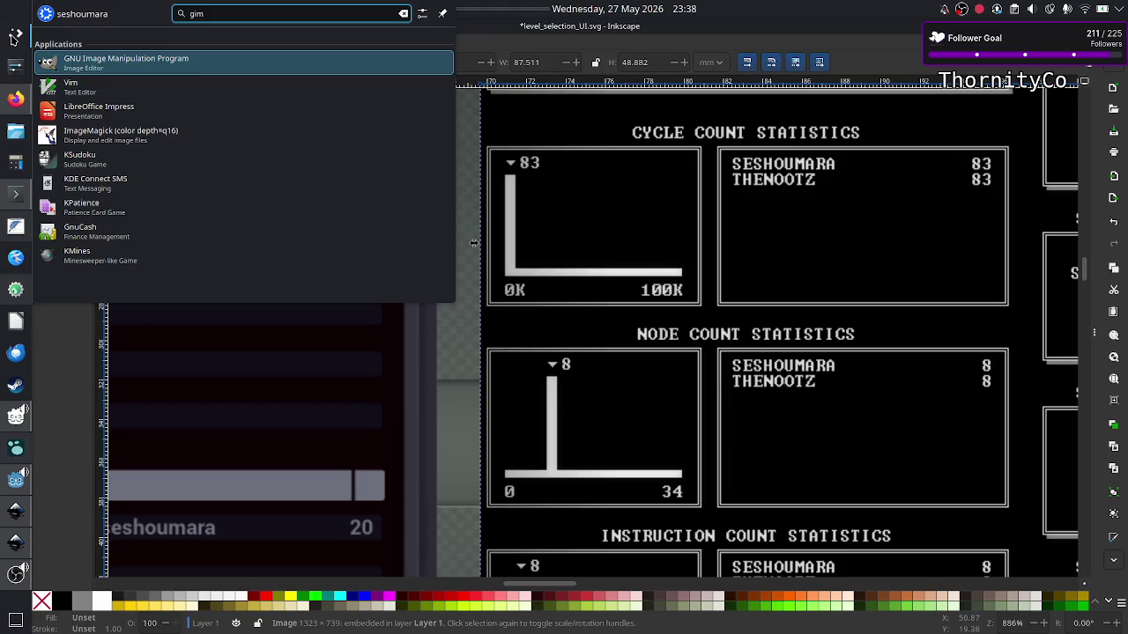
left_click(112, 66)
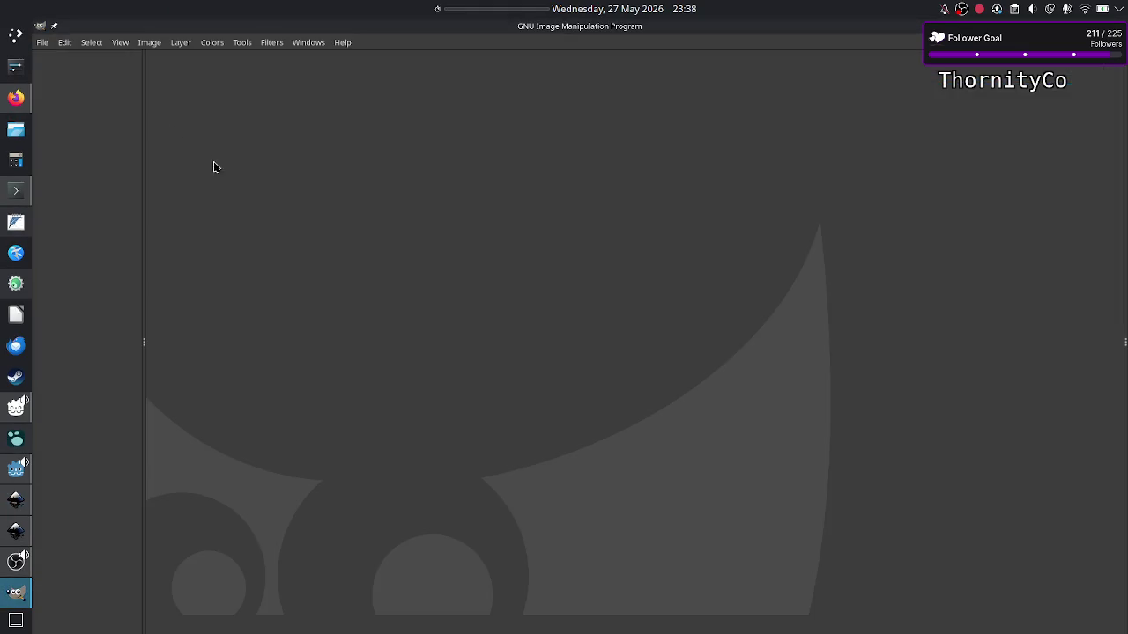
key("ctrl+v")
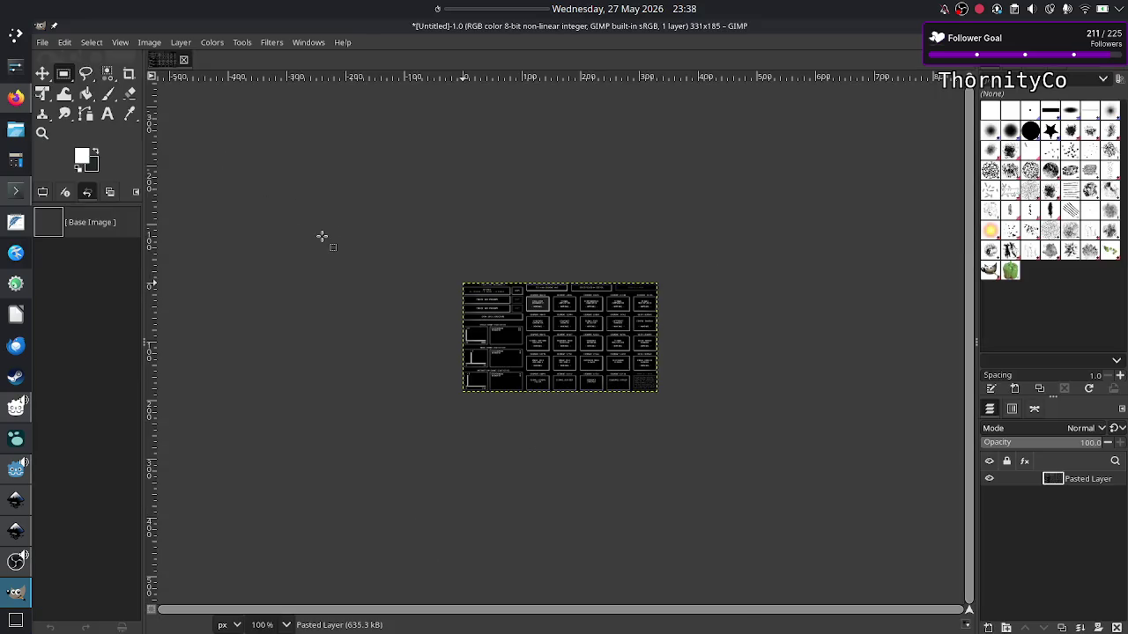
Rectangle-select the first cycle-count statistics panel and copy it.
scroll(361, 274, "up", 1)
scroll(361, 274, "up", 2)
scroll(361, 274, "up", 1)
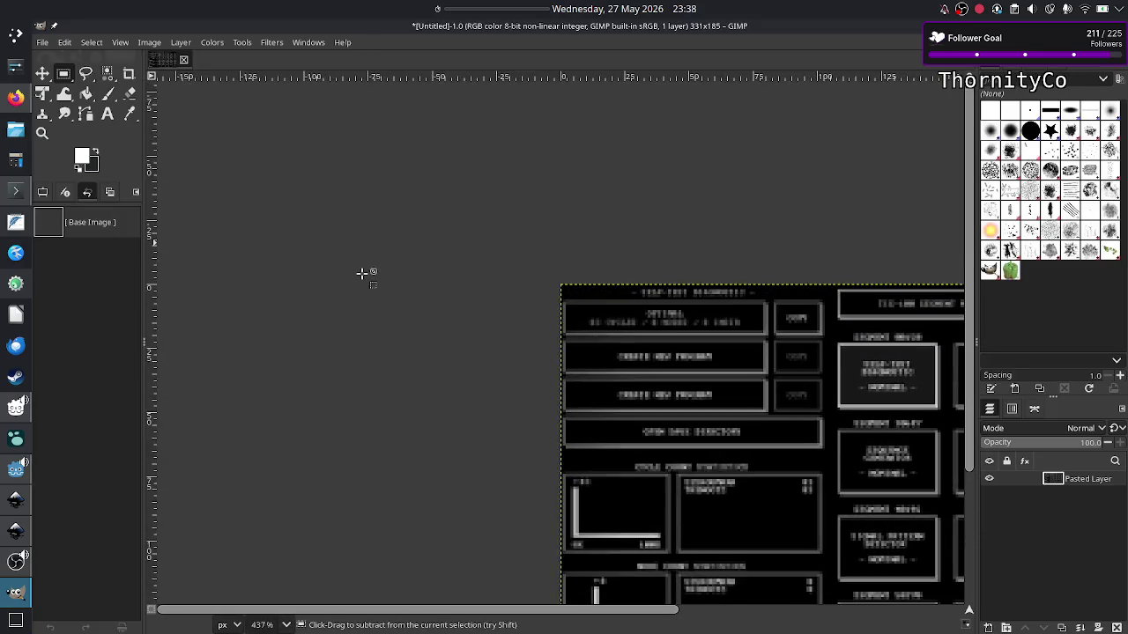
scroll(361, 274, "left", 1)
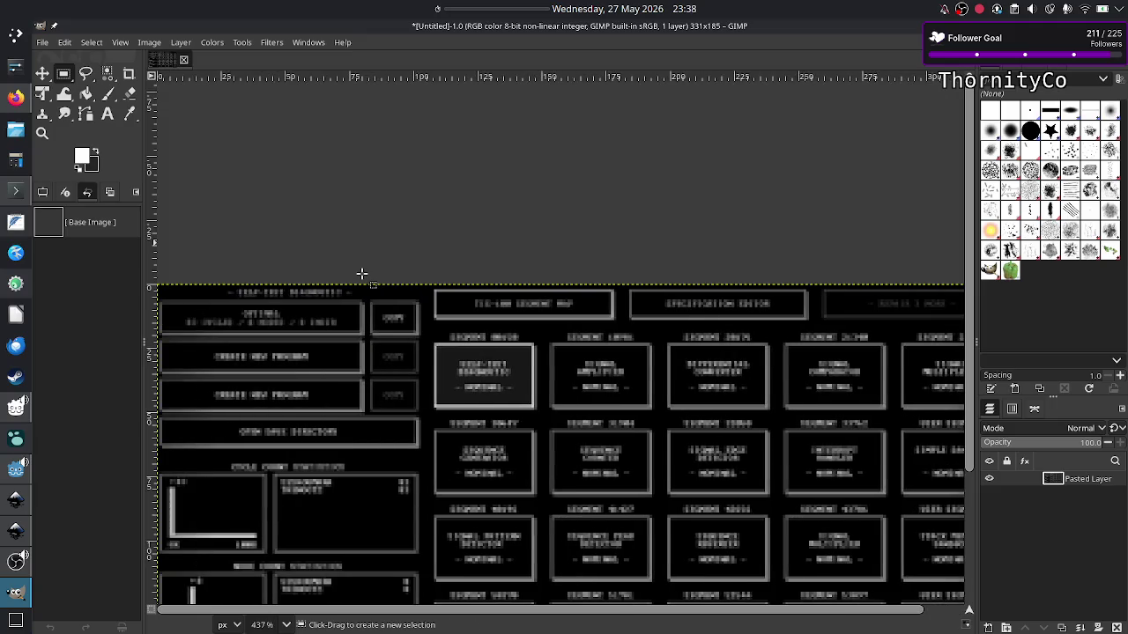
scroll(361, 274, "down", 4)
scroll(361, 274, "up", 1)
scroll(361, 274, "up", 1)
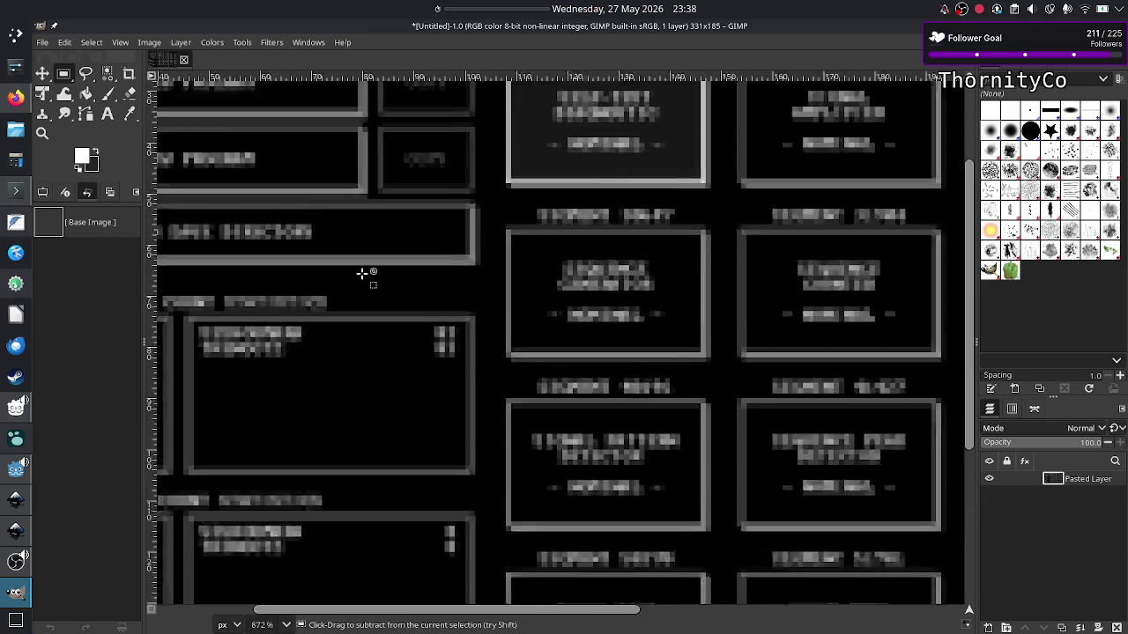
scroll(361, 274, "left", 1)
scroll(361, 274, "up", 1)
scroll(361, 274, "down", 3)
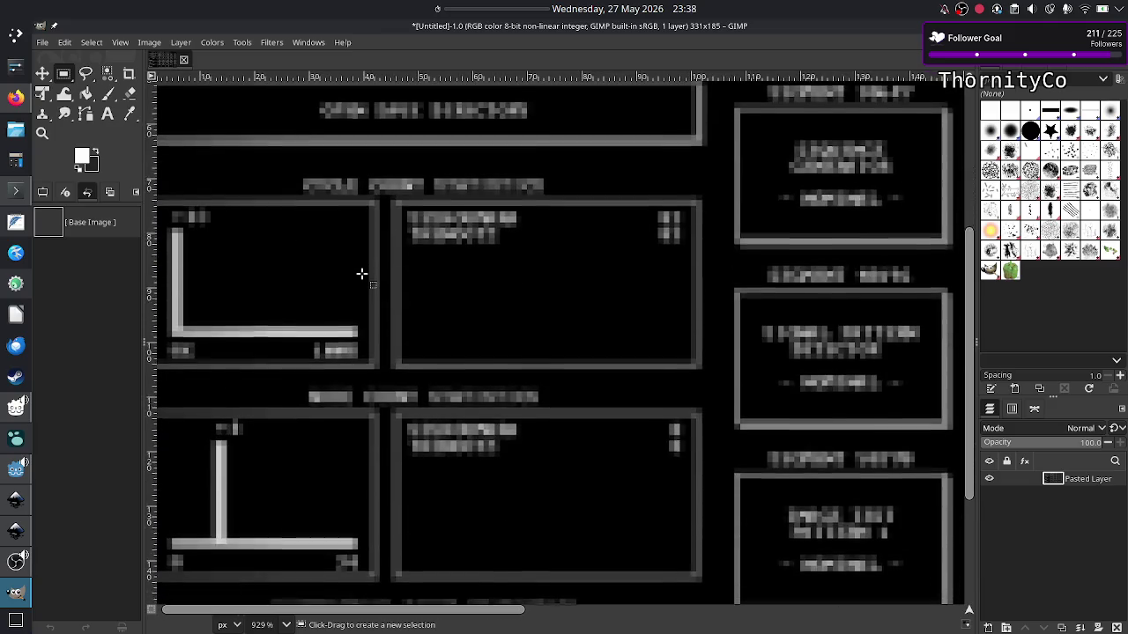
scroll(362, 274, "up", 1)
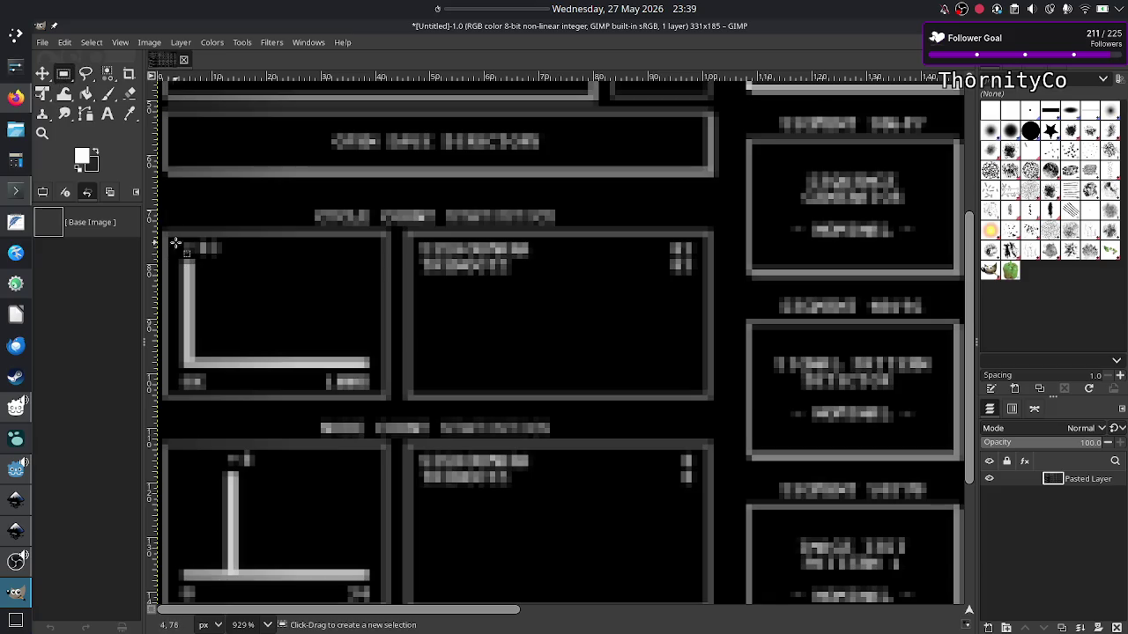
mouse_move(157, 227)
left_mouse_down()
mouse_move(494, 410)
mouse_move(718, 406)
left_mouse_up()
key("ctrl+c")
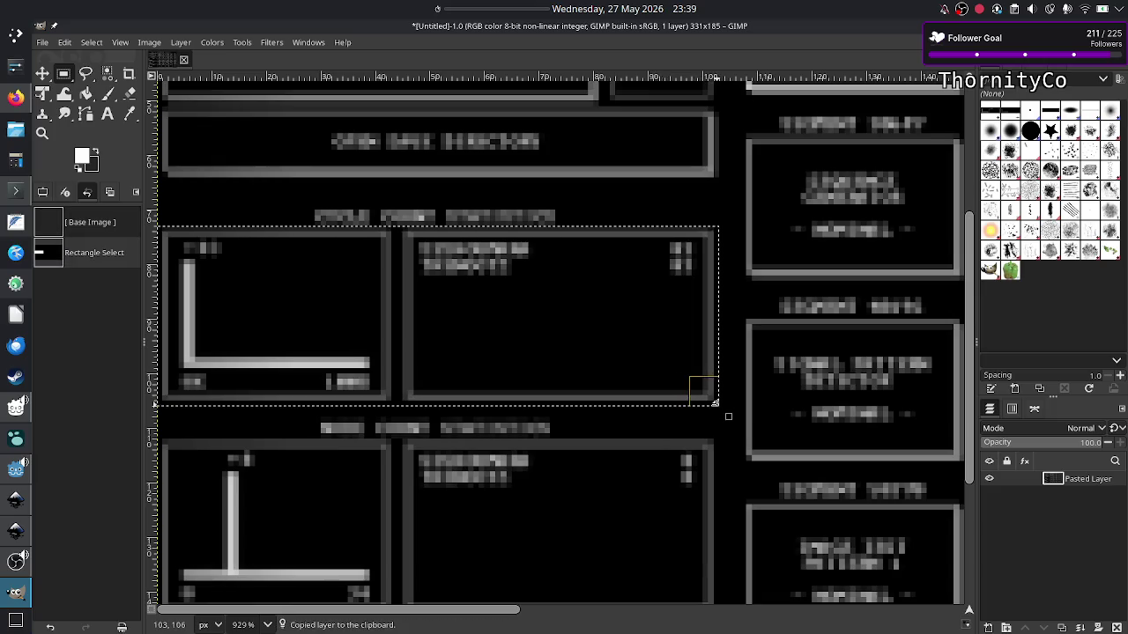
key("alt+Tab")
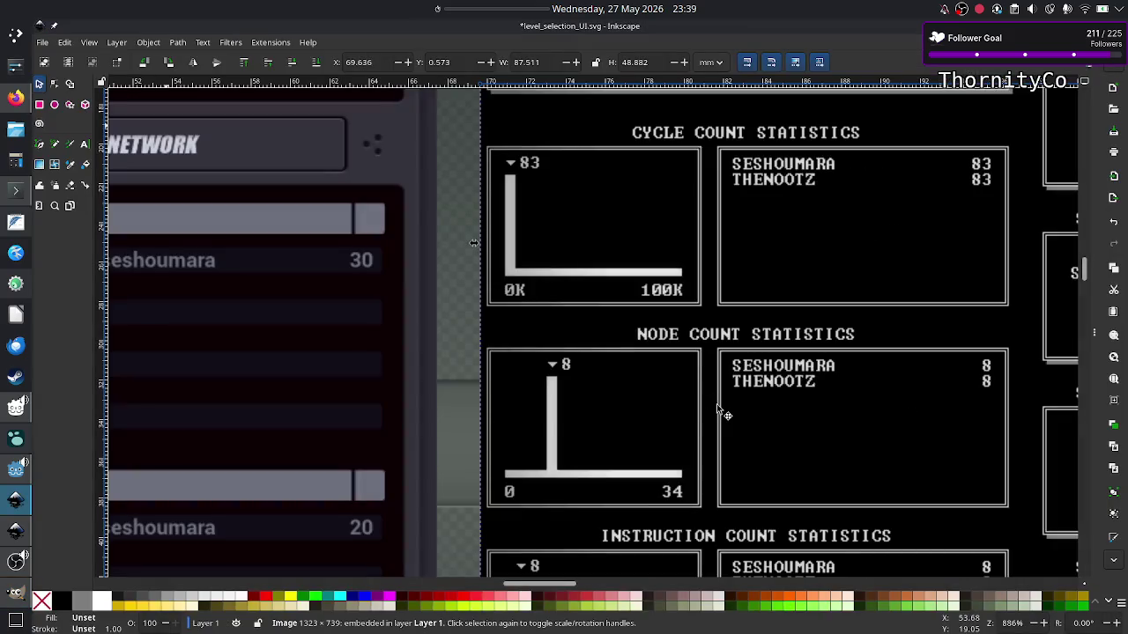
Paste the cycle-count panel over the top-left grey box, enlarged to about 58.1 × 31.3 mm.
scroll(679, 413, "down", 10)
scroll(680, 413, "down", 5)
scroll(679, 418, "down", 5)
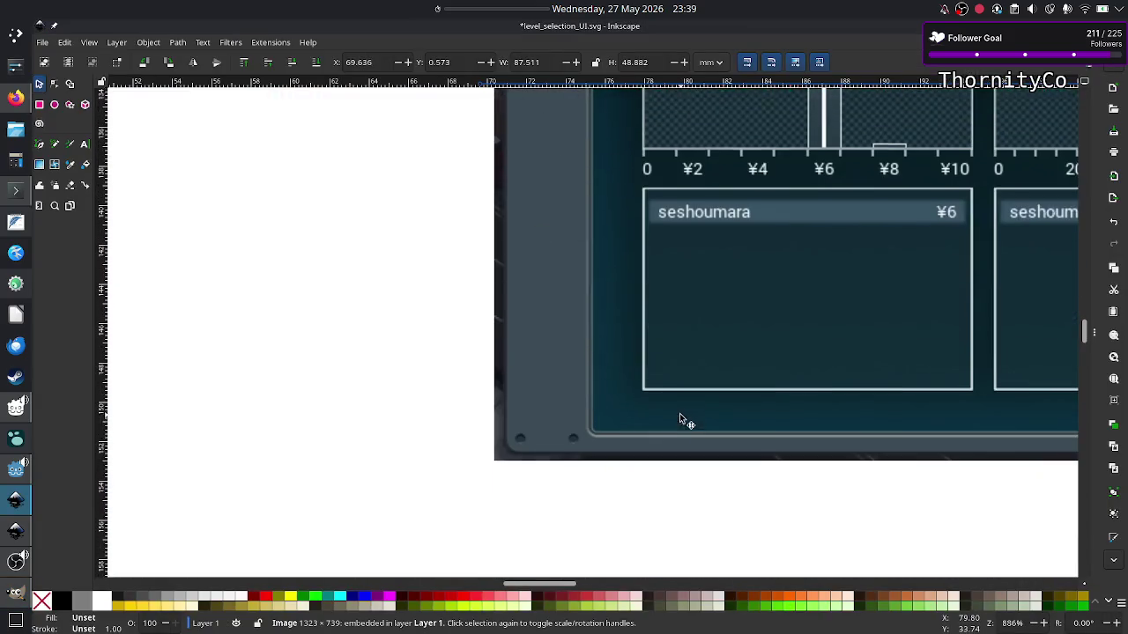
scroll(680, 417, "down", 5)
scroll(679, 418, "down", 2)
scroll(679, 418, "down", 2)
scroll(680, 418, "down", 8, "ctrl")
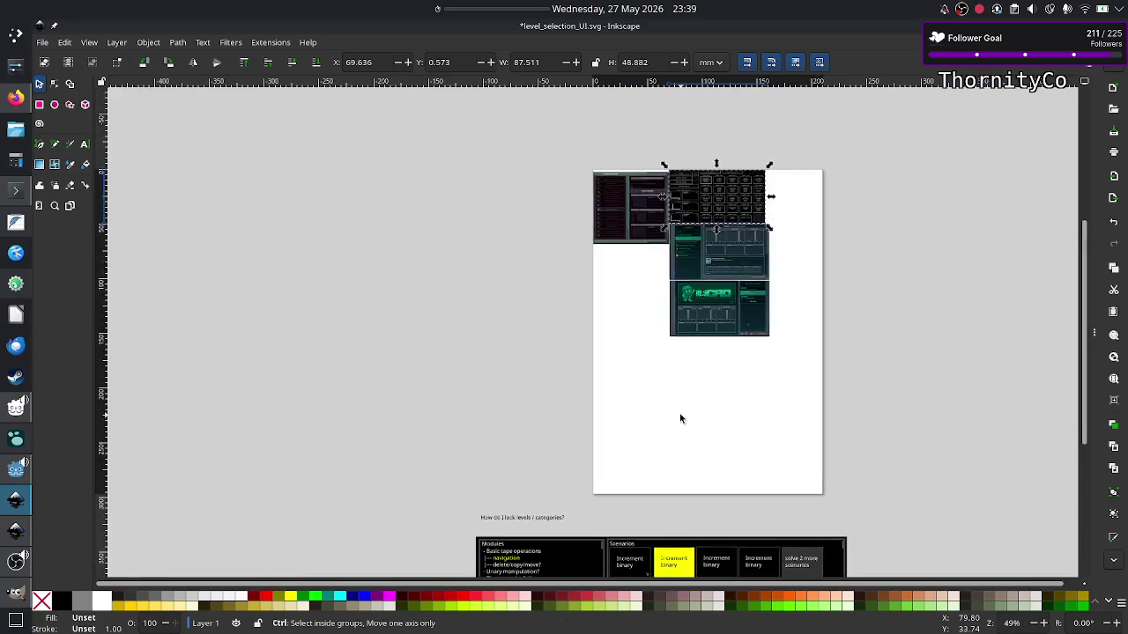
scroll(679, 418, "down", 3, "ctrl")
scroll(680, 419, "up", 4, "ctrl")
scroll(680, 419, "down", 8)
scroll(679, 418, "up", 4)
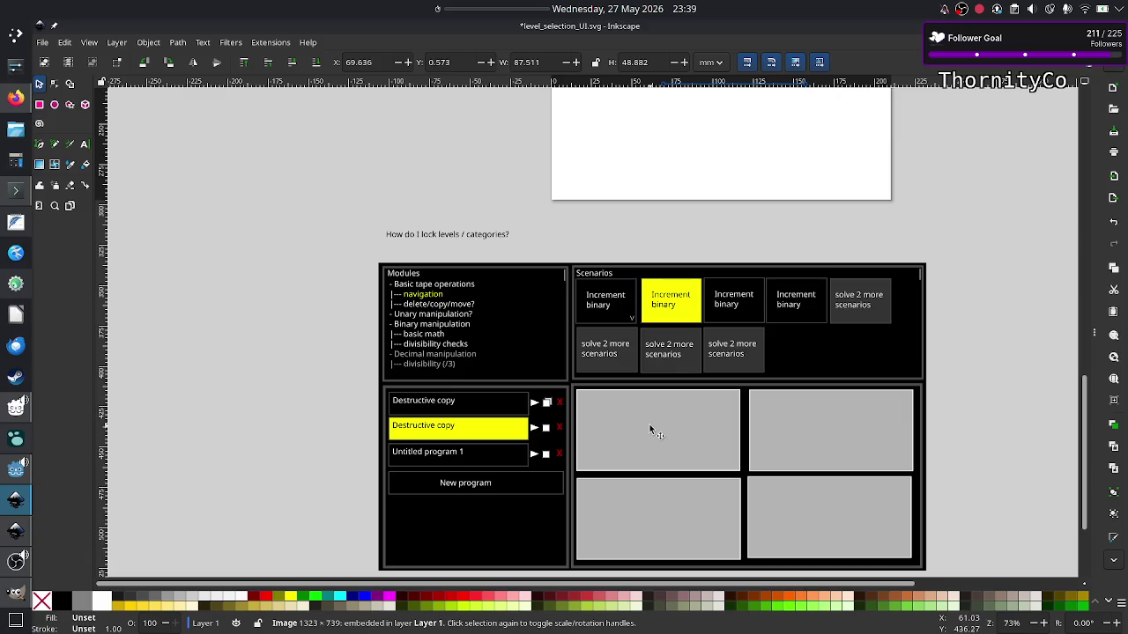
key("ctrl+v")
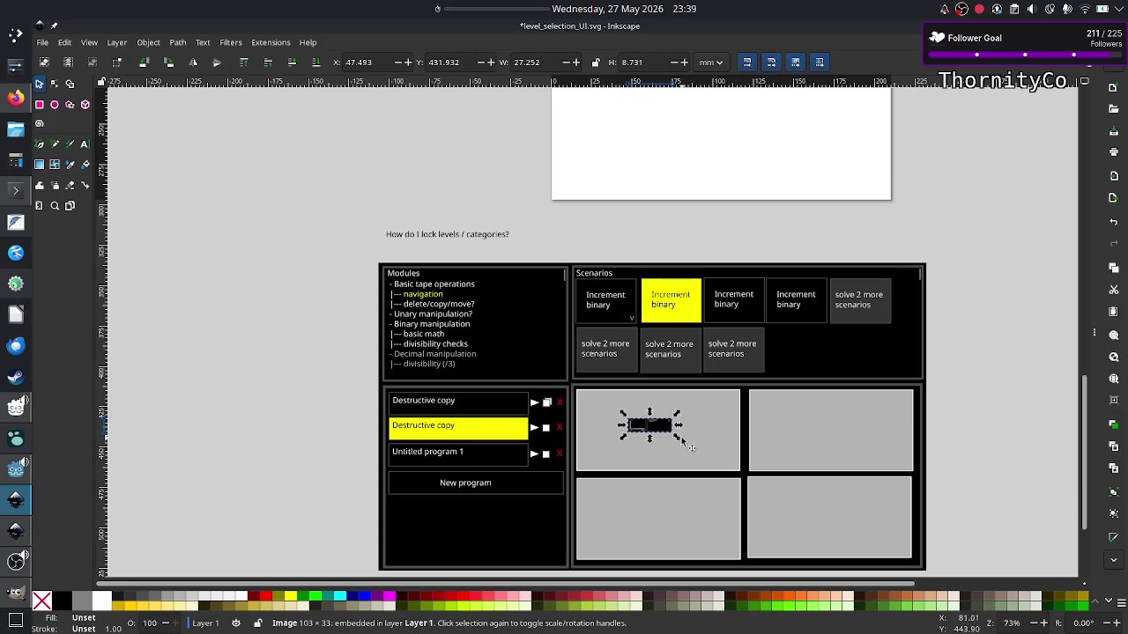
left_click_drag(677, 435, 726, 473)
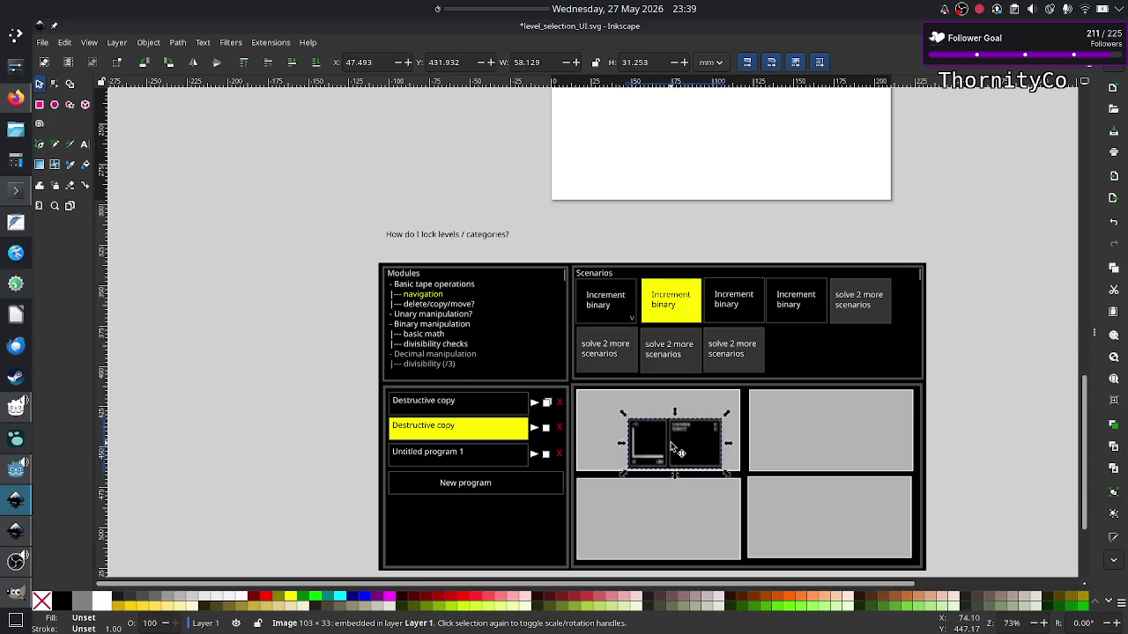
Fit the panel image to 94.5 × 42.9 mm, with copies in the top-right and bottom-left boxes.
left_click_drag(670, 443, 614, 412)
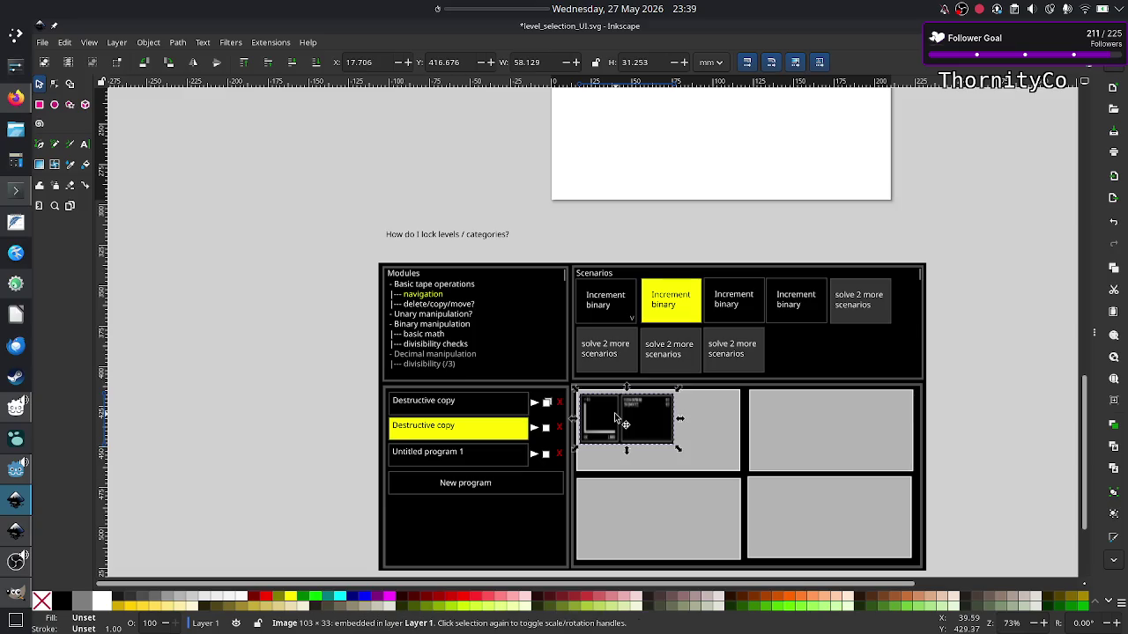
left_click_drag(678, 449, 729, 469)
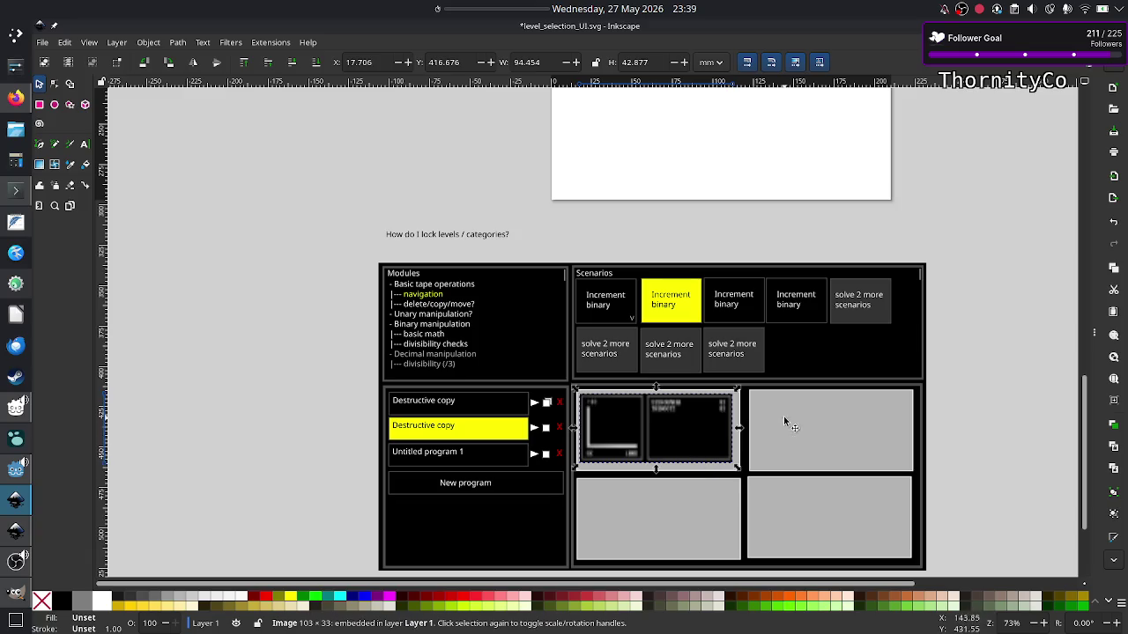
key("ctrl+v")
left_click_drag(819, 417, 826, 429)
key("ctrl+v")
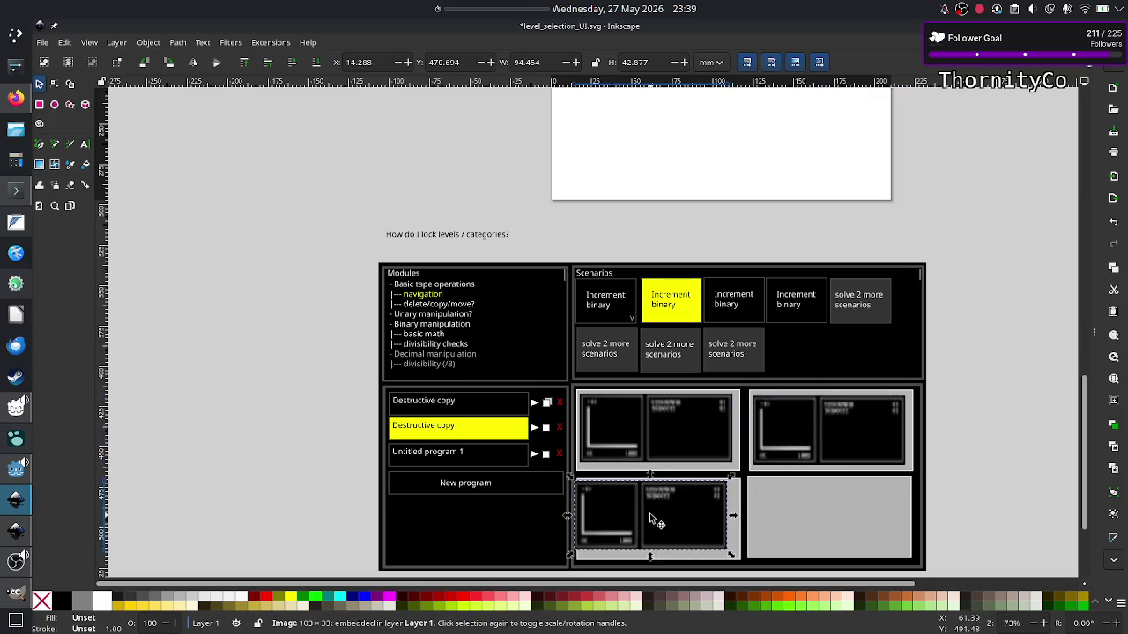
left_click_drag(652, 520, 661, 526)
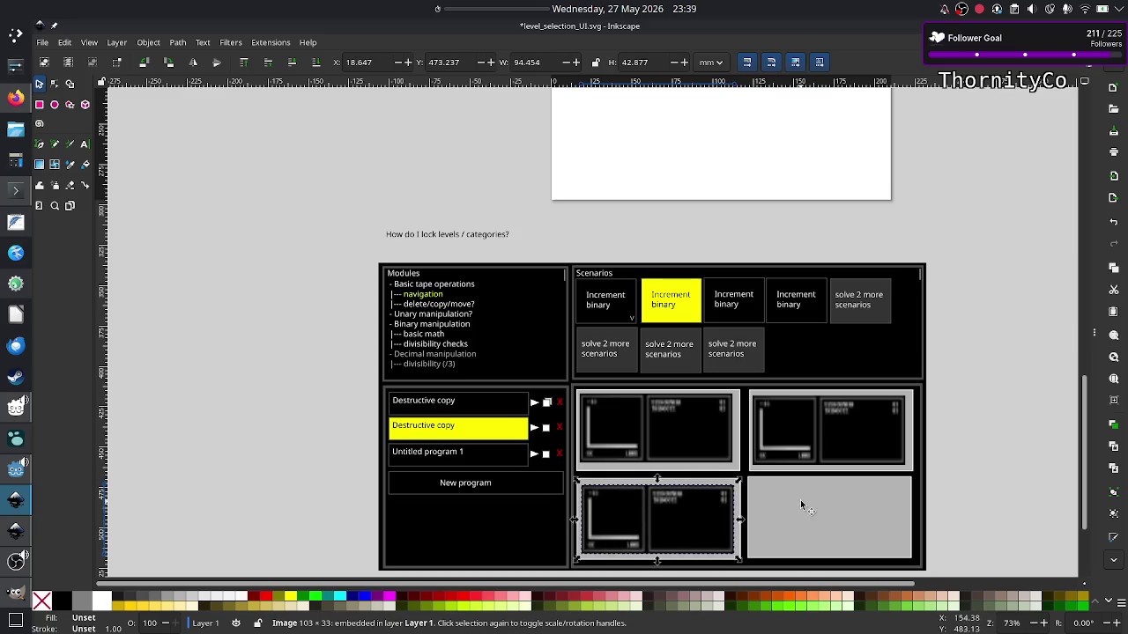
Place a fourth copy in the bottom-right box and save level_selection_UI.svg.
key("ctrl+v")
left_click_drag(801, 502, 818, 518)
left_click(960, 416)
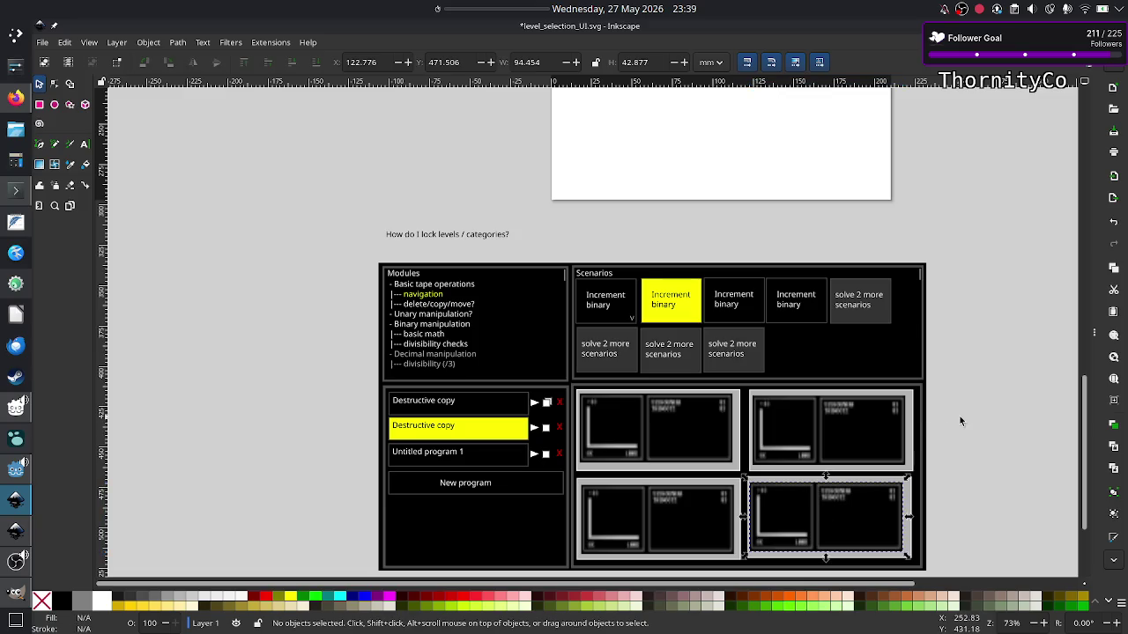
key("ctrl+s")
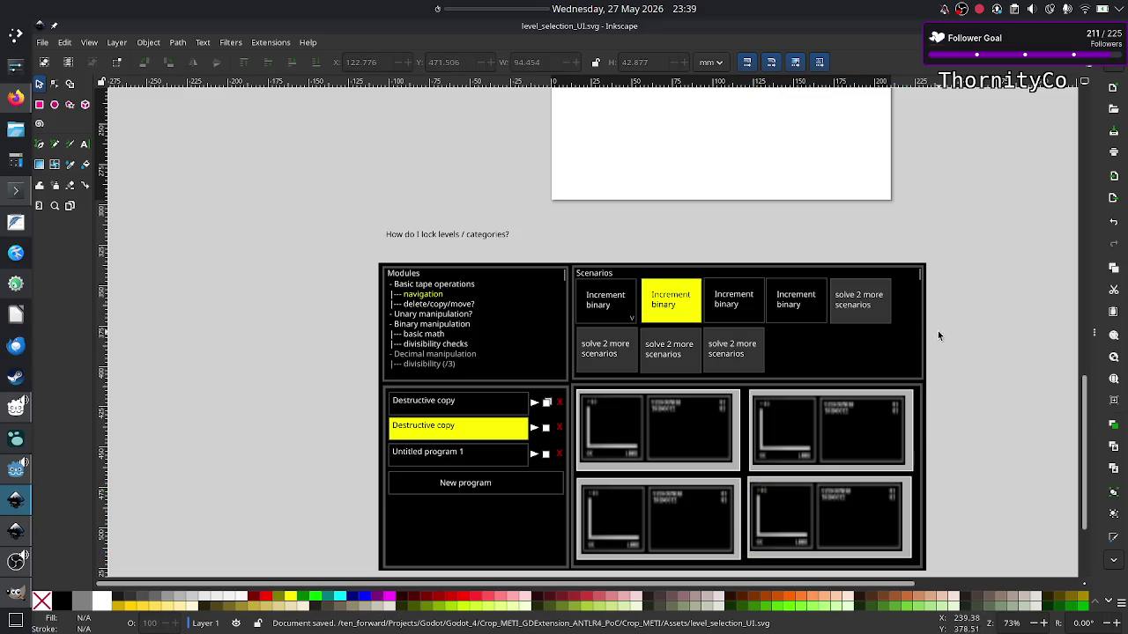
Zoom to the finished mockup and save the drawing again.
scroll(963, 371, "down", 3)
scroll(963, 371, "up", 2)
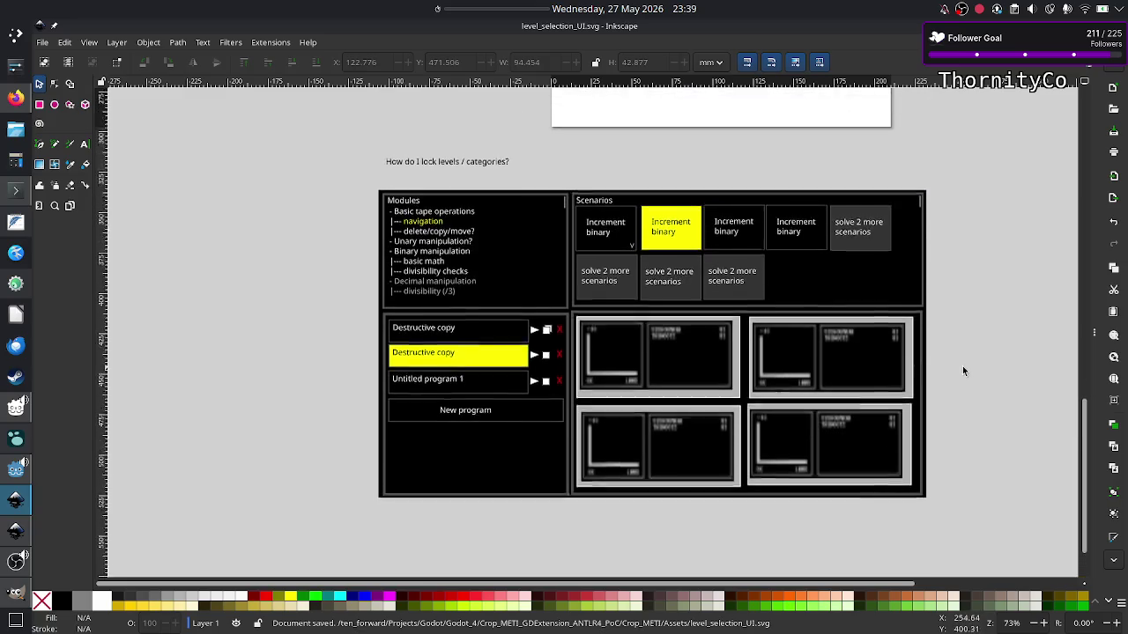
scroll(962, 371, "up", 1)
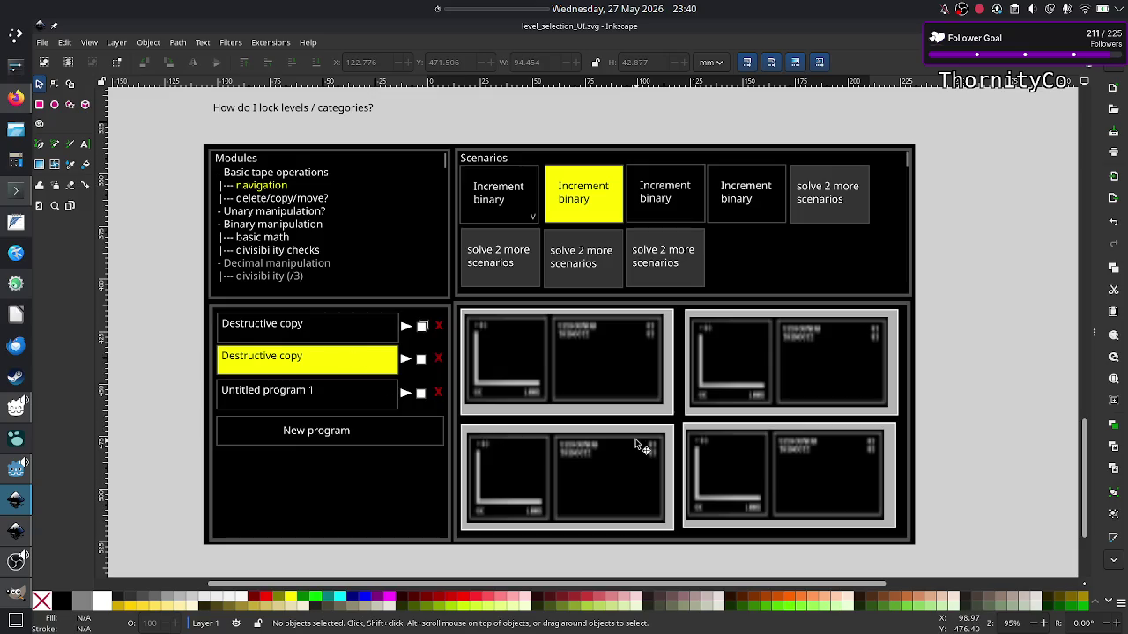
key("ctrl+s")
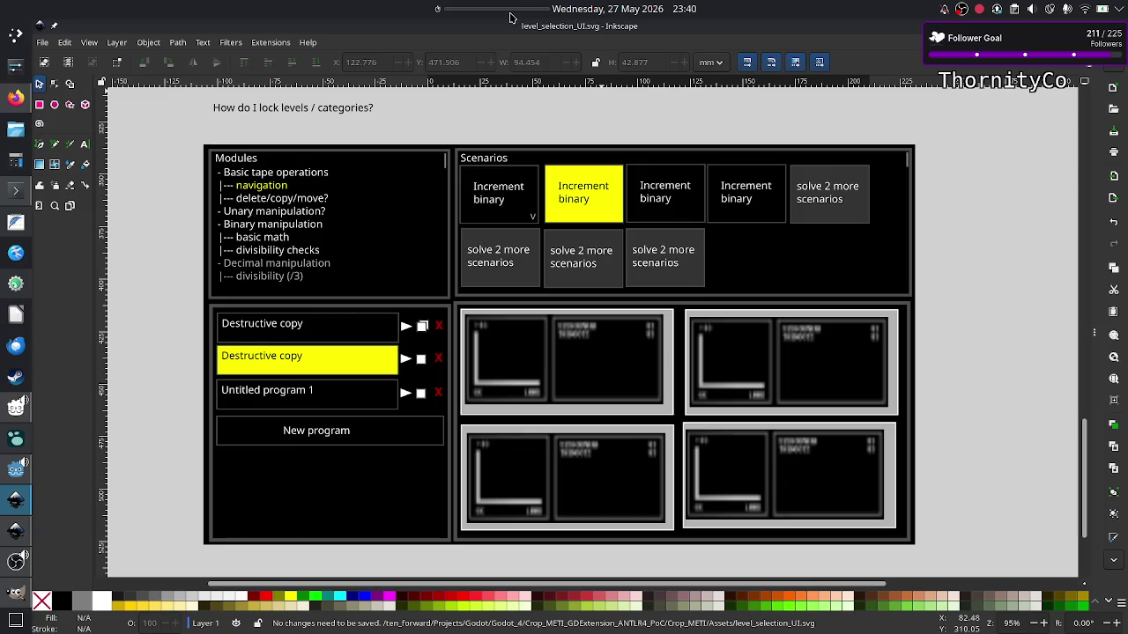
Start a 00:03:00 countdown on the desktop timer widget.
right_click(509, 14)
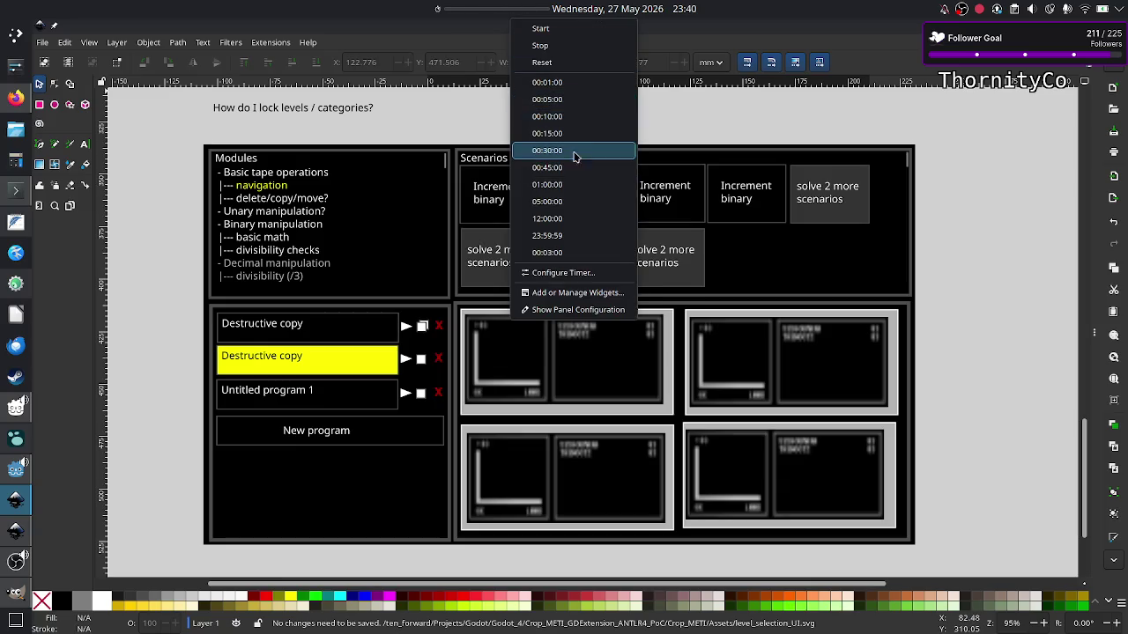
left_click(563, 255)
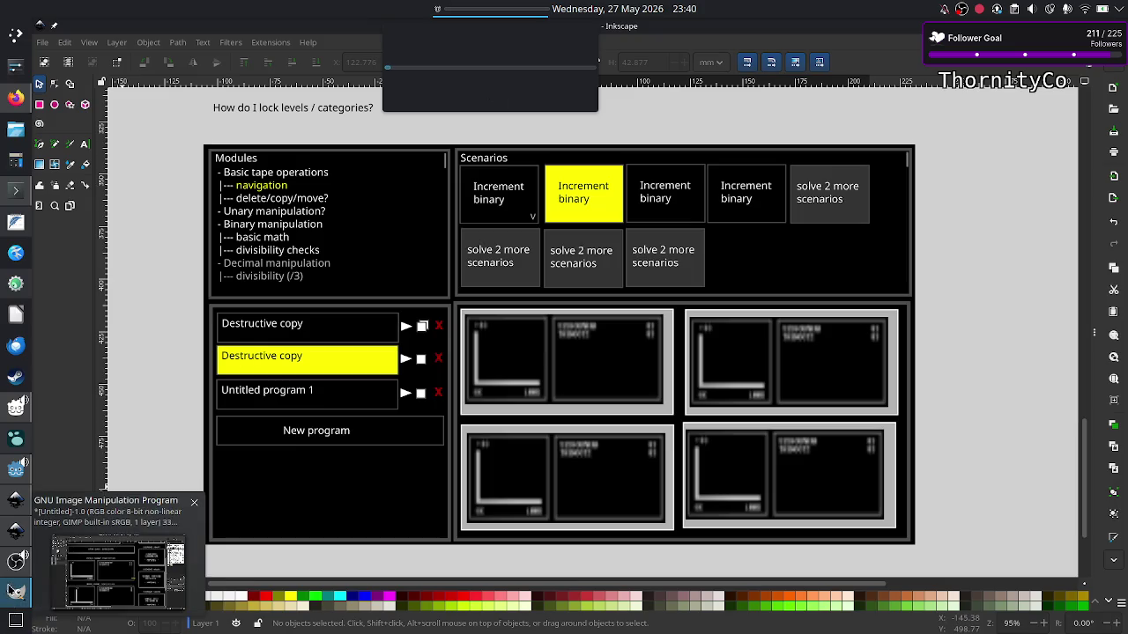
left_click(10, 567)
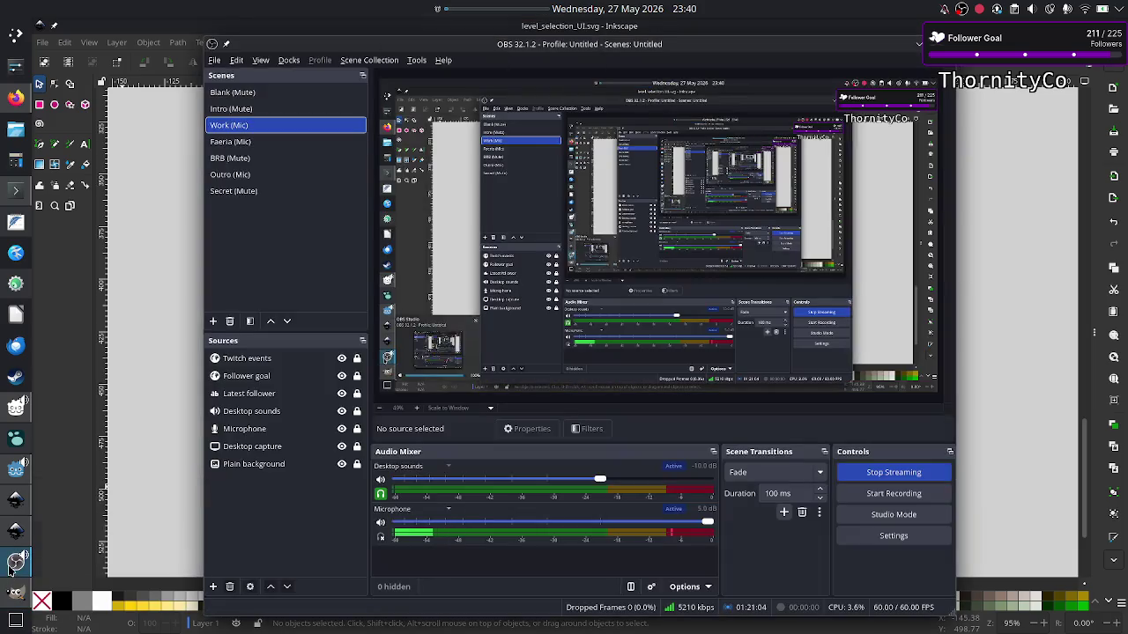
Mute the microphone in OBS, minimize OBS, and dismiss the 'Time out!' notice.
left_click(381, 524)
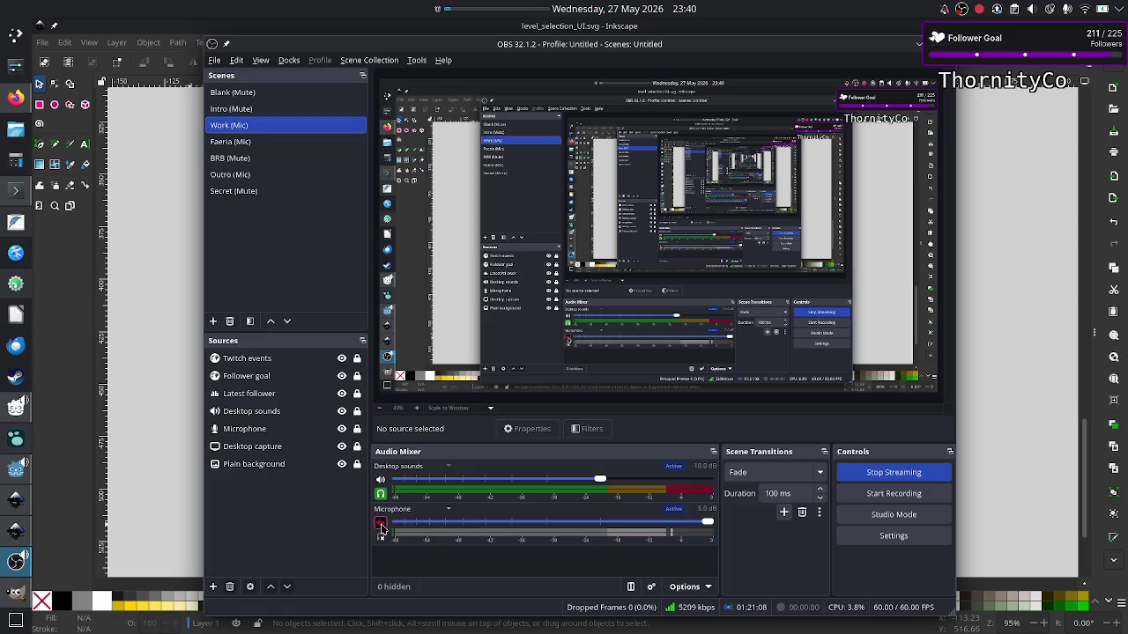
left_click(912, 45)
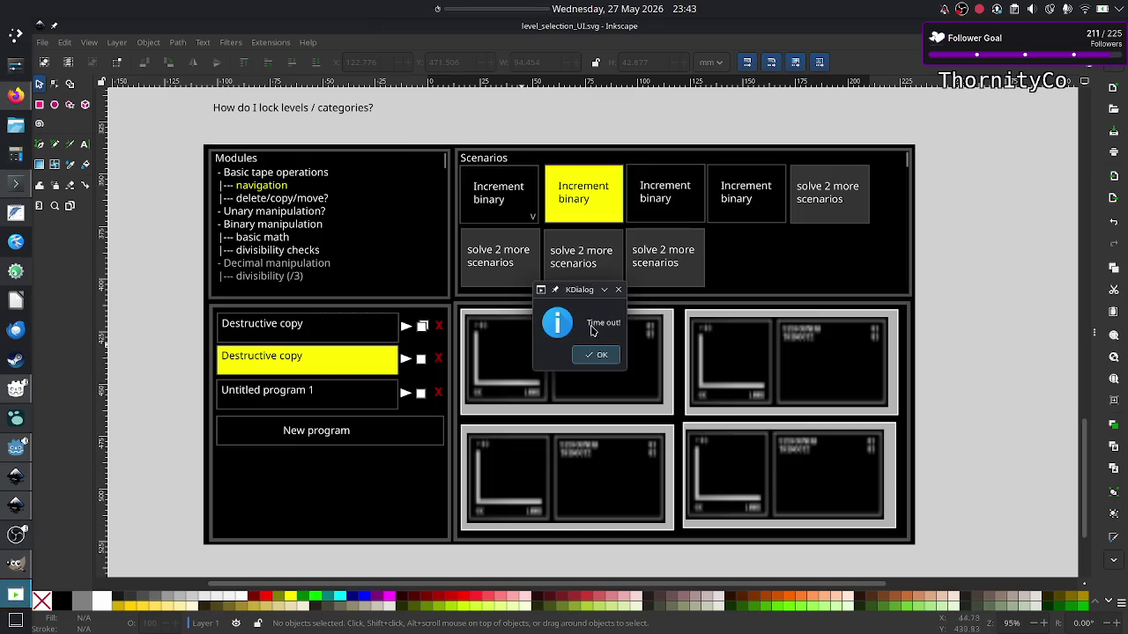
left_click(606, 357)
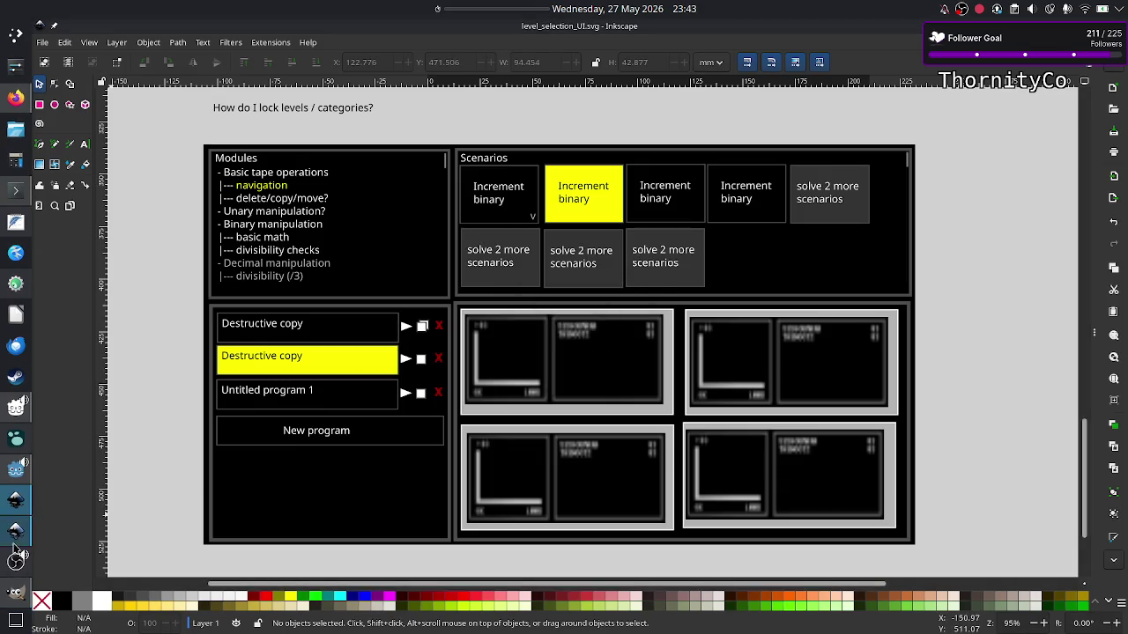
Unmute the OBS microphone, hide OBS, and switch the desktop timer to a longer preset.
left_click(12, 564)
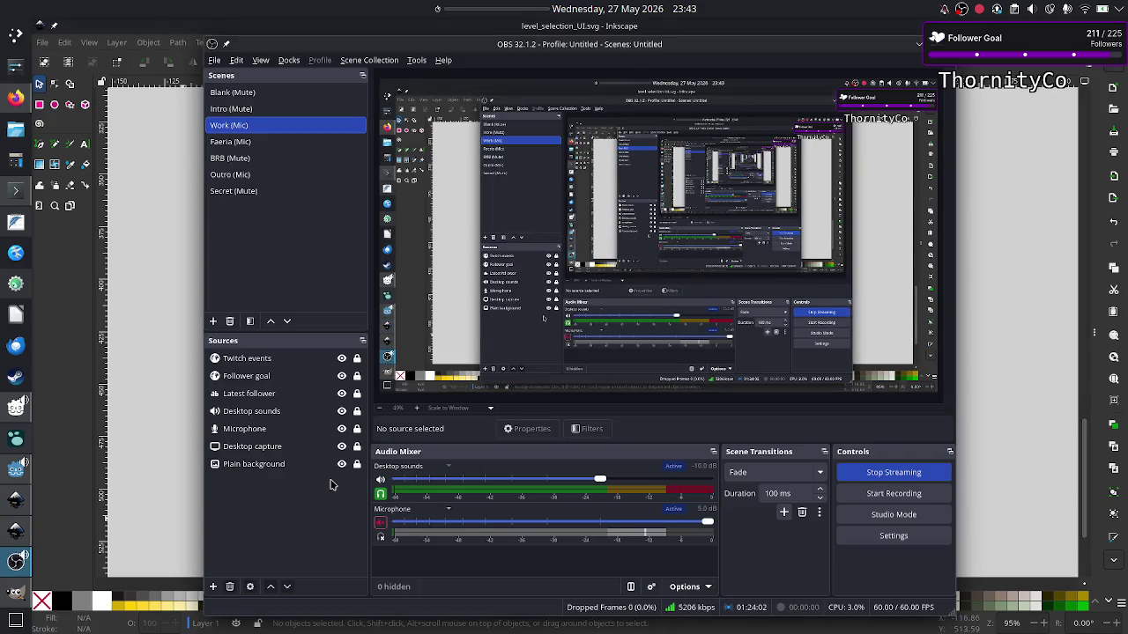
left_click(379, 521)
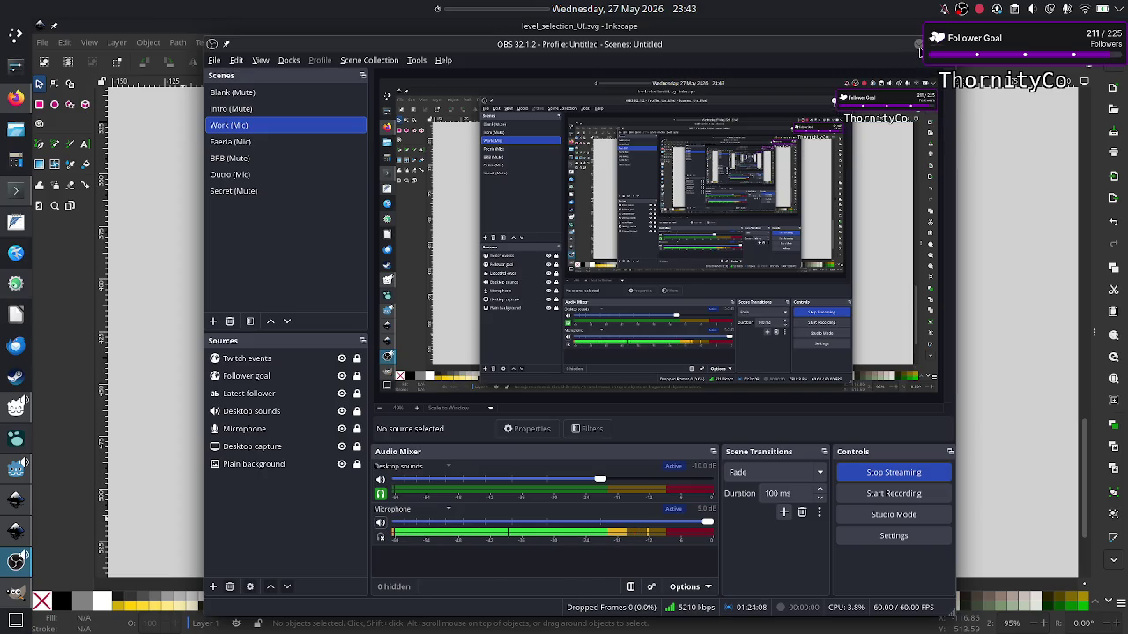
left_click(921, 44)
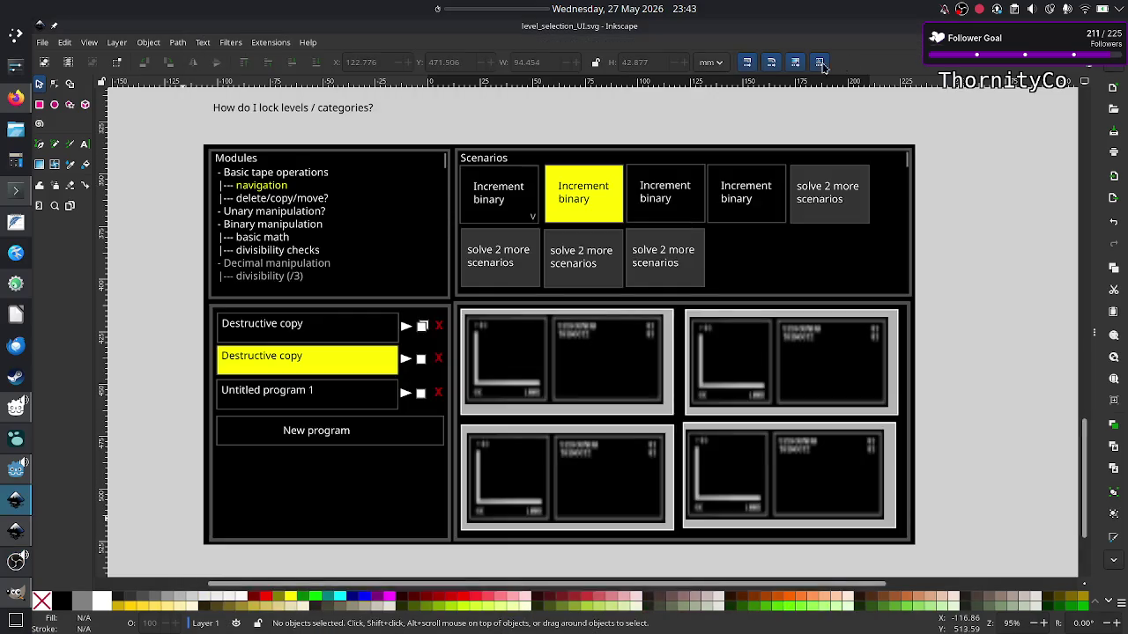
right_click(508, 11)
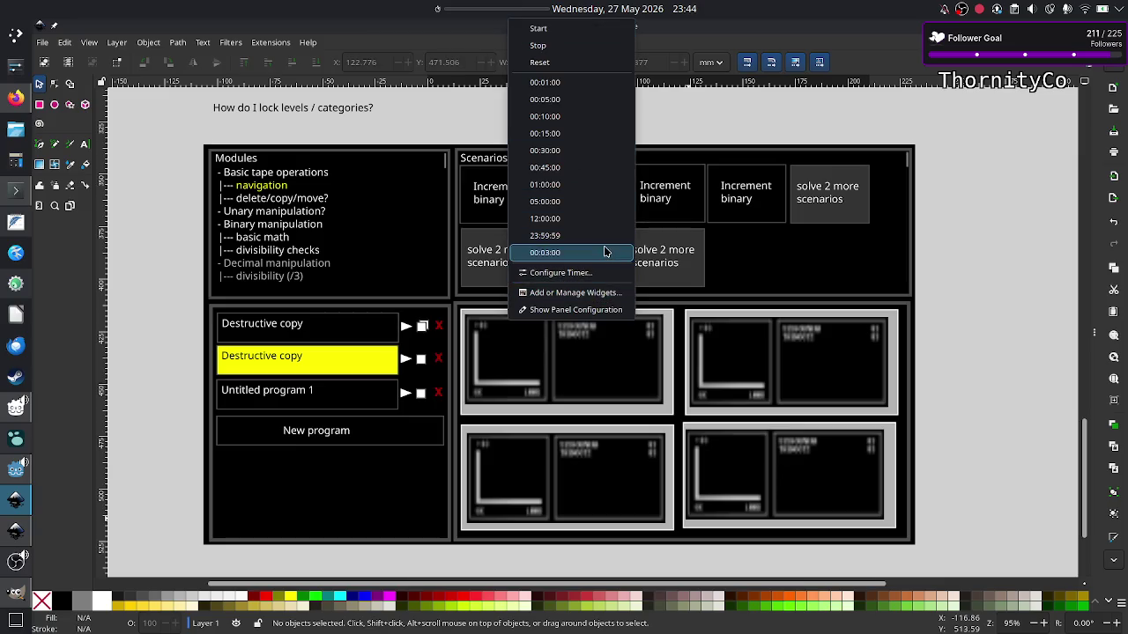
left_click(571, 185)
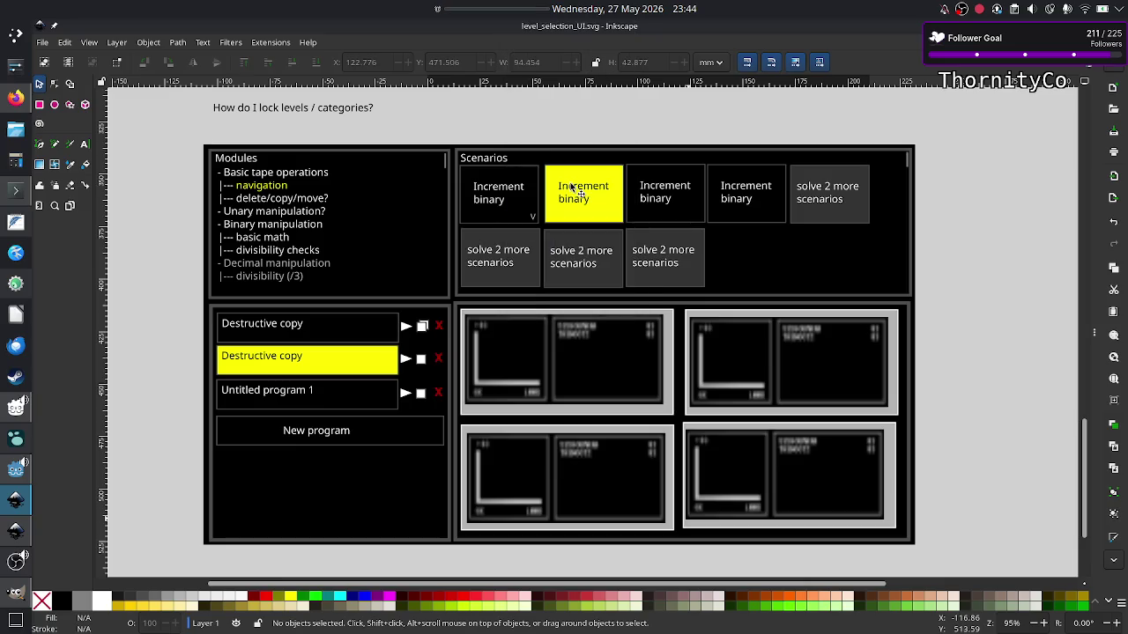